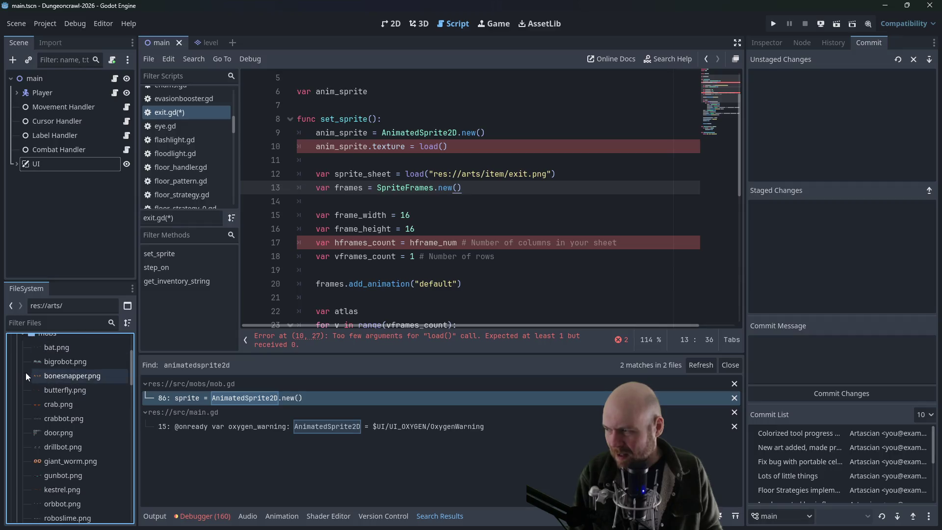
Collapse the mobs folder and look through the consumables folder in res://arts.
{"action": "left_click", "coordinate": [22, 355]}
{"action": "left_click", "coordinate": [23, 343]}
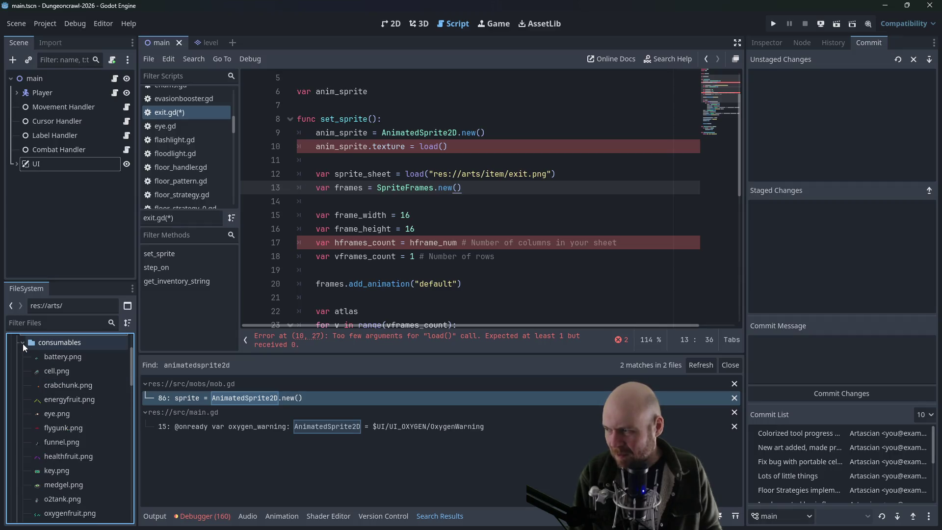
{"action": "left_click", "coordinate": [23, 343]}
{"action": "scroll", "coordinate": [32, 398], "scroll_direction": "down", "scroll_amount": 5}
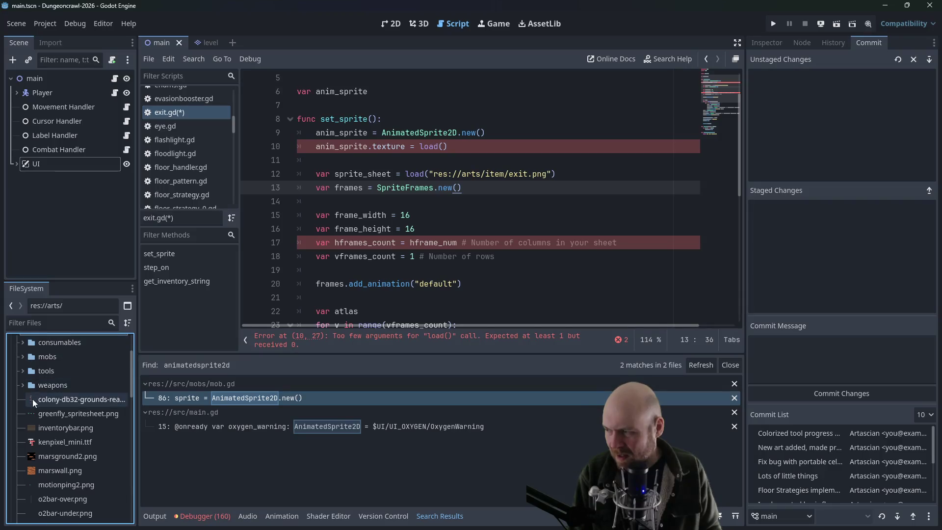
{"action": "scroll", "coordinate": [37, 415], "scroll_direction": "down", "scroll_amount": 5}
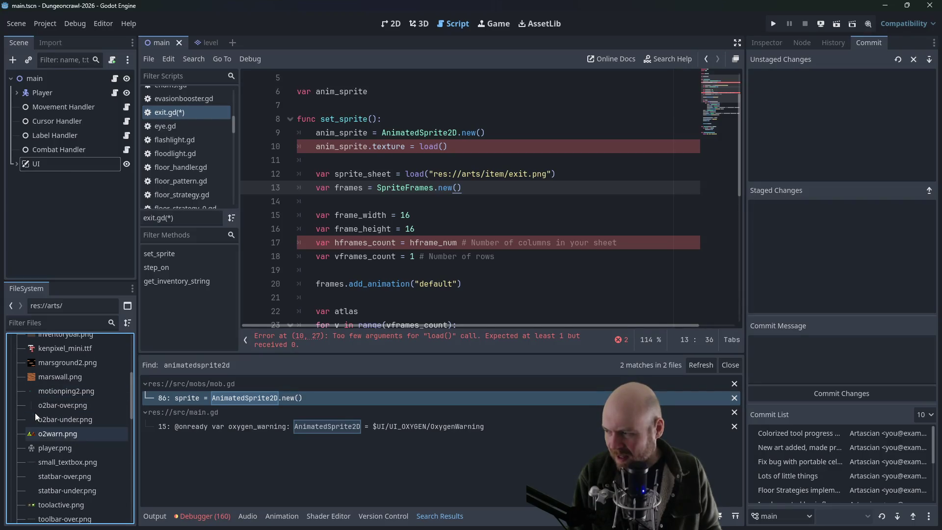
{"action": "scroll", "coordinate": [84, 469], "scroll_direction": "down", "scroll_amount": 2}
{"action": "scroll", "coordinate": [84, 471], "scroll_direction": "up", "scroll_amount": 2}
{"action": "scroll", "coordinate": [84, 471], "scroll_direction": "up", "scroll_amount": 5}
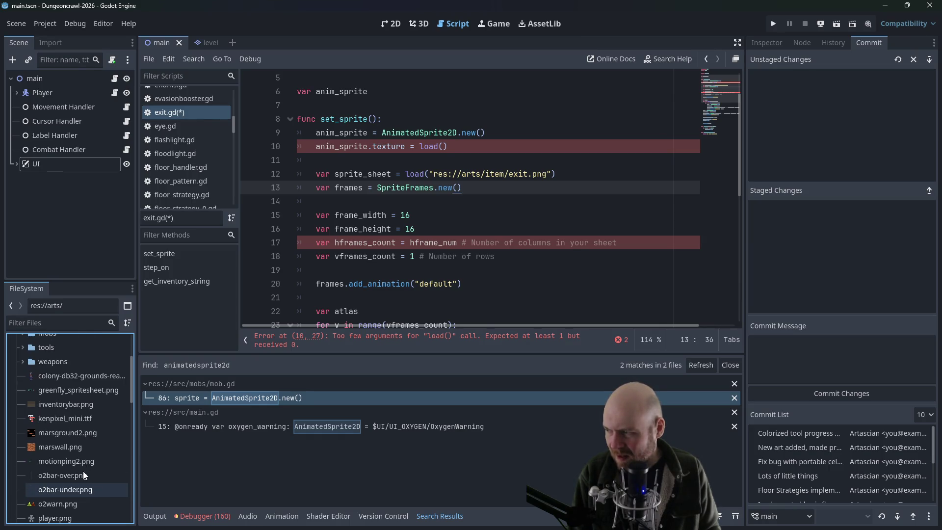
Check the weapons folder and scroll through res://arts to place exit.png.
{"action": "left_click", "coordinate": [20, 363]}
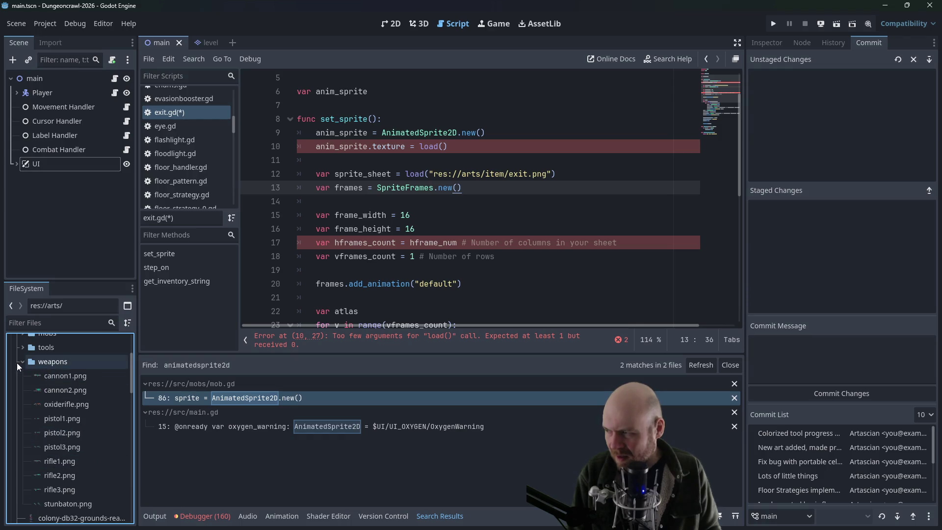
{"action": "left_click", "coordinate": [20, 363]}
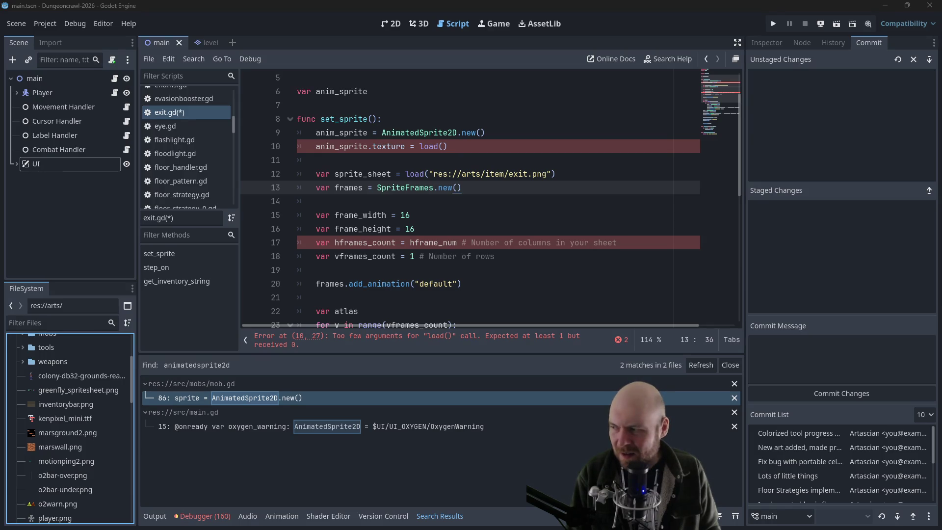
{"action": "scroll", "coordinate": [65, 414], "scroll_direction": "down", "scroll_amount": 10}
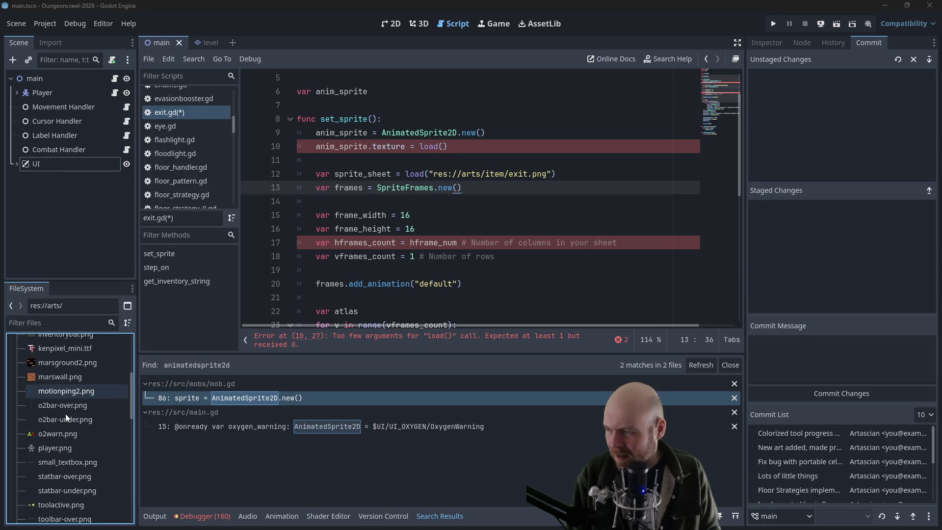
{"action": "scroll", "coordinate": [66, 408], "scroll_direction": "down", "scroll_amount": 8}
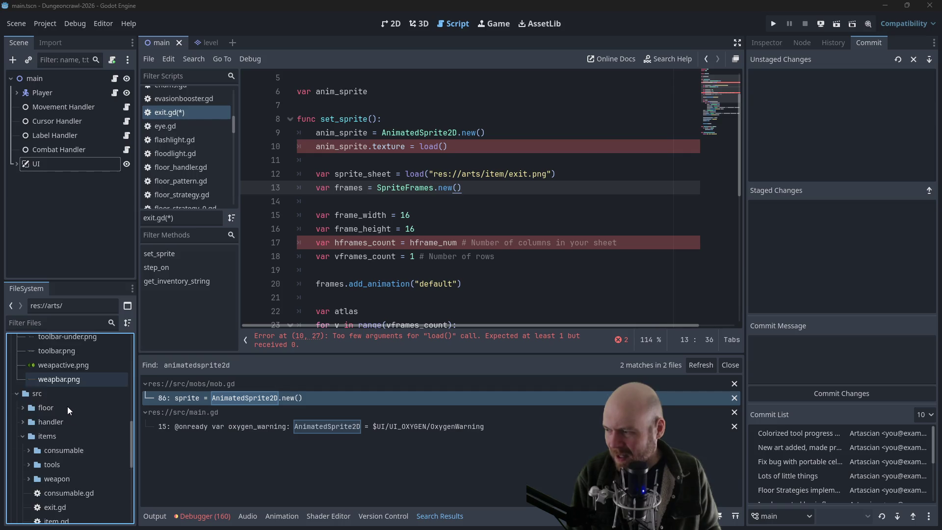
{"action": "scroll", "coordinate": [68, 405], "scroll_direction": "up", "scroll_amount": 6}
{"action": "scroll", "coordinate": [68, 405], "scroll_direction": "up", "scroll_amount": 15}
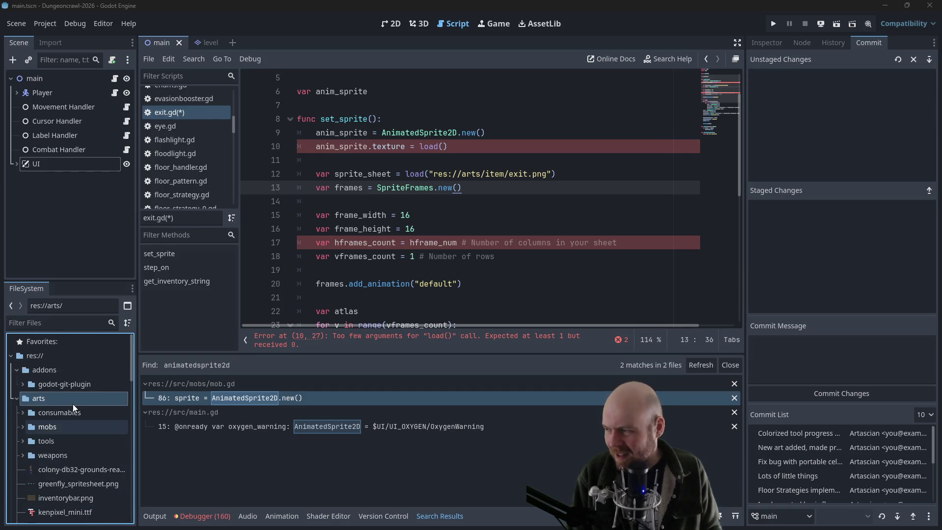
{"action": "scroll", "coordinate": [38, 402], "scroll_direction": "down", "scroll_amount": 5}
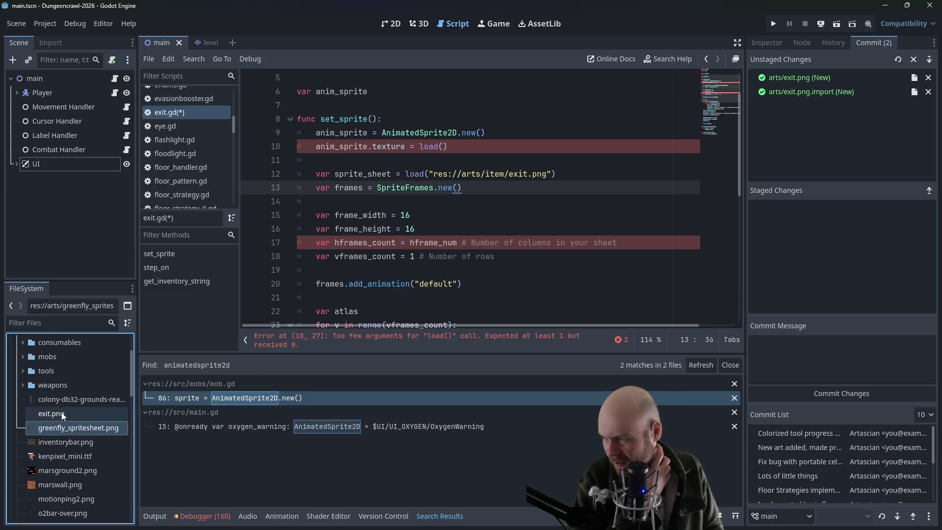
Point the exit script's load path at res://arts/exit.png by removing 'item/'.
{"action": "left_click", "coordinate": [64, 413]}
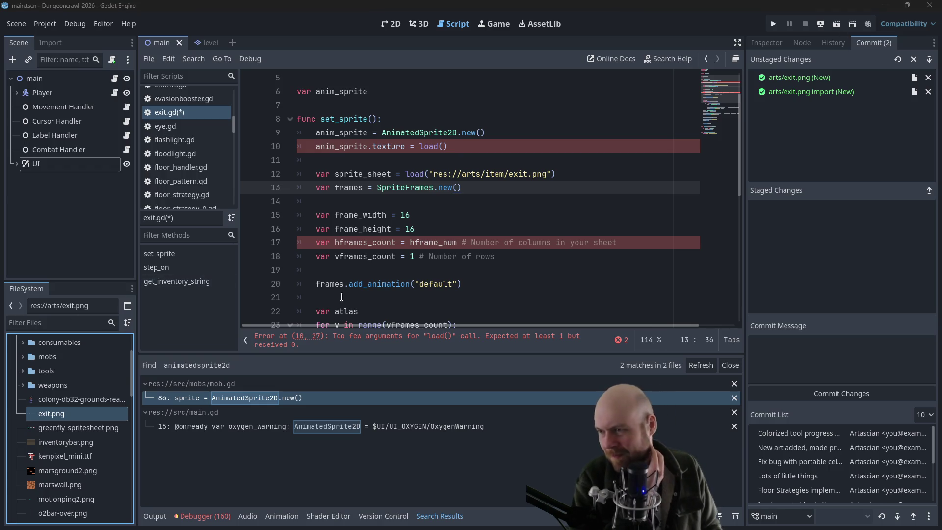
{"action": "left_click_drag", "start_coordinate": [485, 174], "coordinate": [510, 174]}
{"action": "key", "text": "BackSpace"}
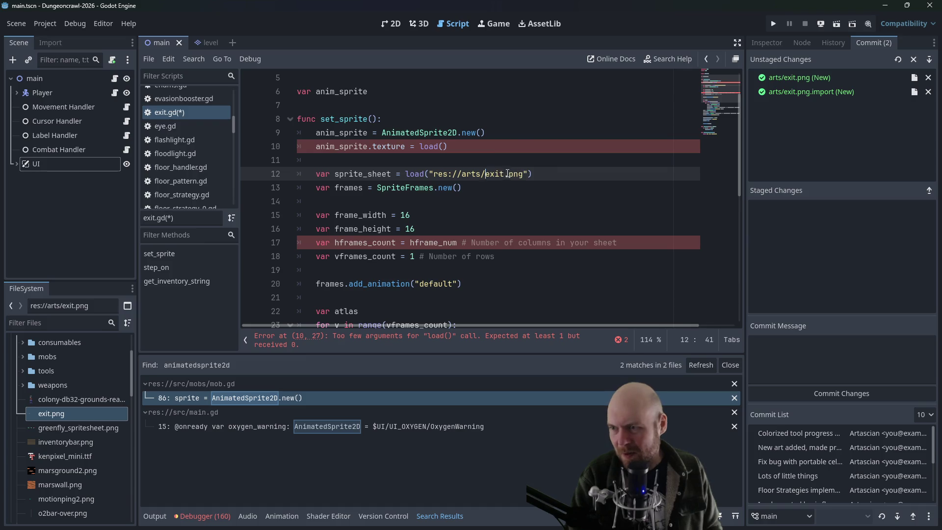
{"action": "key", "text": "Down"}
{"action": "key", "text": "Down"}
{"action": "key", "text": "Down"}
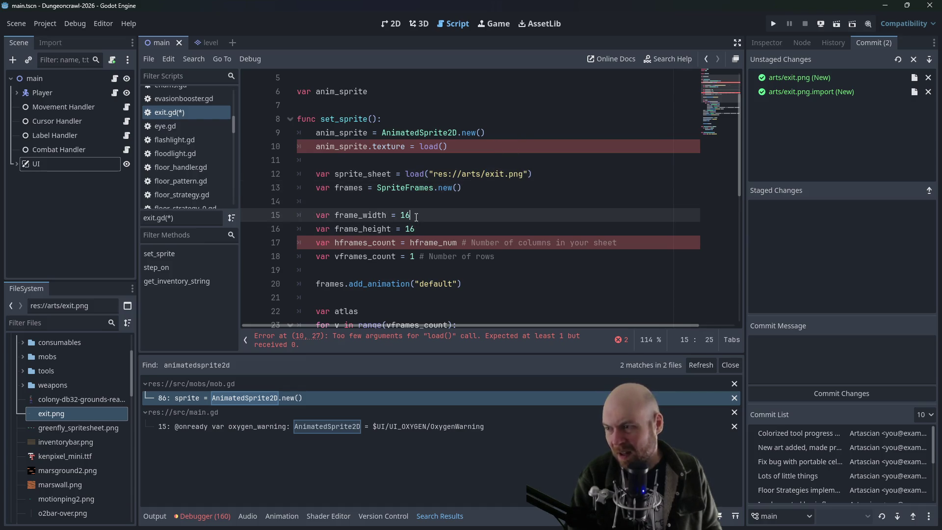
{"action": "key", "text": "Down"}
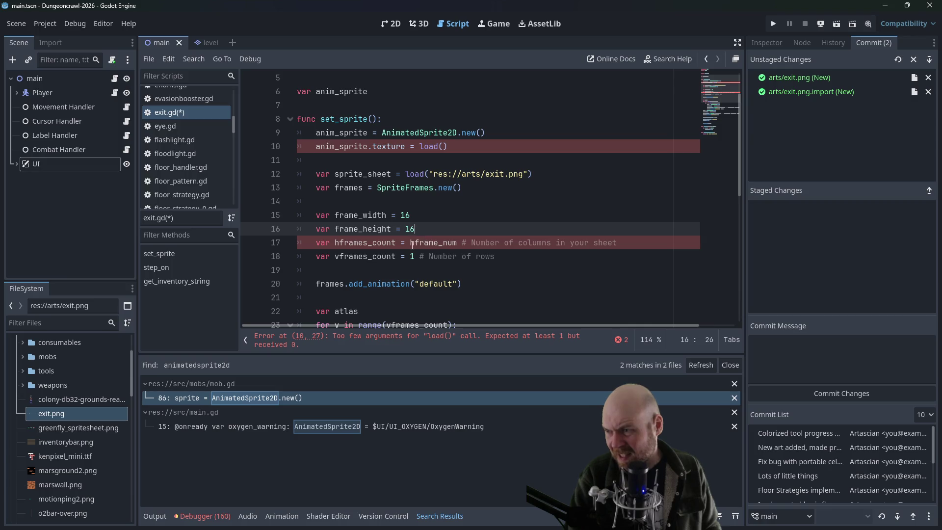
{"action": "left_click", "coordinate": [86, 416]}
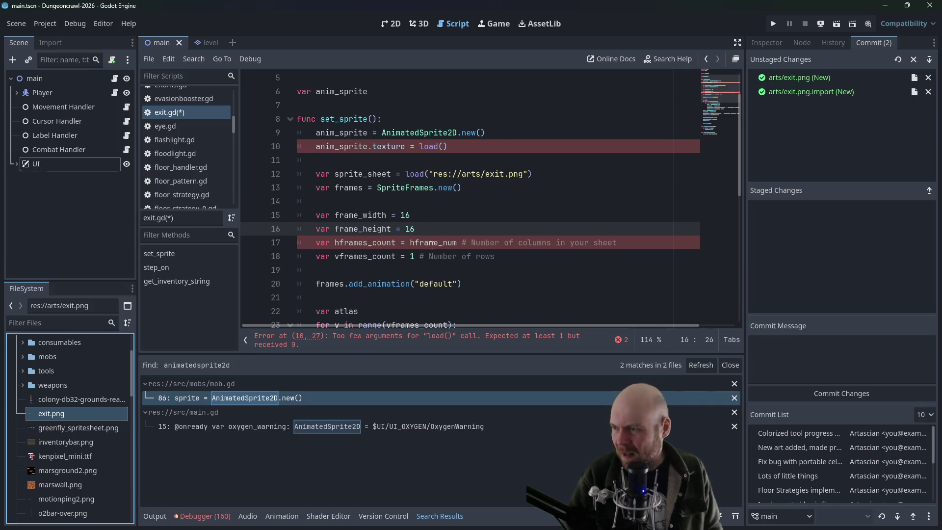
Set hframes_count to 12 in exit.gd.
{"action": "double_click", "coordinate": [414, 244]}
{"action": "type", "text": "12"}
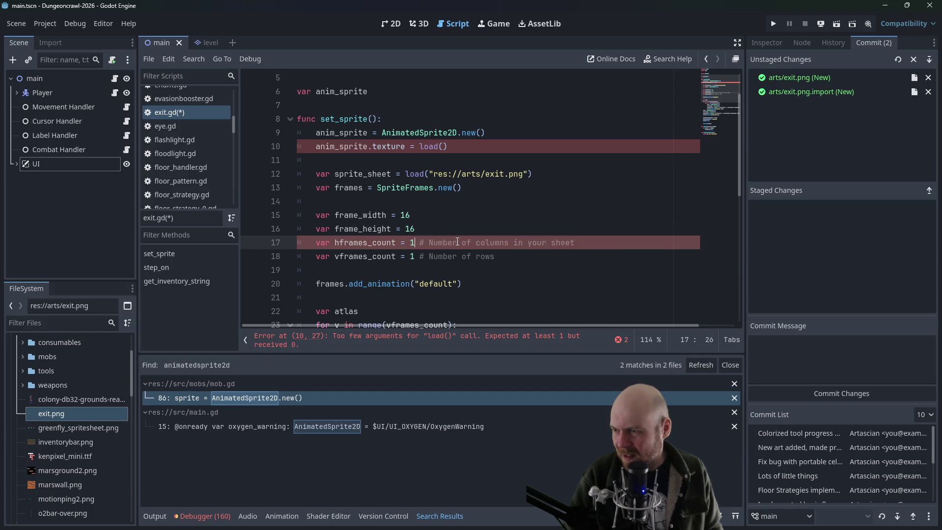
{"action": "scroll", "coordinate": [461, 268], "scroll_direction": "down", "scroll_amount": 3}
{"action": "left_click", "coordinate": [355, 190]}
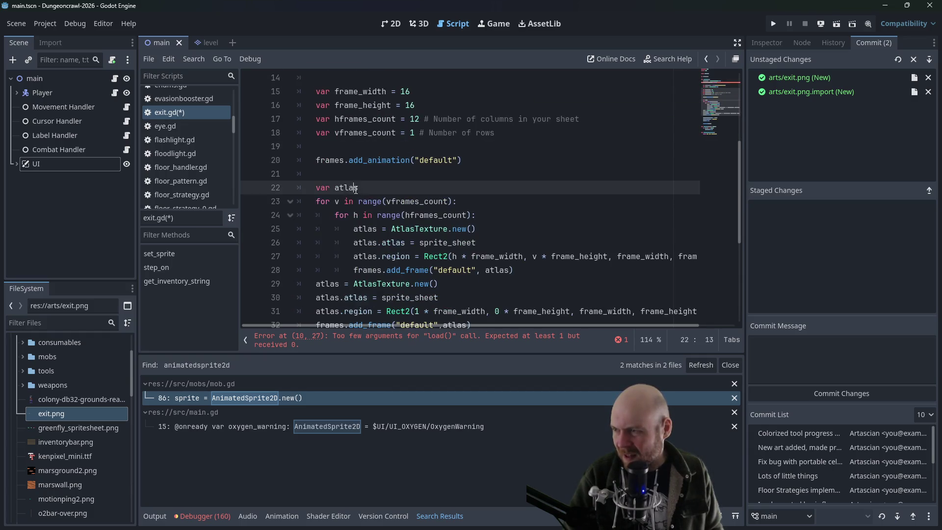
{"action": "scroll", "coordinate": [461, 230], "scroll_direction": "down", "scroll_amount": 3}
{"action": "scroll", "coordinate": [392, 235], "scroll_direction": "up", "scroll_amount": 3}
{"action": "scroll", "coordinate": [325, 240], "scroll_direction": "down", "scroll_amount": 3}
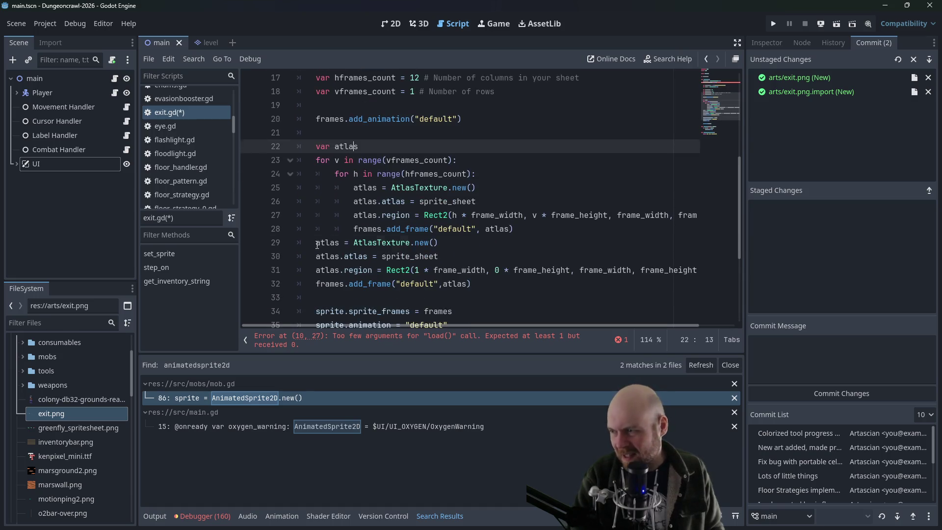
Delete the leftover single-frame atlas lines and their blank lines.
{"action": "left_click_drag", "start_coordinate": [316, 242], "coordinate": [471, 284]}
{"action": "key", "text": "BackSpace"}
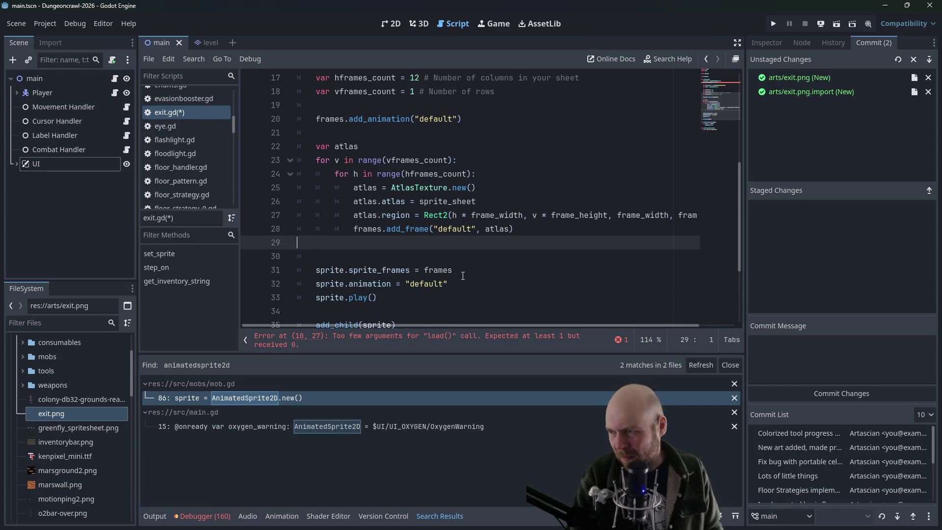
{"action": "key", "text": "BackSpace"}
{"action": "key", "text": "Delete"}
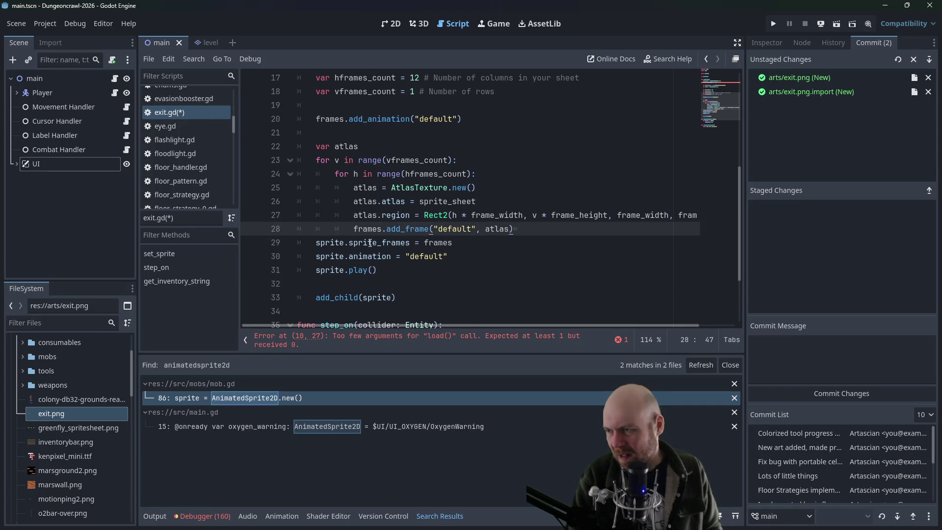
Rename sprite to anim_sprite in the frames, animation, play and add_child lines, then save.
{"action": "left_click", "coordinate": [316, 242]}
{"action": "type", "text": "ani"}
{"action": "key", "text": "Return"}
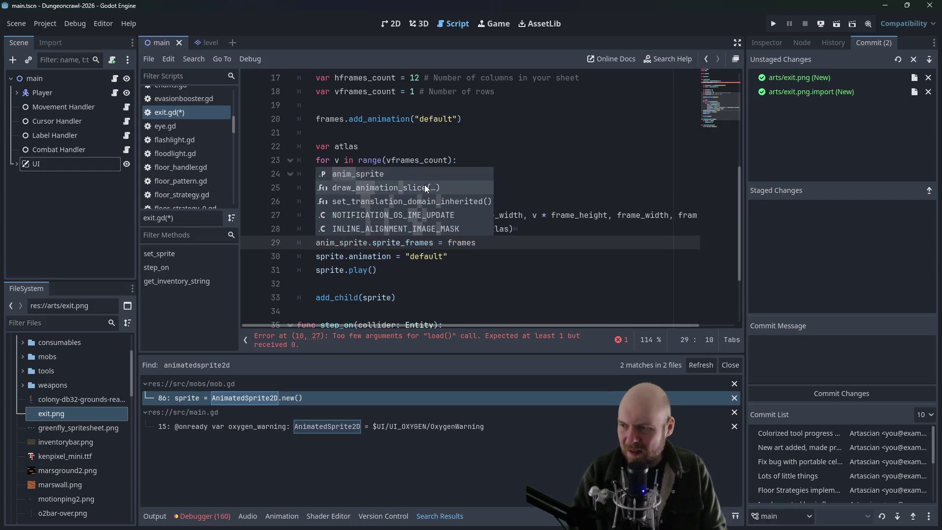
{"action": "key", "text": "Escape"}
{"action": "key", "text": "Down"}
{"action": "key", "text": "Home"}
{"action": "type", "text": "anim_"}
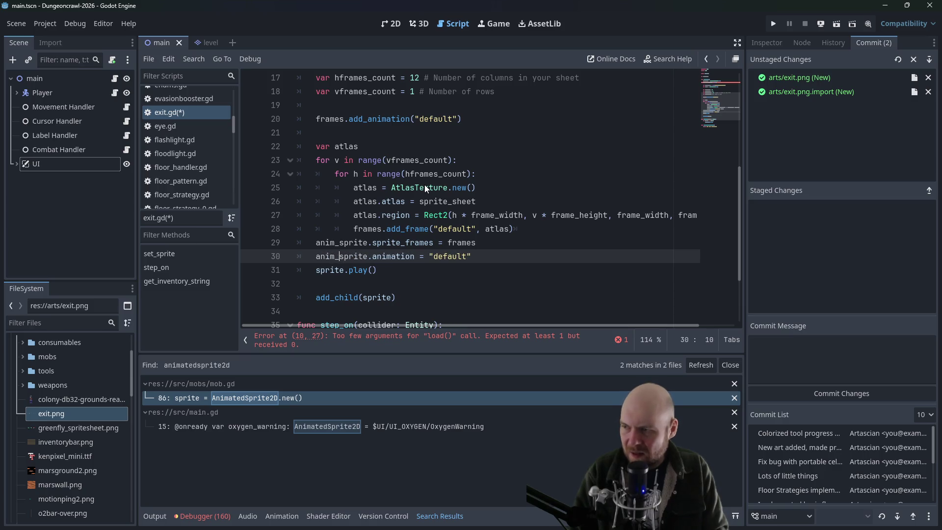
{"action": "key", "text": "Down"}
{"action": "key", "text": "Home"}
{"action": "type", "text": "anim_"}
{"action": "key", "text": "Escape"}
{"action": "key", "text": "Down"}
{"action": "key", "text": "Down"}
{"action": "key", "text": "Right"}
{"action": "key", "text": "Right"}
{"action": "type", "text": "anim_"}
{"action": "key", "text": "ctrl+s"}
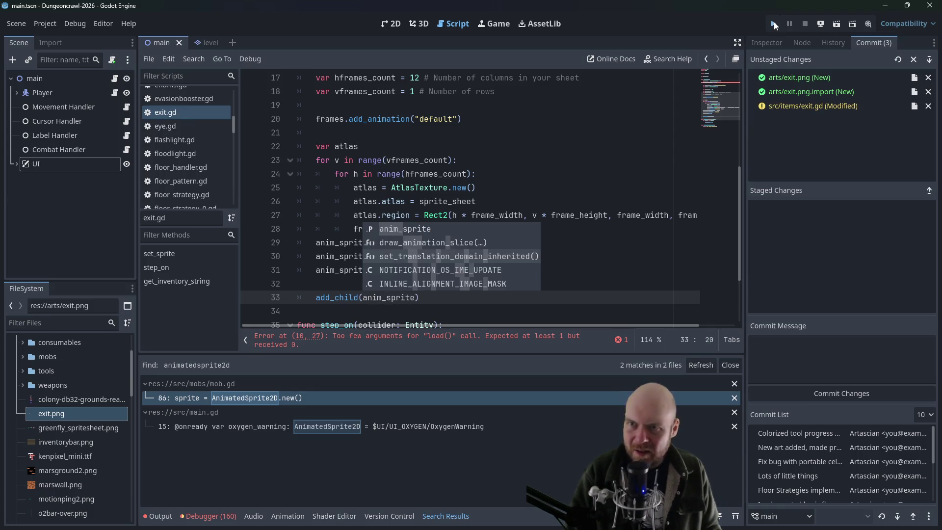
Delete the broken texture load on line 10 and save the script.
{"action": "left_click", "coordinate": [773, 23]}
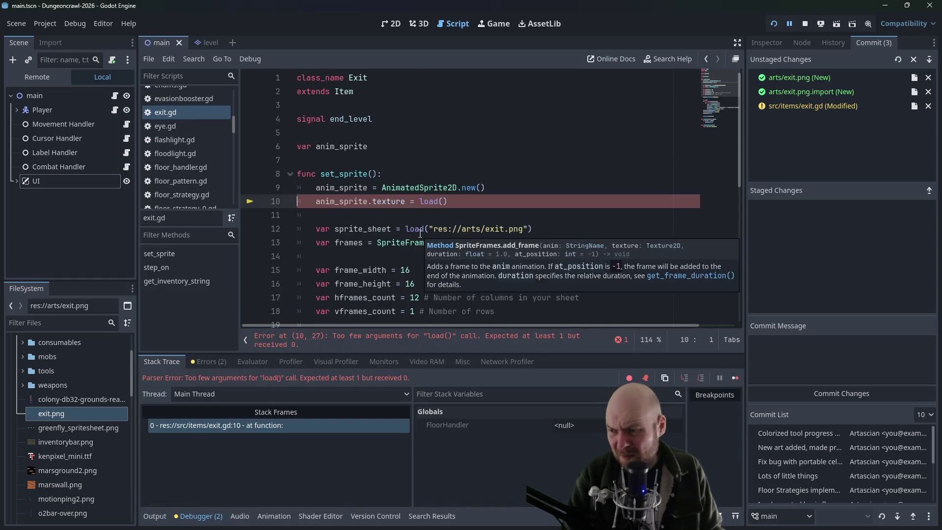
{"action": "left_click_drag", "start_coordinate": [448, 201], "coordinate": [266, 206]}
{"action": "key", "text": "BackSpace"}
{"action": "key", "text": "BackSpace"}
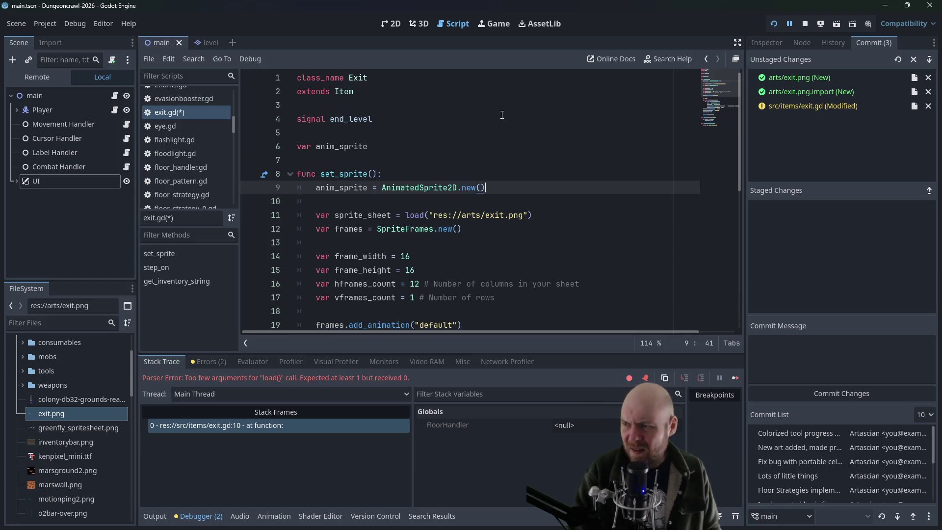
{"action": "key", "text": "Delete"}
{"action": "key", "text": "ctrl+s"}
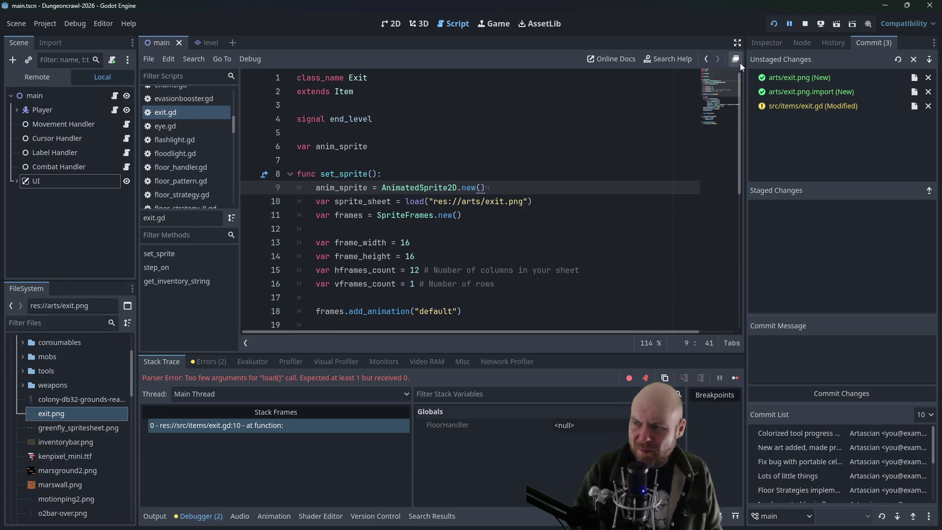
Rerun the game and step the player left, up and left along the corridor.
{"action": "left_click", "coordinate": [779, 24]}
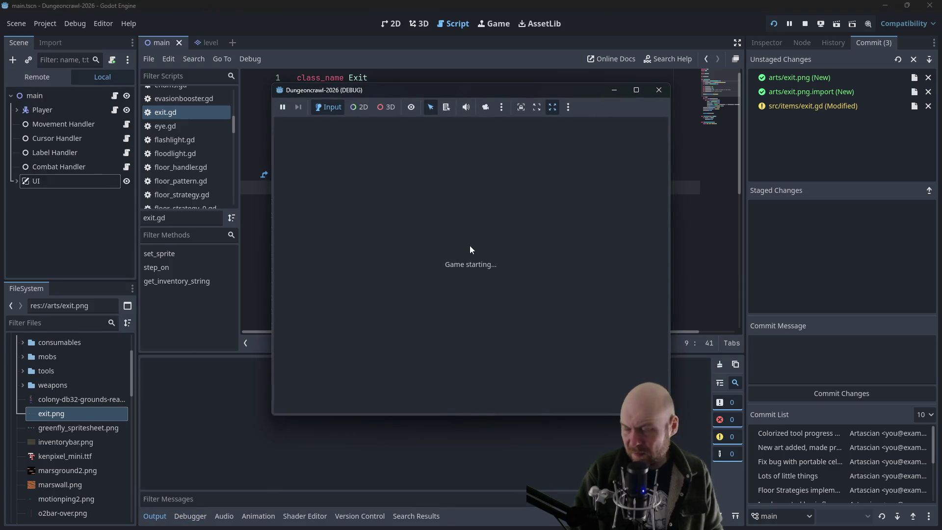
{"action": "key", "text": "Left"}
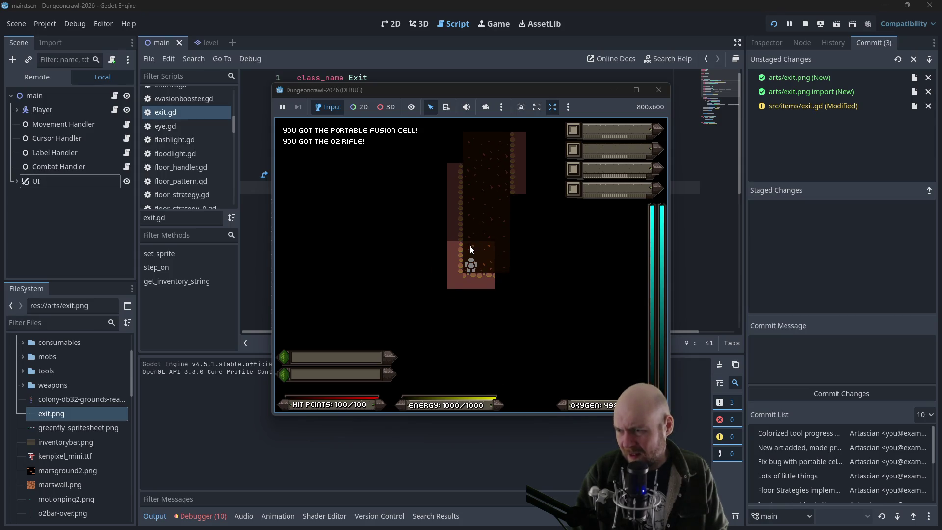
{"action": "key", "text": "Up"}
{"action": "key", "text": "Up"}
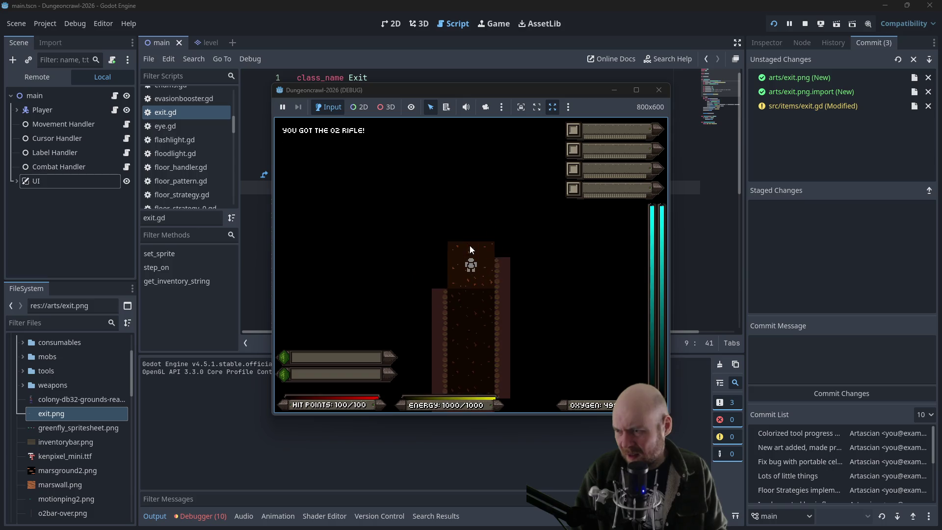
{"action": "key", "text": "Left"}
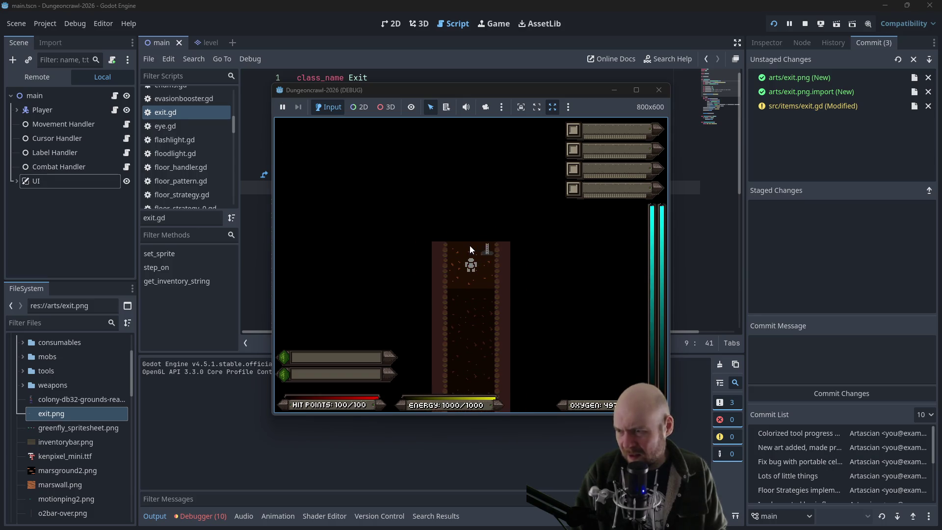
Maximize the game, relaunch it, and walk right to collect the O2 Rifle and Portable Fusion Cell.
{"action": "left_click", "coordinate": [645, 93]}
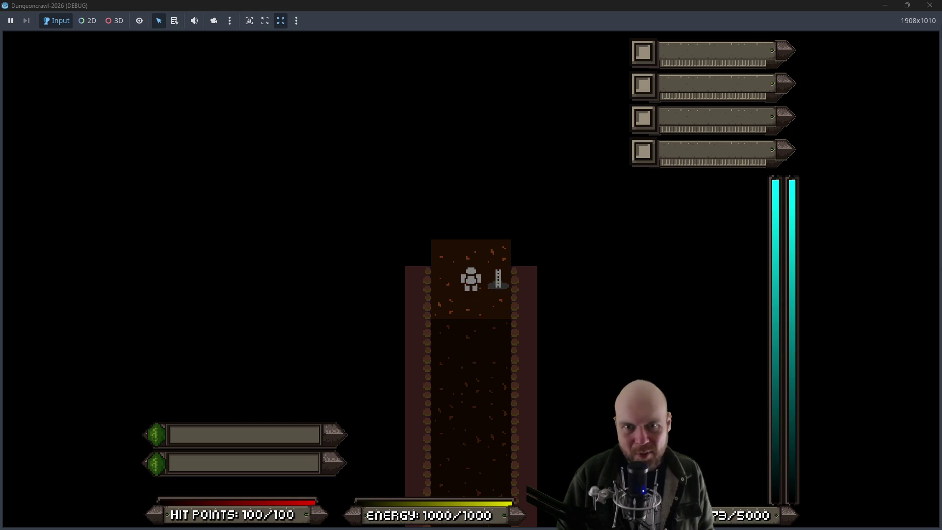
{"action": "left_click", "coordinate": [930, 5]}
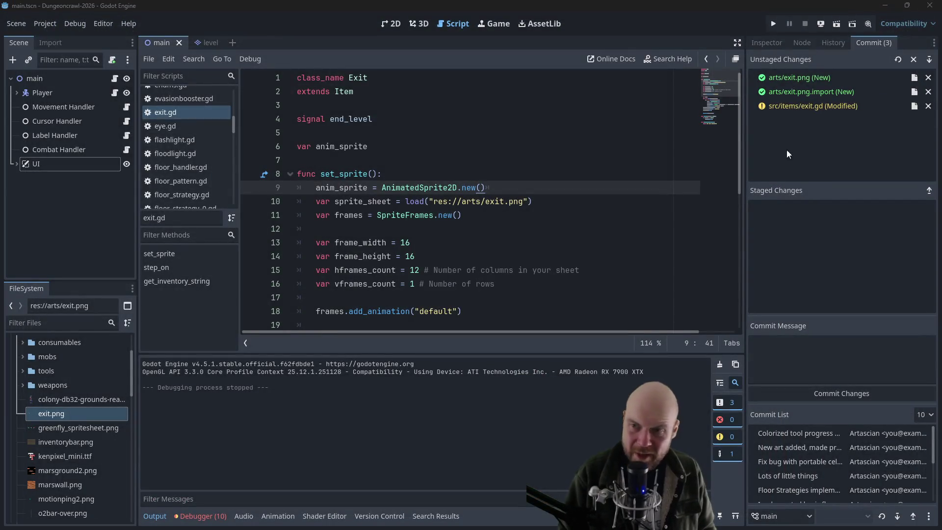
{"action": "left_click", "coordinate": [775, 21]}
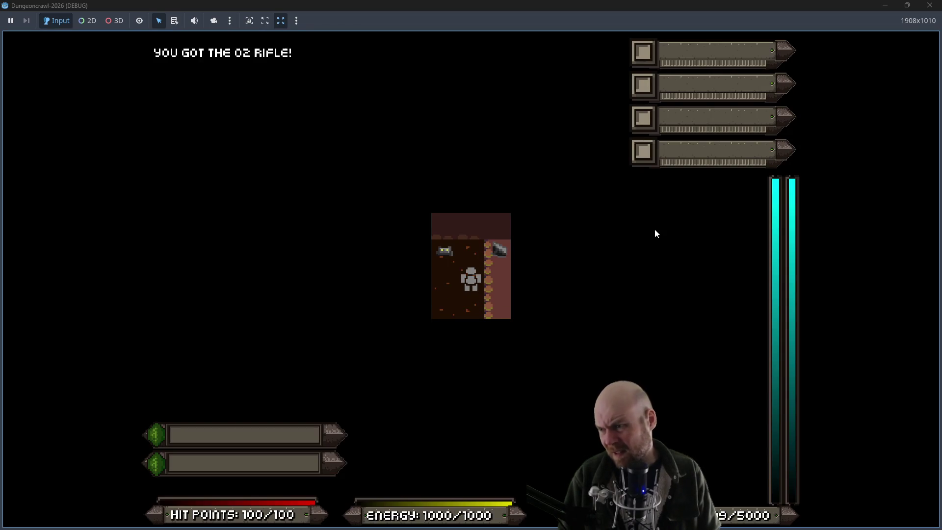
{"action": "key", "text": "Right"}
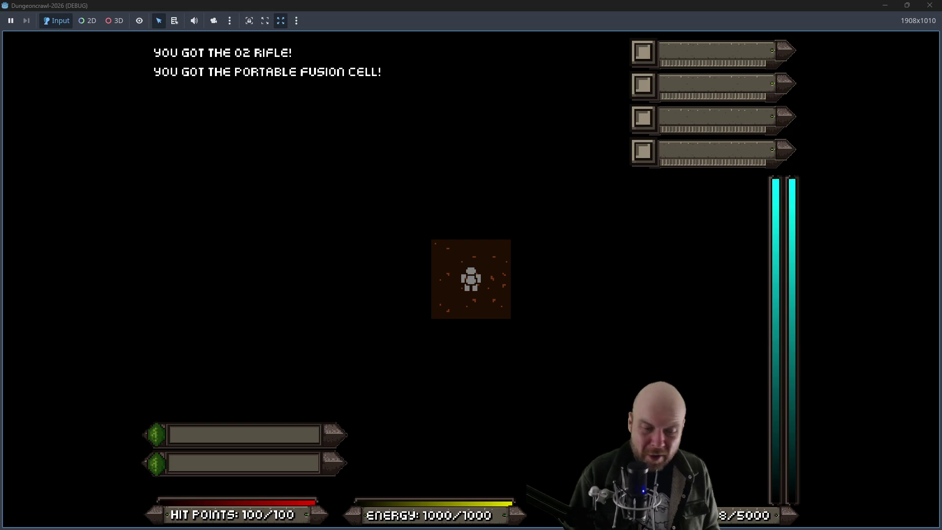
Add an 'Add exit prompt' bullet below the tool-colours item in the Plan note, then hide Obsidian.
{"action": "key", "text": "alt+Tab"}
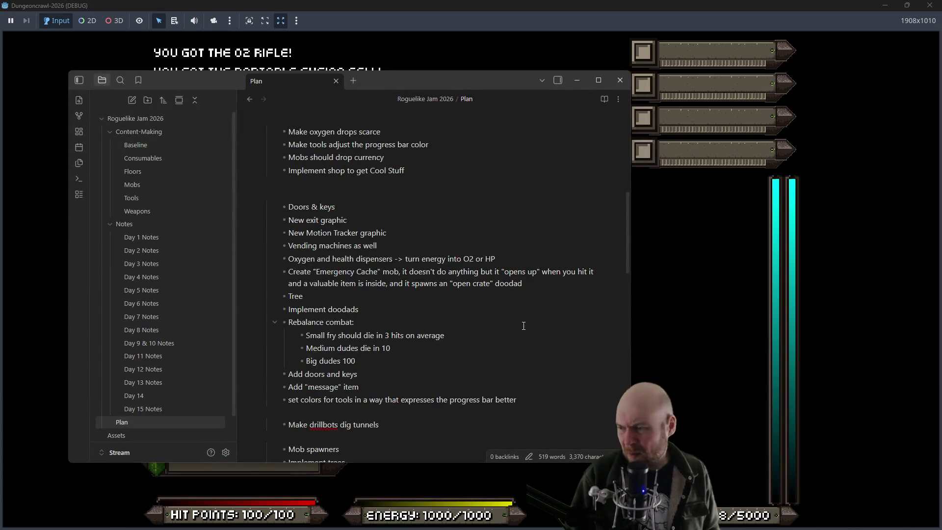
{"action": "scroll", "coordinate": [483, 380], "scroll_direction": "down", "scroll_amount": 4}
{"action": "scroll", "coordinate": [479, 382], "scroll_direction": "up", "scroll_amount": 1}
{"action": "scroll", "coordinate": [478, 383], "scroll_direction": "up", "scroll_amount": 1}
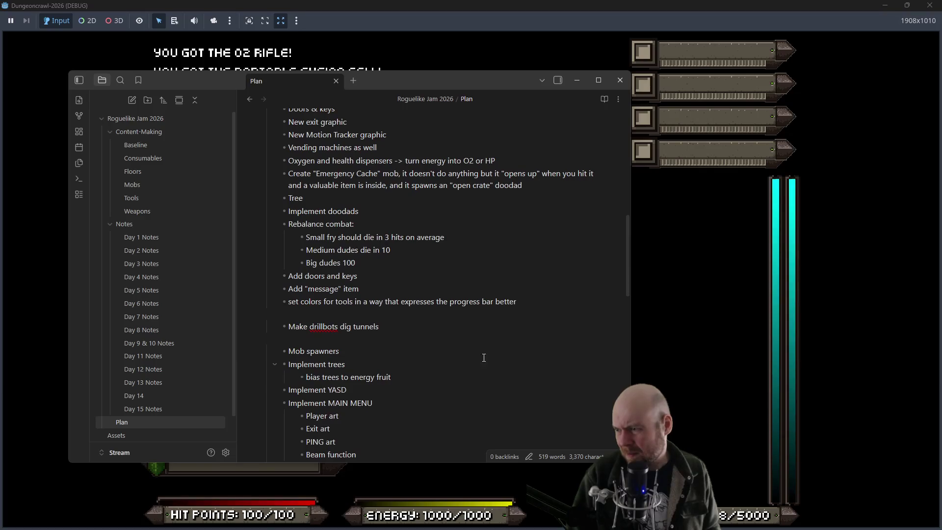
{"action": "left_click", "coordinate": [551, 300]}
{"action": "key", "text": "Return"}
{"action": "type", "text": "Add exit p"}
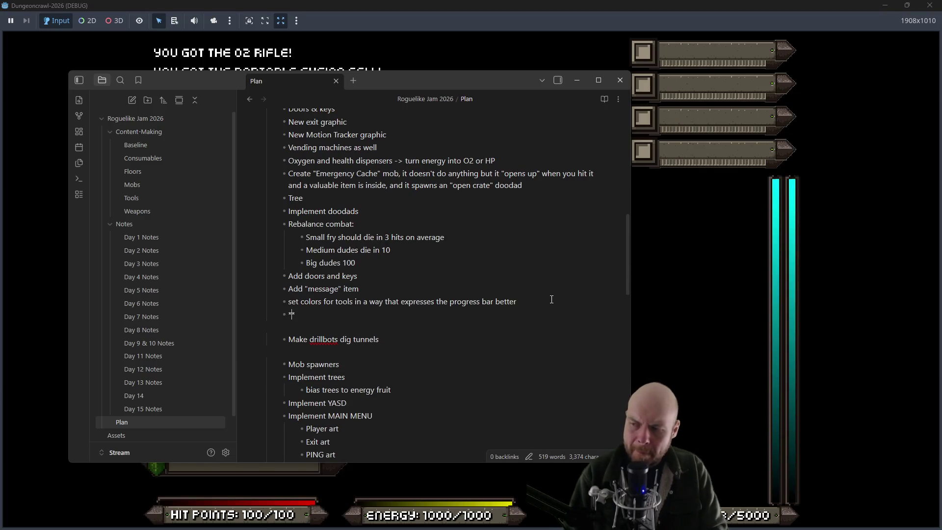
{"action": "type", "text": "rompt"}
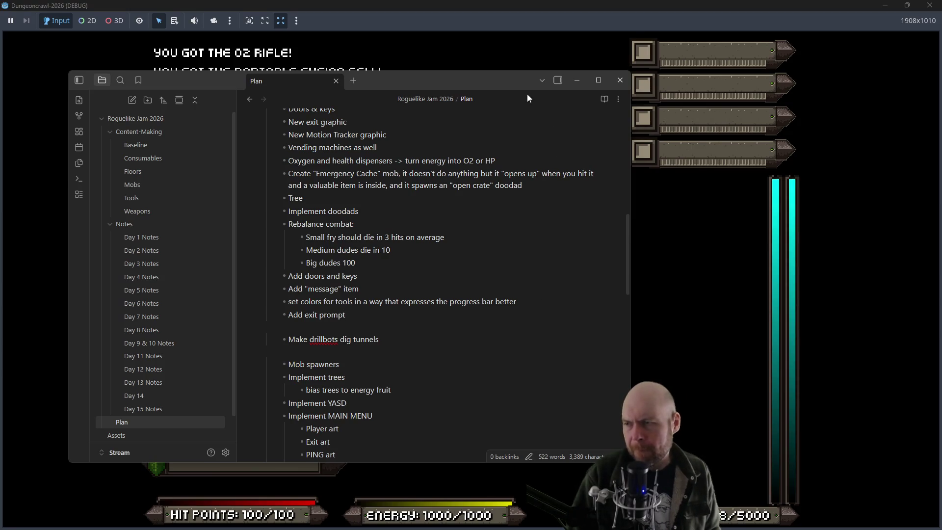
{"action": "scroll", "coordinate": [461, 207], "scroll_direction": "up", "scroll_amount": 5}
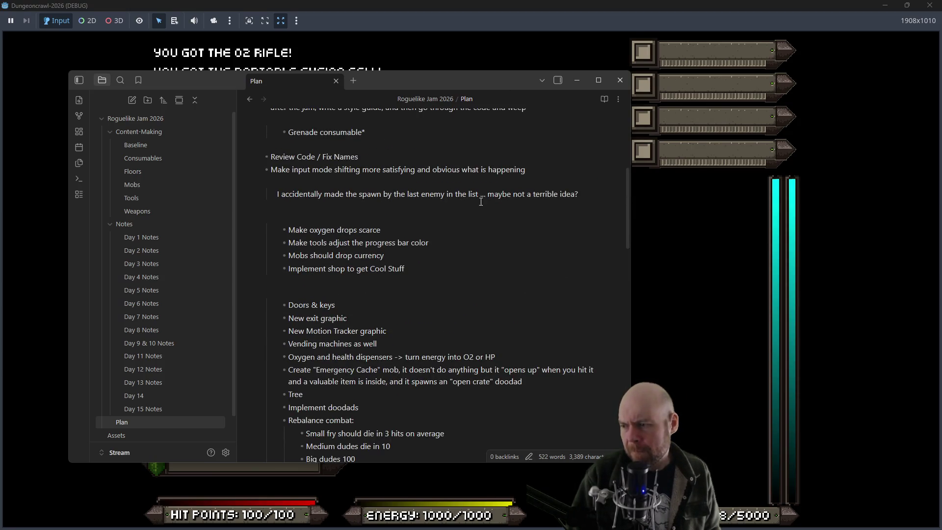
{"action": "left_click", "coordinate": [575, 80]}
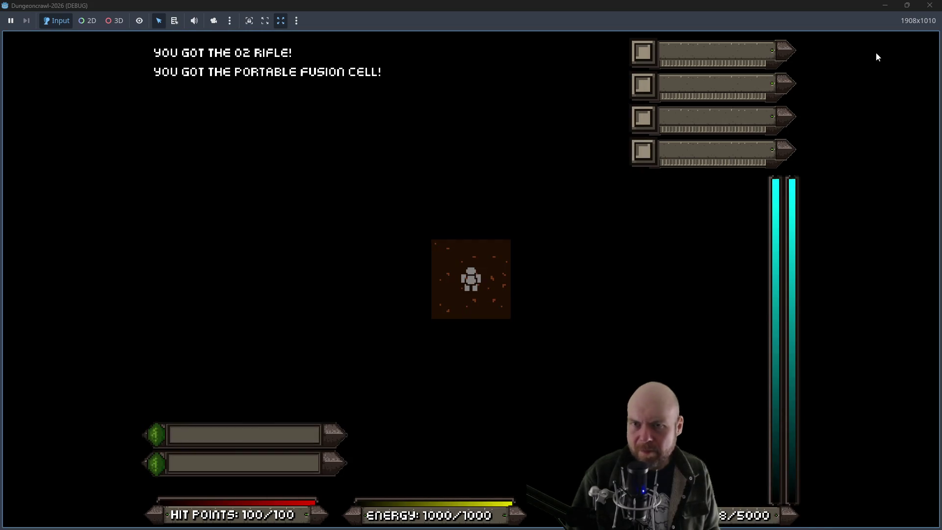
Stop the game and browse the FileSystem dock, briefly checking the utility folder.
{"action": "left_click", "coordinate": [929, 5]}
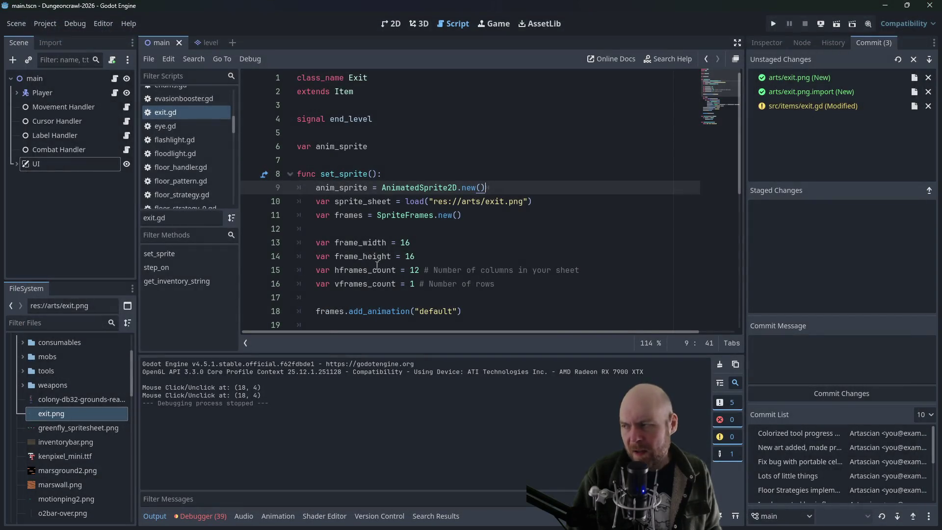
{"action": "scroll", "coordinate": [192, 198], "scroll_direction": "down", "scroll_amount": 2}
{"action": "scroll", "coordinate": [193, 198], "scroll_direction": "down", "scroll_amount": 2}
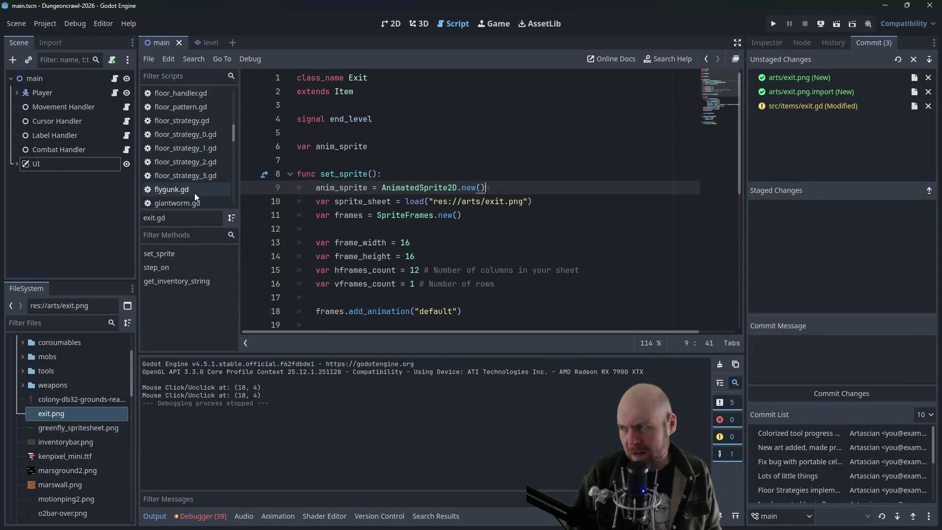
{"action": "left_click_drag", "start_coordinate": [234, 136], "coordinate": [236, 204]}
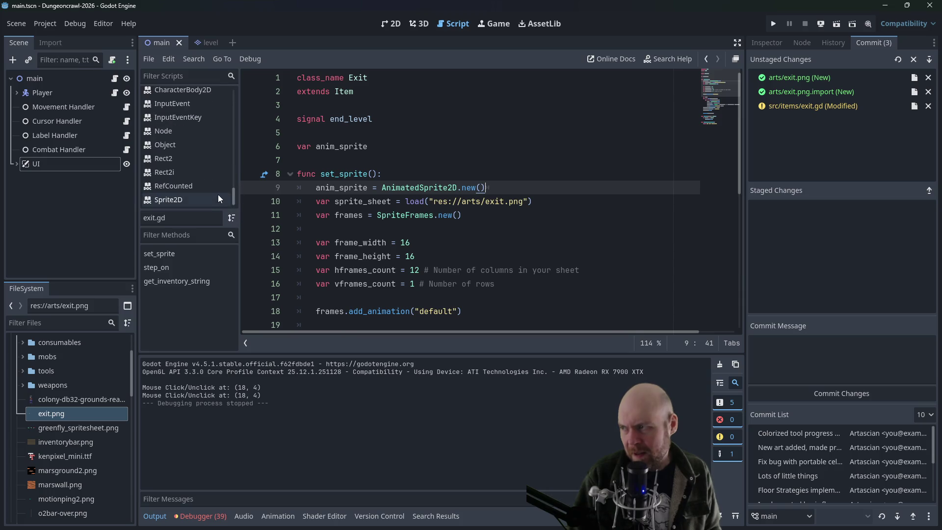
{"action": "scroll", "coordinate": [27, 390], "scroll_direction": "up", "scroll_amount": 2}
{"action": "scroll", "coordinate": [24, 386], "scroll_direction": "up", "scroll_amount": 1}
{"action": "scroll", "coordinate": [22, 392], "scroll_direction": "down", "scroll_amount": 6}
{"action": "scroll", "coordinate": [34, 414], "scroll_direction": "down", "scroll_amount": 3}
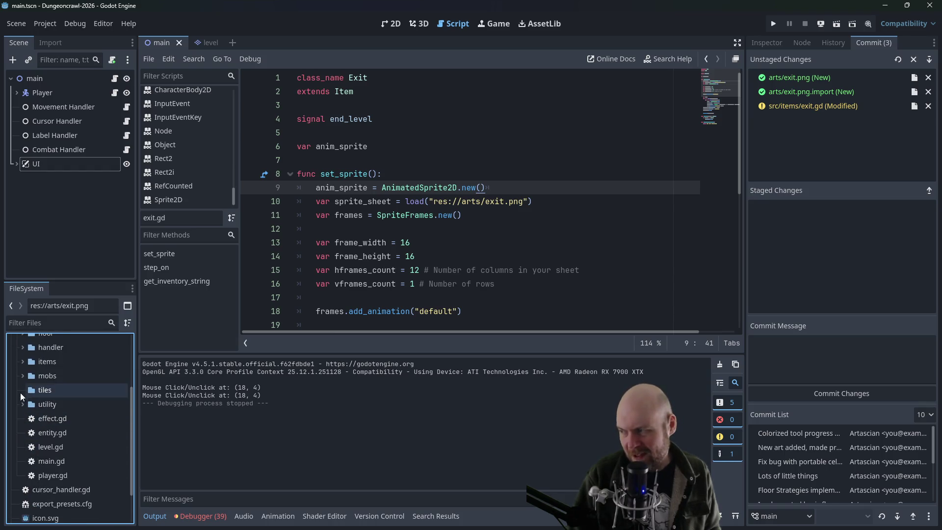
{"action": "left_click", "coordinate": [22, 403]}
{"action": "left_click", "coordinate": [25, 406]}
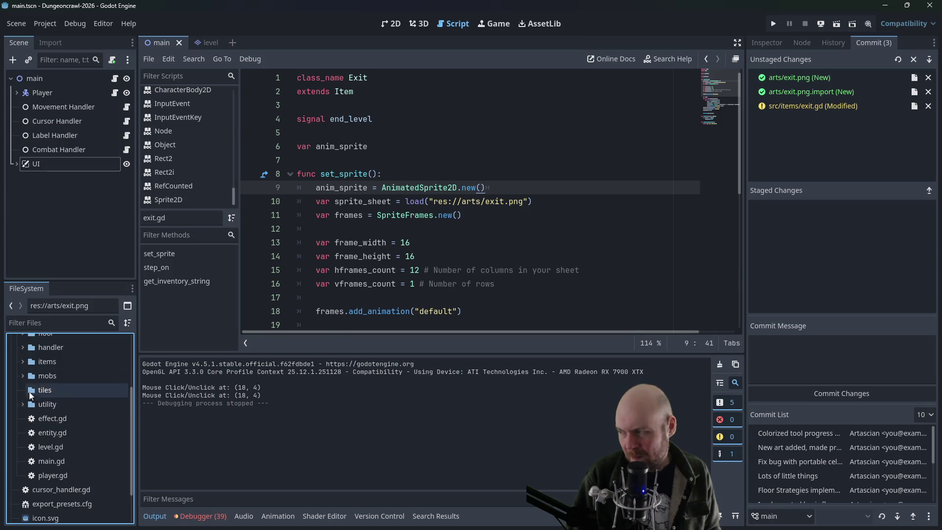
{"action": "scroll", "coordinate": [32, 399], "scroll_direction": "down", "scroll_amount": 3}
{"action": "scroll", "coordinate": [36, 414], "scroll_direction": "up", "scroll_amount": 3}
Open visibility_handler.gd from src/handler and go to the blip texture load on line 91.
{"action": "left_click", "coordinate": [23, 371]}
{"action": "double_click", "coordinate": [56, 440]}
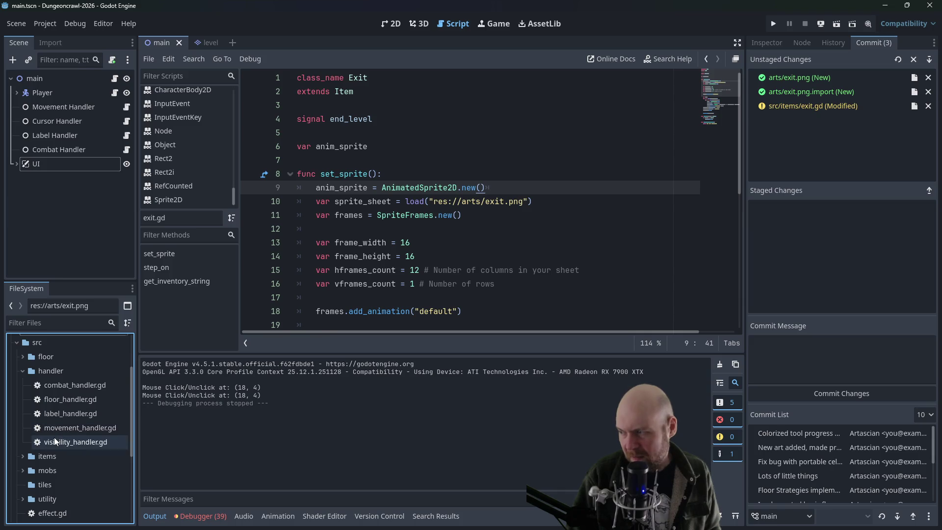
{"action": "left_click_drag", "start_coordinate": [741, 95], "coordinate": [712, 246]}
{"action": "scroll", "coordinate": [638, 220], "scroll_direction": "down", "scroll_amount": 1}
{"action": "left_click", "coordinate": [593, 207]}
{"action": "left_click", "coordinate": [475, 206]}
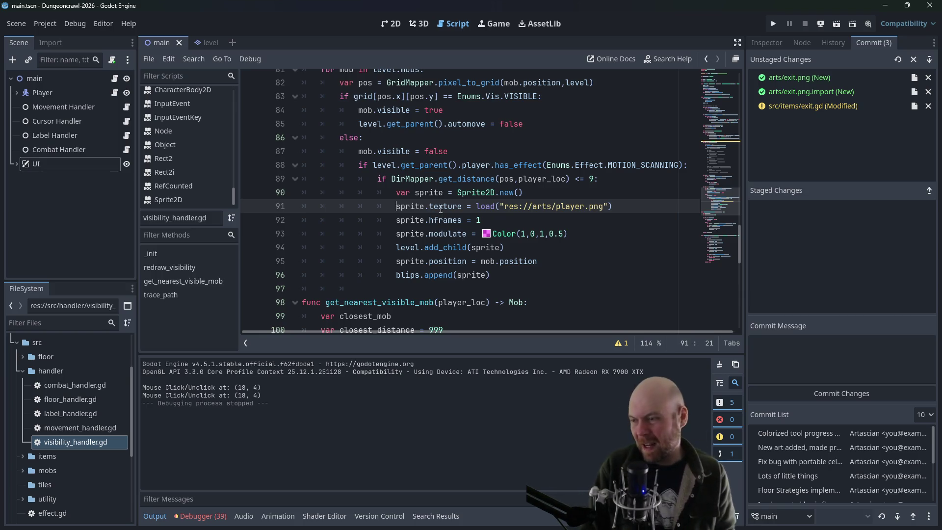
Declare 'var sprite_frames : SpriteFrames' below the blips variable.
{"action": "scroll", "coordinate": [548, 230], "scroll_direction": "up", "scroll_amount": 15}
{"action": "scroll", "coordinate": [548, 229], "scroll_direction": "up", "scroll_amount": 10}
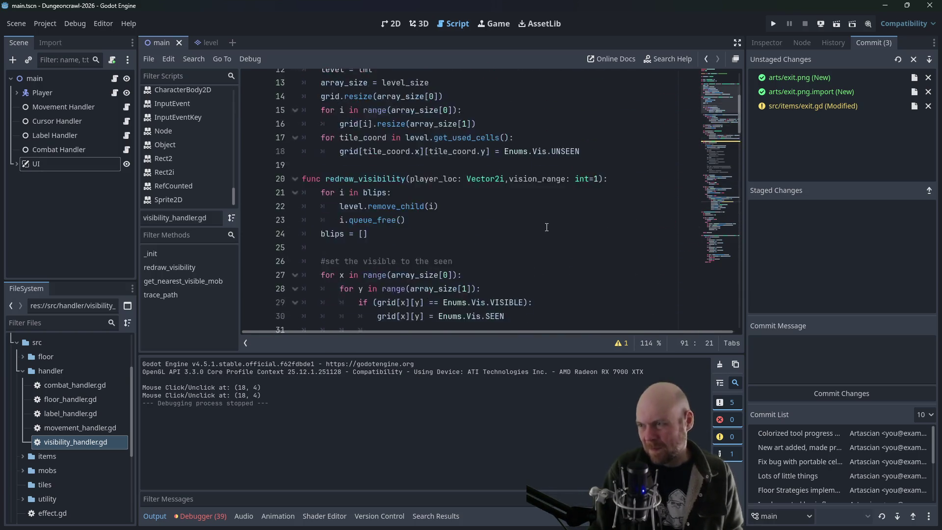
{"action": "scroll", "coordinate": [545, 225], "scroll_direction": "down", "scroll_amount": 1}
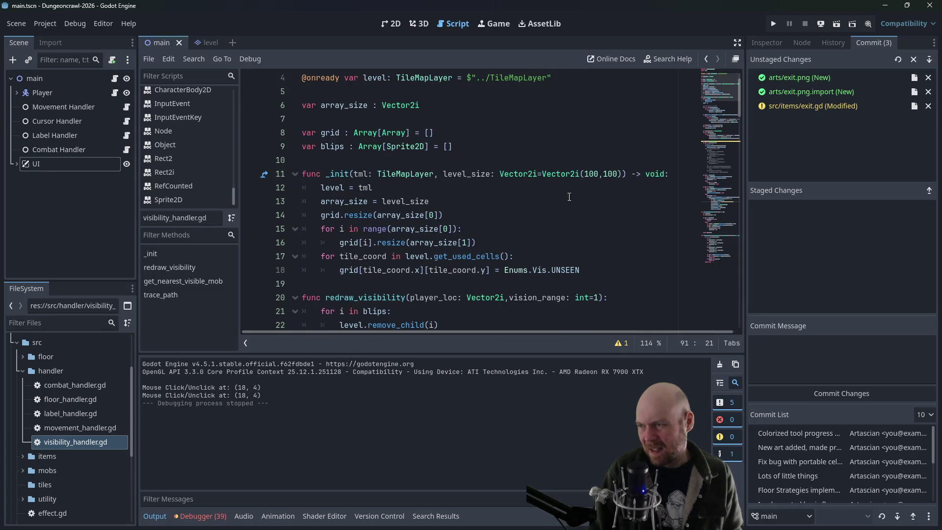
{"action": "left_click", "coordinate": [558, 149]}
{"action": "key", "text": "Return"}
{"action": "key", "text": "Return"}
{"action": "type", "text": "var SpriteF"}
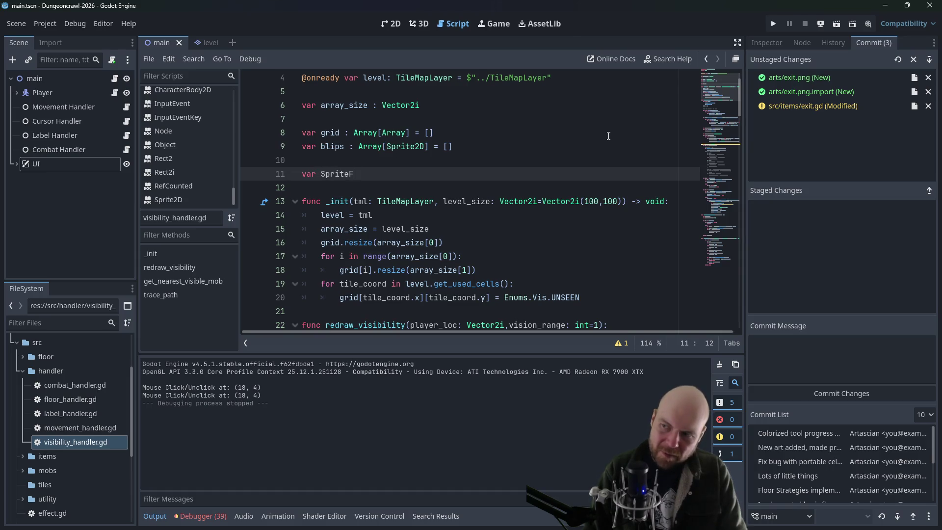
{"action": "key", "text": "BackSpace"}
{"action": "key", "text": "BackSpace"}
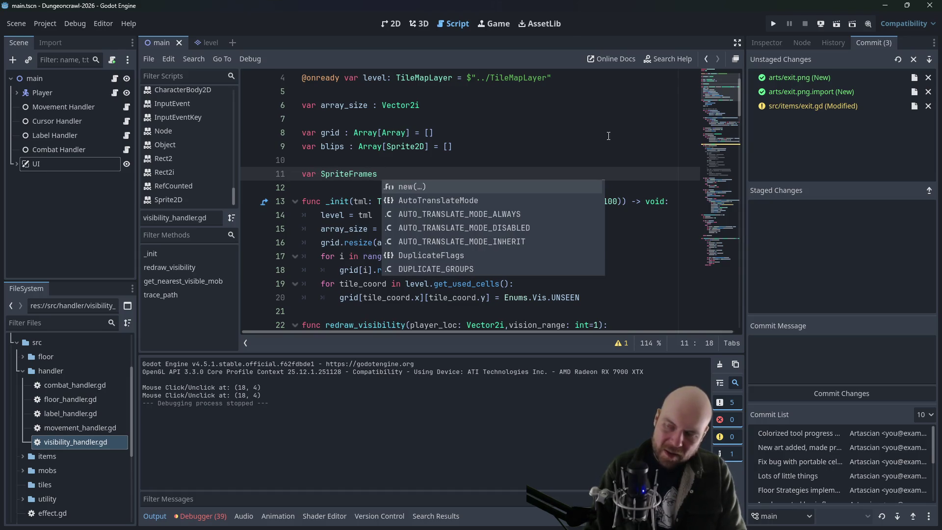
{"action": "key", "text": "ctrl+Left"}
{"action": "type", "text": "sprite_frames :"}
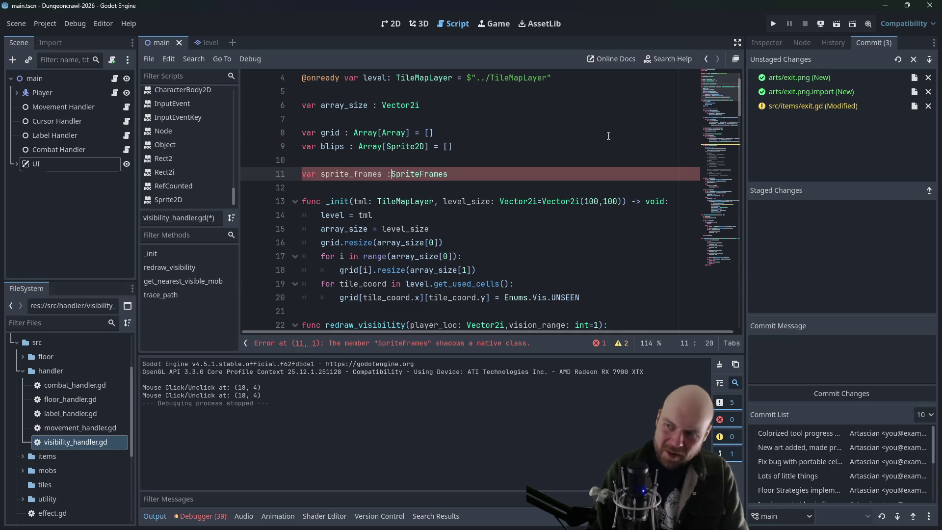
{"action": "key", "text": "Right"}
{"action": "key", "text": "Right"}
{"action": "key", "text": "Right"}
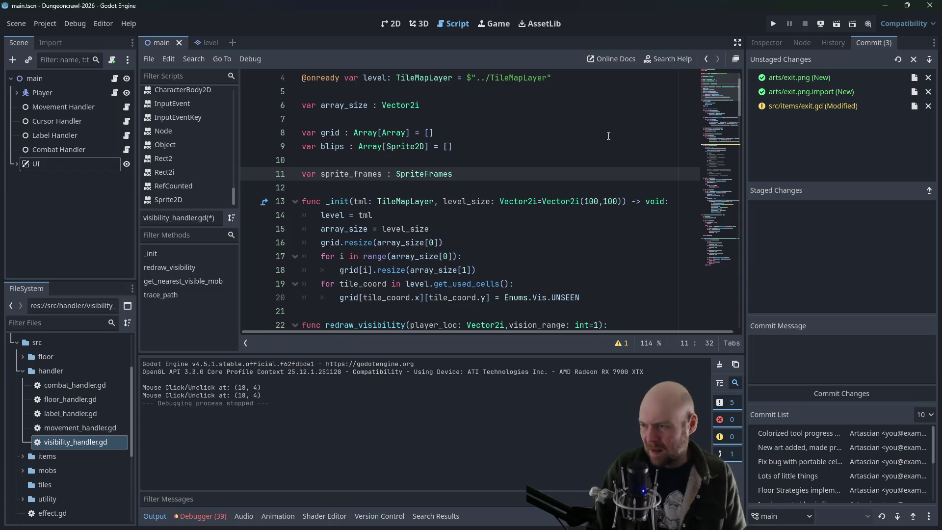
Add an empty indented line at the end of _init, undoing a stray player.png path.
{"action": "left_click", "coordinate": [605, 294]}
{"action": "key", "text": "Return"}
{"action": "key", "text": "Return"}
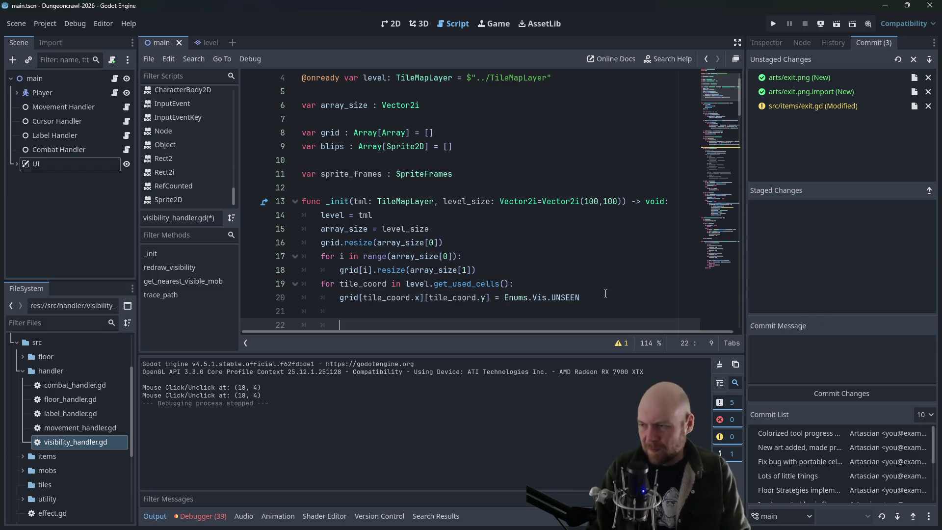
{"action": "type", "text": "\"res://arts/player.png\""}
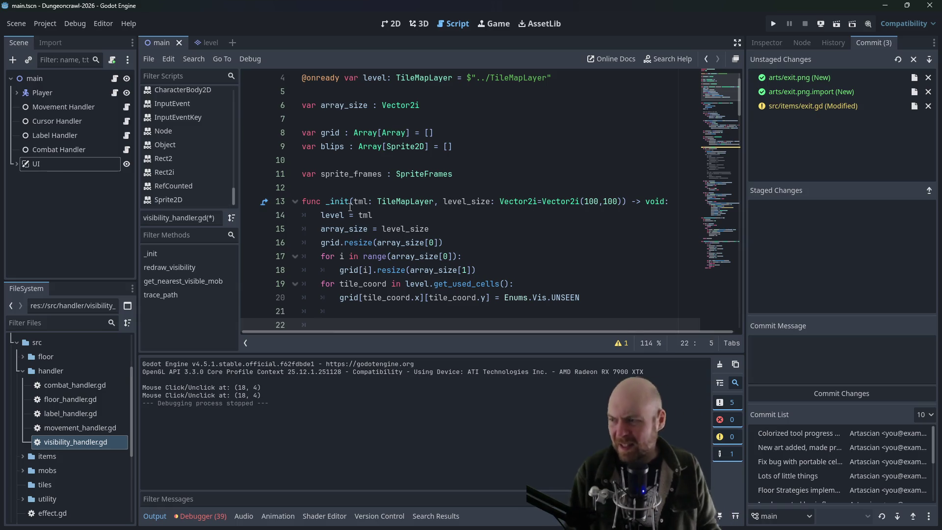
{"action": "key", "text": "ctrl+z"}
{"action": "scroll", "coordinate": [180, 155], "scroll_direction": "up", "scroll_amount": 3}
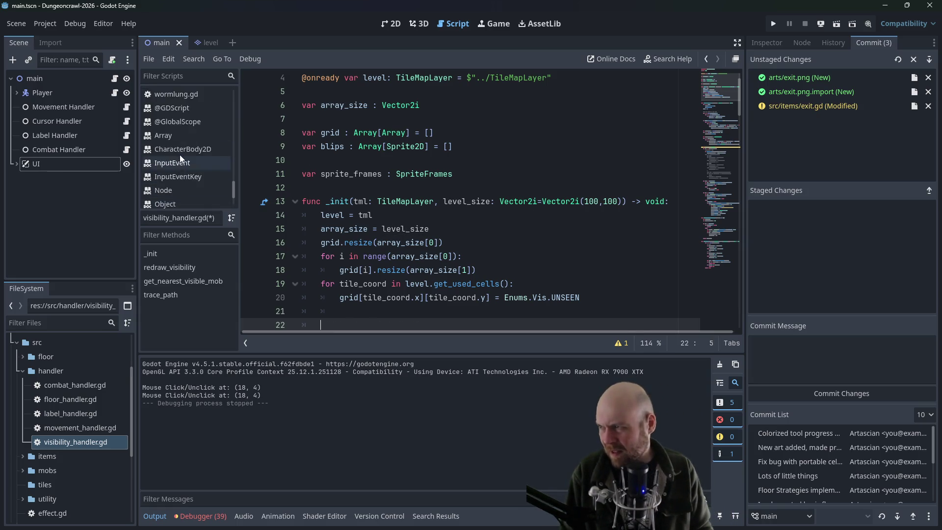
{"action": "left_click_drag", "start_coordinate": [226, 175], "coordinate": [222, 116]}
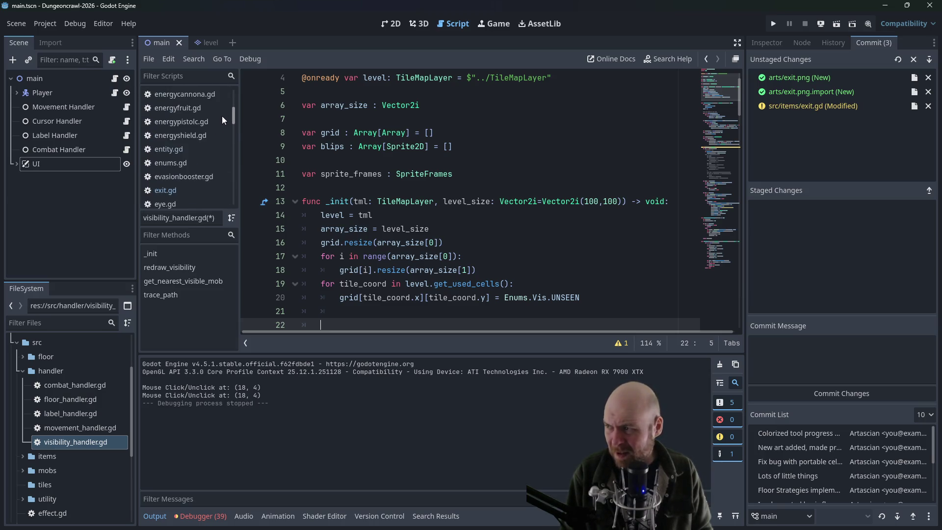
Copy set_sprite's frame-building code (lines 10–30) from exit.gd and reopen visibility_handler.gd.
{"action": "left_click", "coordinate": [167, 190]}
{"action": "scroll", "coordinate": [295, 177], "scroll_direction": "down", "scroll_amount": 1}
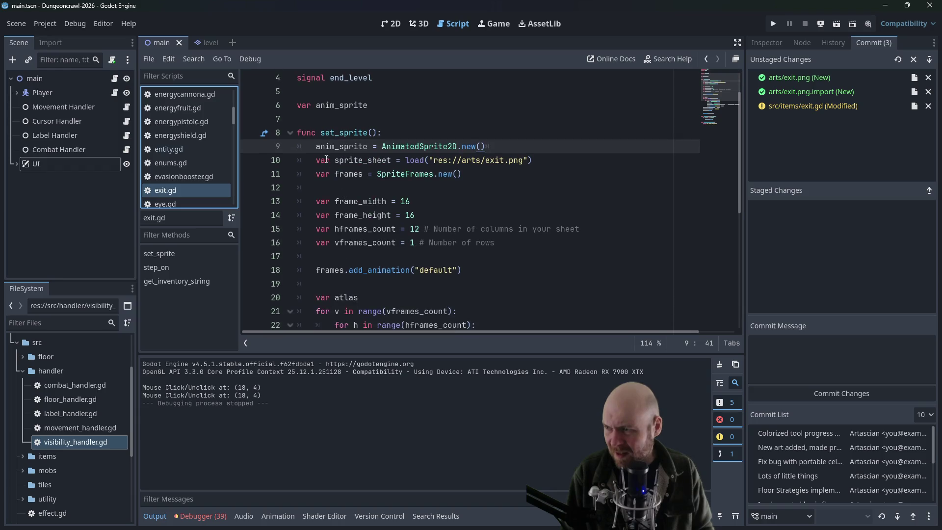
{"action": "mouse_move", "coordinate": [317, 146]}
{"action": "left_mouse_down"}
{"action": "mouse_move", "coordinate": [413, 216]}
{"action": "mouse_move", "coordinate": [478, 243]}
{"action": "left_mouse_up"}
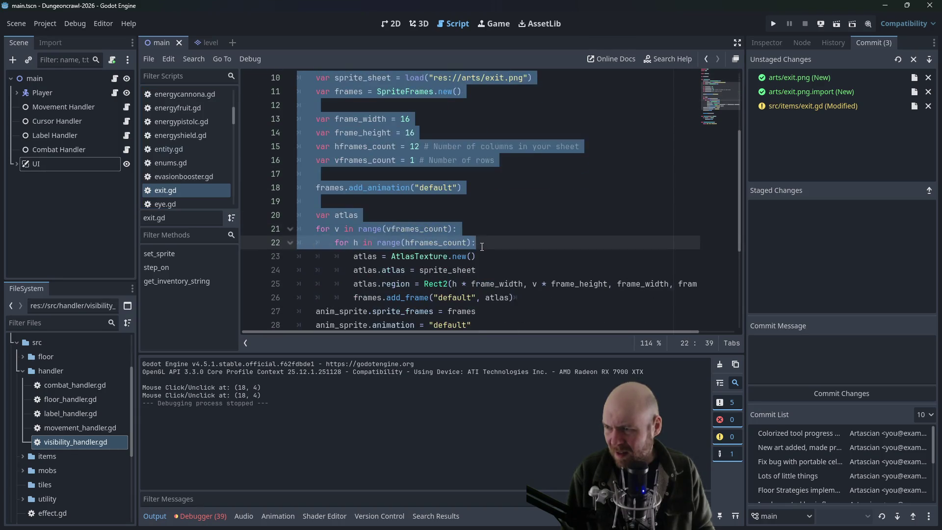
{"action": "left_click", "coordinate": [478, 242]}
{"action": "scroll", "coordinate": [423, 180], "scroll_direction": "up", "scroll_amount": 1}
{"action": "mouse_move", "coordinate": [317, 120]}
{"action": "left_mouse_down"}
{"action": "mouse_move", "coordinate": [339, 165]}
{"action": "mouse_move", "coordinate": [452, 211]}
{"action": "mouse_move", "coordinate": [454, 266]}
{"action": "mouse_move", "coordinate": [452, 257]}
{"action": "mouse_move", "coordinate": [527, 214]}
{"action": "left_mouse_up"}
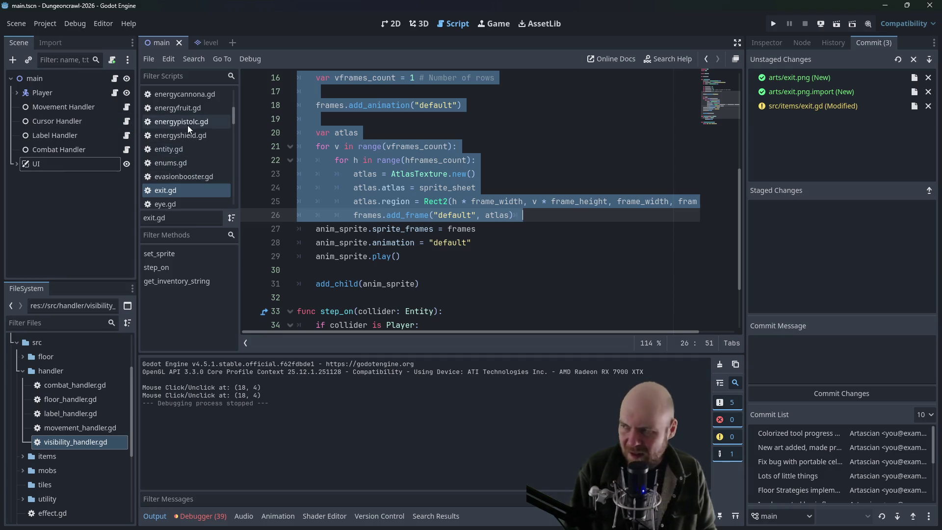
{"action": "scroll", "coordinate": [189, 125], "scroll_direction": "down", "scroll_amount": 5}
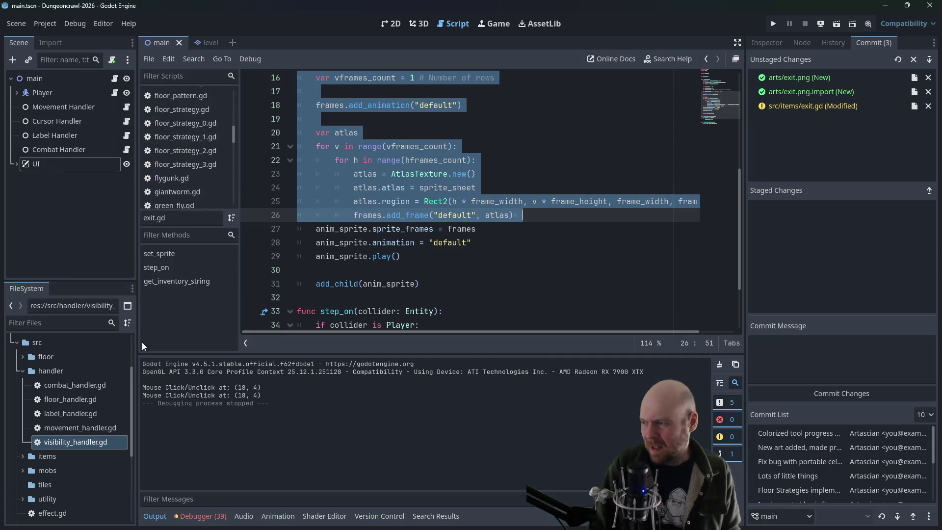
{"action": "double_click", "coordinate": [114, 442]}
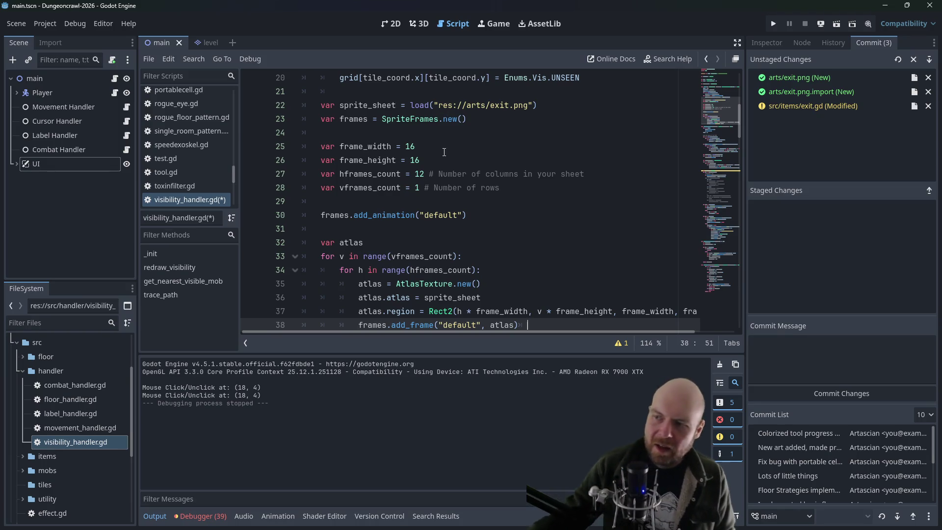
Review the pasted code, locating 'exit' in the sprite sheet path.
{"action": "left_click", "coordinate": [425, 175]}
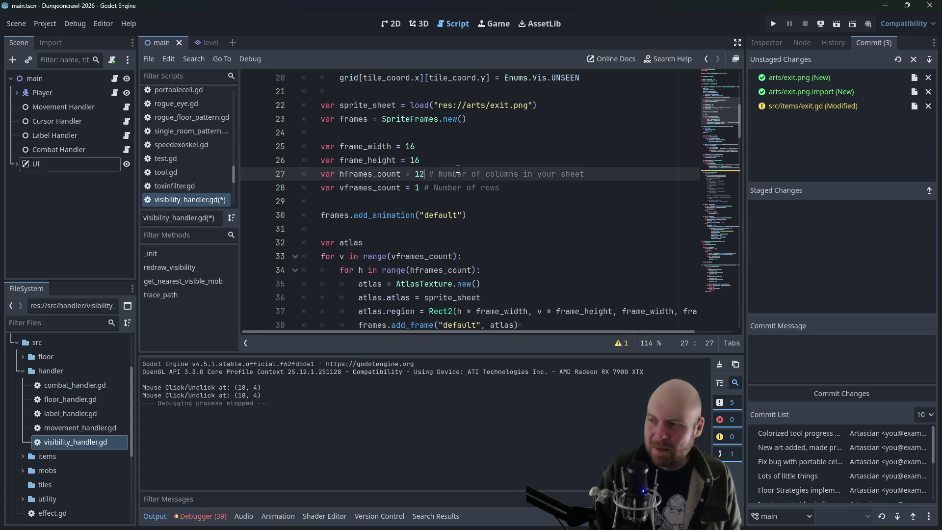
{"action": "scroll", "coordinate": [455, 166], "scroll_direction": "up", "scroll_amount": 2}
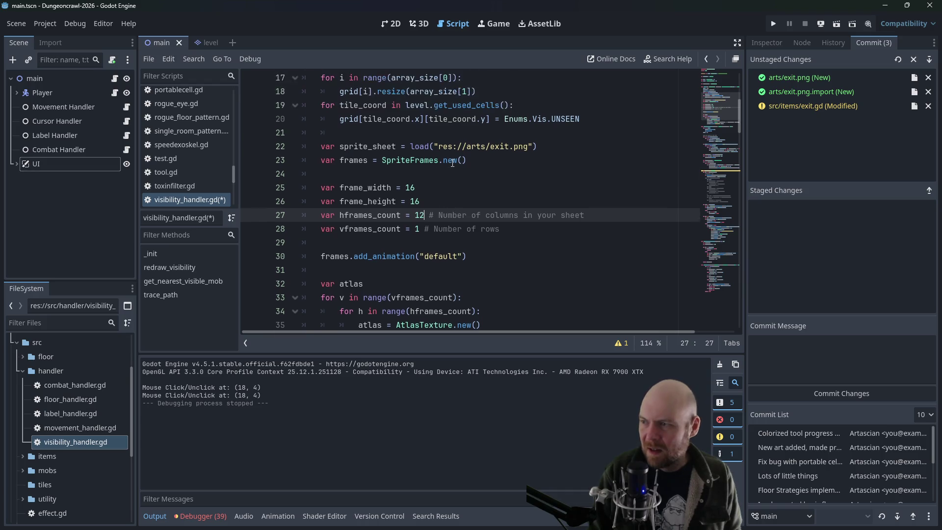
{"action": "left_click_drag", "start_coordinate": [491, 187], "coordinate": [510, 187]}
{"action": "scroll", "coordinate": [78, 337], "scroll_direction": "up", "scroll_amount": 3}
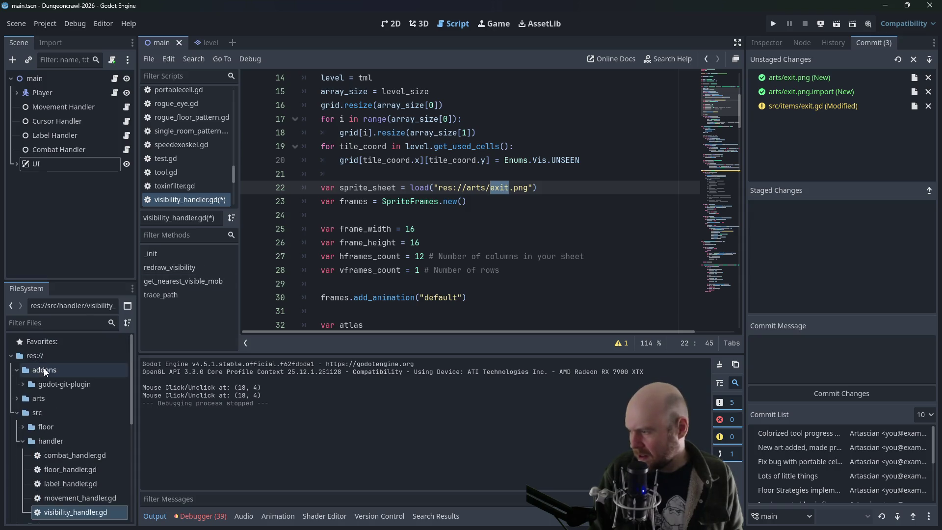
Rename motionping2.png to motionping.png in the res://arts folder.
{"action": "left_click", "coordinate": [16, 399]}
{"action": "scroll", "coordinate": [40, 402], "scroll_direction": "down", "scroll_amount": 3}
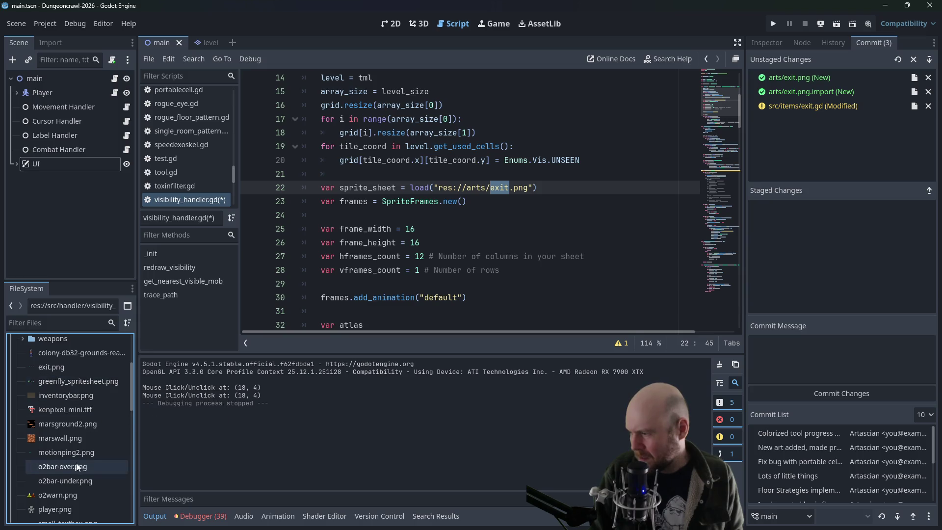
{"action": "left_click", "coordinate": [77, 424]}
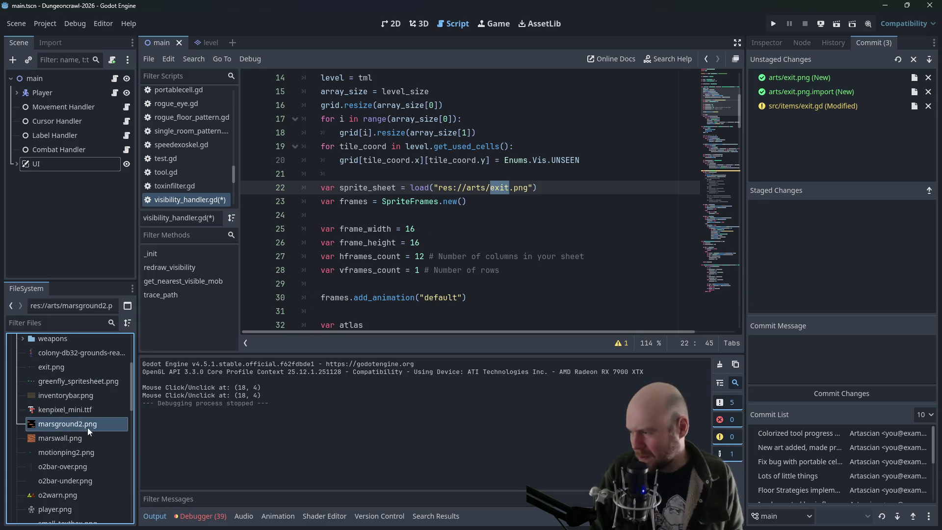
{"action": "left_click", "coordinate": [82, 450]}
{"action": "right_click", "coordinate": [78, 450]}
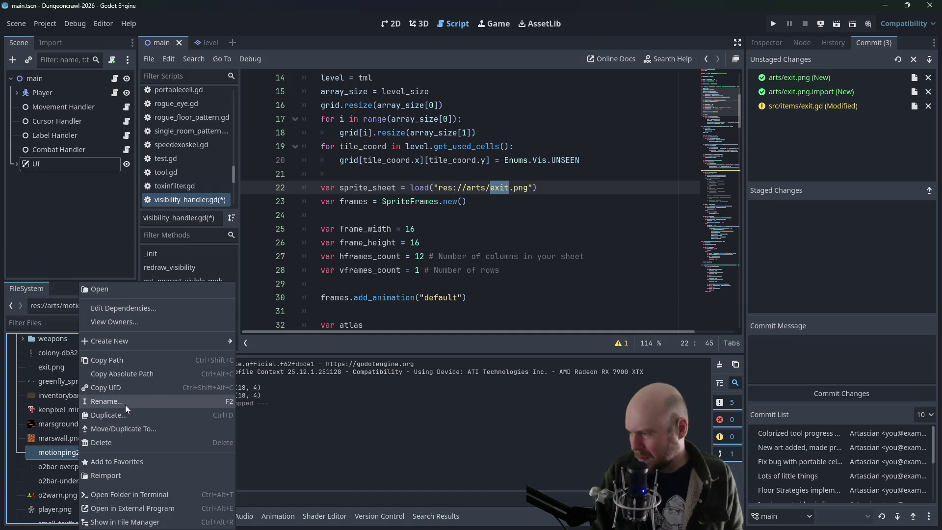
{"action": "left_click", "coordinate": [125, 405]}
{"action": "left_click", "coordinate": [80, 454]}
{"action": "key", "text": "BackSpace"}
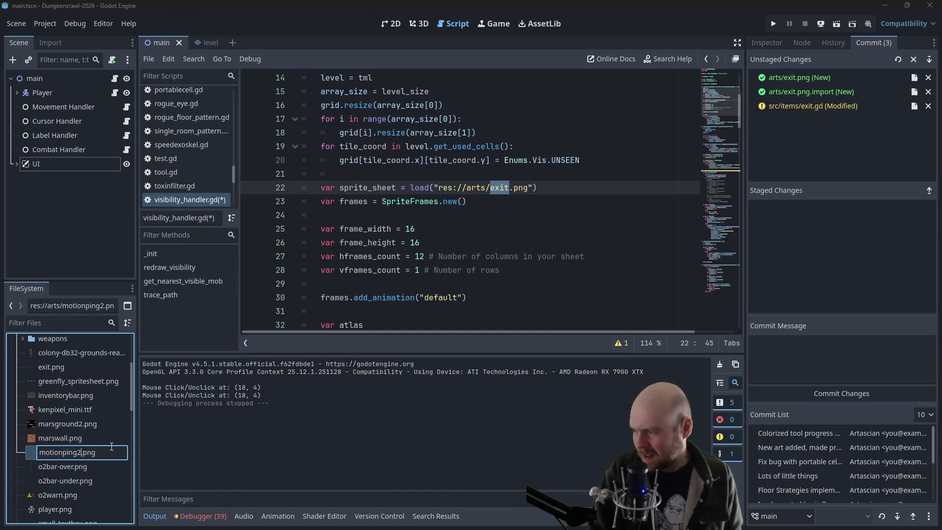
{"action": "key", "text": "Return"}
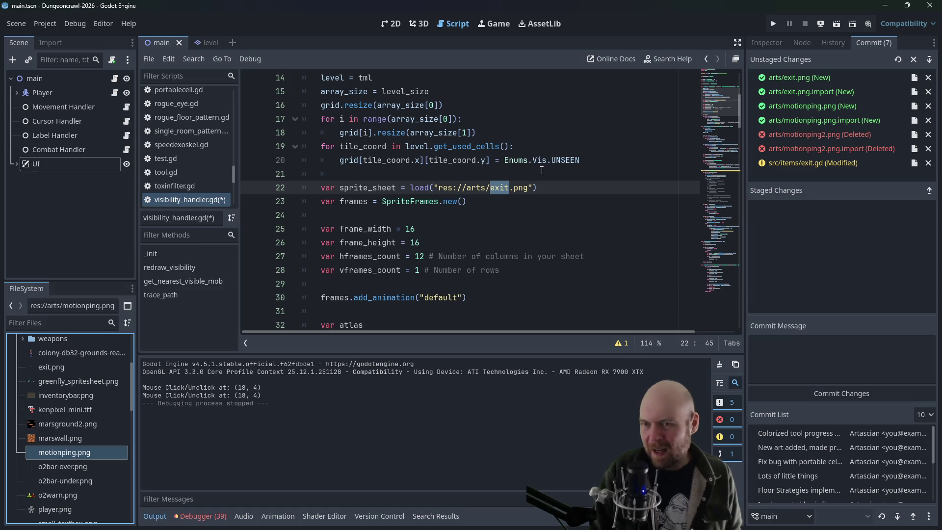
{"action": "left_click", "coordinate": [511, 180]}
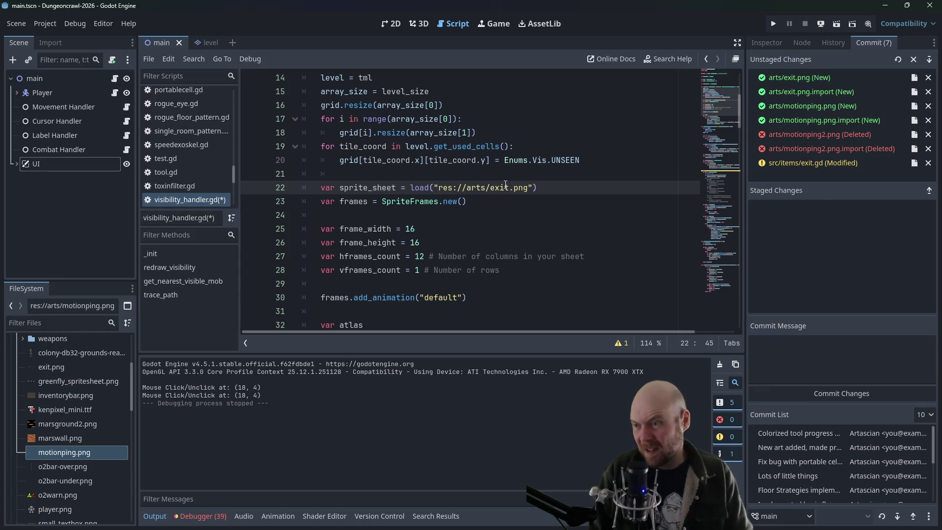
Change the load path to res://arts/motionping.png and hframes_count from 12 to 8.
{"action": "key", "text": "BackSpace"}
{"action": "key", "text": "BackSpace"}
{"action": "key", "text": "BackSpace"}
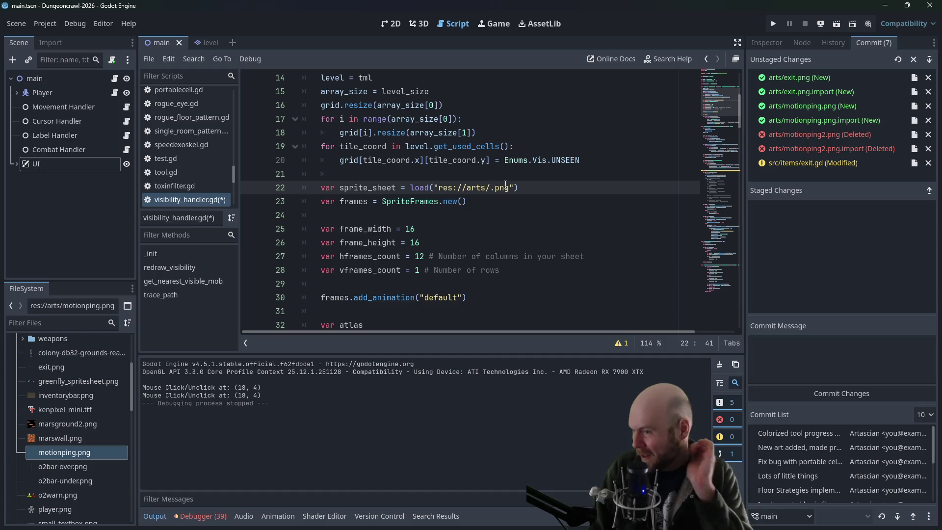
{"action": "type", "text": "motionping"}
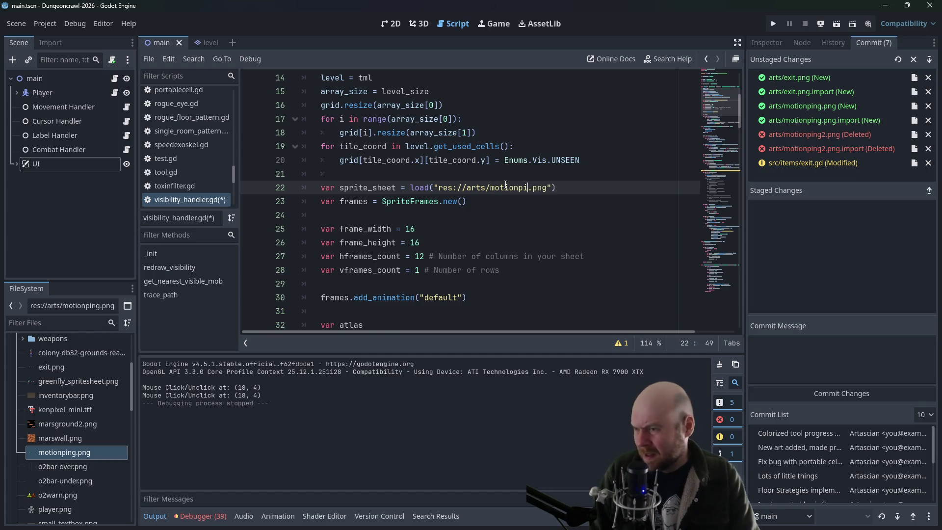
{"action": "left_click", "coordinate": [453, 229]}
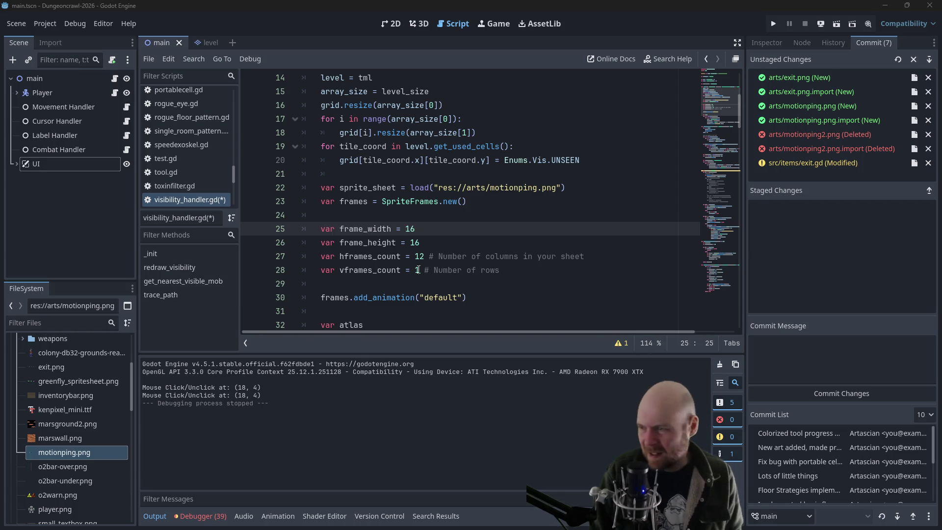
{"action": "left_click_drag", "start_coordinate": [427, 256], "coordinate": [416, 256]}
{"action": "type", "text": "8"}
{"action": "left_click", "coordinate": [490, 216]}
{"action": "scroll", "coordinate": [491, 230], "scroll_direction": "down", "scroll_amount": 3}
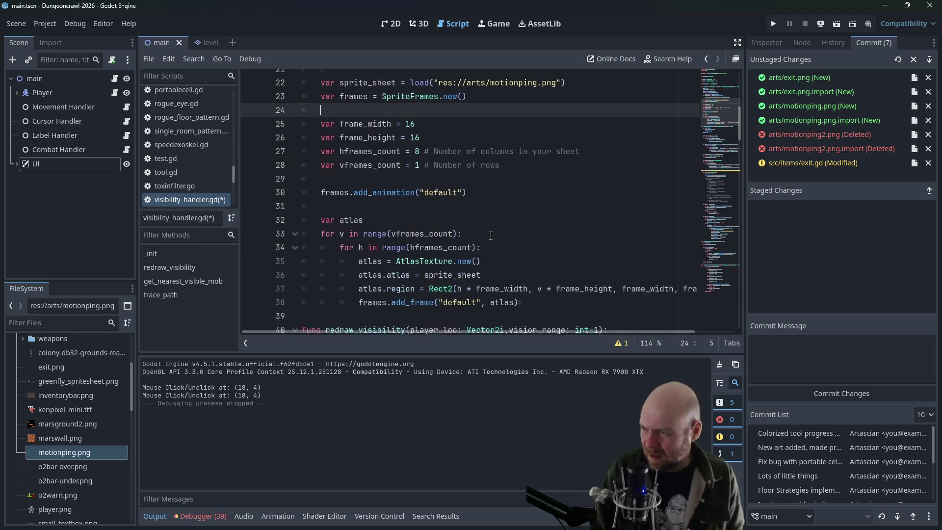
{"action": "scroll", "coordinate": [428, 211], "scroll_direction": "up", "scroll_amount": 1}
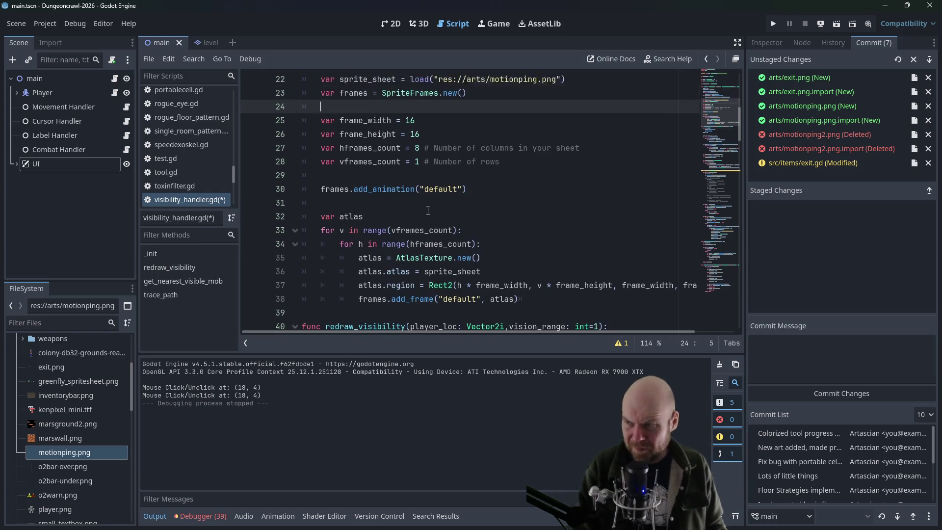
Drop var on line 23 and rename frames there and sprite_frames on line 11 to motion_sprite_frames.
{"action": "scroll", "coordinate": [428, 210], "scroll_direction": "up", "scroll_amount": 7}
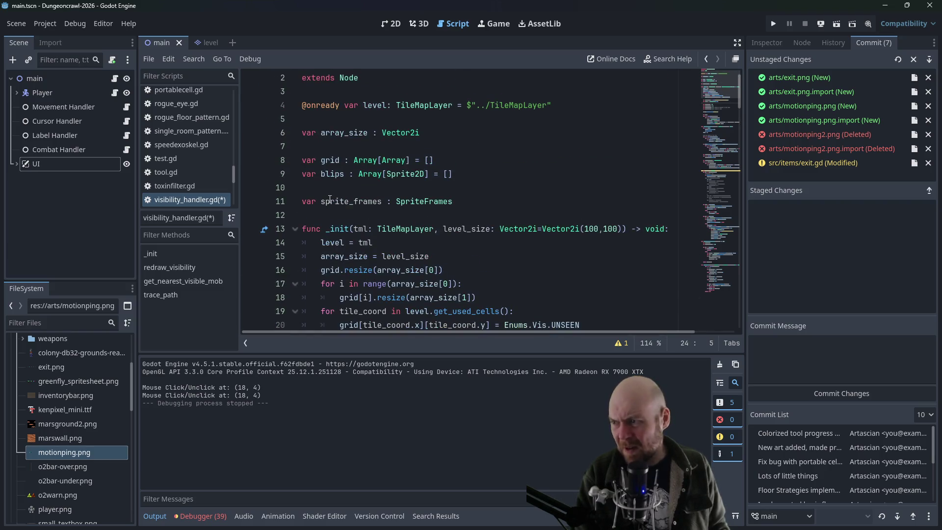
{"action": "scroll", "coordinate": [427, 203], "scroll_direction": "down", "scroll_amount": 2}
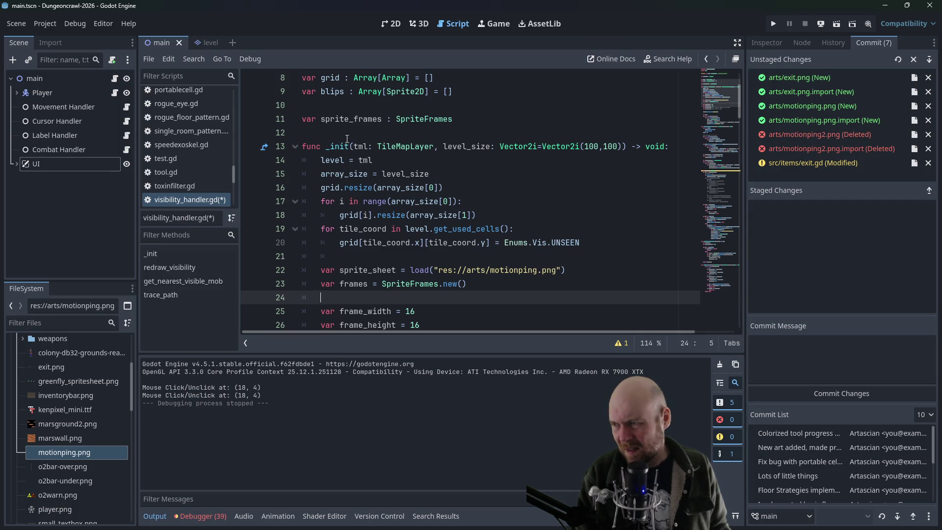
{"action": "scroll", "coordinate": [347, 139], "scroll_direction": "down", "scroll_amount": 1}
{"action": "left_click_drag", "start_coordinate": [339, 242], "coordinate": [321, 242]}
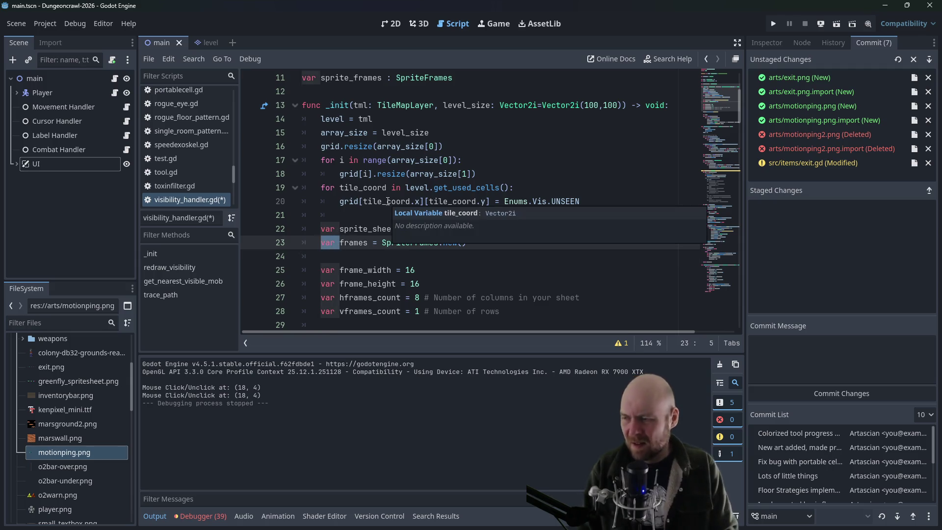
{"action": "type", "text": "_"}
{"action": "key", "text": "Delete"}
{"action": "key", "text": "Left"}
{"action": "type", "text": "sprite"}
{"action": "key", "text": "Escape"}
{"action": "key", "text": "BackSpace"}
{"action": "key", "text": "BackSpace"}
{"action": "key", "text": "BackSpace"}
{"action": "type", "text": "motion_sprite"}
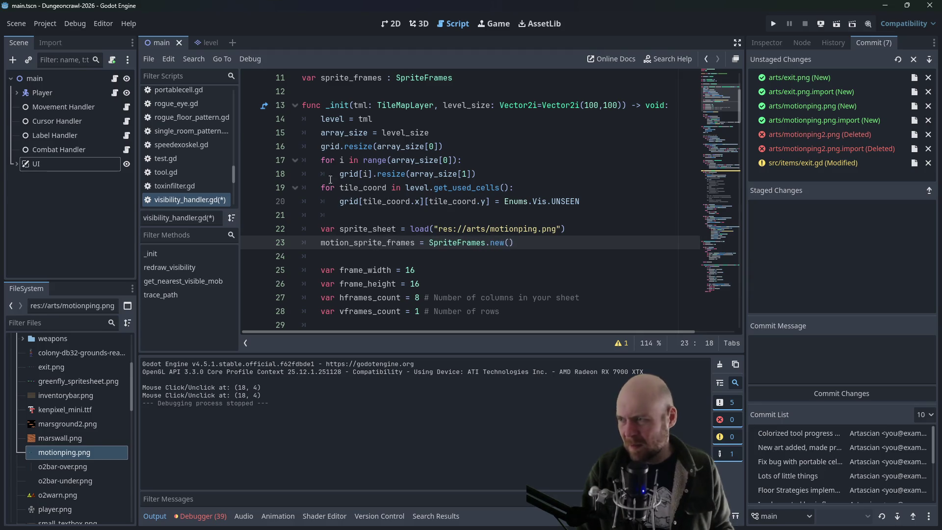
{"action": "left_click", "coordinate": [320, 78]}
{"action": "type", "text": "motion_"}
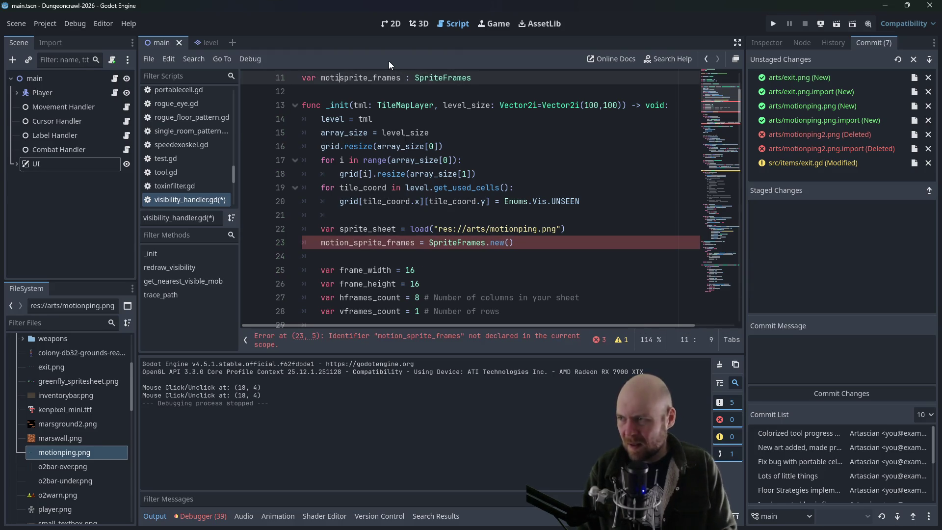
Change the frames references on lines 30 and 38 to motion_sprite_frames.
{"action": "left_click", "coordinate": [422, 270]}
{"action": "scroll", "coordinate": [347, 255], "scroll_direction": "down", "scroll_amount": 2}
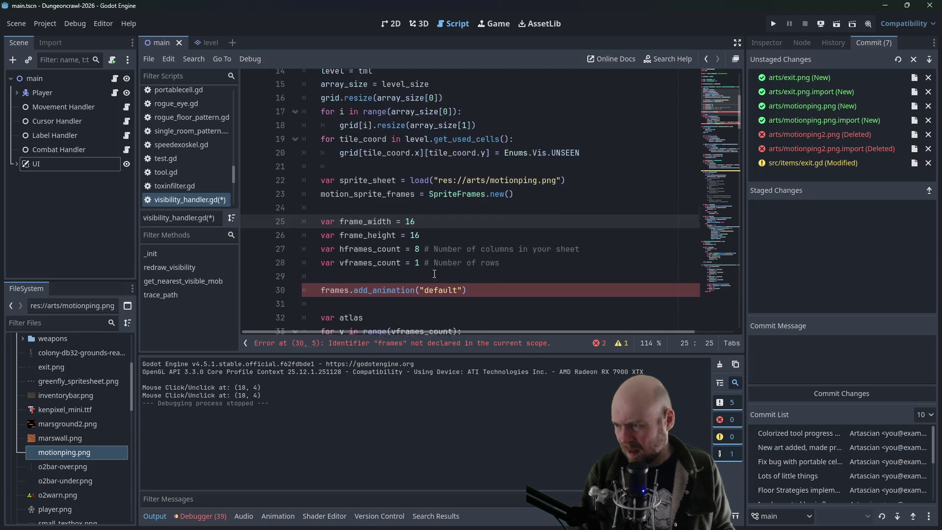
{"action": "left_click", "coordinate": [325, 257]}
{"action": "type", "text": "motion_spr"}
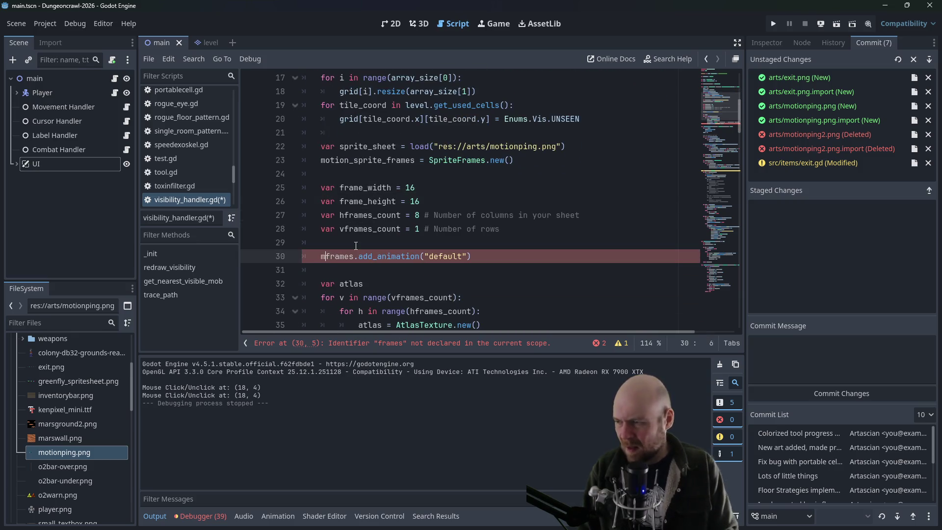
{"action": "type", "text": "ite_"}
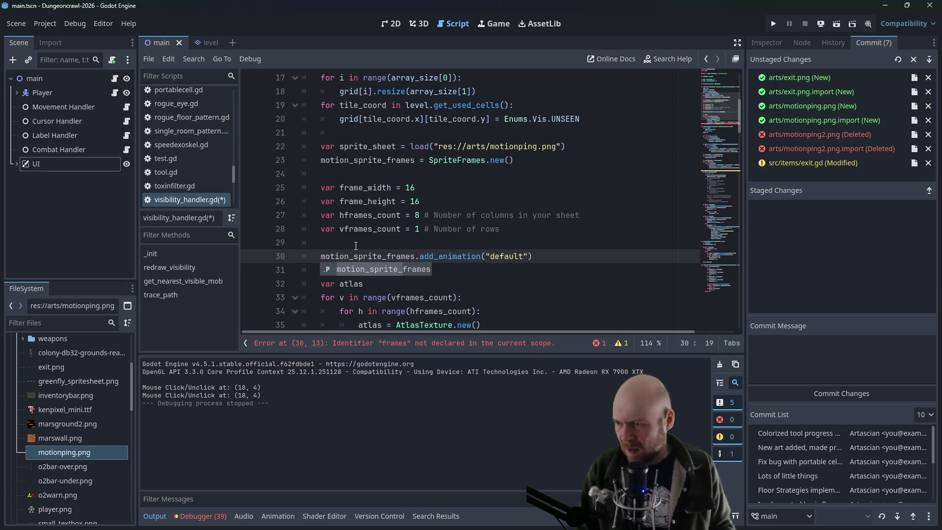
{"action": "left_click", "coordinate": [506, 229]}
{"action": "scroll", "coordinate": [447, 248], "scroll_direction": "down", "scroll_amount": 3}
{"action": "left_click", "coordinate": [359, 242]}
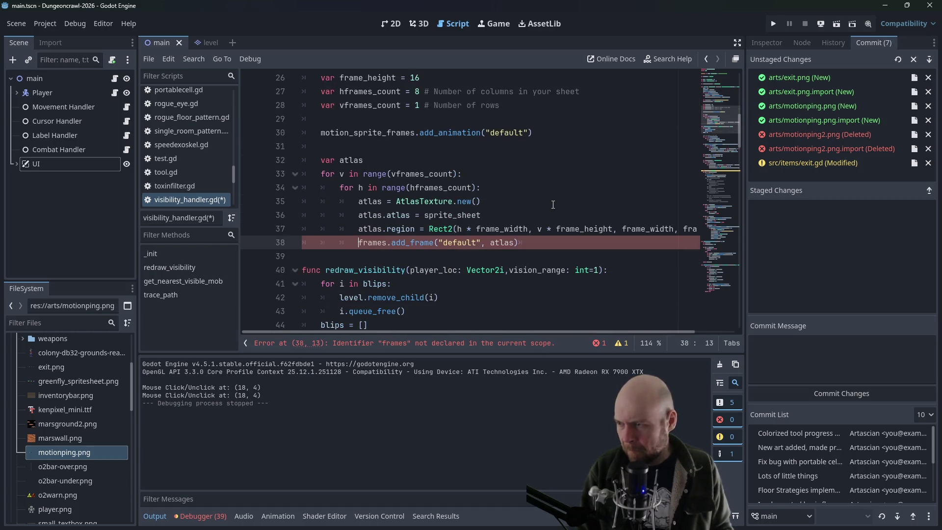
{"action": "type", "text": "motion_sprite_"}
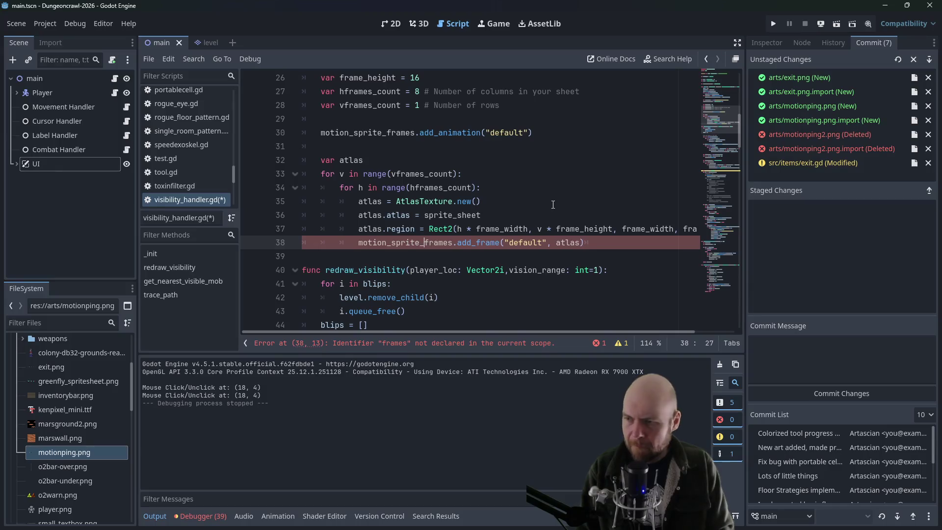
{"action": "left_click", "coordinate": [553, 202]}
{"action": "scroll", "coordinate": [554, 207], "scroll_direction": "down", "scroll_amount": 5}
{"action": "scroll", "coordinate": [552, 211], "scroll_direction": "down", "scroll_amount": 9}
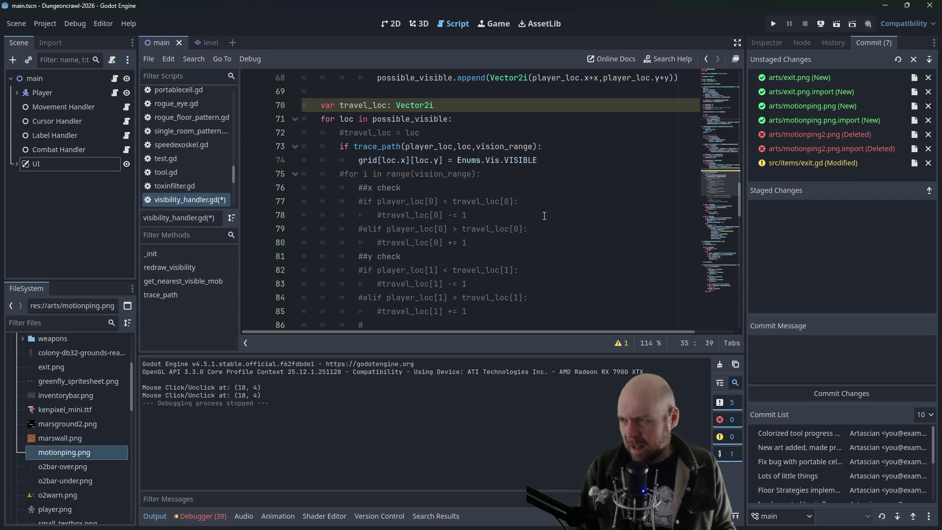
{"action": "left_click_drag", "start_coordinate": [434, 104], "coordinate": [299, 105]}
{"action": "scroll", "coordinate": [441, 126], "scroll_direction": "down", "scroll_amount": 8}
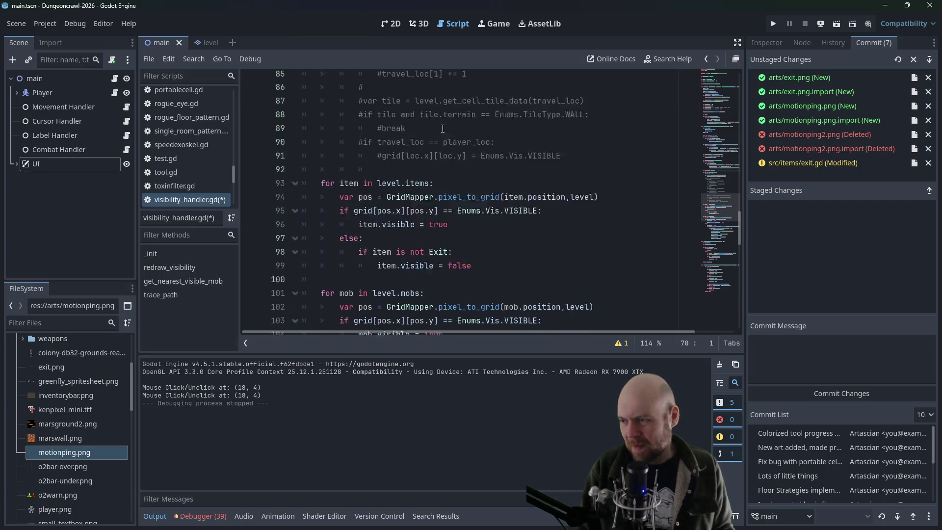
{"action": "scroll", "coordinate": [443, 131], "scroll_direction": "down", "scroll_amount": 3}
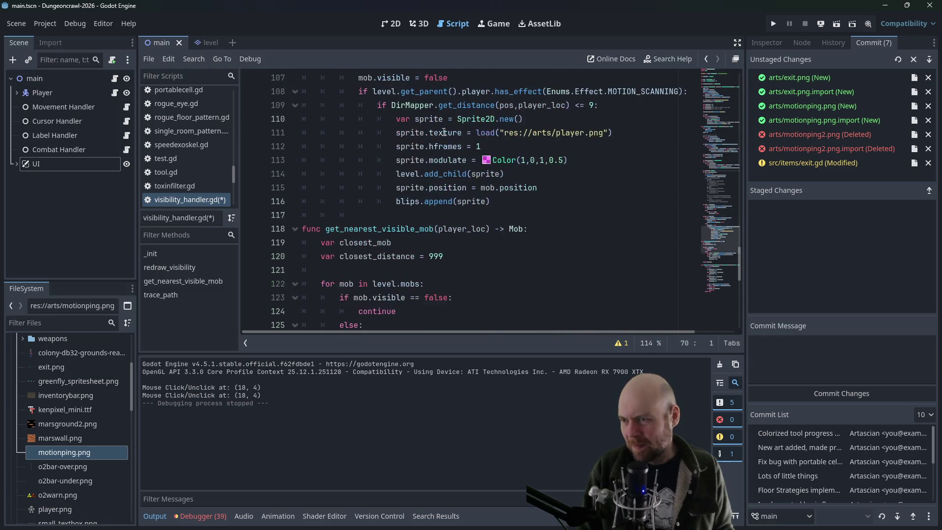
{"action": "scroll", "coordinate": [529, 121], "scroll_direction": "up", "scroll_amount": 1}
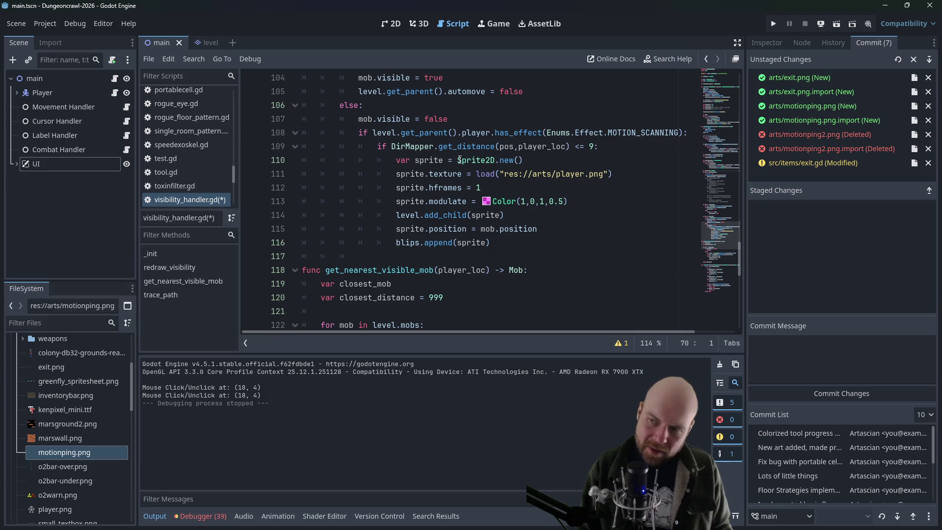
Change the blip's Sprite2D class to AnimatedSprite2D using autocomplete.
{"action": "left_click", "coordinate": [459, 160]}
{"action": "type", "text": "Anim"}
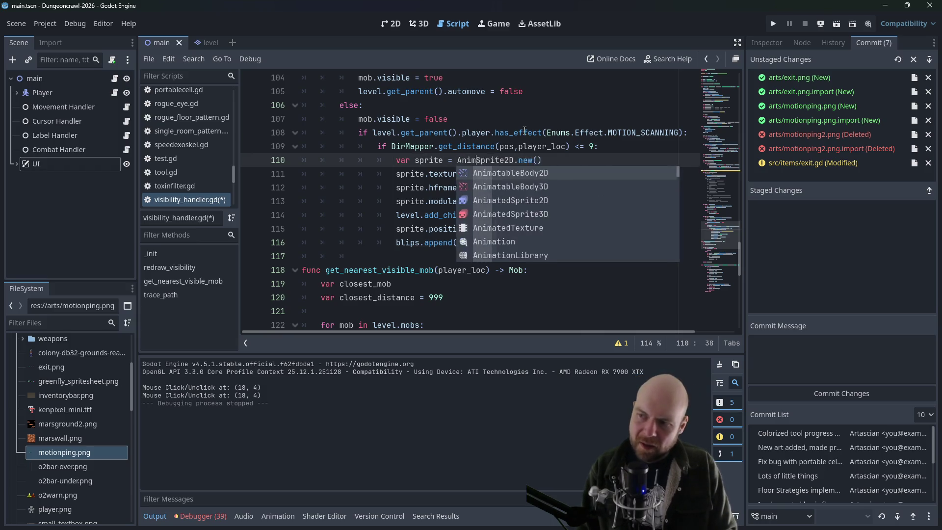
{"action": "key", "text": "Down"}
{"action": "key", "text": "Down"}
{"action": "key", "text": "Return"}
{"action": "key", "text": "Up"}
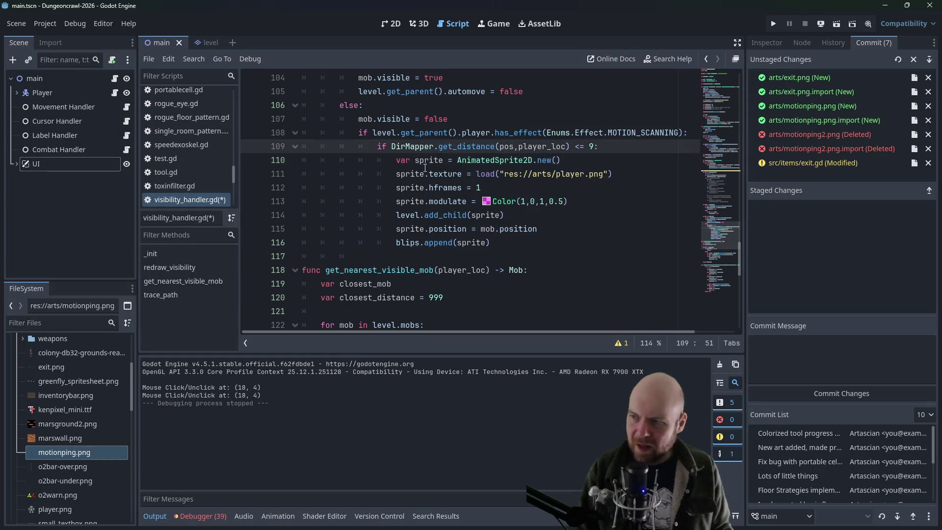
{"action": "left_click_drag", "start_coordinate": [477, 175], "coordinate": [624, 178]}
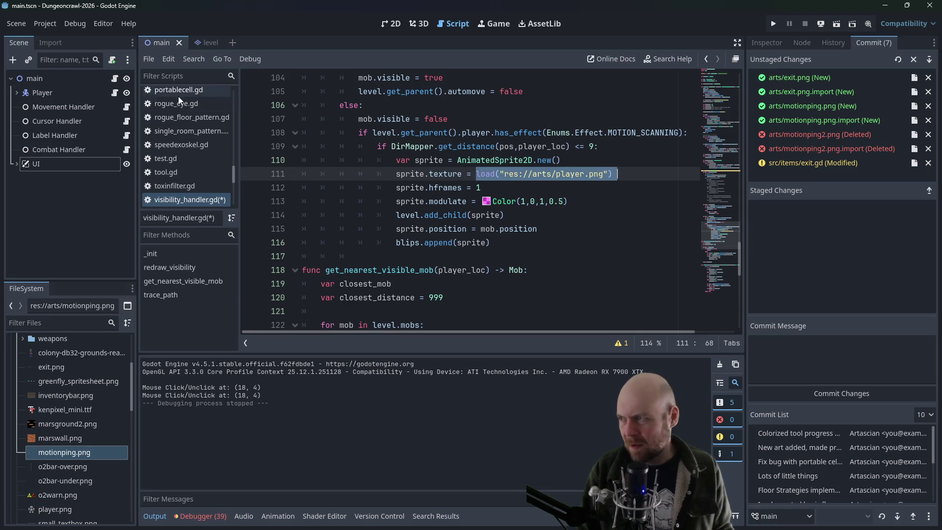
Copy the anim_sprite setup lines 27–31 from exit.gd and return to visibility_handler.gd.
{"action": "scroll", "coordinate": [186, 149], "scroll_direction": "up", "scroll_amount": 3}
{"action": "scroll", "coordinate": [186, 149], "scroll_direction": "up", "scroll_amount": 2}
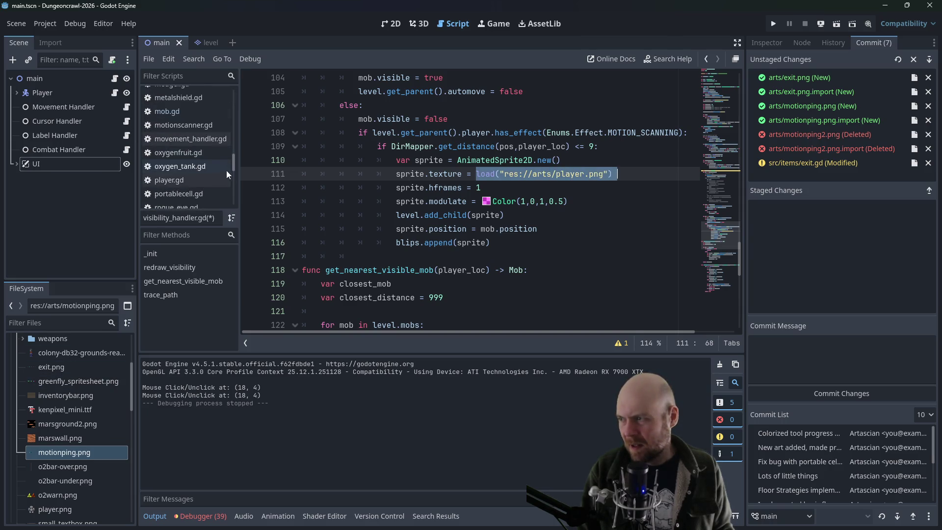
{"action": "mouse_move", "coordinate": [234, 169]}
{"action": "left_mouse_down"}
{"action": "mouse_move", "coordinate": [234, 146]}
{"action": "mouse_move", "coordinate": [220, 131]}
{"action": "left_mouse_up"}
{"action": "left_click", "coordinate": [174, 112]}
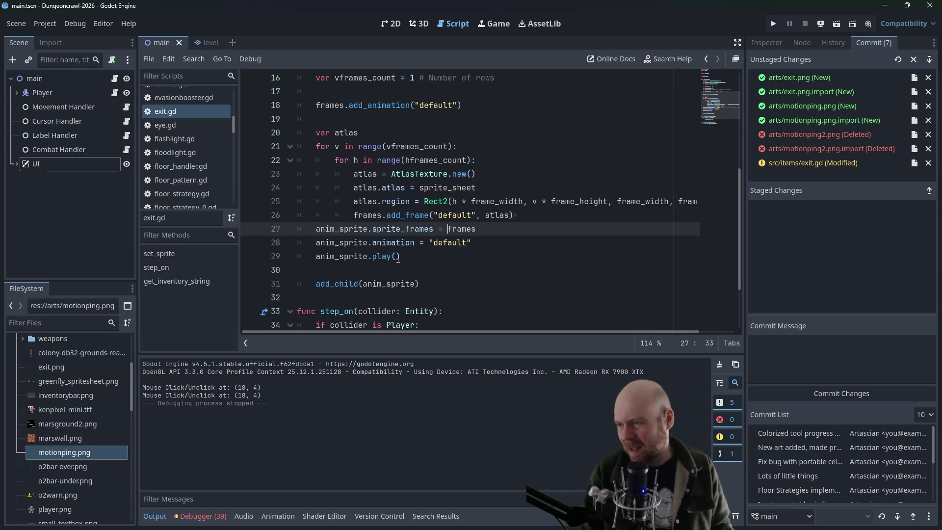
{"action": "left_click_drag", "start_coordinate": [401, 256], "coordinate": [297, 229]}
{"action": "left_click_drag", "start_coordinate": [420, 284], "coordinate": [294, 229]}
{"action": "key", "text": "ctrl+c"}
{"action": "scroll", "coordinate": [159, 164], "scroll_direction": "down", "scroll_amount": 2}
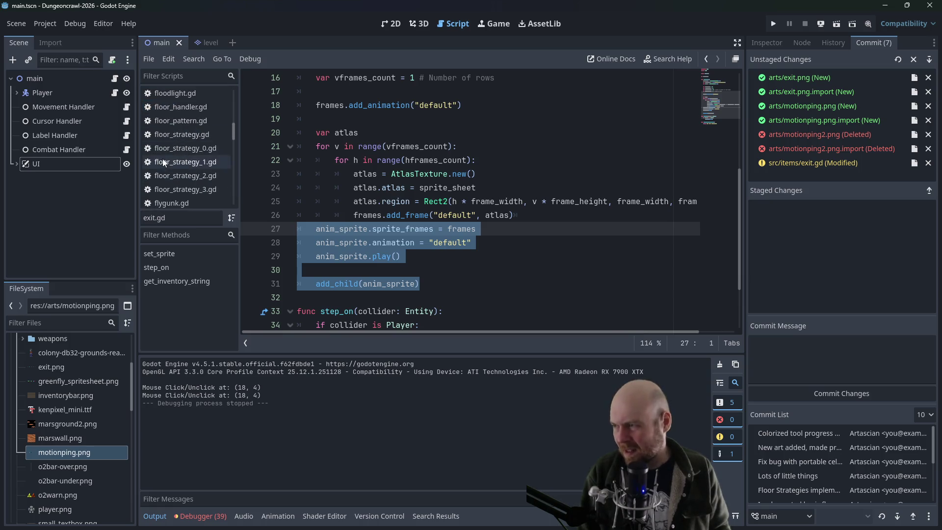
{"action": "scroll", "coordinate": [161, 164], "scroll_direction": "down", "scroll_amount": 1}
{"action": "mouse_move", "coordinate": [235, 135]}
{"action": "left_mouse_down"}
{"action": "mouse_move", "coordinate": [242, 180]}
{"action": "mouse_move", "coordinate": [242, 172]}
{"action": "left_mouse_up"}
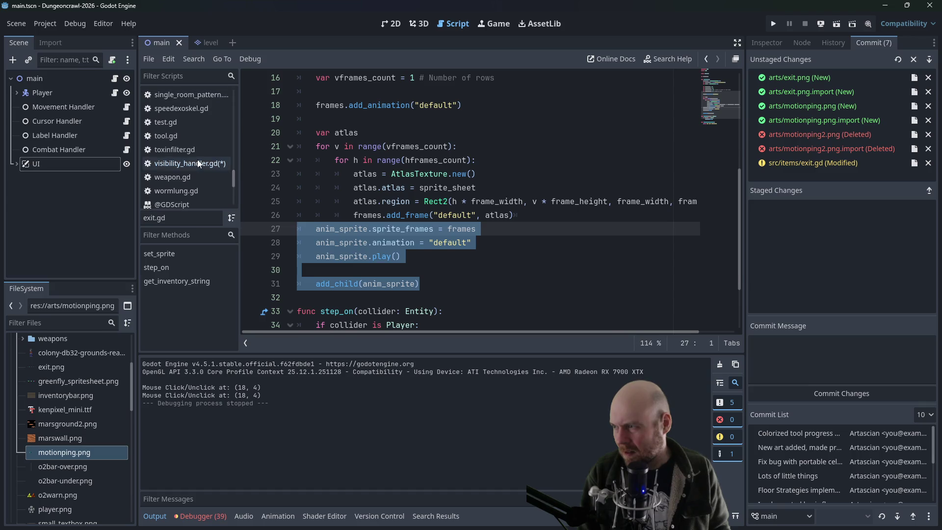
{"action": "left_click", "coordinate": [197, 163]}
{"action": "left_click", "coordinate": [566, 191]}
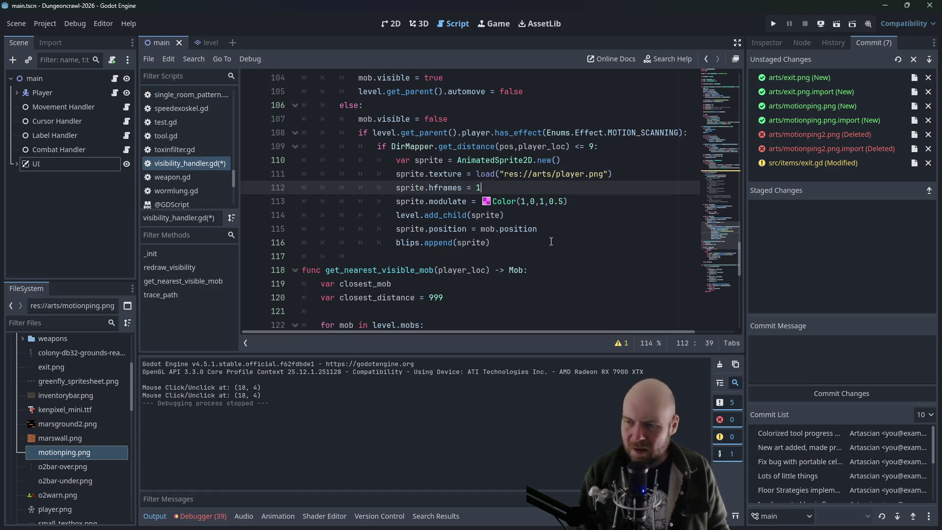
Paste the animated-sprite setup above the texture line and fix its indentation.
{"action": "key", "text": "Up"}
{"action": "key", "text": "Home"}
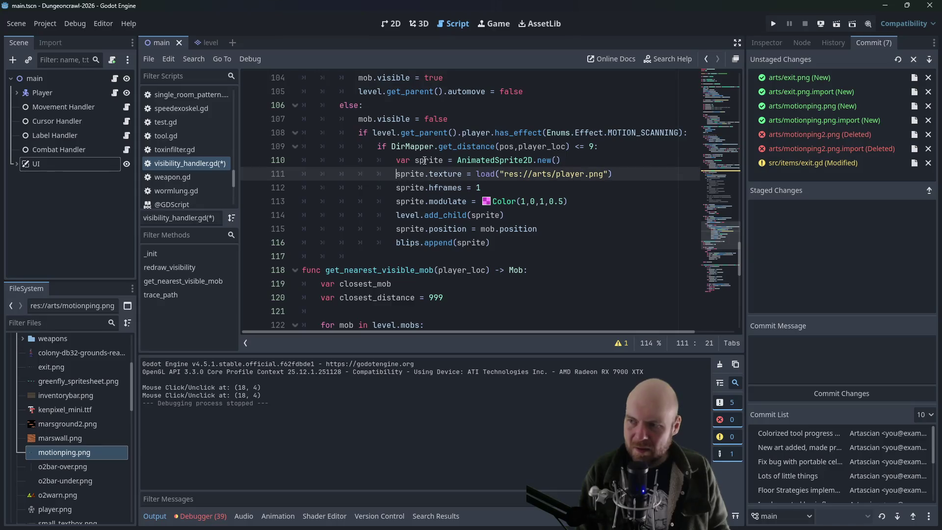
{"action": "key", "text": "Return"}
{"action": "key", "text": "Return"}
{"action": "key", "text": "Up"}
{"action": "key", "text": "Up"}
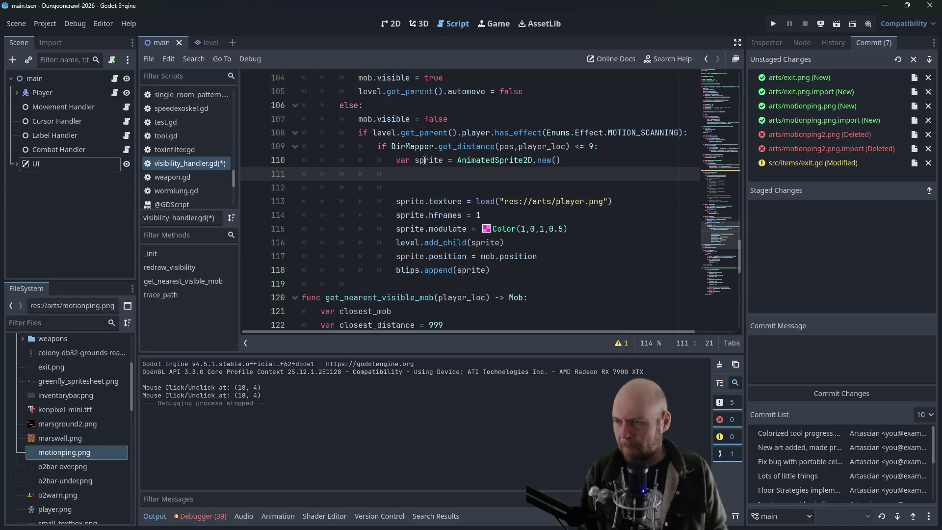
{"action": "key", "text": "ctrl+v"}
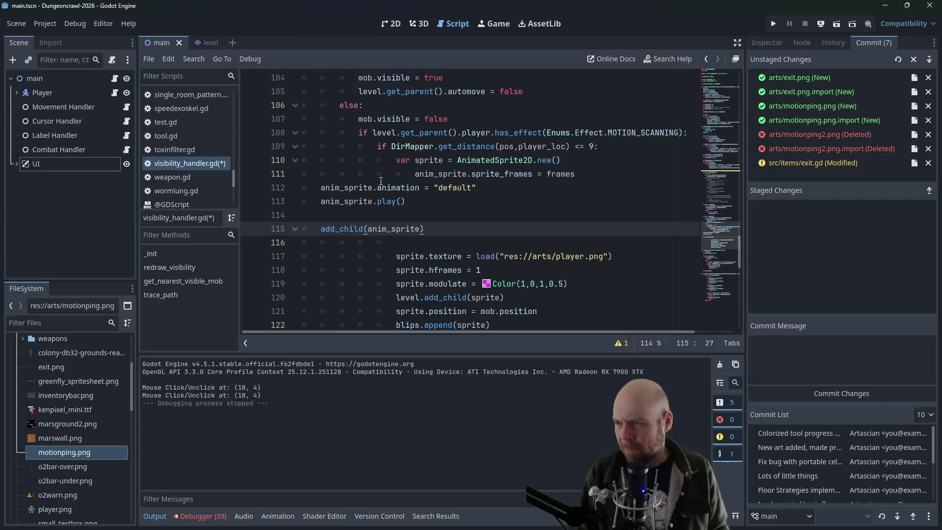
{"action": "left_click", "coordinate": [320, 191]}
{"action": "key", "text": "Tab"}
{"action": "key", "text": "Tab"}
{"action": "key", "text": "Tab"}
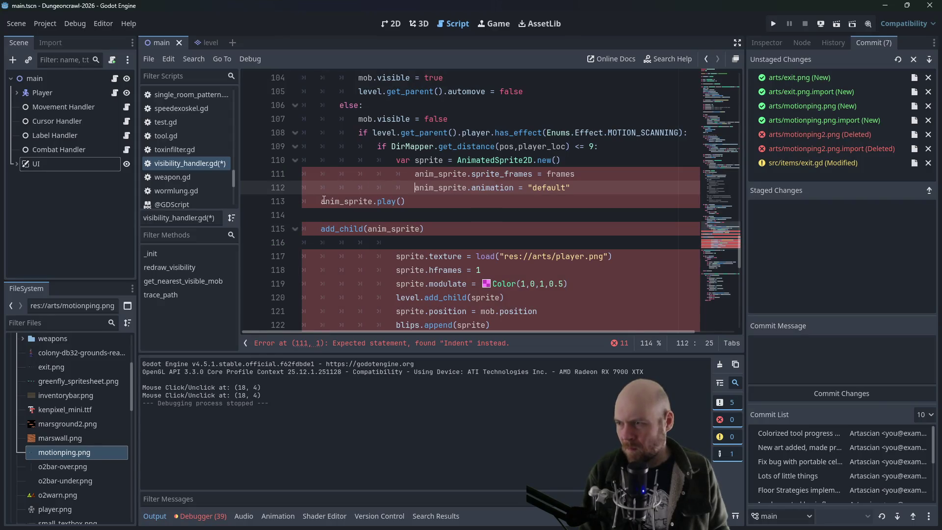
{"action": "left_click", "coordinate": [317, 201]}
{"action": "key", "text": "Tab"}
{"action": "key", "text": "Tab"}
{"action": "key", "text": "Tab"}
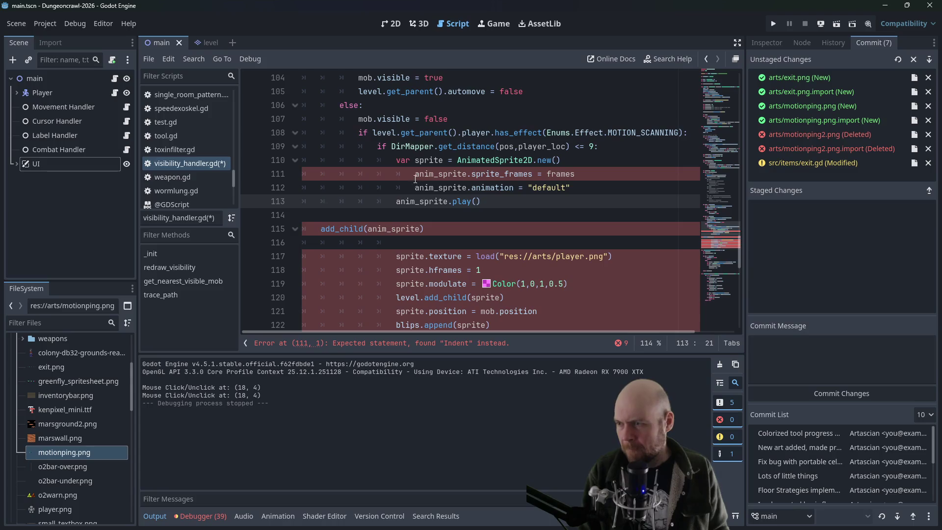
{"action": "left_click", "coordinate": [415, 180]}
{"action": "key", "text": "shift+Tab"}
{"action": "left_click", "coordinate": [415, 187]}
{"action": "key", "text": "shift+Tab"}
Rename the variable to anim_sprite, use motion_sprite_frames, and indent add_child(anim_sprite).
{"action": "left_click", "coordinate": [415, 160]}
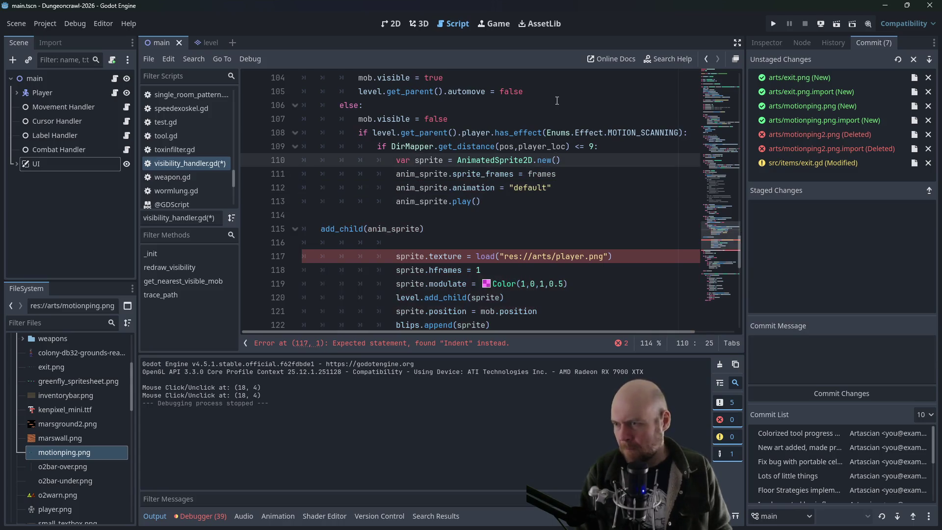
{"action": "type", "text": "anim_"}
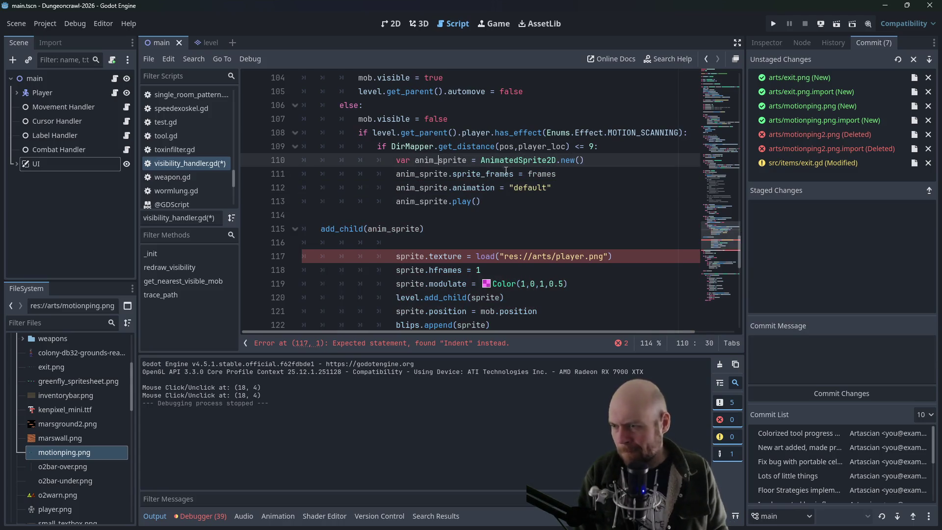
{"action": "left_click", "coordinate": [528, 173]}
{"action": "type", "text": "motion_"}
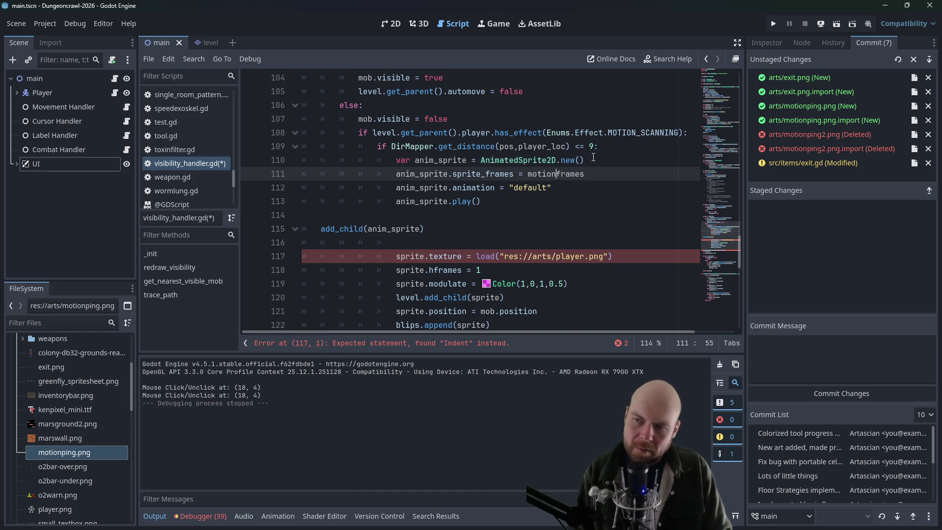
{"action": "type", "text": "sprite_"}
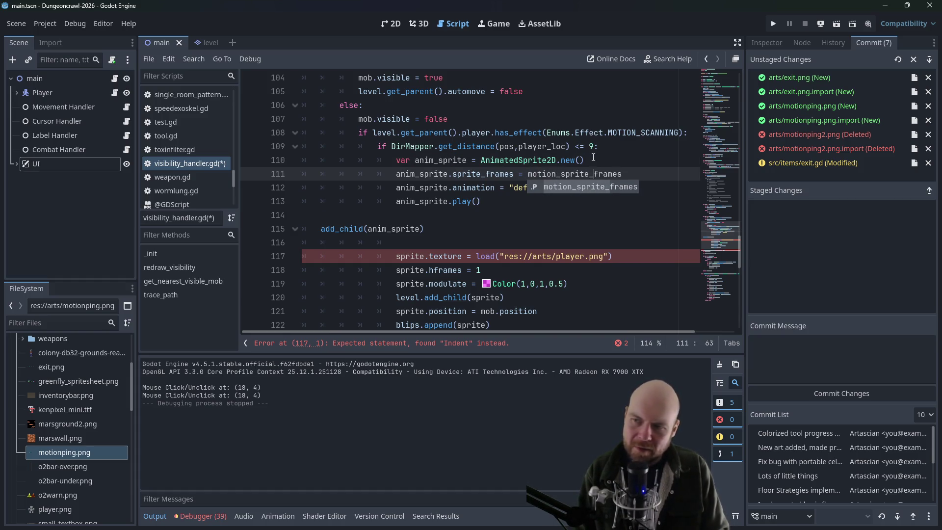
{"action": "left_click", "coordinate": [471, 179]}
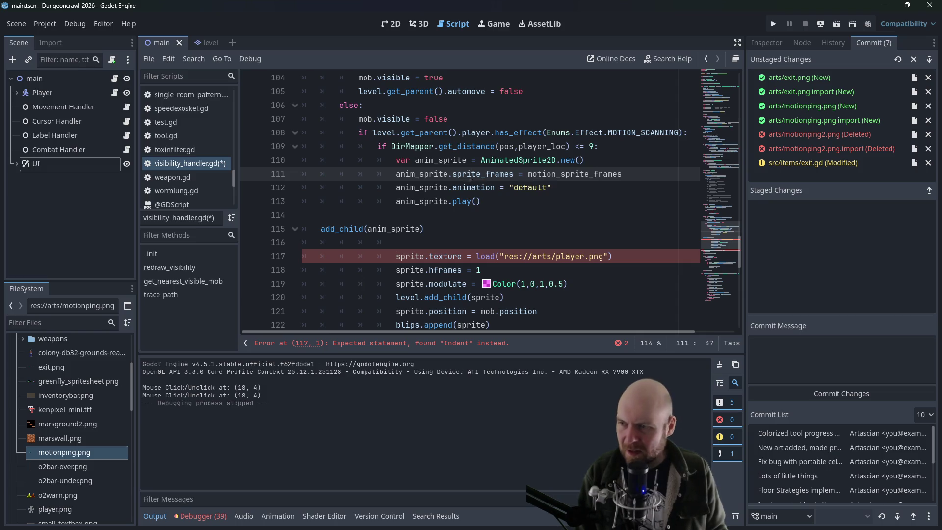
{"action": "left_click", "coordinate": [318, 229]}
{"action": "key", "text": "Tab"}
{"action": "key", "text": "Tab"}
{"action": "key", "text": "Tab"}
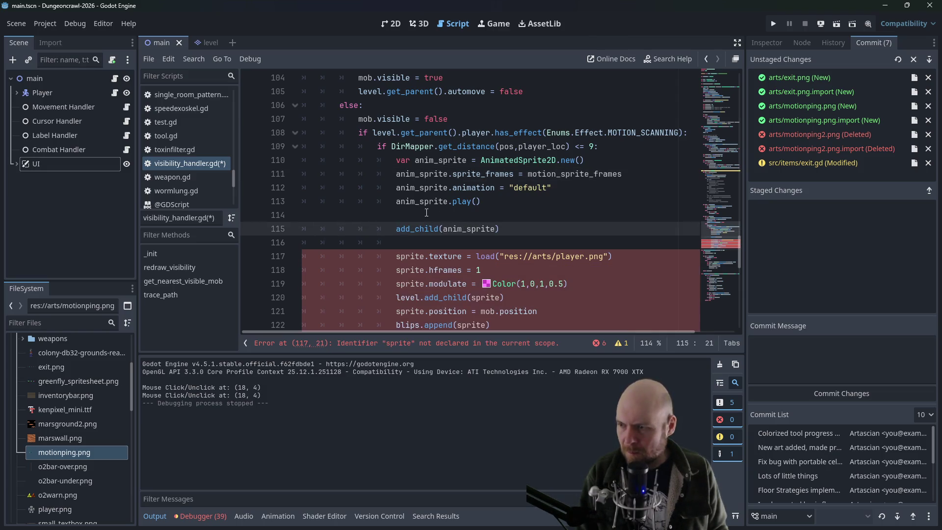
Delete the old texture, hframes, modulate and add_child(sprite) lines, and call level.add_child(anim_sprite).
{"action": "scroll", "coordinate": [614, 262], "scroll_direction": "down", "scroll_amount": 1}
{"action": "left_click_drag", "start_coordinate": [569, 242], "coordinate": [296, 219]}
{"action": "key", "text": "BackSpace"}
{"action": "key", "text": "BackSpace"}
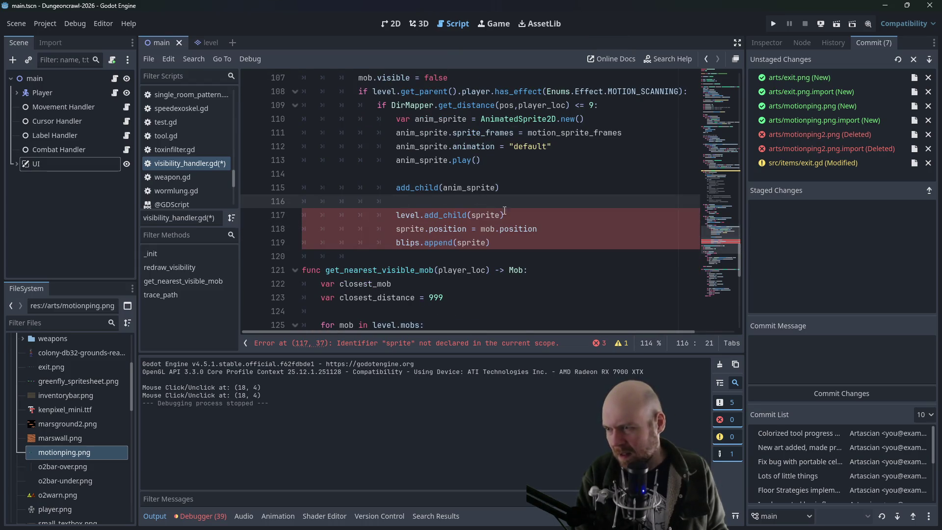
{"action": "left_click_drag", "start_coordinate": [505, 210], "coordinate": [512, 203]}
{"action": "left_click", "coordinate": [396, 187]}
{"action": "type", "text": "level."}
{"action": "key", "text": "Escape"}
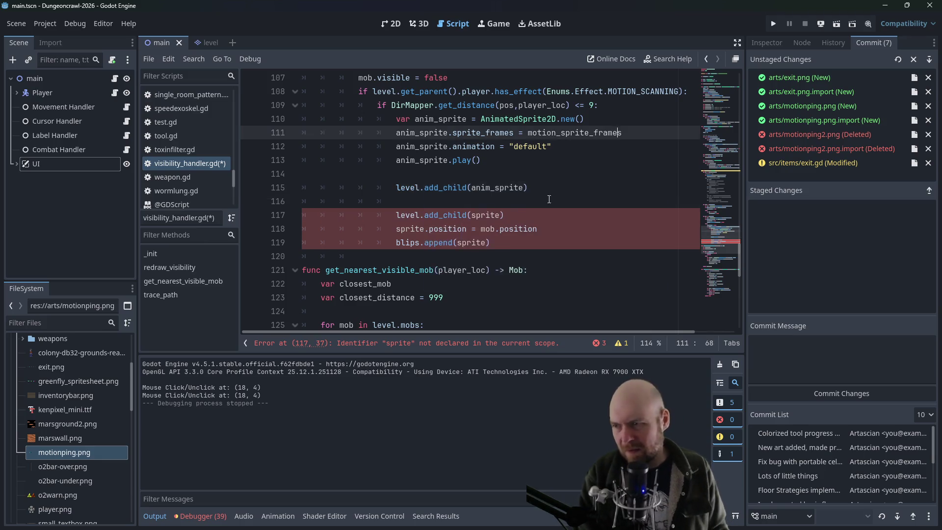
{"action": "left_click_drag", "start_coordinate": [505, 215], "coordinate": [532, 199]}
{"action": "key", "text": "BackSpace"}
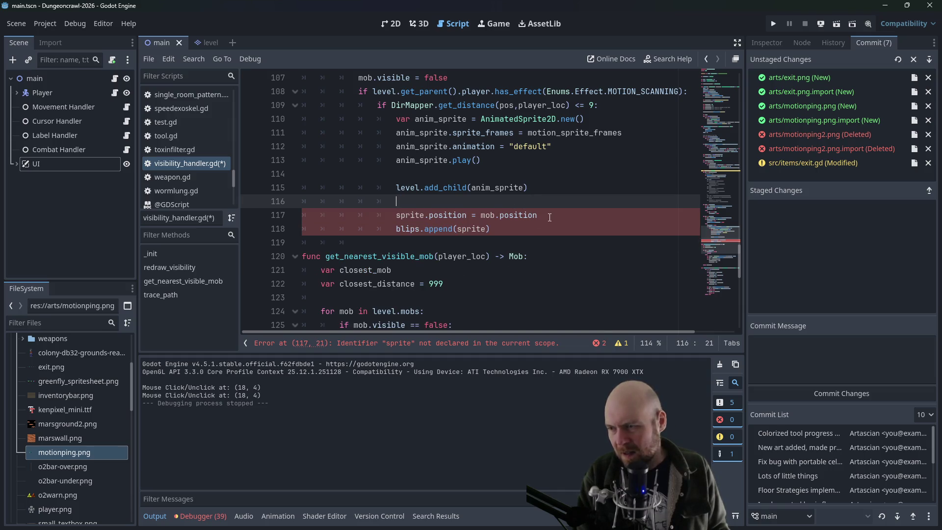
Point the position and blips.append lines at anim_sprite and save the script.
{"action": "left_click", "coordinate": [395, 214]}
{"action": "type", "text": "anim_"}
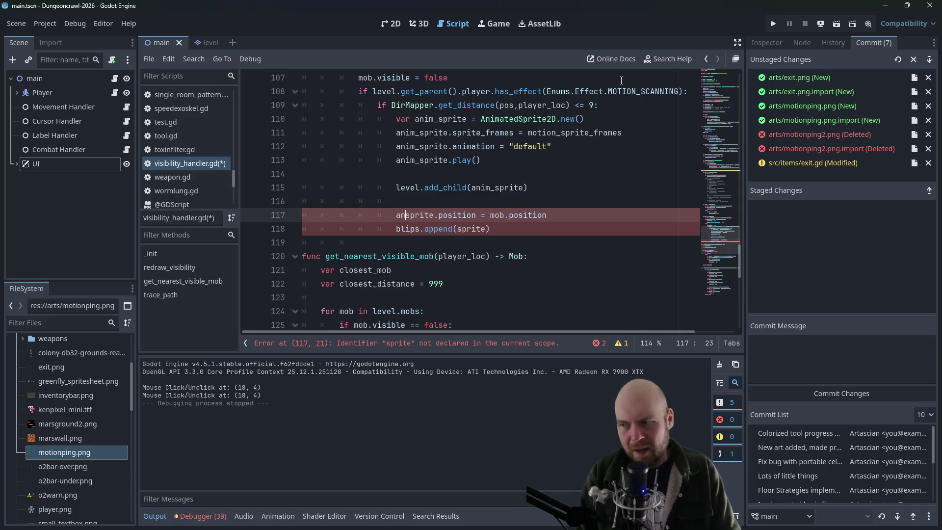
{"action": "left_click", "coordinate": [521, 188]}
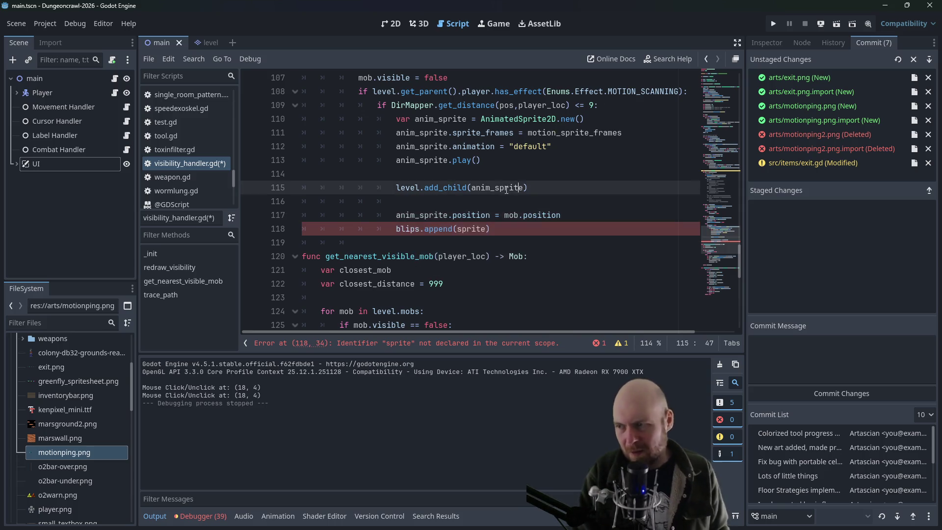
{"action": "left_click", "coordinate": [396, 229]}
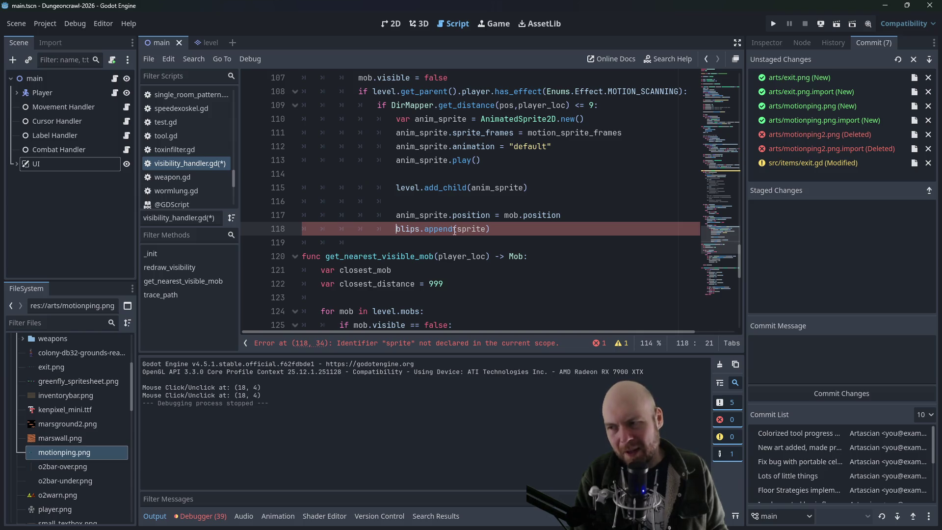
{"action": "type", "text": "anim_"}
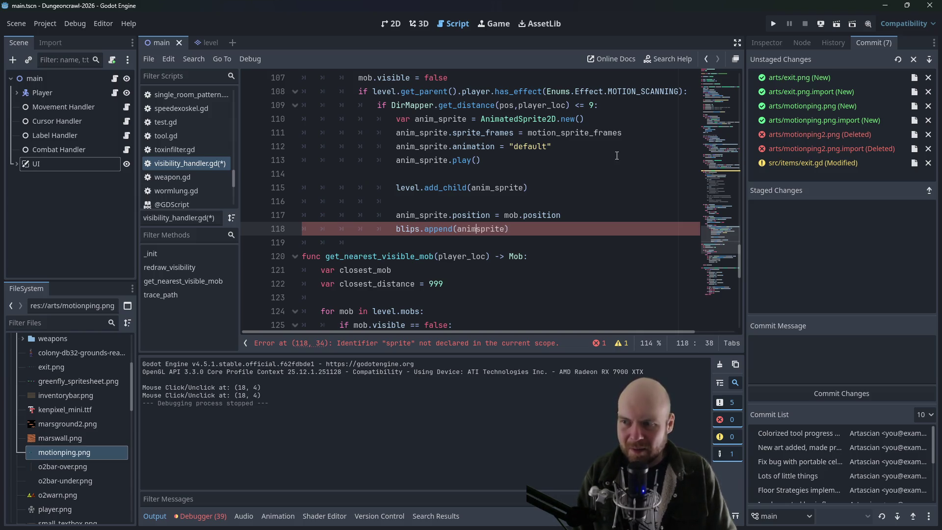
{"action": "left_click", "coordinate": [617, 156]}
{"action": "key", "text": "ctrl+s"}
{"action": "type", "text": "bli"}
{"action": "key", "text": "BackSpace"}
{"action": "key", "text": "BackSpace"}
{"action": "key", "text": "ctrl+f"}
Search the script for blips, stepping through to the blips.append occurrence.
{"action": "type", "text": "blips"}
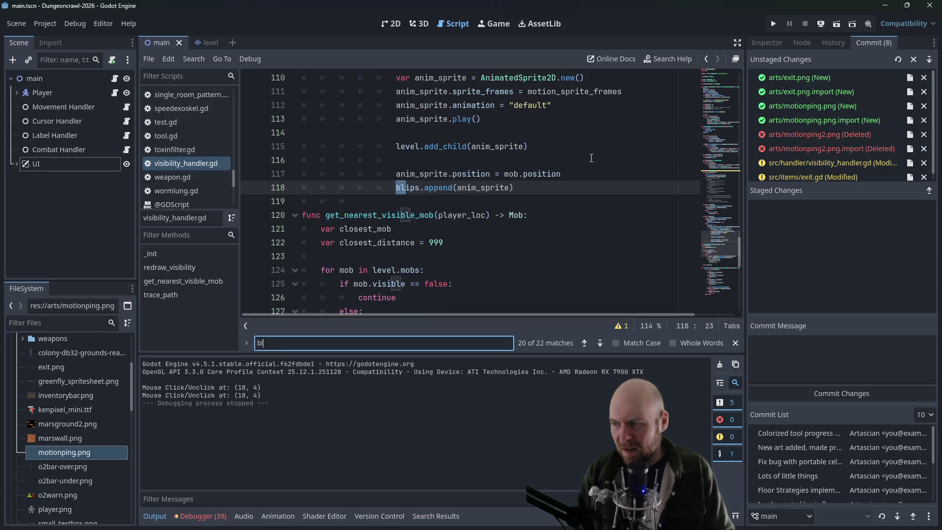
{"action": "key", "text": "Return"}
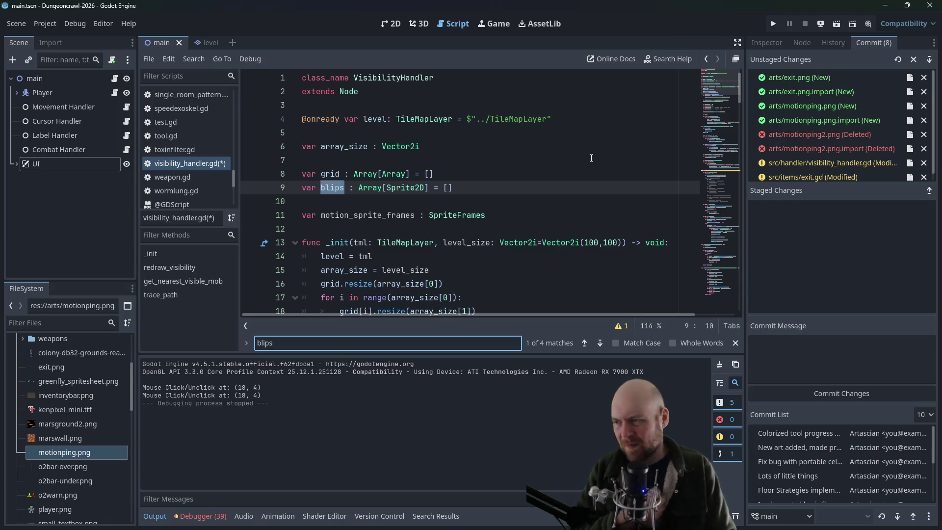
{"action": "key", "text": "Return"}
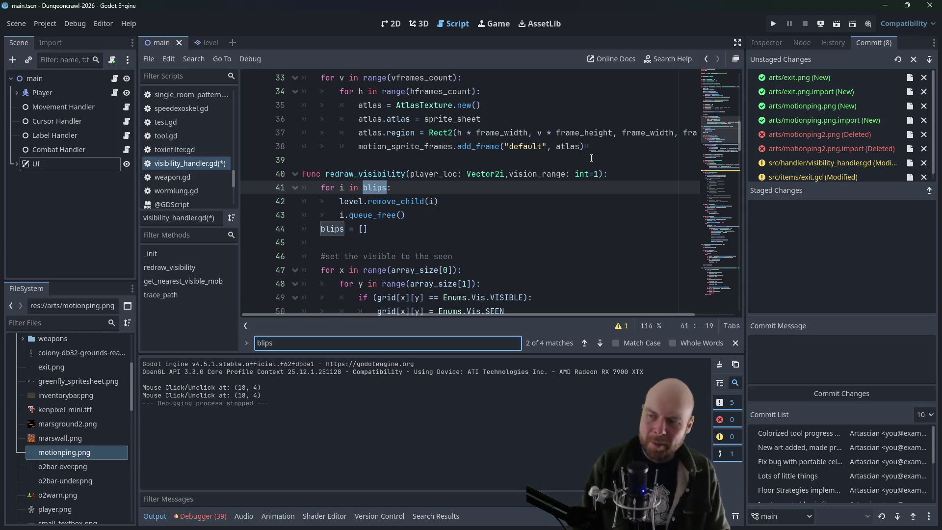
{"action": "key", "text": "Return"}
{"action": "key", "text": "Return"}
Launch the game with F5 to playtest the blips, then close it.
{"action": "key", "text": "F5"}
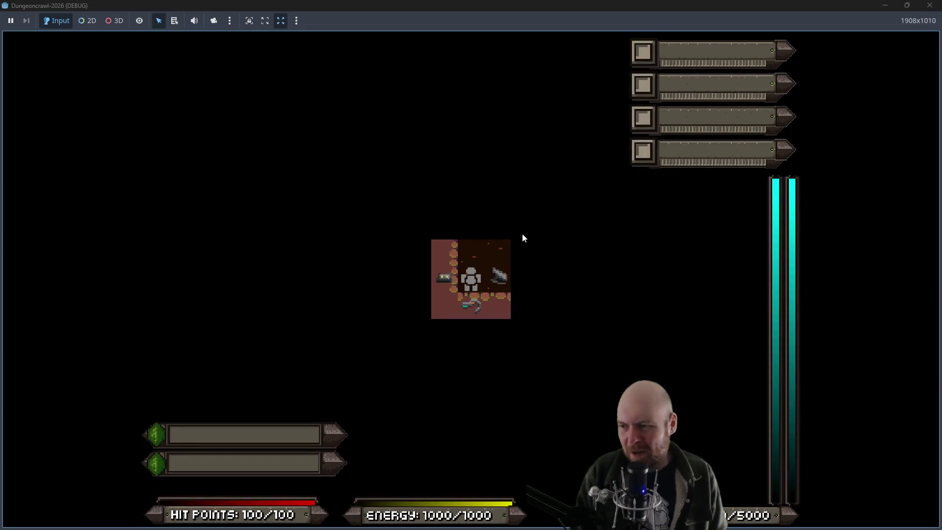
{"action": "left_click", "coordinate": [927, 6]}
{"action": "mouse_move", "coordinate": [235, 177]}
{"action": "left_mouse_down"}
{"action": "mouse_move", "coordinate": [235, 164]}
{"action": "mouse_move", "coordinate": [240, 192]}
{"action": "mouse_move", "coordinate": [219, 183]}
{"action": "left_mouse_up"}
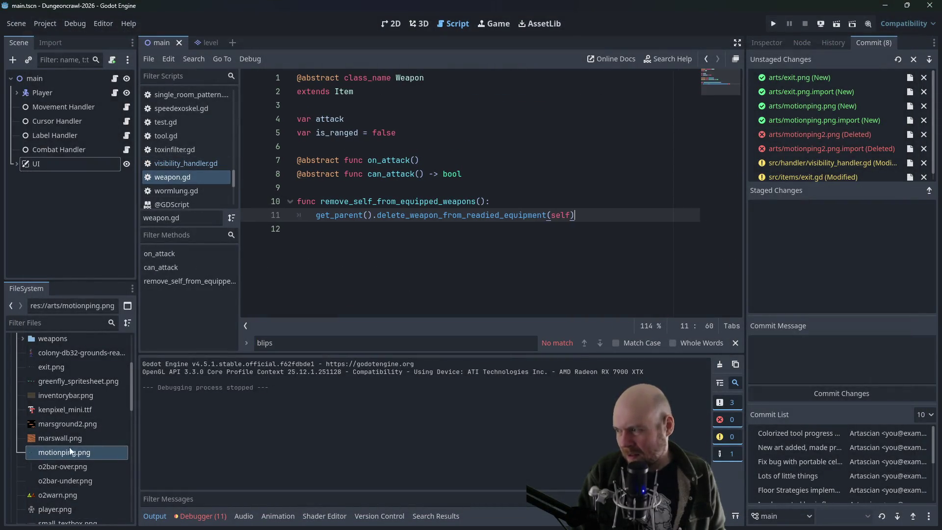
Open src/floor/floor_strategies/floor_strategy_0.gd from the FileSystem panel.
{"action": "scroll", "coordinate": [69, 437], "scroll_direction": "up", "scroll_amount": 5}
{"action": "left_click", "coordinate": [18, 398]}
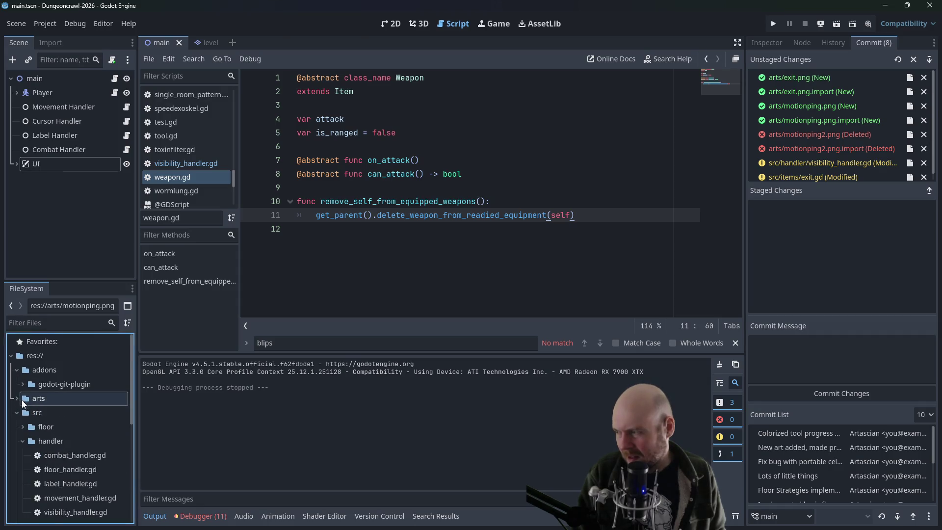
{"action": "scroll", "coordinate": [22, 399], "scroll_direction": "down", "scroll_amount": 3}
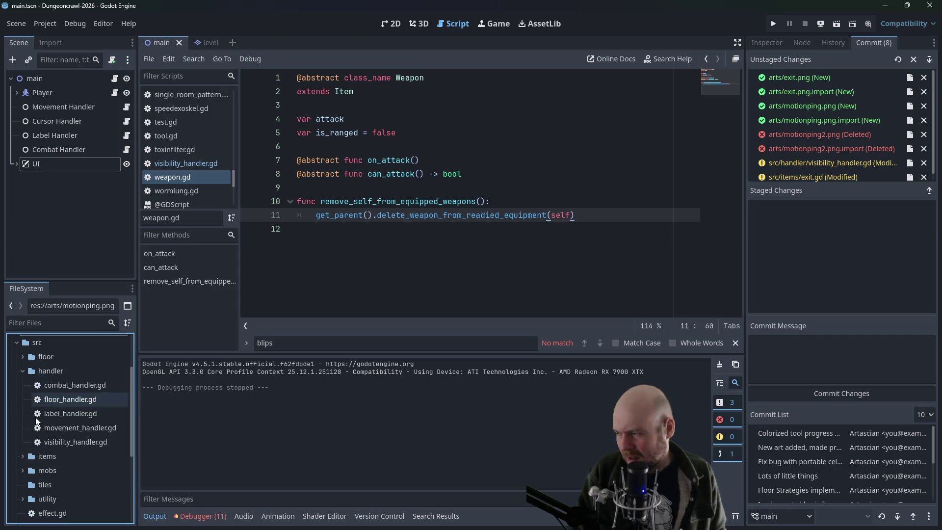
{"action": "left_click", "coordinate": [22, 372]}
{"action": "left_click", "coordinate": [22, 358]}
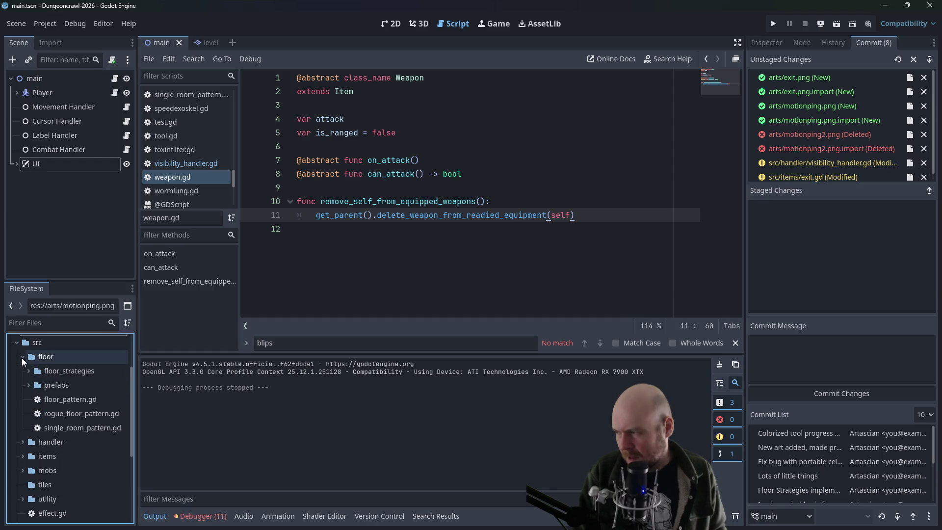
{"action": "left_click", "coordinate": [28, 373]}
{"action": "double_click", "coordinate": [57, 399]}
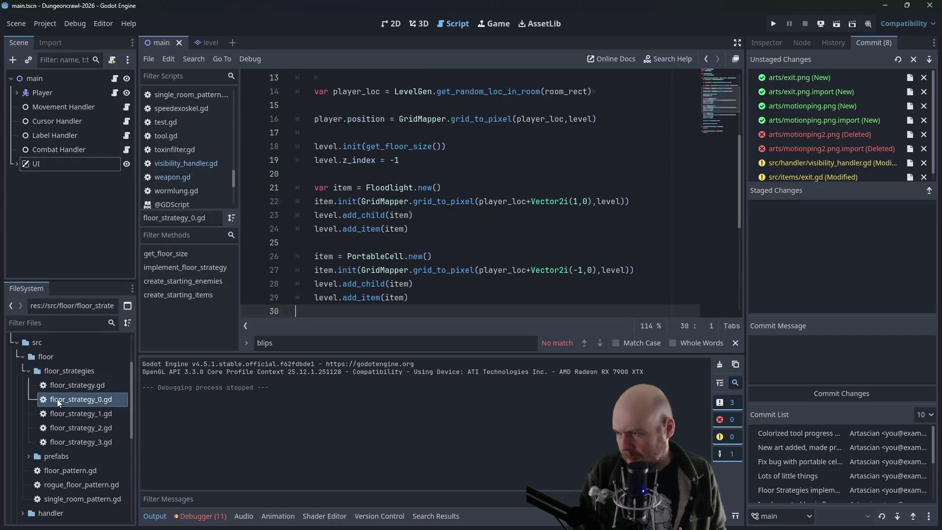
Replace PortableCell with MotionScanner on line 26 and run the project.
{"action": "scroll", "coordinate": [411, 242], "scroll_direction": "down", "scroll_amount": 2}
{"action": "left_click_drag", "start_coordinate": [348, 174], "coordinate": [405, 168]}
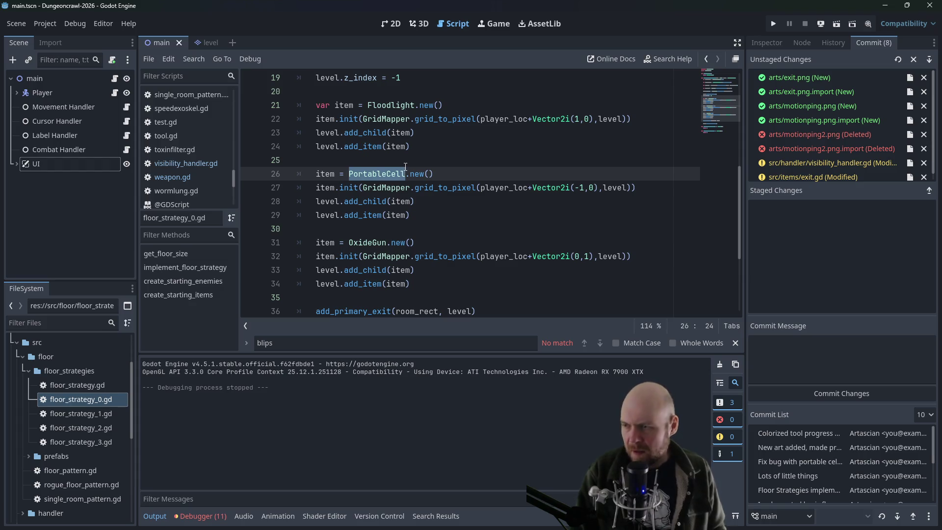
{"action": "type", "text": "MotionTracker"}
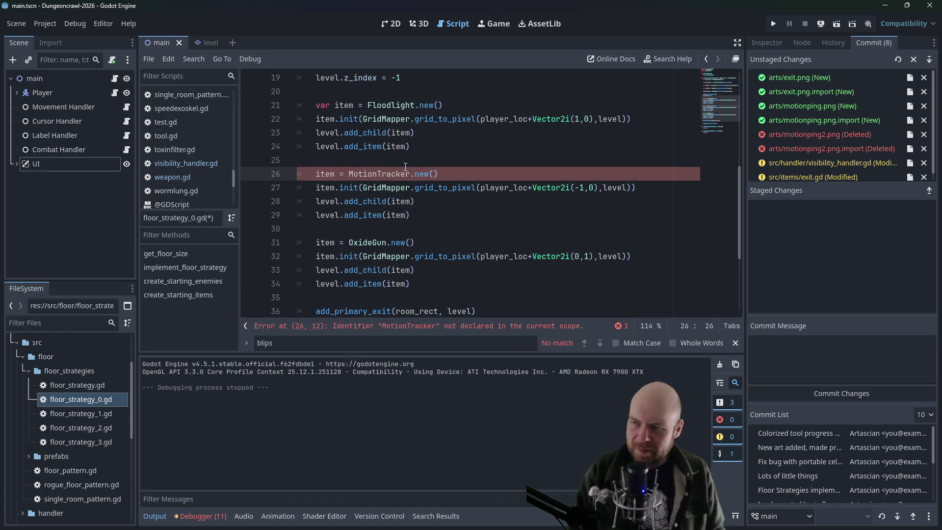
{"action": "left_click_drag", "start_coordinate": [381, 172], "coordinate": [407, 173]}
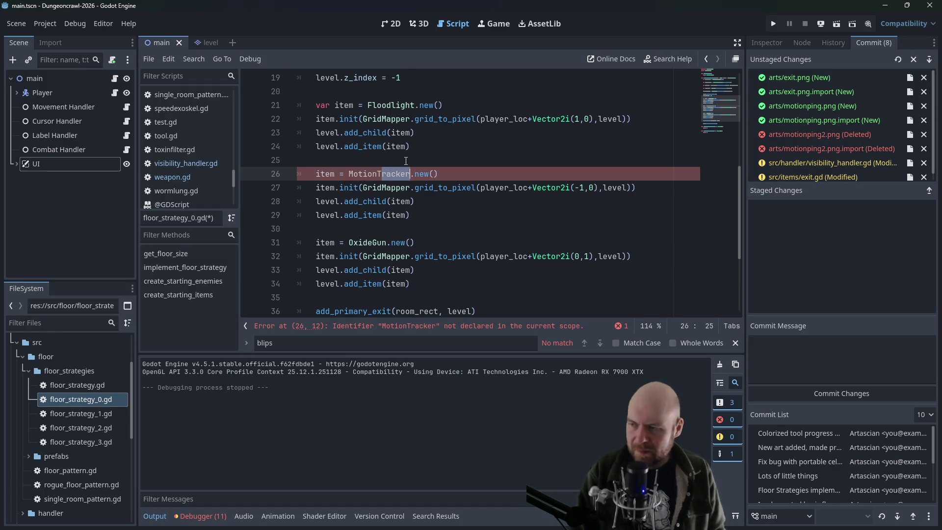
{"action": "key", "text": "BackSpace"}
{"action": "key", "text": "Delete"}
{"action": "key", "text": "BackSpace"}
{"action": "key", "text": "BackSpace"}
{"action": "key", "text": "BackSpace"}
{"action": "type", "text": "Mo"}
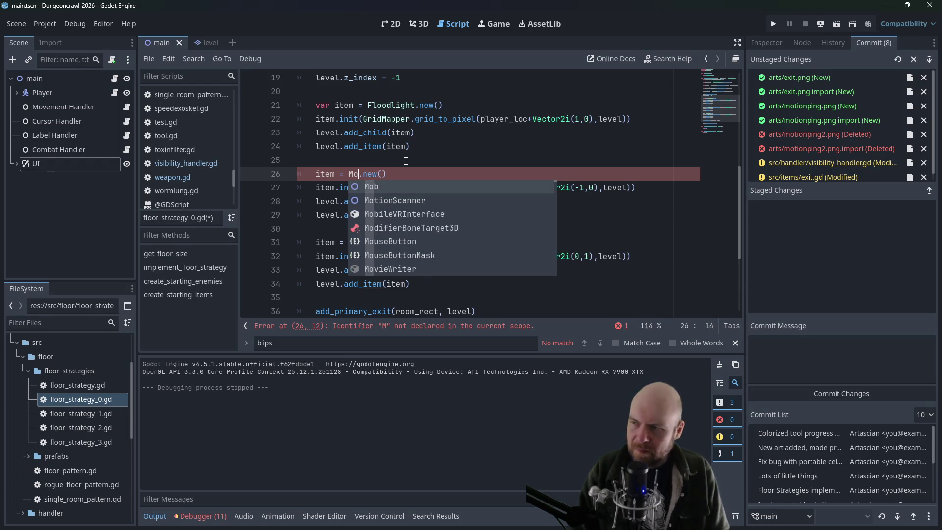
{"action": "left_click", "coordinate": [390, 198]}
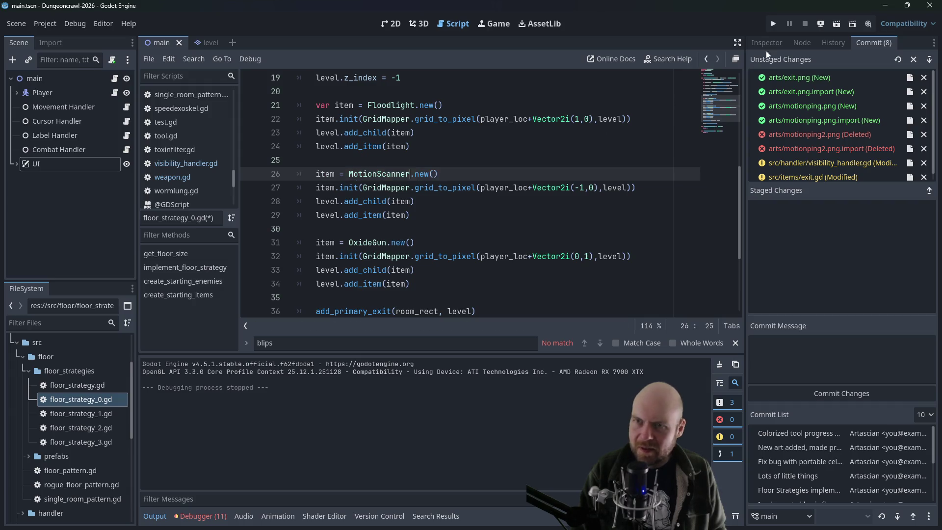
{"action": "left_click", "coordinate": [773, 24]}
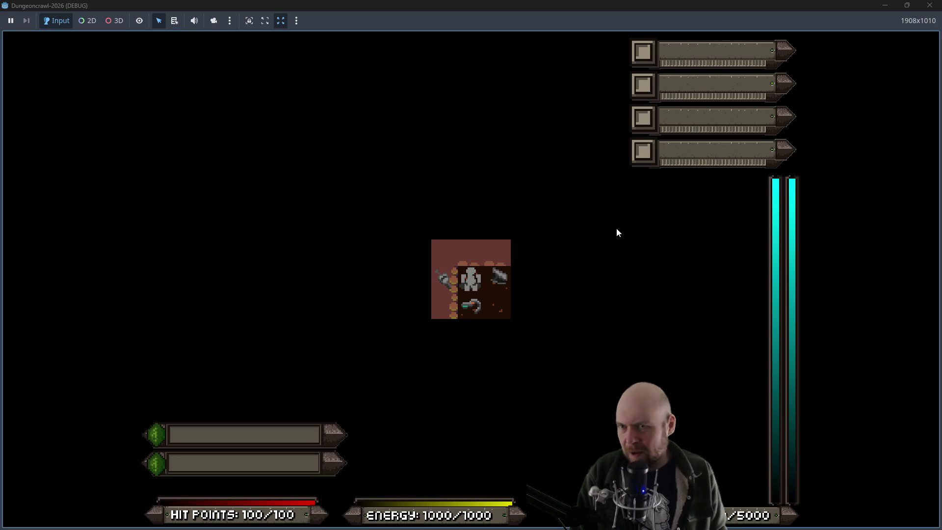
Restart the game, equip the floodlight and motion tracker, and switch both on.
{"action": "left_click", "coordinate": [930, 5]}
{"action": "left_click", "coordinate": [774, 24]}
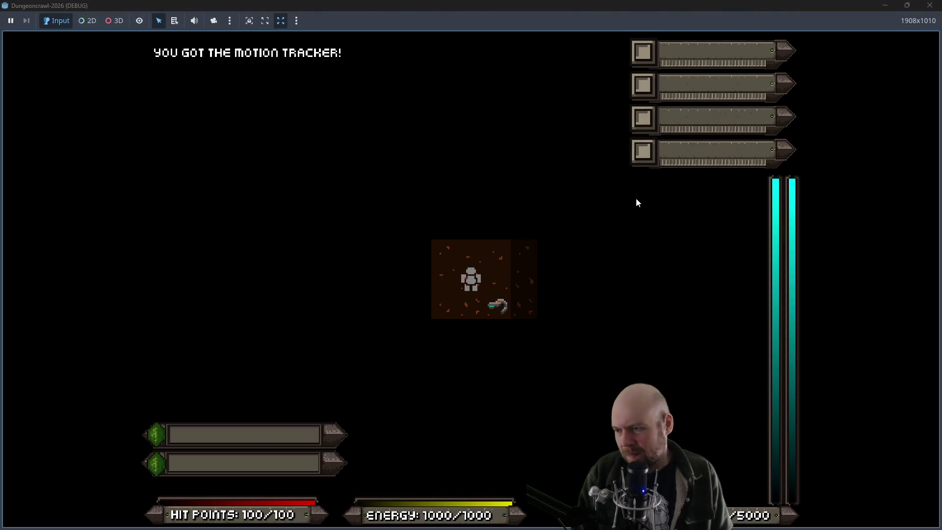
{"action": "key", "text": "i"}
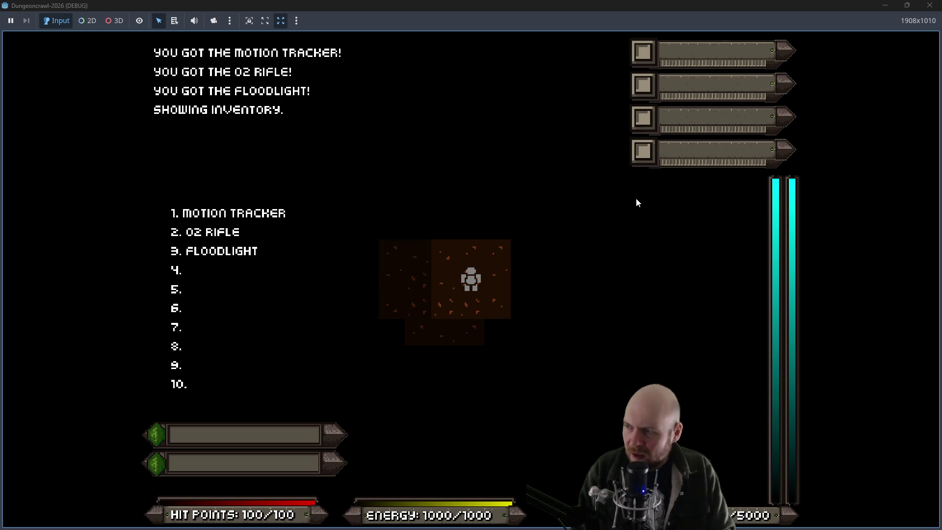
{"action": "key", "text": "3"}
{"action": "key", "text": "1"}
{"action": "key", "text": "Up"}
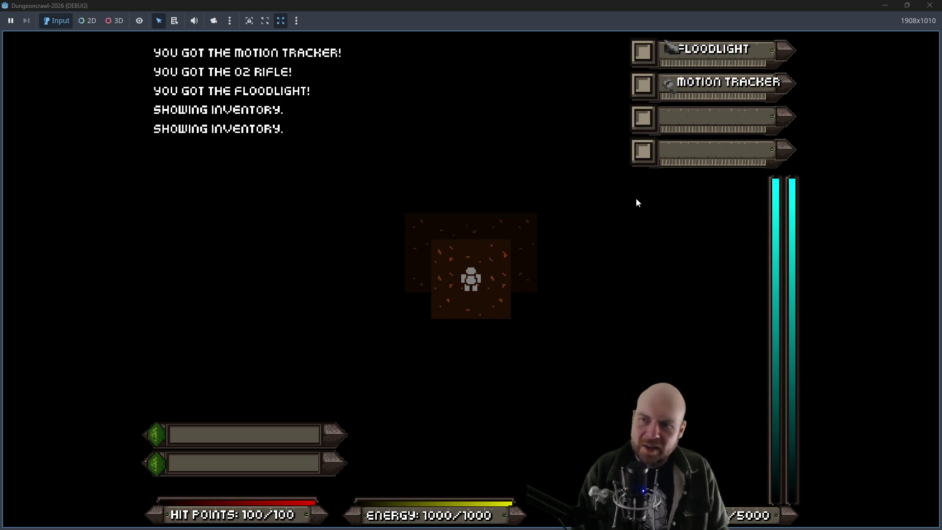
{"action": "key", "text": "1"}
{"action": "key", "text": "1"}
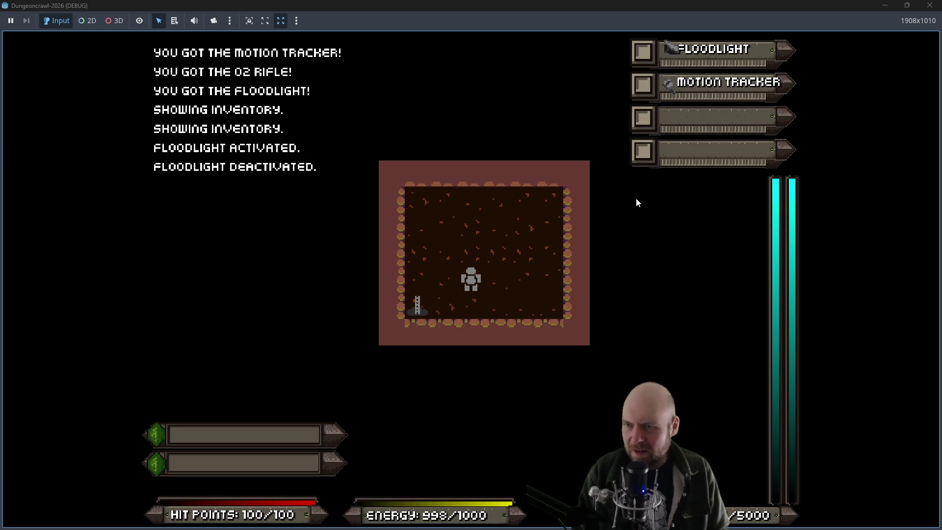
{"action": "key", "text": "2"}
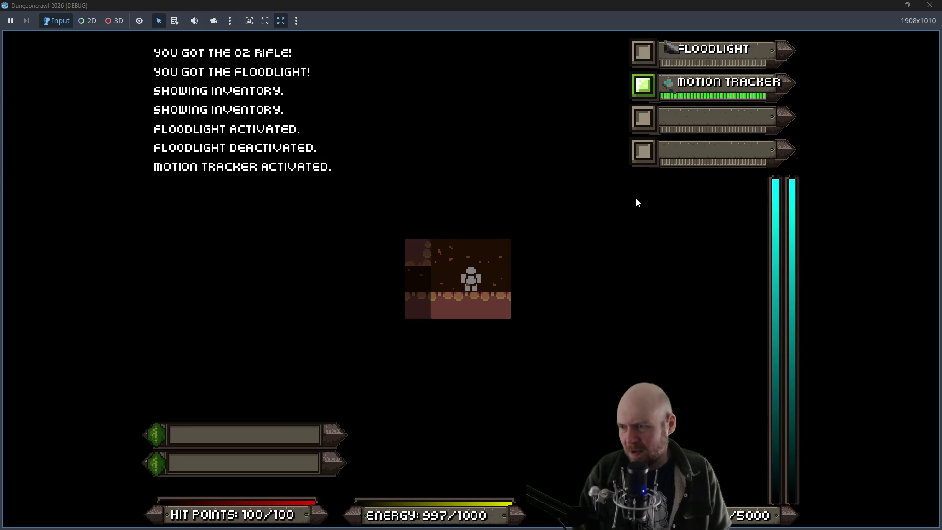
Walk down the shaft toward the Martian butterfly watching the blips, then stop the game.
{"action": "key", "text": "Up"}
{"action": "key", "text": "Up"}
{"action": "key", "text": "Up"}
{"action": "key", "text": "Up"}
{"action": "key", "text": "Up"}
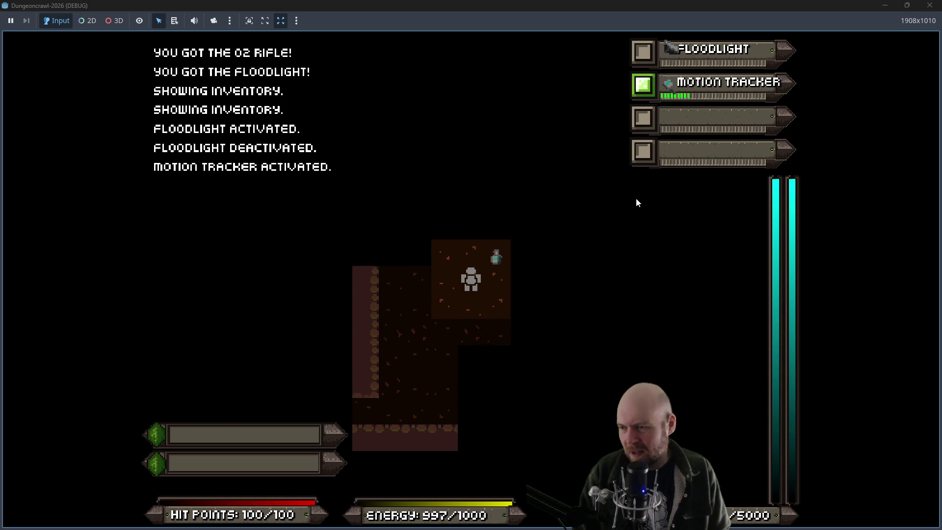
{"action": "key", "text": "Left"}
{"action": "key", "text": "Left"}
{"action": "key", "text": "Up"}
{"action": "key", "text": "Up"}
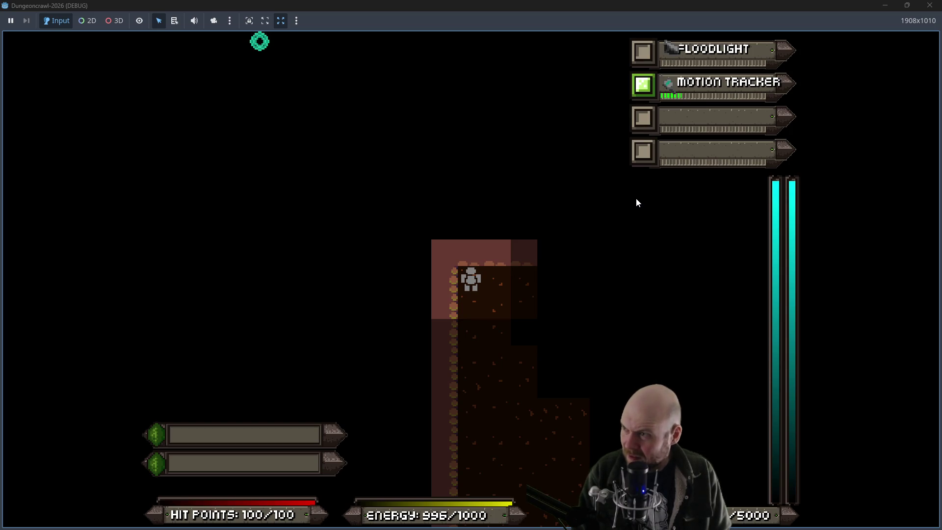
{"action": "key", "text": "Left"}
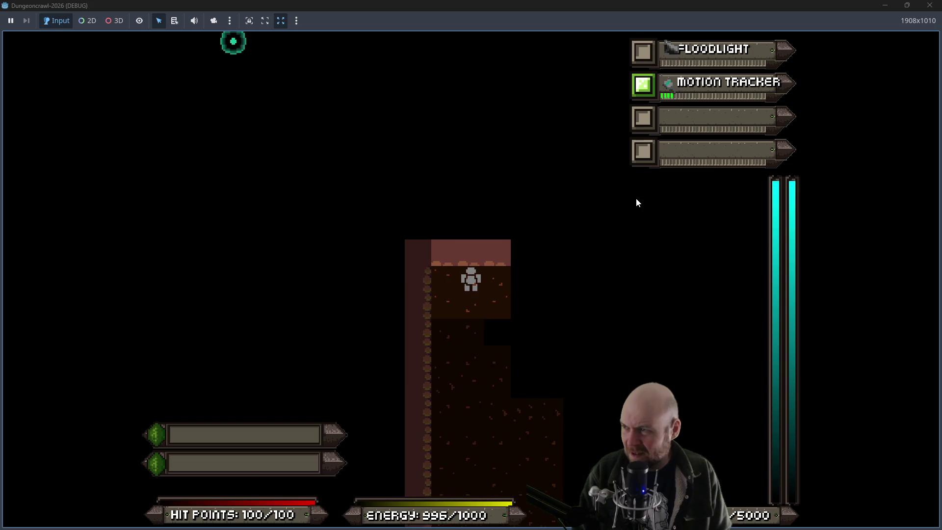
{"action": "key", "text": "Right"}
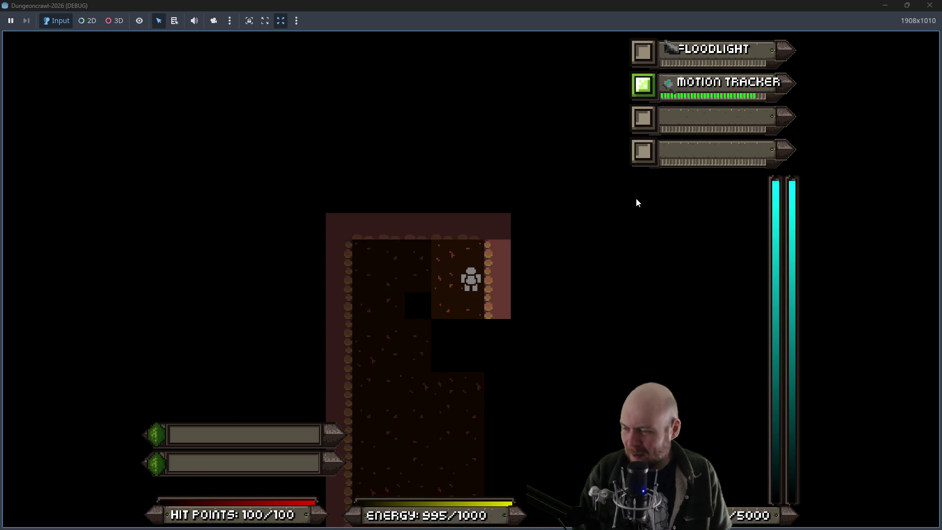
{"action": "key", "text": "Down"}
{"action": "key", "text": "Down"}
{"action": "key", "text": "Down"}
{"action": "key", "text": "Left"}
{"action": "key", "text": "Left"}
{"action": "key", "text": "Left"}
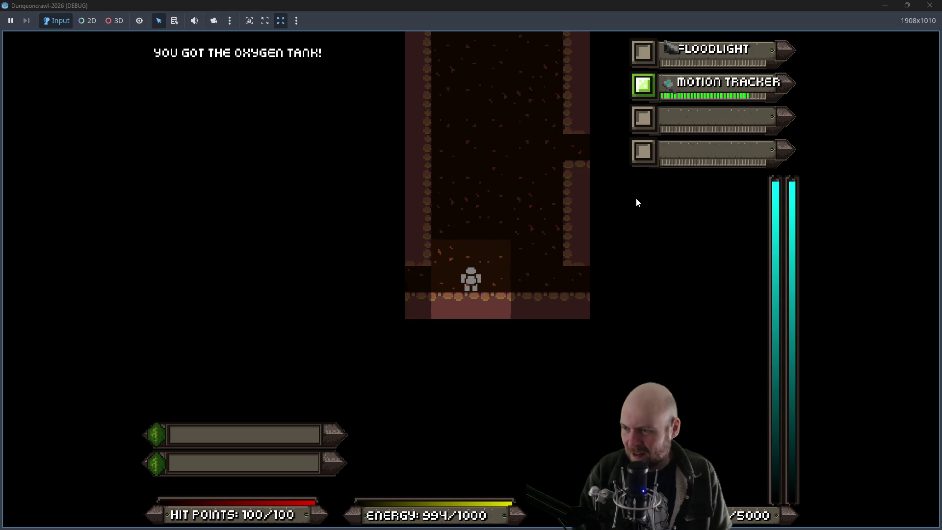
{"action": "key", "text": "Down"}
{"action": "key", "text": "Down"}
{"action": "key", "text": "Down"}
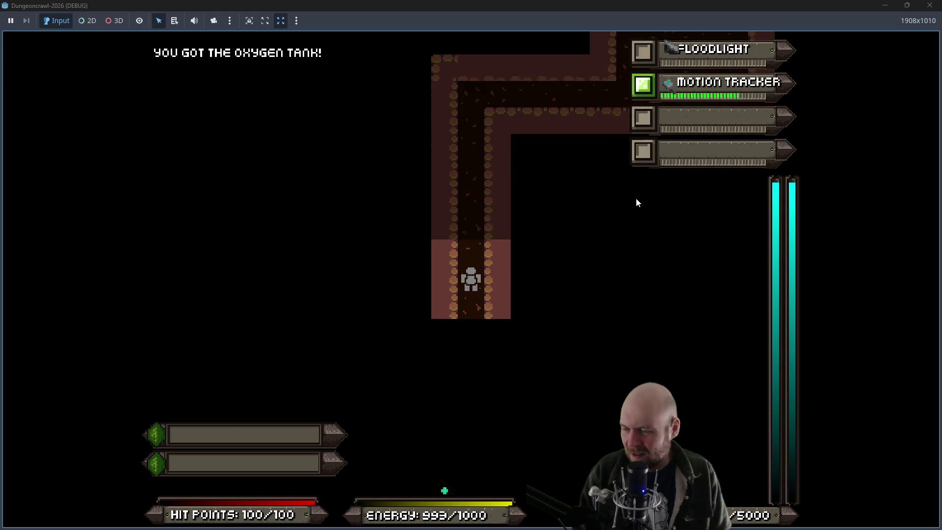
{"action": "key", "text": "Down"}
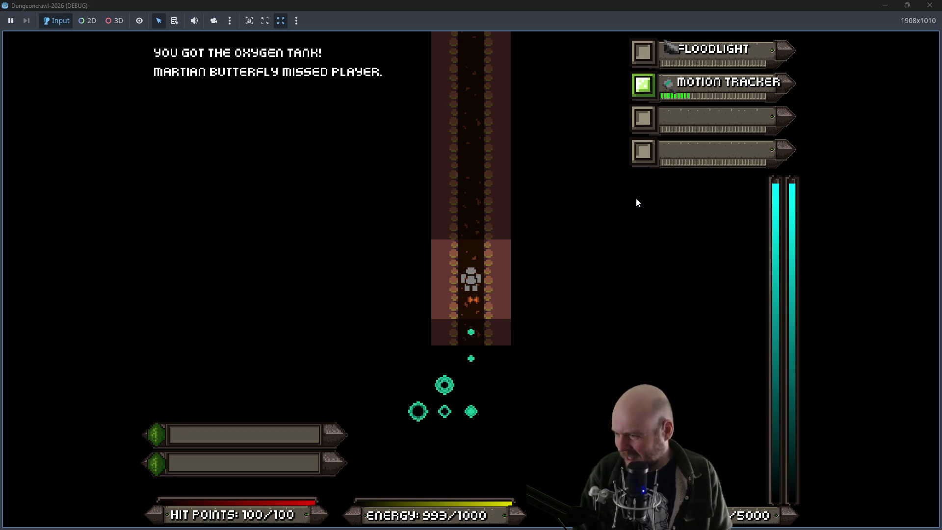
{"action": "key", "text": "1"}
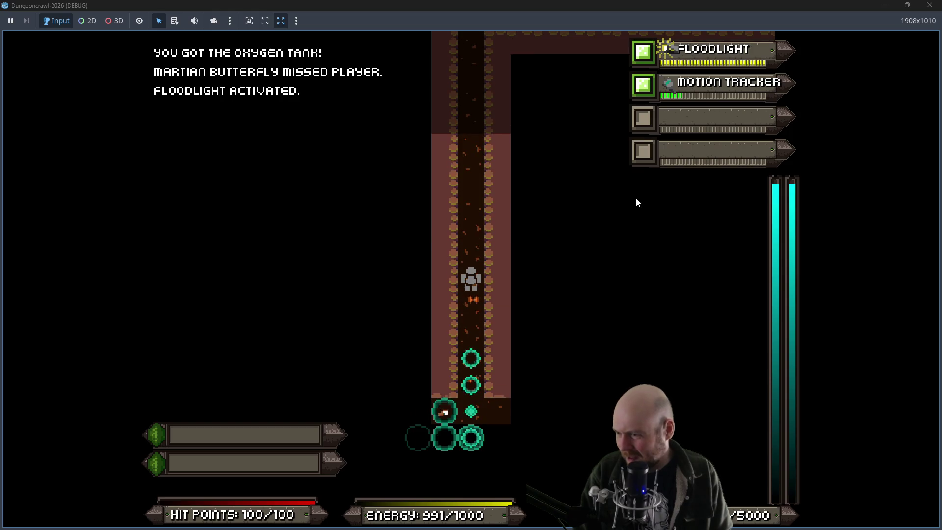
{"action": "key", "text": "1"}
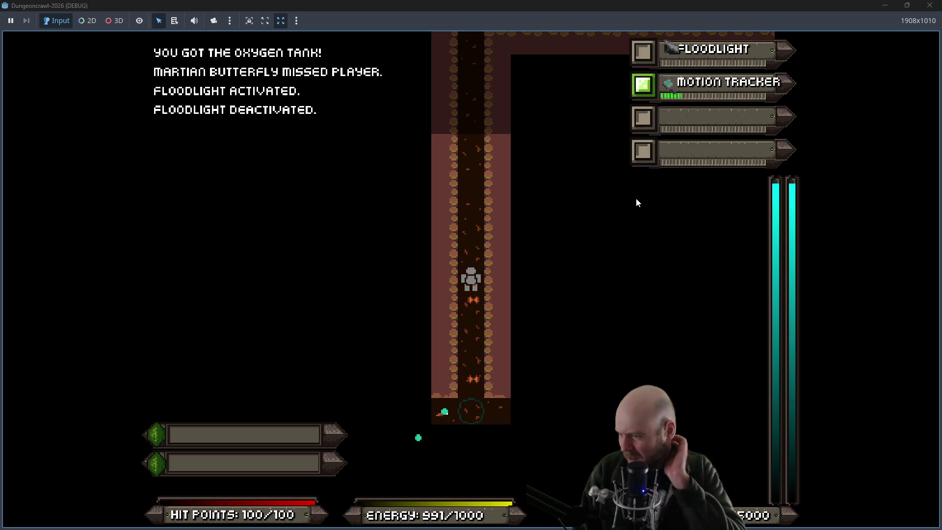
{"action": "key", "text": "Up"}
{"action": "key", "text": "Up"}
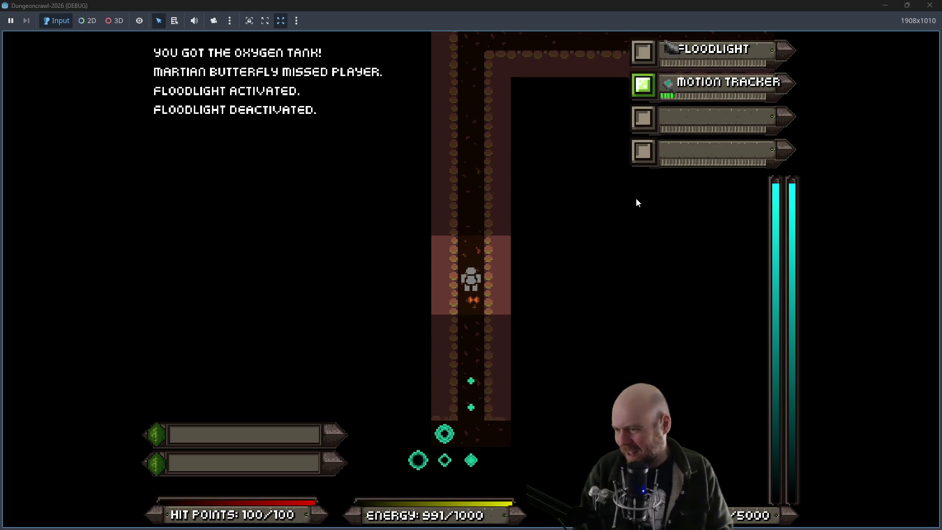
{"action": "key", "text": "Up"}
{"action": "key", "text": "Up"}
{"action": "key", "text": "Up"}
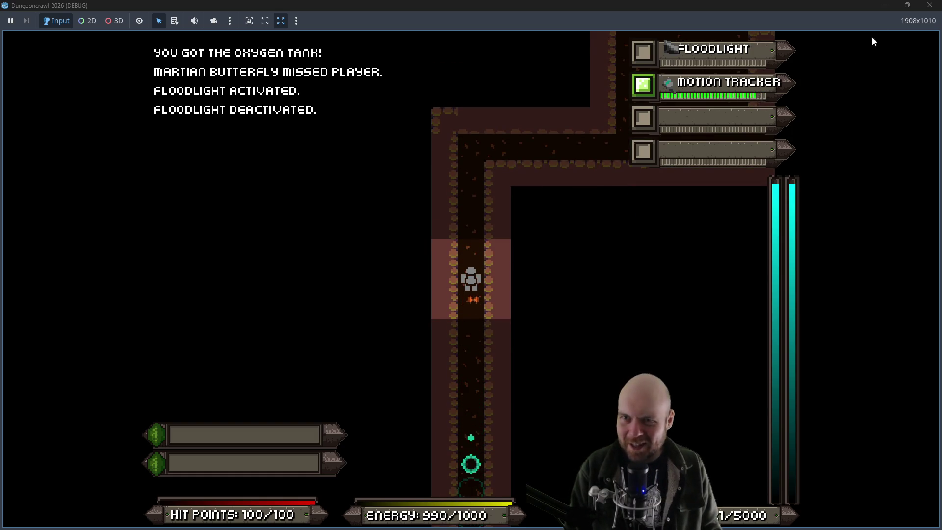
{"action": "left_click", "coordinate": [925, 11]}
Scroll through visibility_handler.gd and inspect the motion_sprite_frames declaration.
{"action": "scroll", "coordinate": [374, 231], "scroll_direction": "up", "scroll_amount": 5}
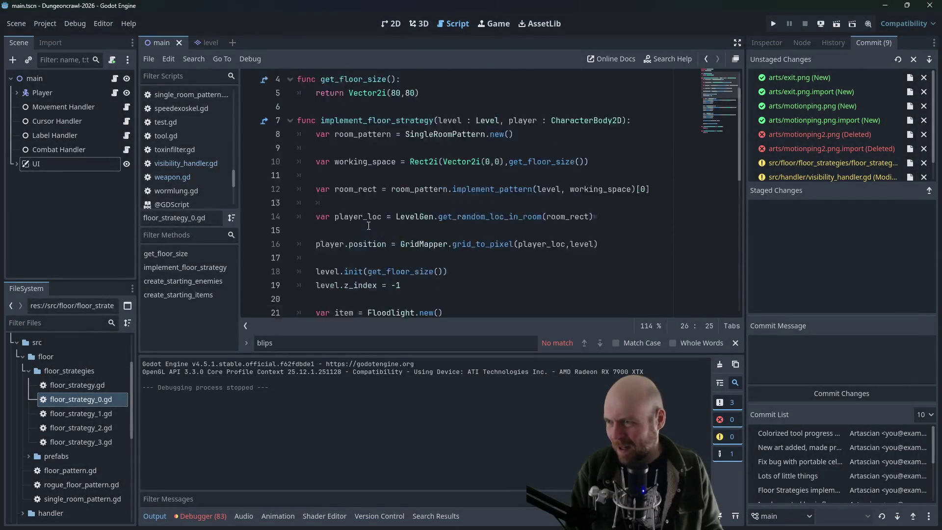
{"action": "scroll", "coordinate": [375, 230], "scroll_direction": "down", "scroll_amount": 4}
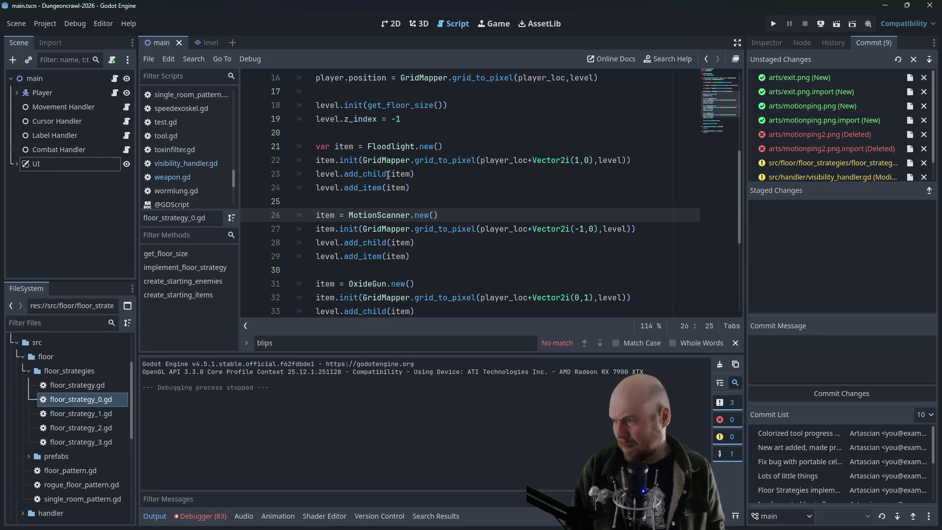
{"action": "scroll", "coordinate": [201, 180], "scroll_direction": "down", "scroll_amount": 1}
{"action": "left_click", "coordinate": [203, 151]}
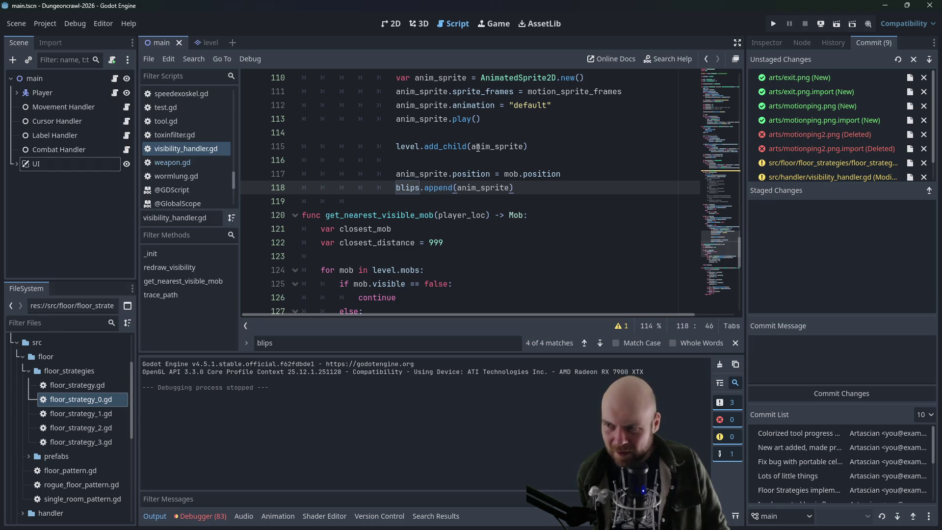
{"action": "scroll", "coordinate": [515, 142], "scroll_direction": "up", "scroll_amount": 2}
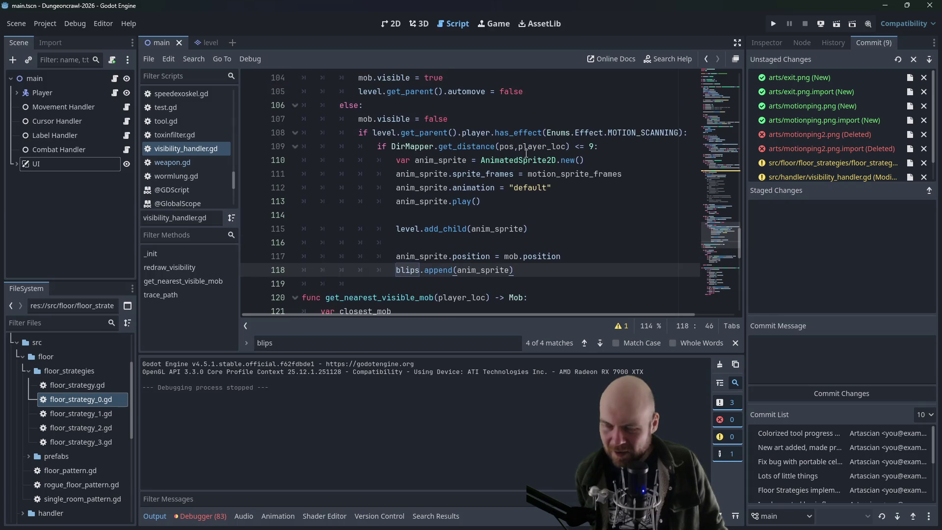
{"action": "left_click_drag", "start_coordinate": [737, 235], "coordinate": [738, 80]}
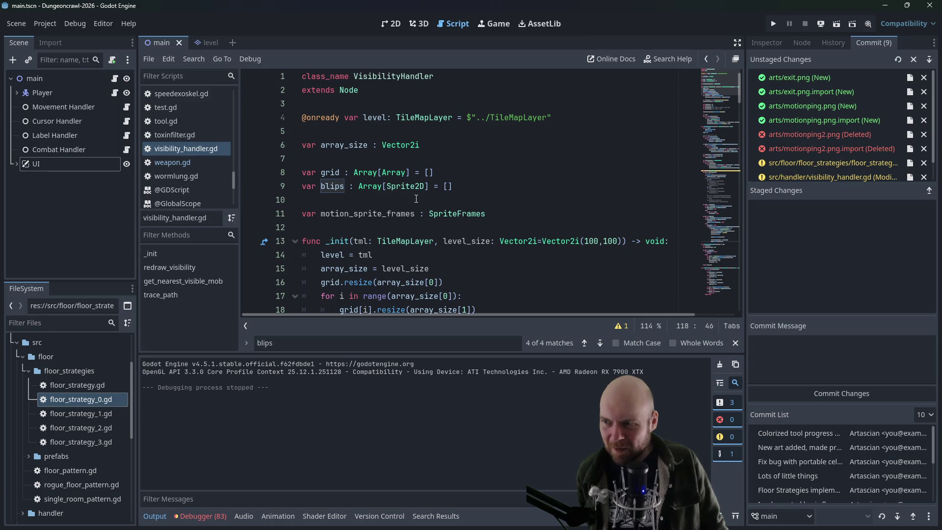
{"action": "left_click", "coordinate": [373, 214]}
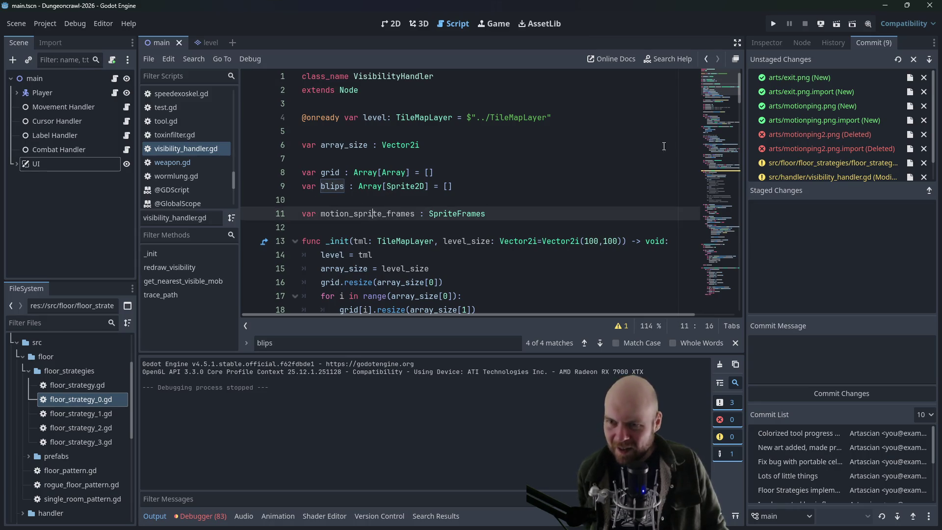
{"action": "left_click_drag", "start_coordinate": [739, 96], "coordinate": [729, 146]}
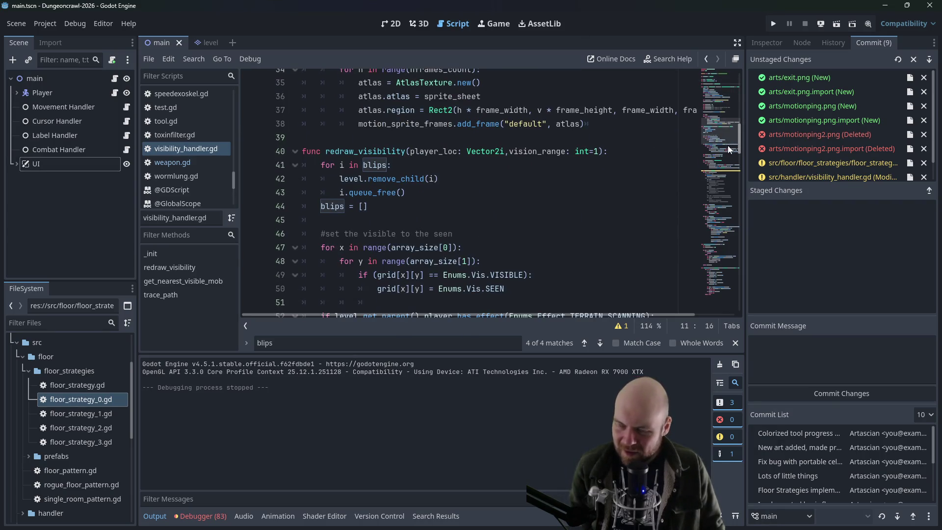
Review the old-blip clearing loop, then open the AnimatedSprite2D class reference from line 110.
{"action": "left_click", "coordinate": [415, 161]}
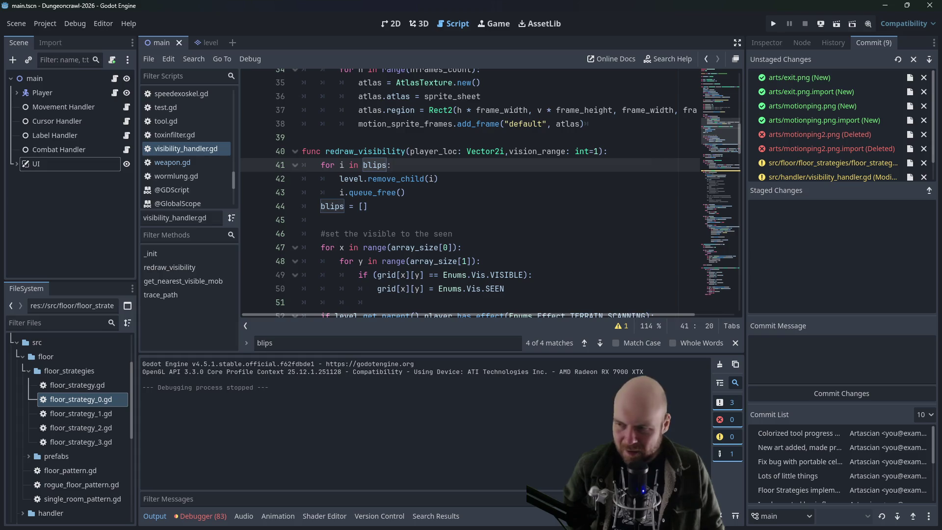
{"action": "scroll", "coordinate": [488, 274], "scroll_direction": "down", "scroll_amount": 3}
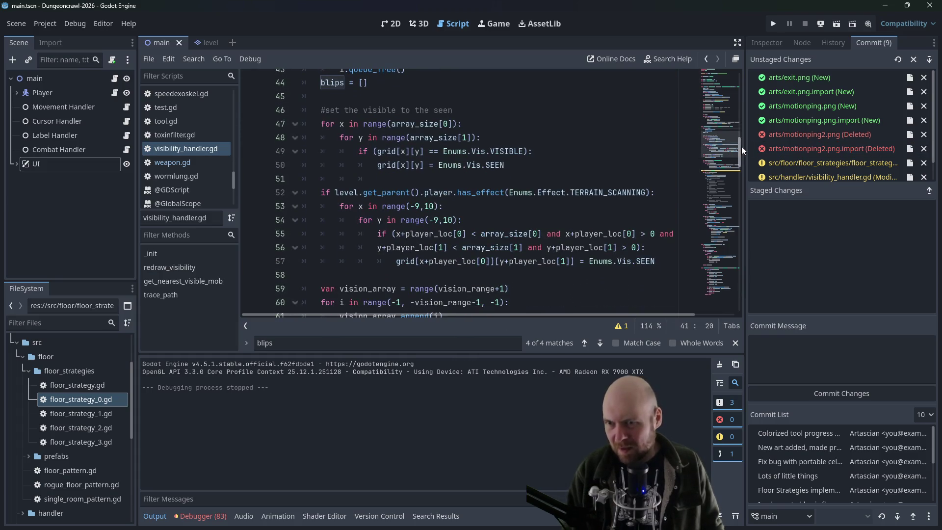
{"action": "left_click_drag", "start_coordinate": [741, 146], "coordinate": [744, 74]}
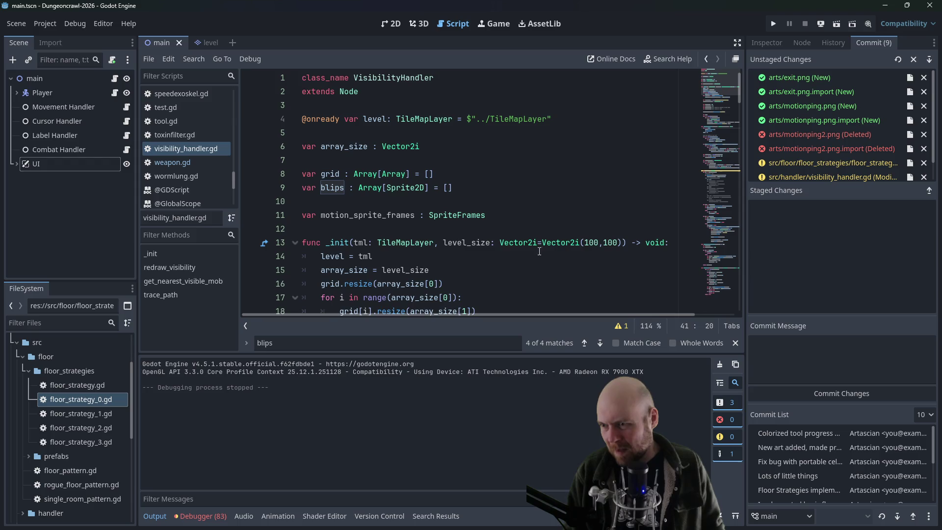
{"action": "scroll", "coordinate": [629, 211], "scroll_direction": "down", "scroll_amount": 2}
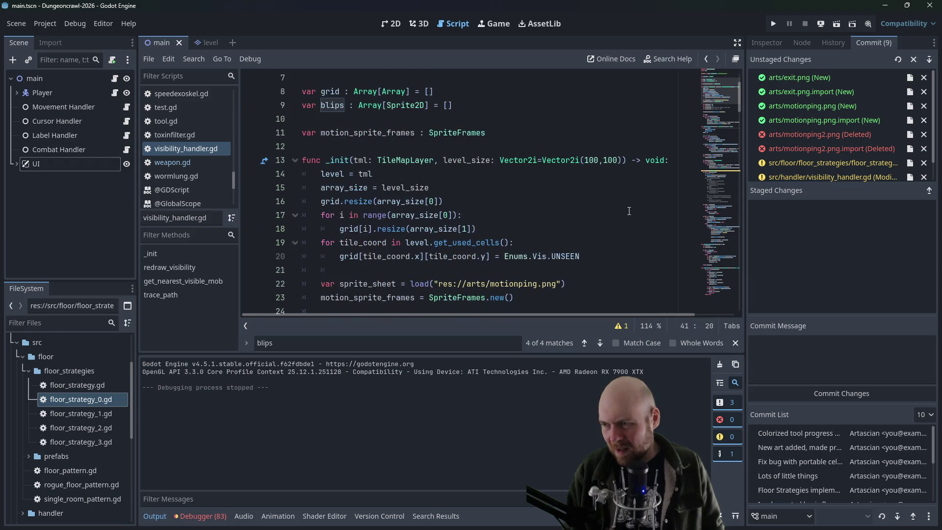
{"action": "left_click_drag", "start_coordinate": [742, 106], "coordinate": [730, 249]}
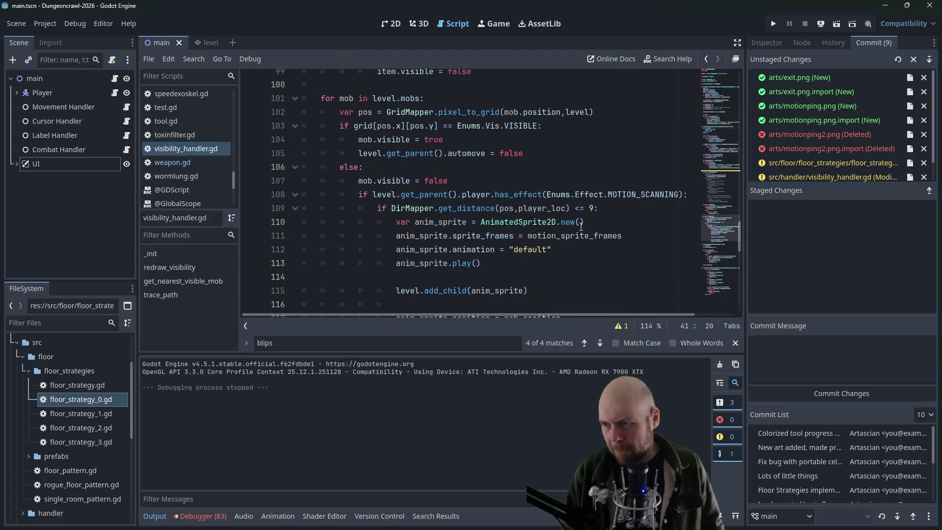
{"action": "left_click", "coordinate": [522, 227], "text": "ctrl"}
{"action": "scroll", "coordinate": [498, 233], "scroll_direction": "down", "scroll_amount": 5}
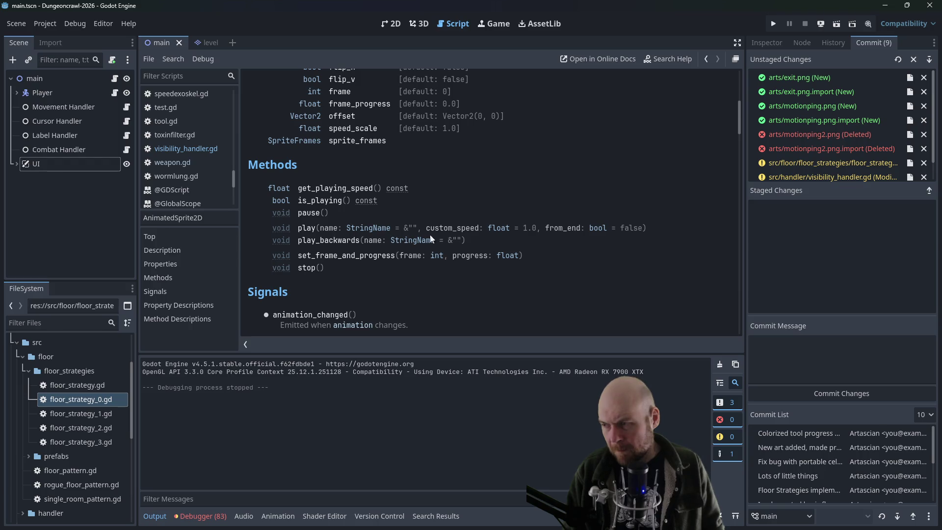
Read the AnimatedSprite2D stop() and pause() descriptions, then go back to visibility_handler.gd.
{"action": "left_click", "coordinate": [308, 266]}
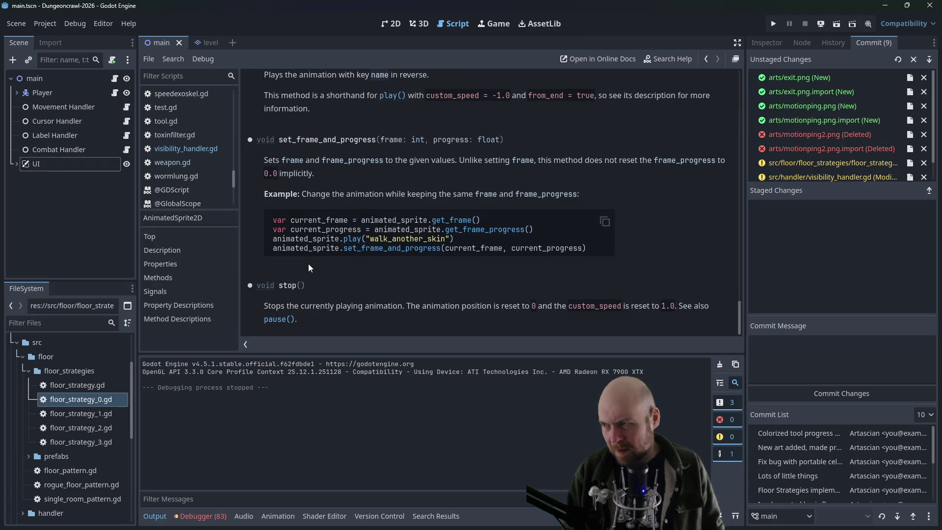
{"action": "scroll", "coordinate": [360, 250], "scroll_direction": "up", "scroll_amount": 1}
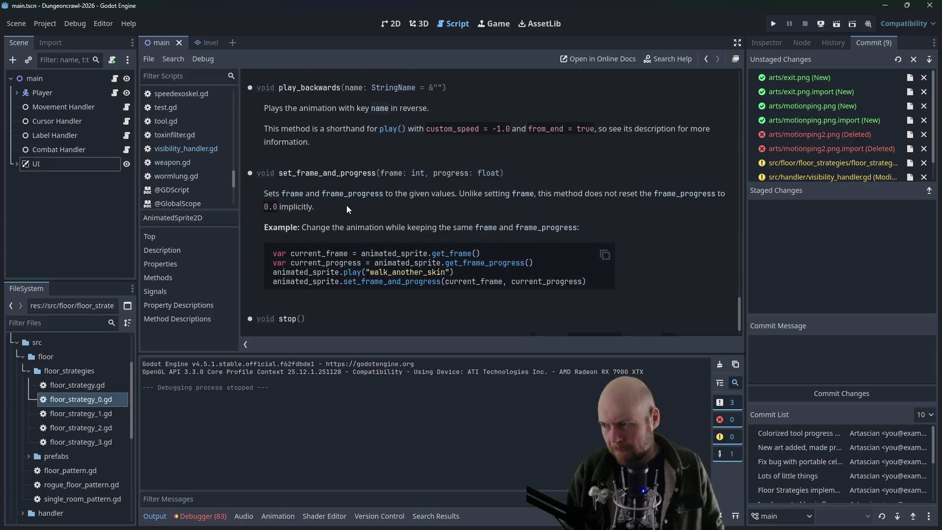
{"action": "scroll", "coordinate": [347, 209], "scroll_direction": "down", "scroll_amount": 1}
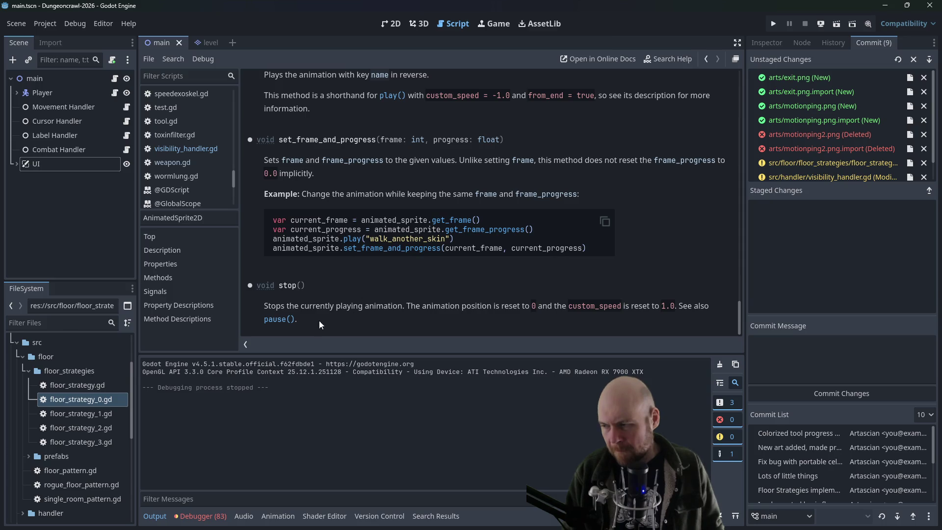
{"action": "left_click", "coordinate": [274, 320]}
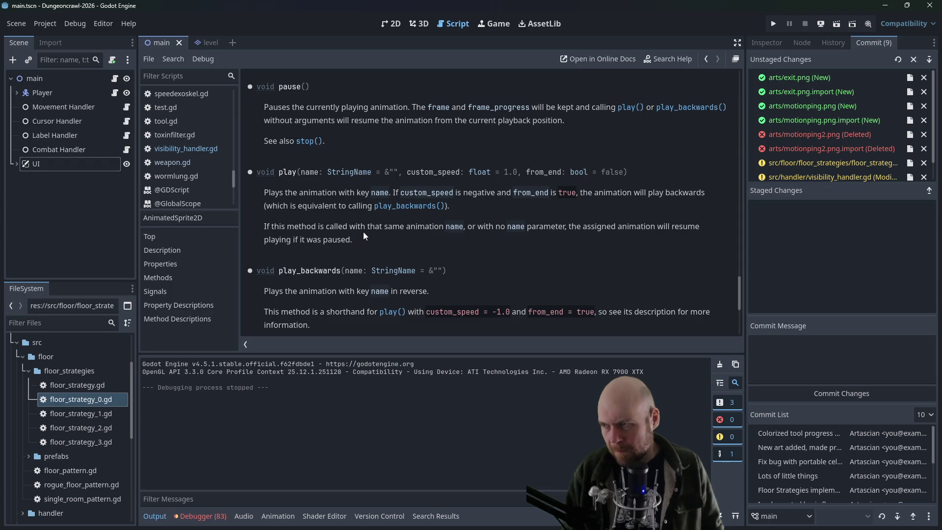
{"action": "left_click", "coordinate": [183, 153]}
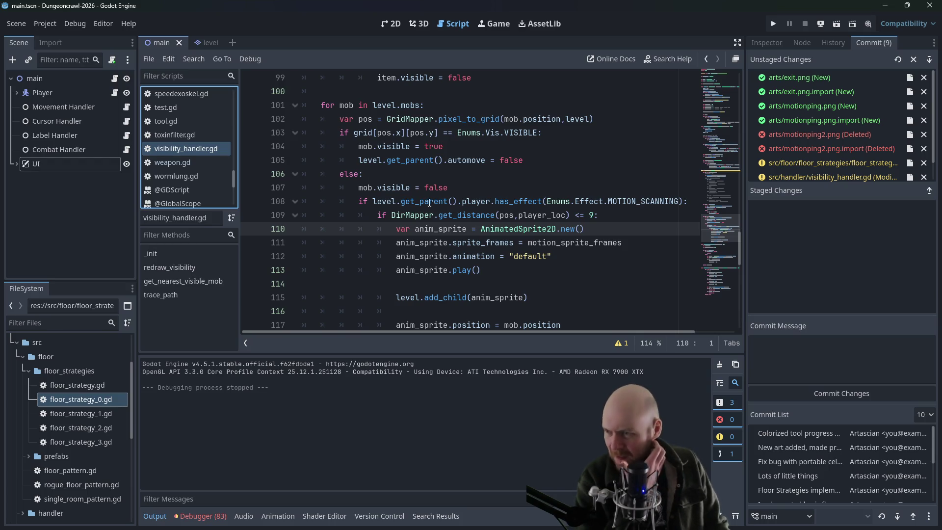
Examine the blips clearing loop and its queue_free call around line 43.
{"action": "scroll", "coordinate": [505, 239], "scroll_direction": "down", "scroll_amount": 1}
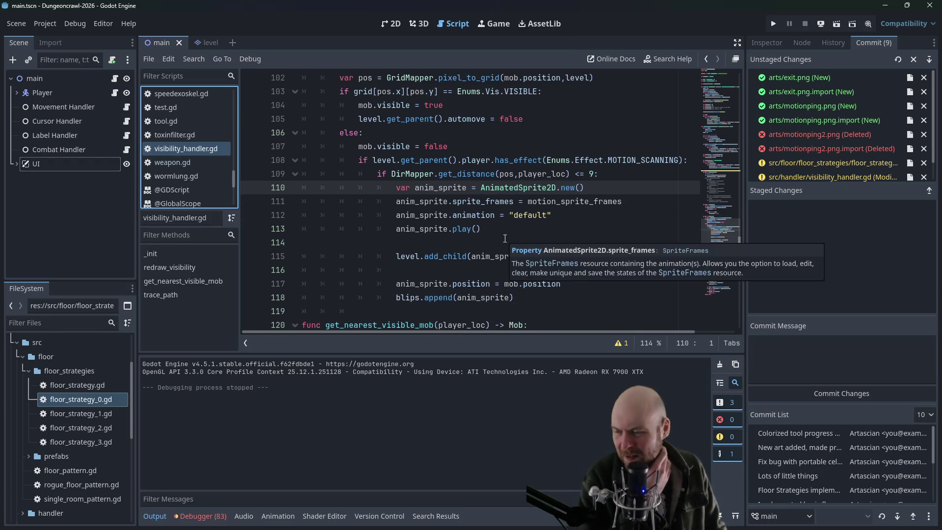
{"action": "scroll", "coordinate": [481, 140], "scroll_direction": "up", "scroll_amount": 11}
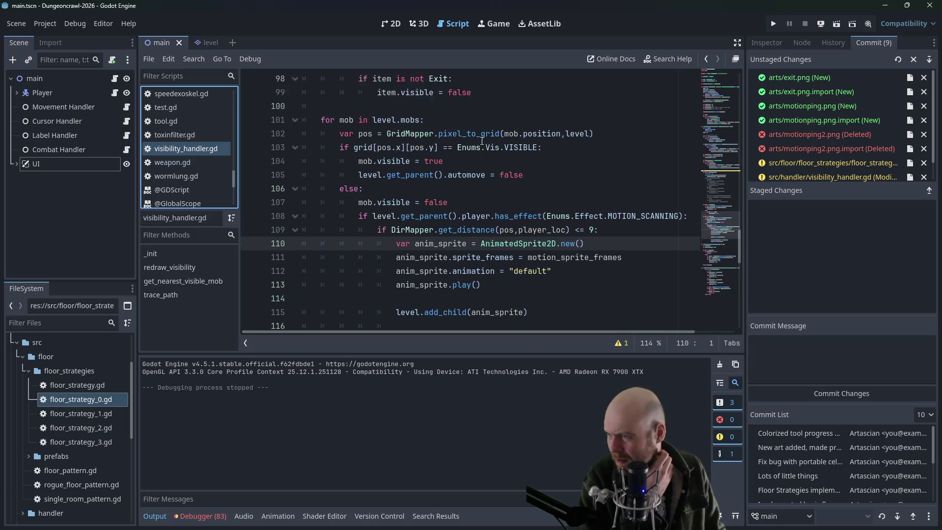
{"action": "scroll", "coordinate": [482, 148], "scroll_direction": "up", "scroll_amount": 10}
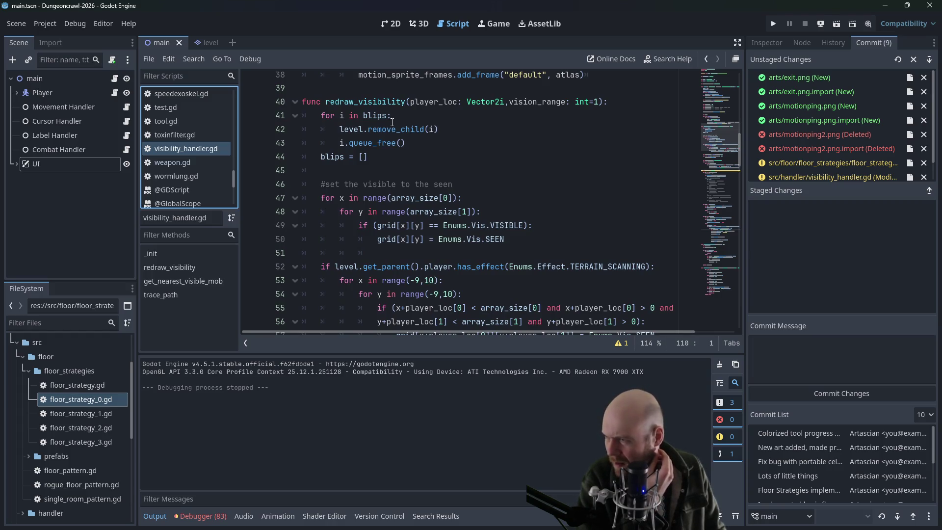
{"action": "left_click", "coordinate": [416, 142]}
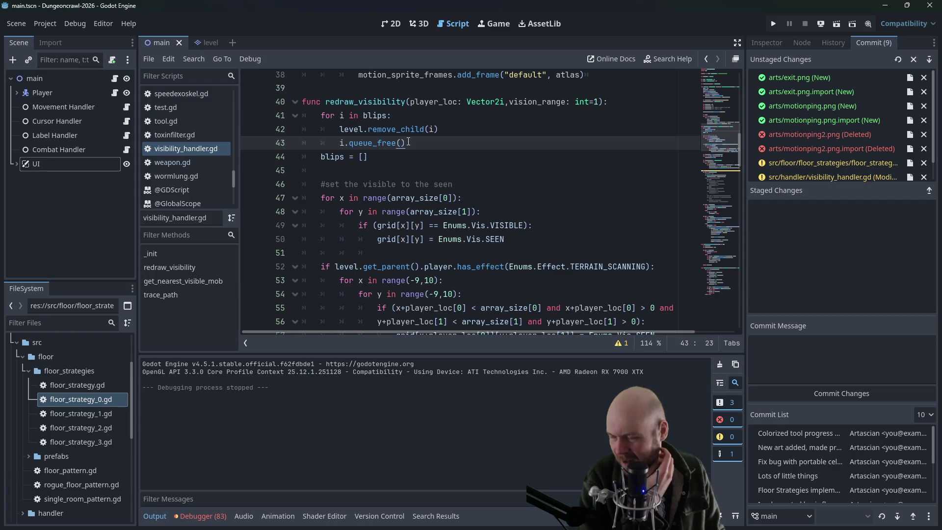
{"action": "mouse_move", "coordinate": [393, 150]}
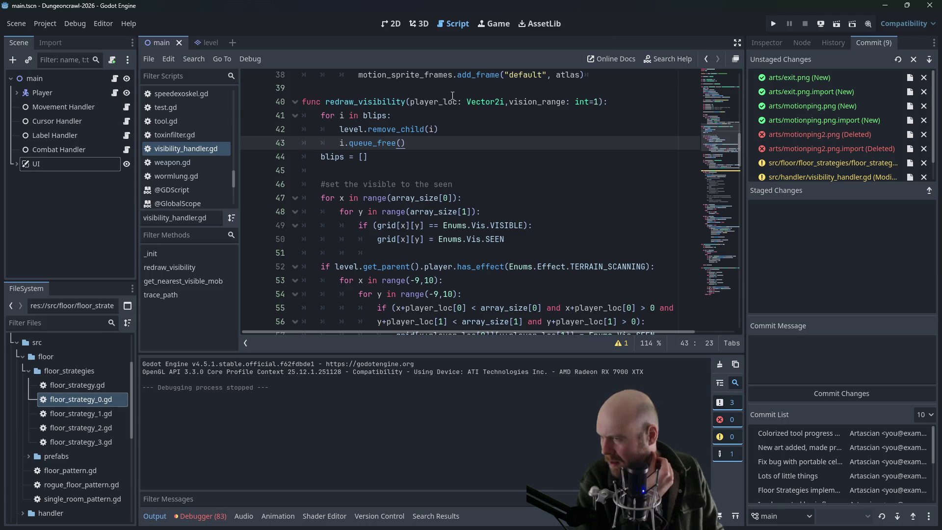
{"action": "left_click", "coordinate": [381, 117]}
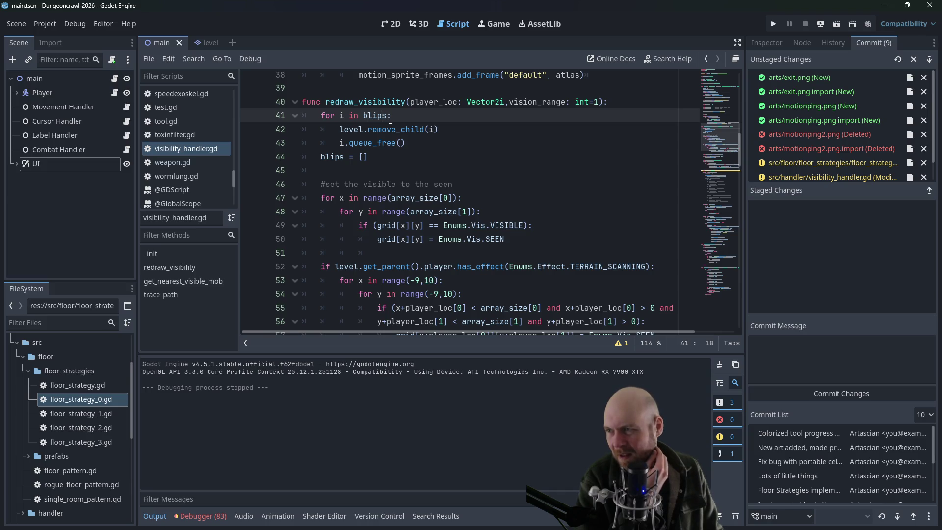
{"action": "left_click", "coordinate": [349, 143]}
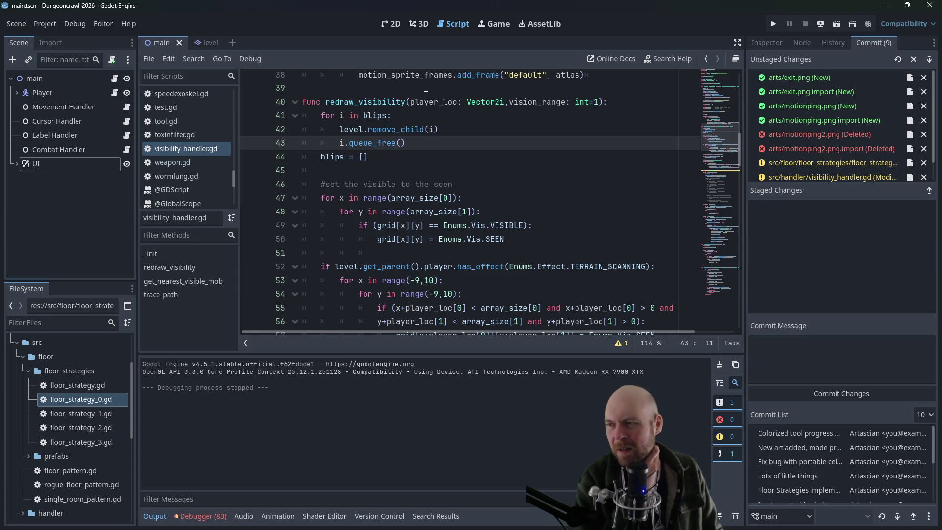
Add print(i) inside the blips loop of redraw_visibility and run the project.
{"action": "left_click", "coordinate": [441, 120]}
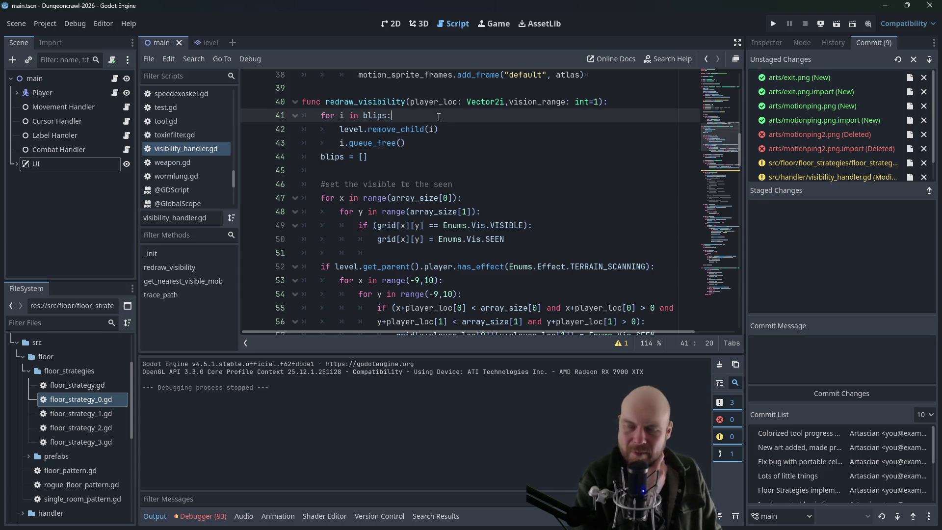
{"action": "key", "text": "Return"}
{"action": "type", "text": "print(i"}
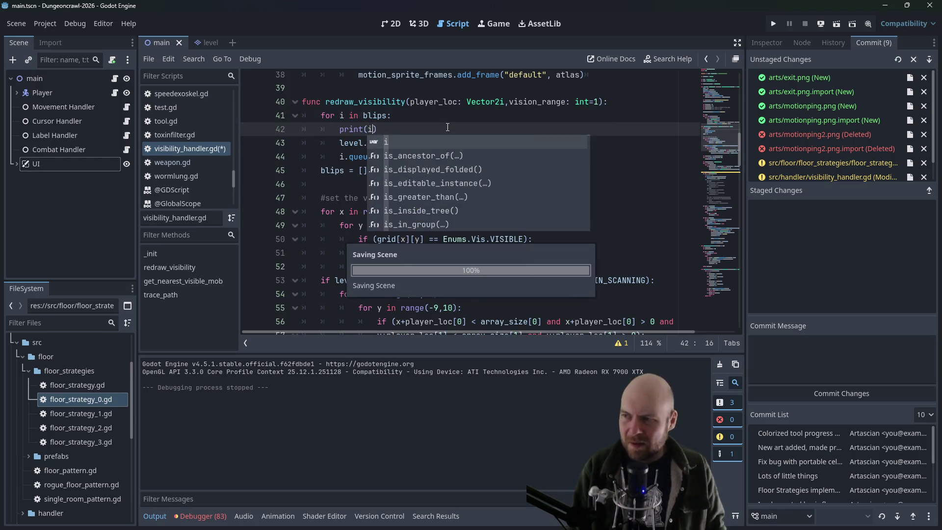
{"action": "left_click", "coordinate": [777, 24]}
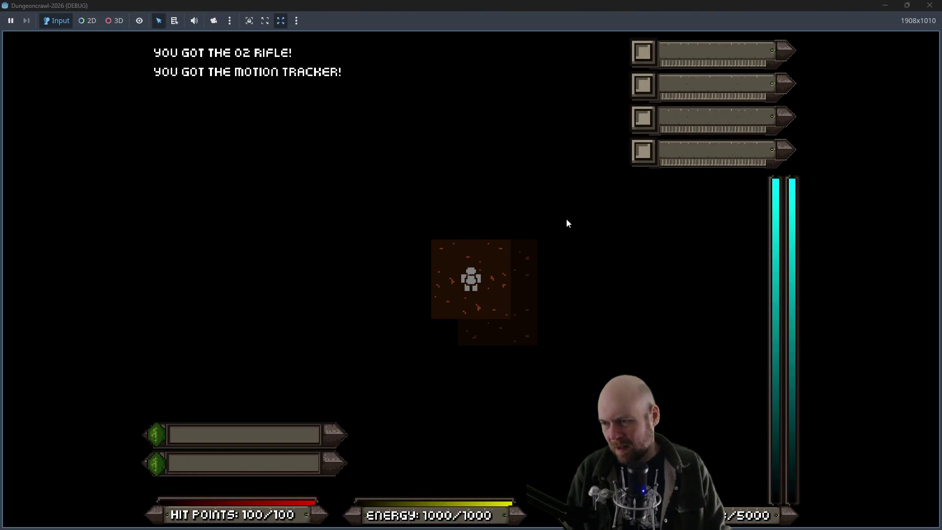
Equip the Motion Tracker and Floodlight from the inventory and switch both on.
{"action": "key", "text": "i"}
{"action": "key", "text": "1"}
{"action": "key", "text": "i"}
{"action": "key", "text": "1"}
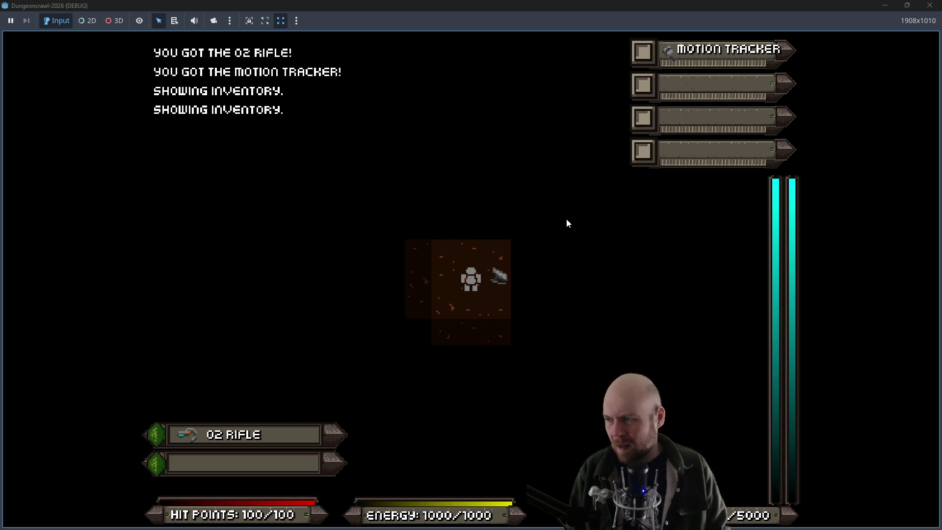
{"action": "key", "text": "Right"}
{"action": "key", "text": "1"}
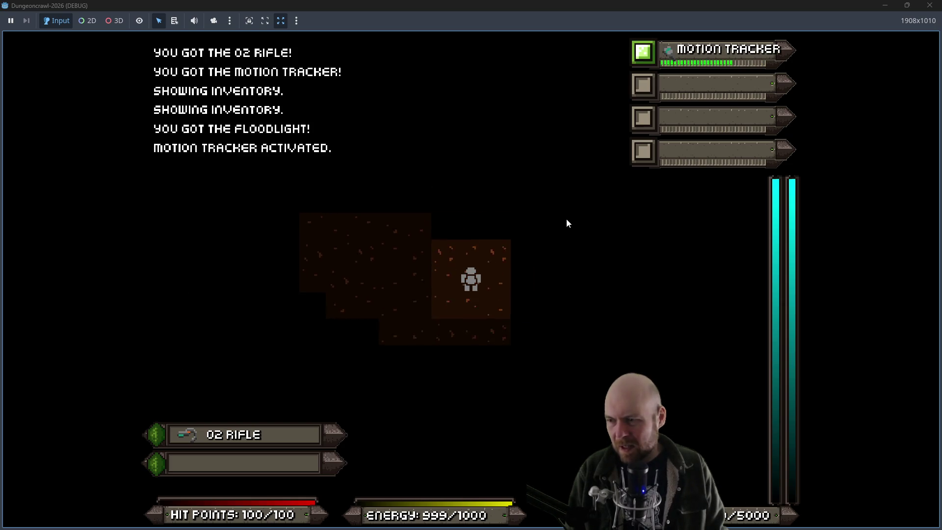
{"action": "key", "text": "Up"}
{"action": "key", "text": "Up"}
{"action": "key", "text": "i"}
{"action": "key", "text": "1"}
{"action": "key", "text": "1"}
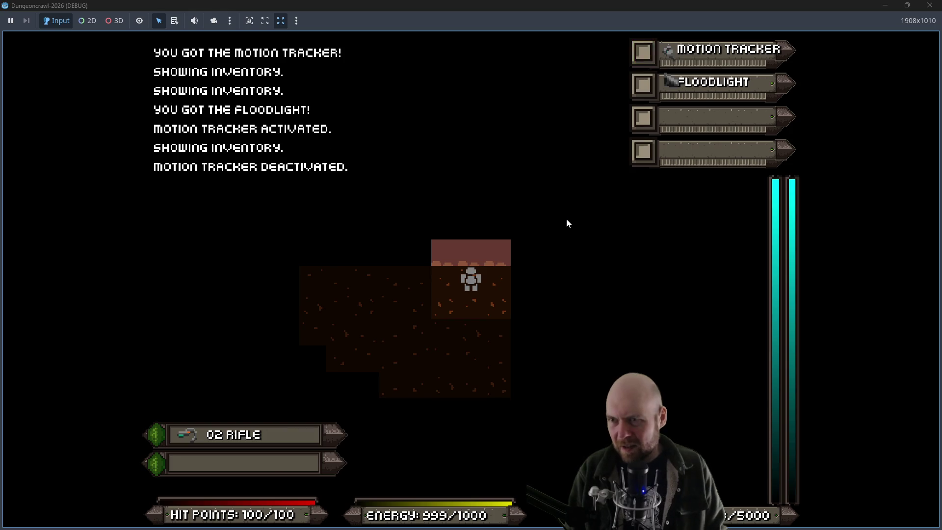
{"action": "key", "text": "1"}
{"action": "key", "text": "2"}
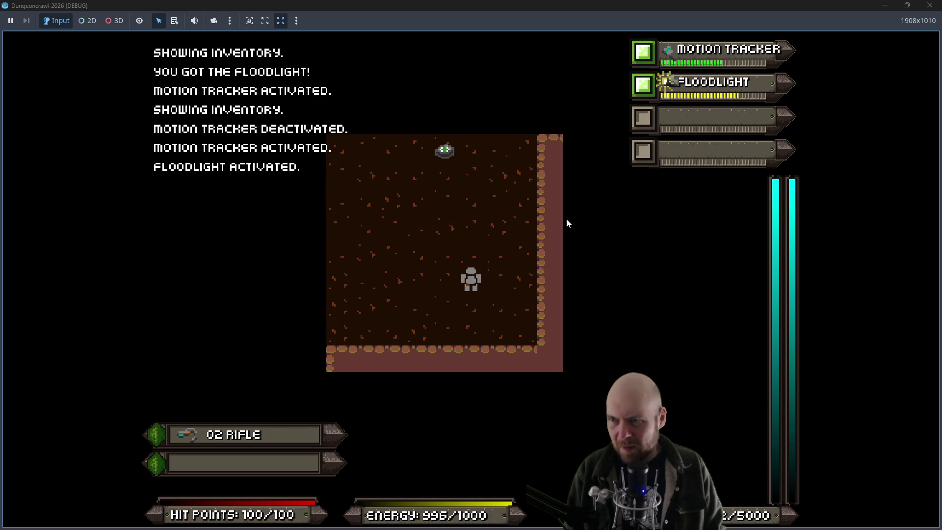
Toggle the floodlight and motion tracker while walking up-left and picking up the eye.
{"action": "key", "text": "2"}
{"action": "key", "text": "Up"}
{"action": "key", "text": "Left"}
{"action": "key", "text": "Up"}
{"action": "key", "text": "Left"}
{"action": "key", "text": "1"}
{"action": "key", "text": "Up"}
{"action": "key", "text": "Left"}
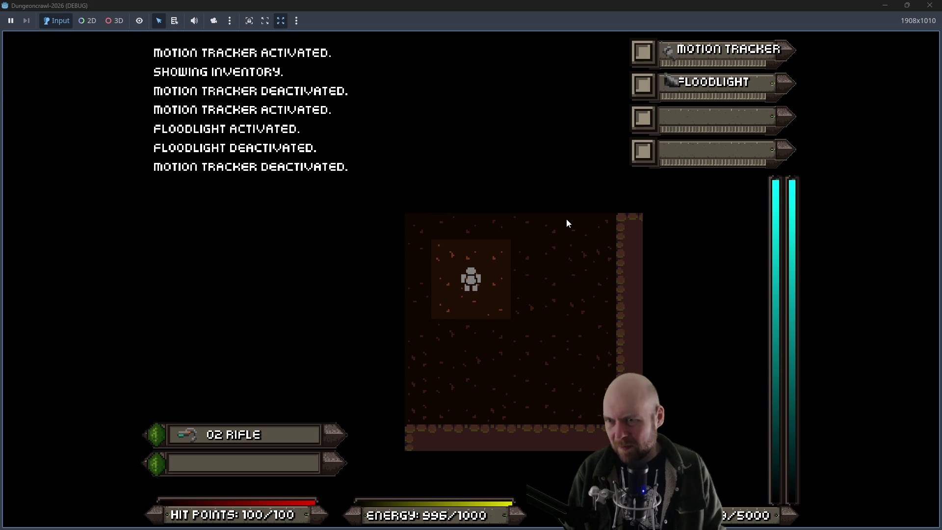
{"action": "key", "text": "1"}
{"action": "key", "text": "Down"}
{"action": "key", "text": "Left"}
{"action": "key", "text": "Down"}
{"action": "key", "text": "Left"}
{"action": "key", "text": "Down"}
{"action": "key", "text": "Left"}
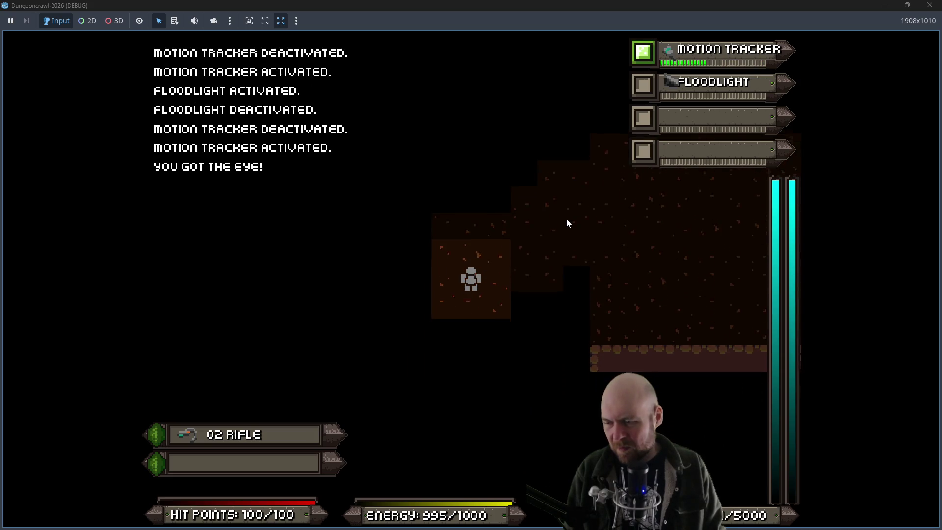
{"action": "key", "text": "Down"}
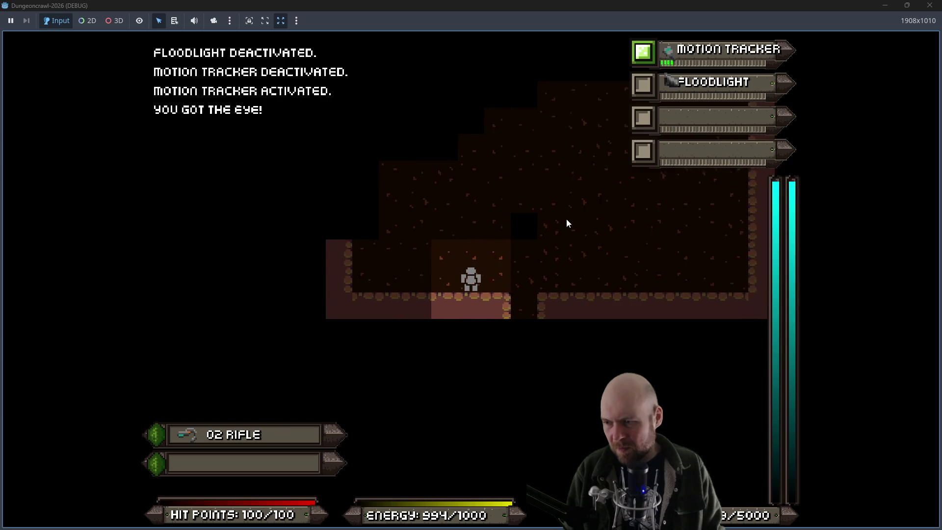
Walk the corridor into the T-junction room with the floodlight on, then stop the game.
{"action": "key", "text": "Down"}
{"action": "key", "text": "Down"}
{"action": "key", "text": "Down"}
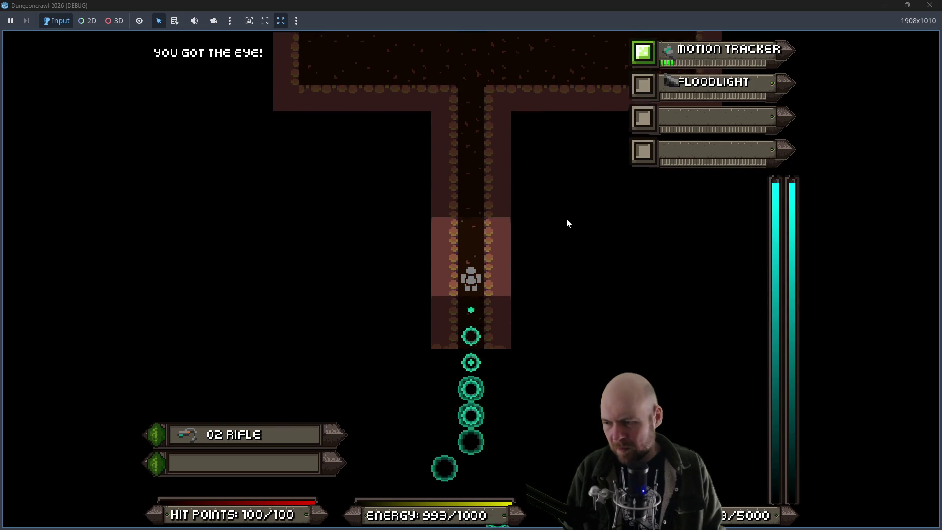
{"action": "key", "text": "Up"}
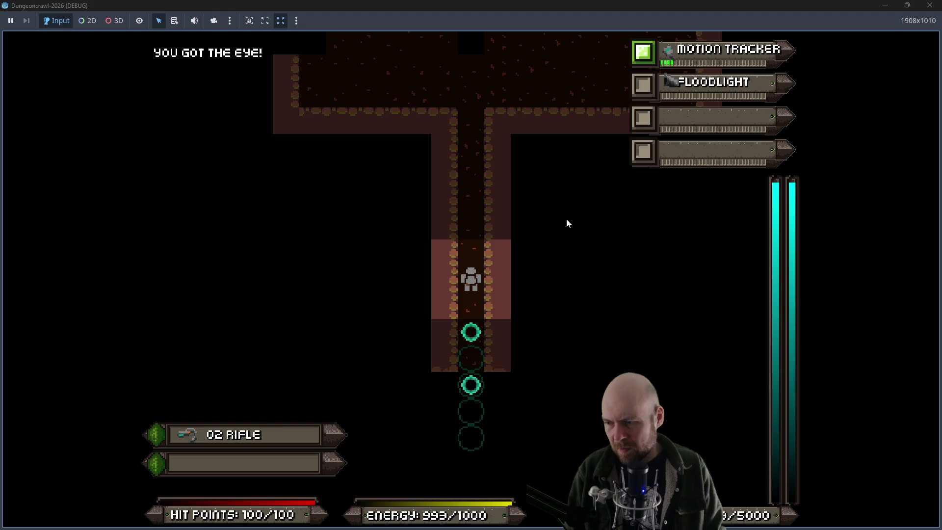
{"action": "key", "text": "Up"}
{"action": "key", "text": "2"}
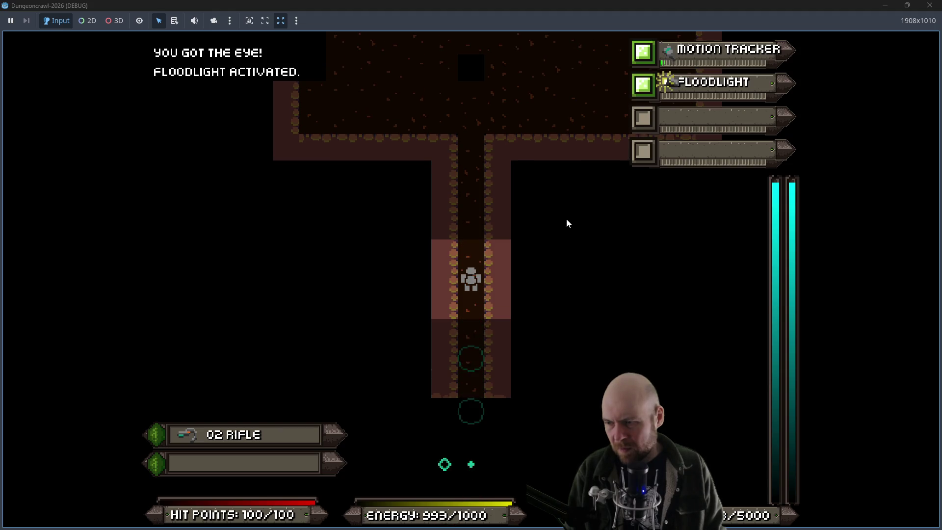
{"action": "key", "text": "Up"}
{"action": "key", "text": "Up"}
{"action": "key", "text": "Up"}
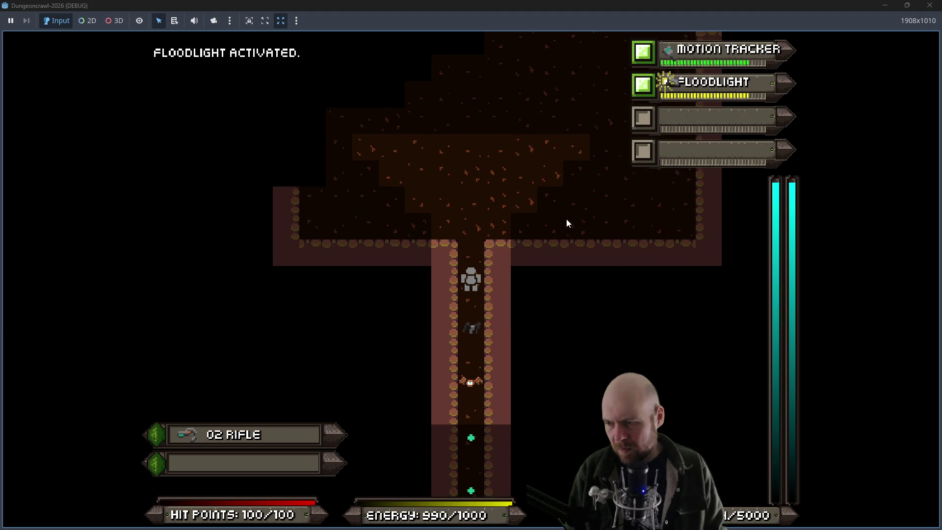
{"action": "key", "text": "Up"}
{"action": "key", "text": "Up"}
{"action": "key", "text": "Up"}
{"action": "key", "text": "Left"}
{"action": "key", "text": "Left"}
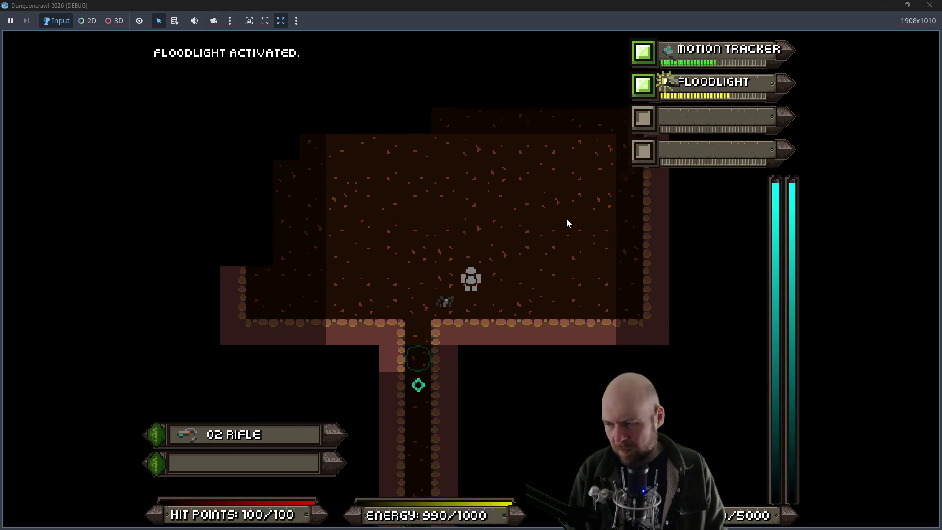
{"action": "key", "text": "Up"}
{"action": "key", "text": "Right"}
{"action": "key", "text": "1"}
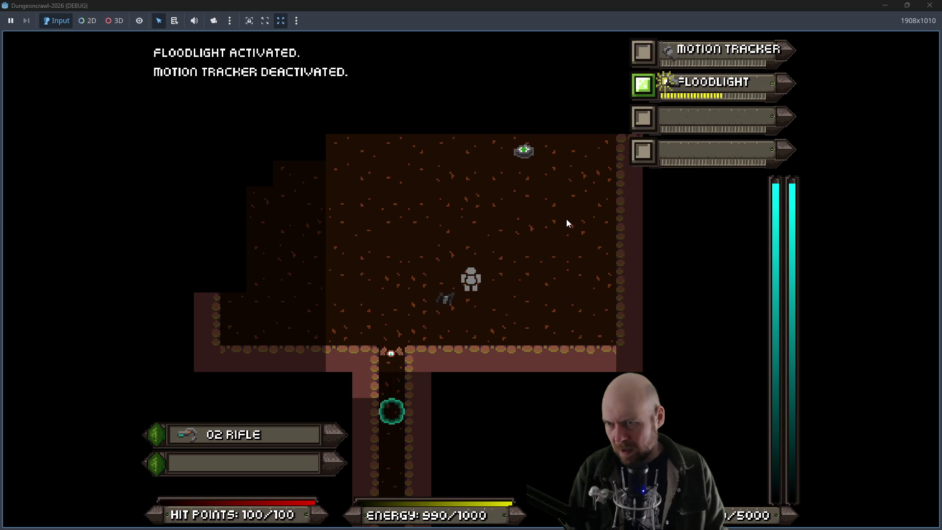
{"action": "key", "text": "Right"}
{"action": "key", "text": "Right"}
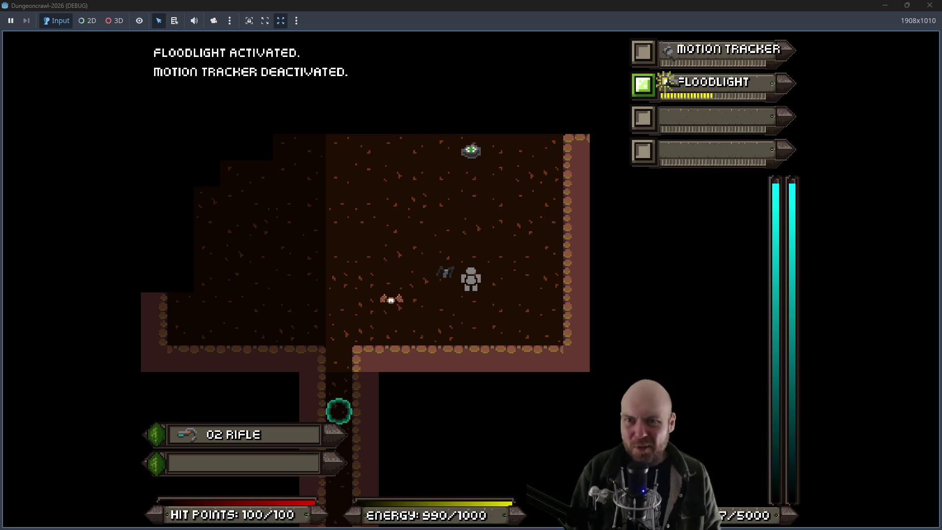
{"action": "key", "text": "F8"}
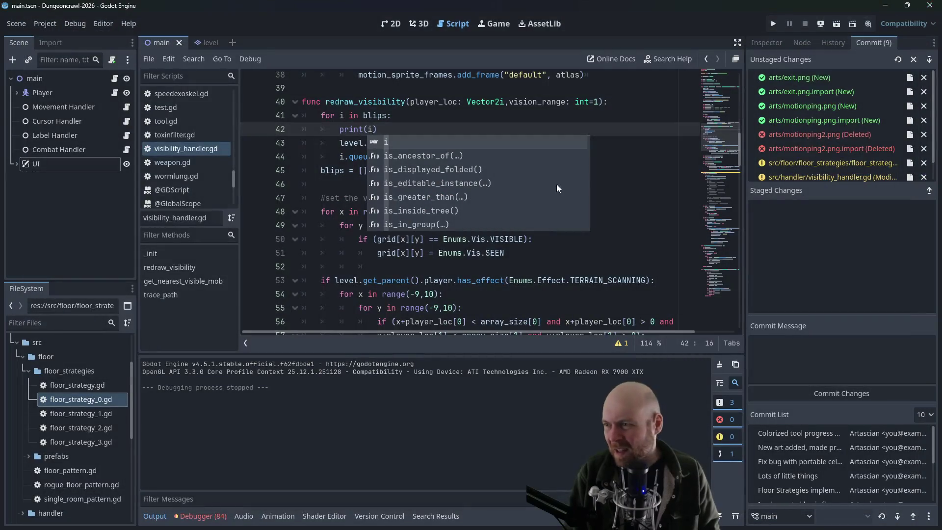
Replace print(i) on line 42 with i.stop() and run the game with F5.
{"action": "left_click", "coordinate": [513, 128]}
{"action": "left_click_drag", "start_coordinate": [391, 130], "coordinate": [340, 133]}
{"action": "type", "text": "i.stop"}
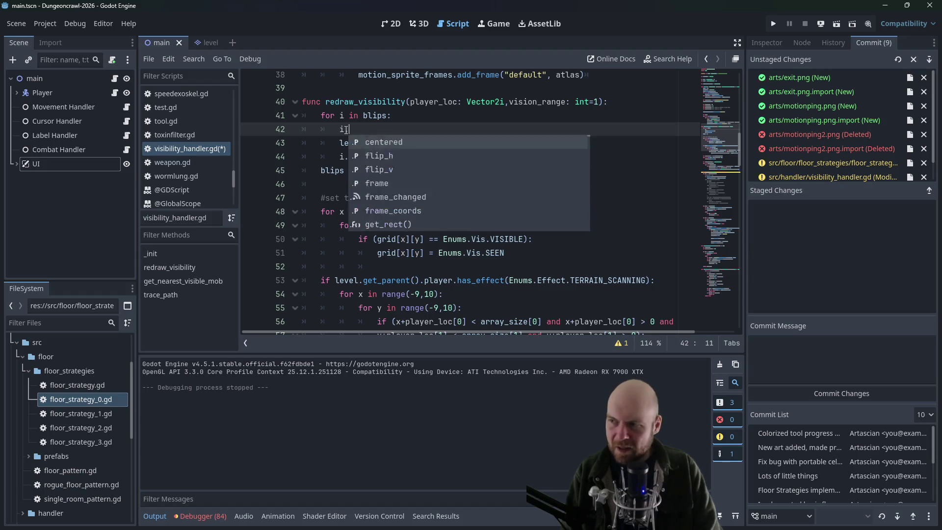
{"action": "key", "text": "Return"}
{"action": "key", "text": "F5"}
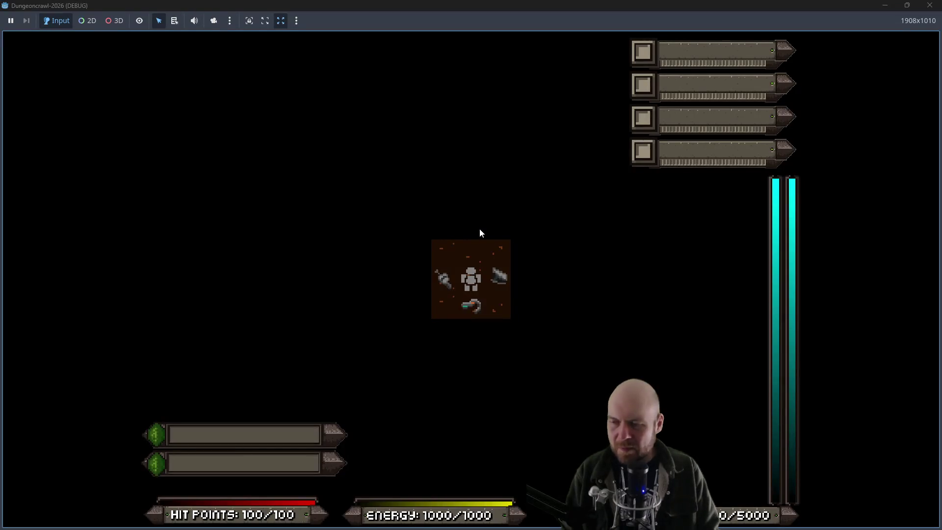
Pick up the motion tracker, floodlight and O2 rifle, equip the floodlight, and switch both on.
{"action": "key", "text": "Left"}
{"action": "key", "text": "Right"}
{"action": "key", "text": "Right"}
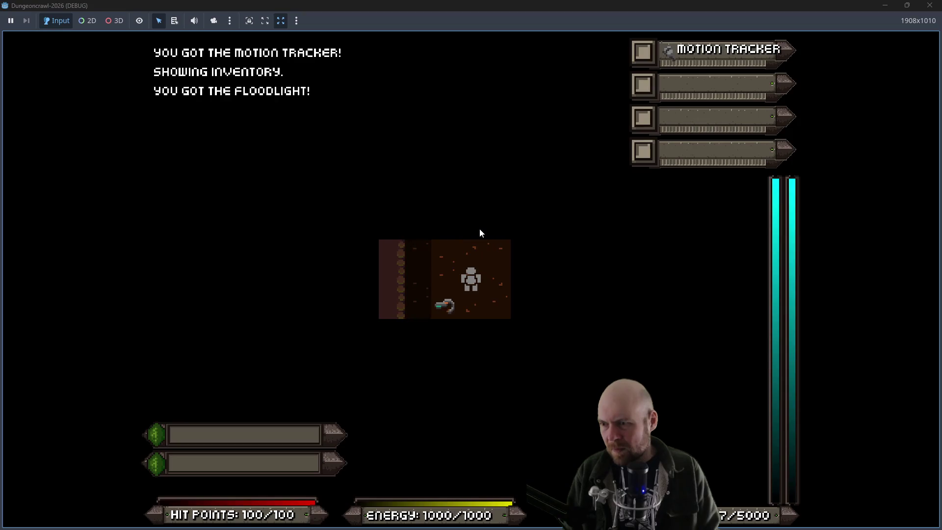
{"action": "key", "text": "Left"}
{"action": "key", "text": "Down"}
{"action": "key", "text": "i"}
{"action": "key", "text": "1"}
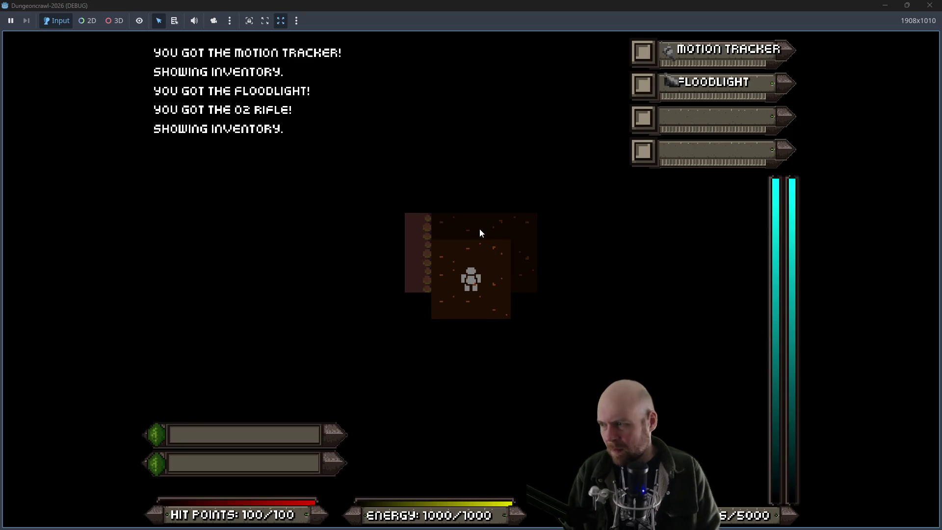
{"action": "key", "text": "Up"}
{"action": "key", "text": "Right"}
{"action": "key", "text": "1"}
{"action": "key", "text": "2"}
Walk down the corridor, toggling the motion tracker off and on to watch blips redraw.
{"action": "key", "text": "Left"}
{"action": "key", "text": "Left"}
{"action": "key", "text": "Left"}
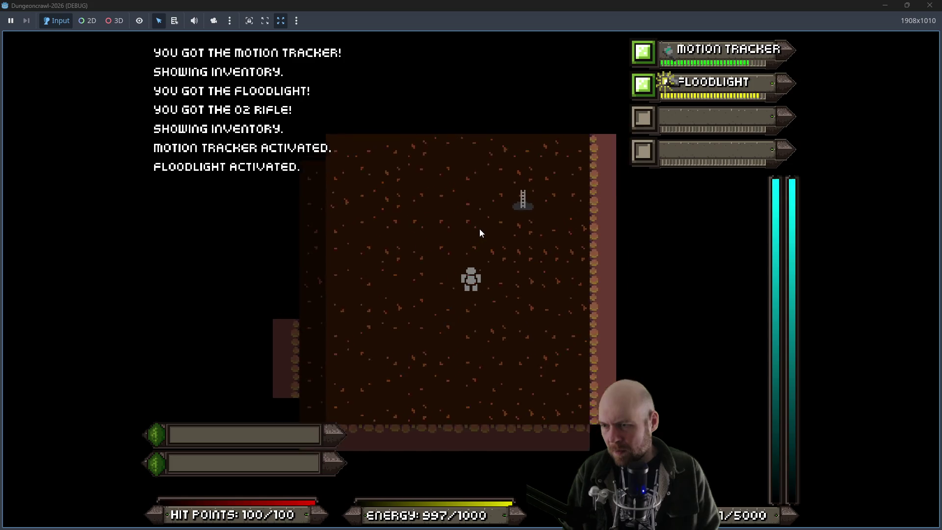
{"action": "key", "text": "Right"}
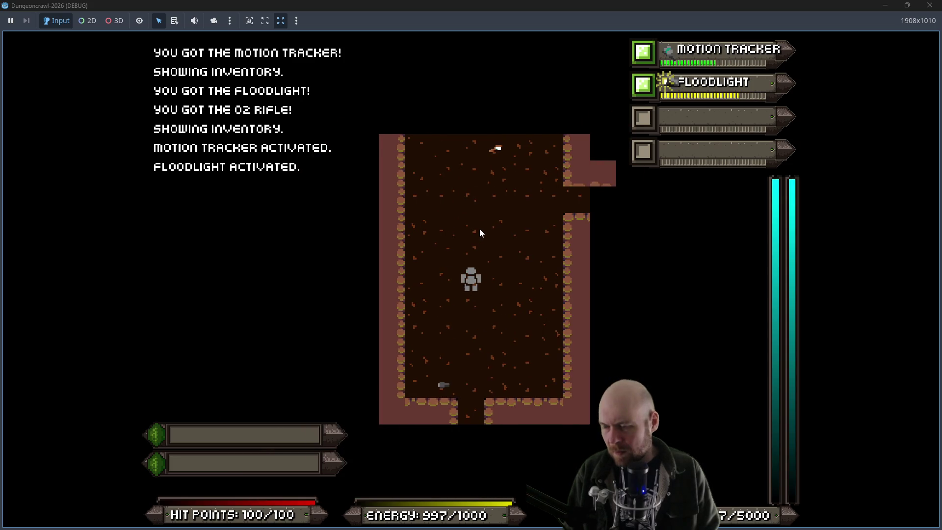
{"action": "key", "text": "Down"}
{"action": "key", "text": "Down"}
{"action": "key", "text": "Down"}
{"action": "key", "text": "Down"}
{"action": "key", "text": "Down"}
{"action": "key", "text": "Down"}
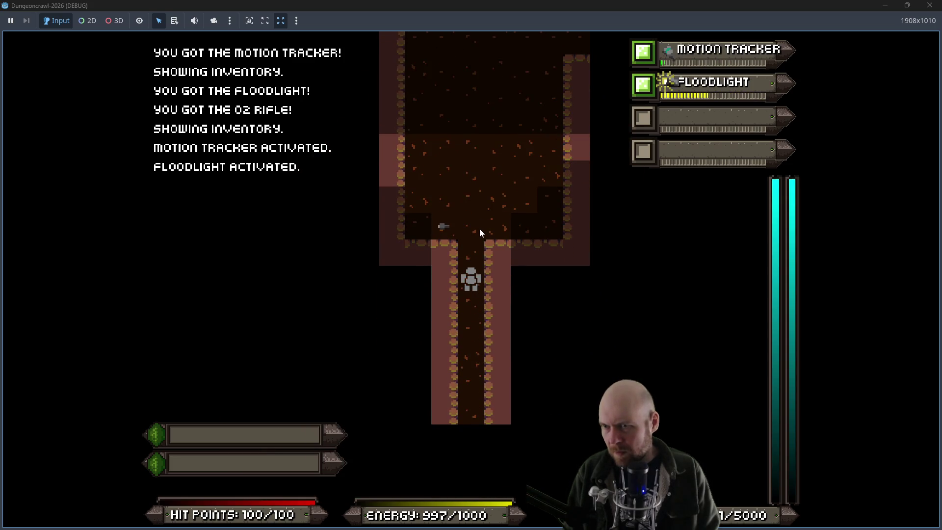
{"action": "key", "text": "Down"}
{"action": "key", "text": "Down"}
{"action": "key", "text": "Down"}
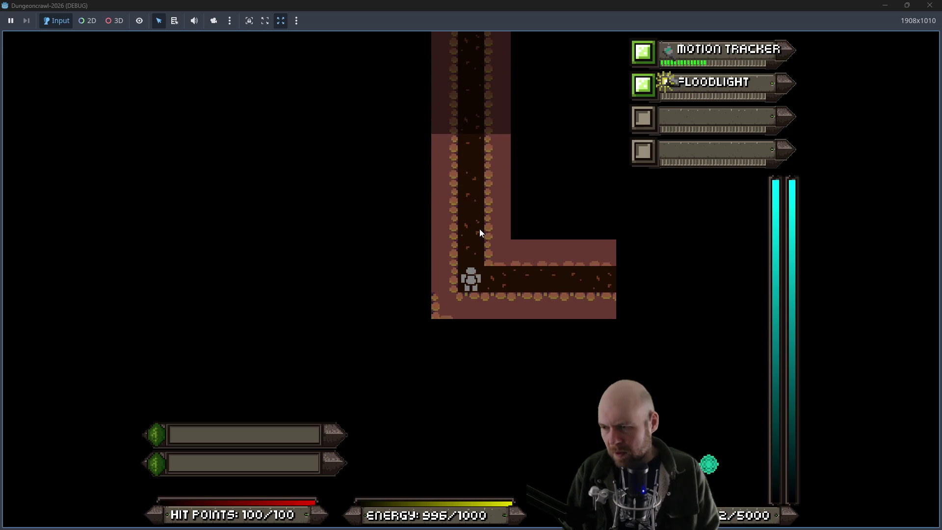
{"action": "key", "text": "Right"}
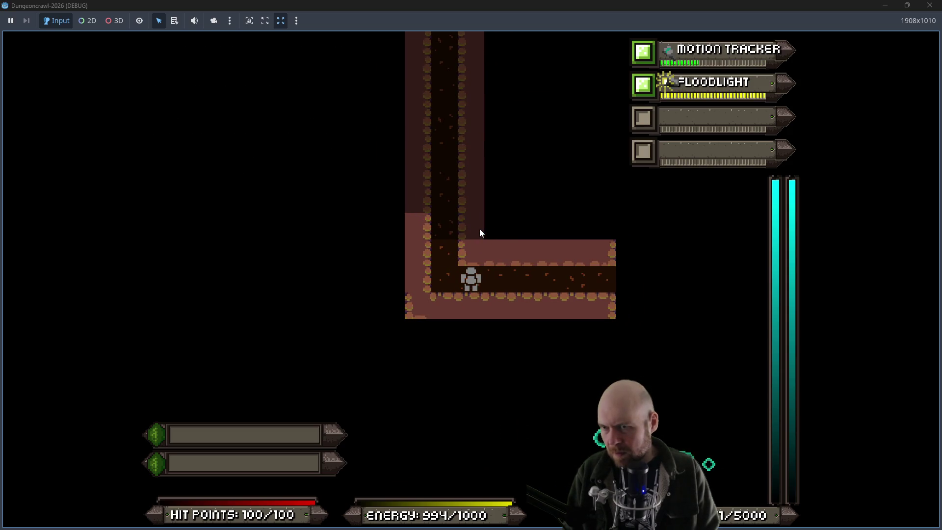
{"action": "key", "text": "1"}
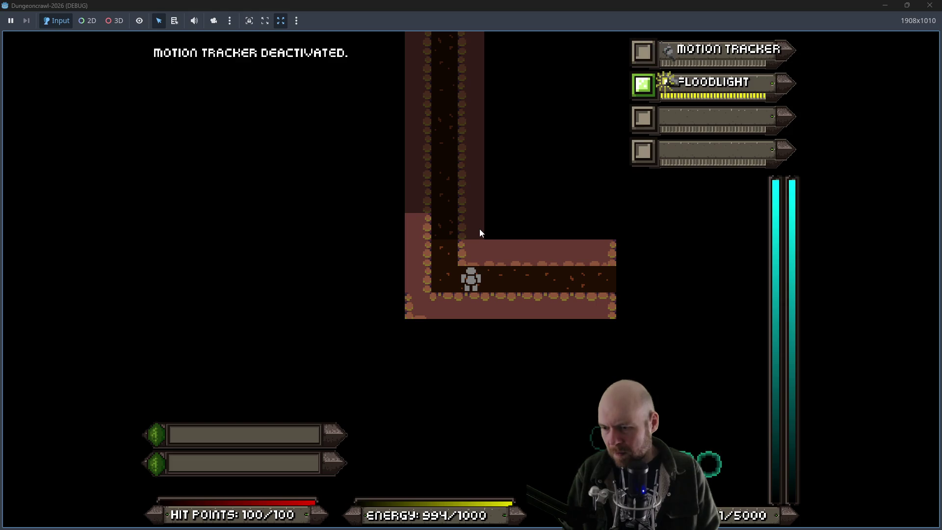
{"action": "key", "text": "Left"}
{"action": "key", "text": "Right"}
{"action": "key", "text": "1"}
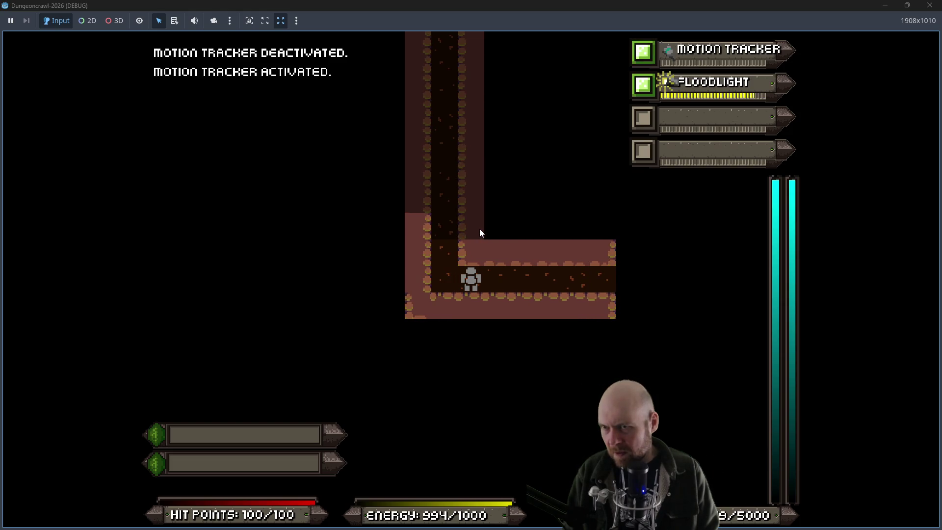
{"action": "key", "text": "Right"}
{"action": "key", "text": "Right"}
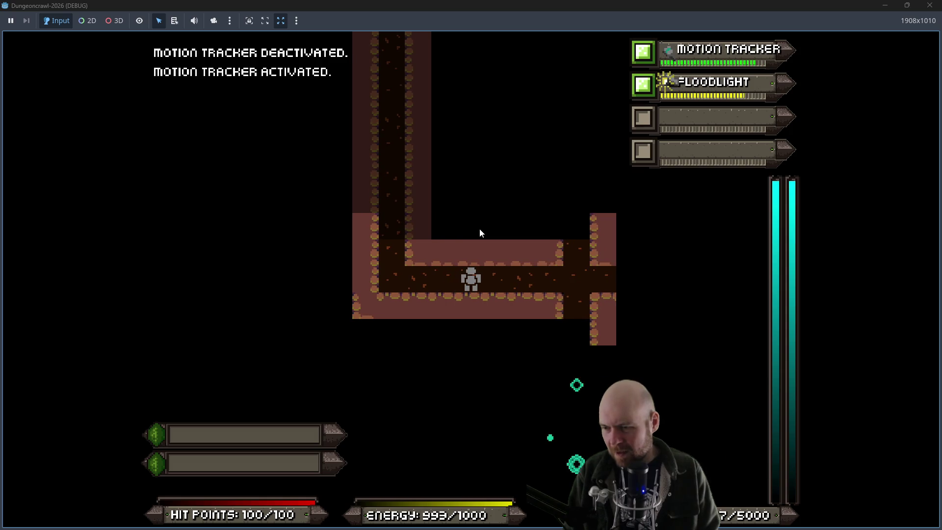
{"action": "key", "text": "Right"}
{"action": "key", "text": "Left"}
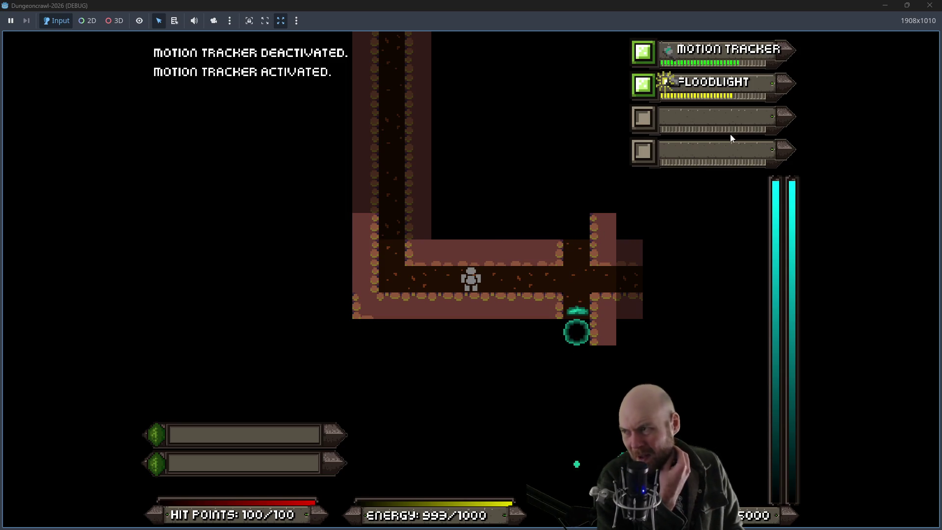
{"action": "left_click", "coordinate": [907, 5]}
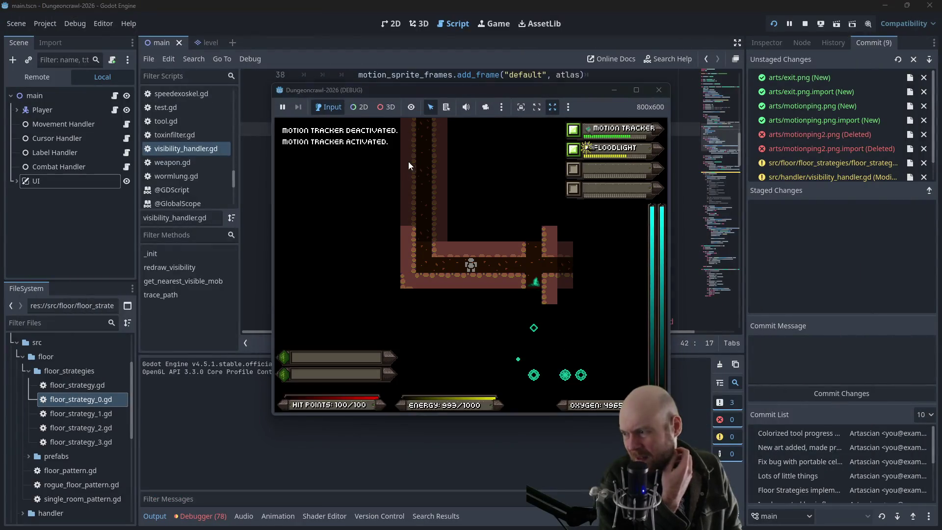
Close the game and reopen visibility_handler.gd from the handler folder in the FileSystem dock.
{"action": "left_click_drag", "start_coordinate": [371, 89], "coordinate": [628, 98]}
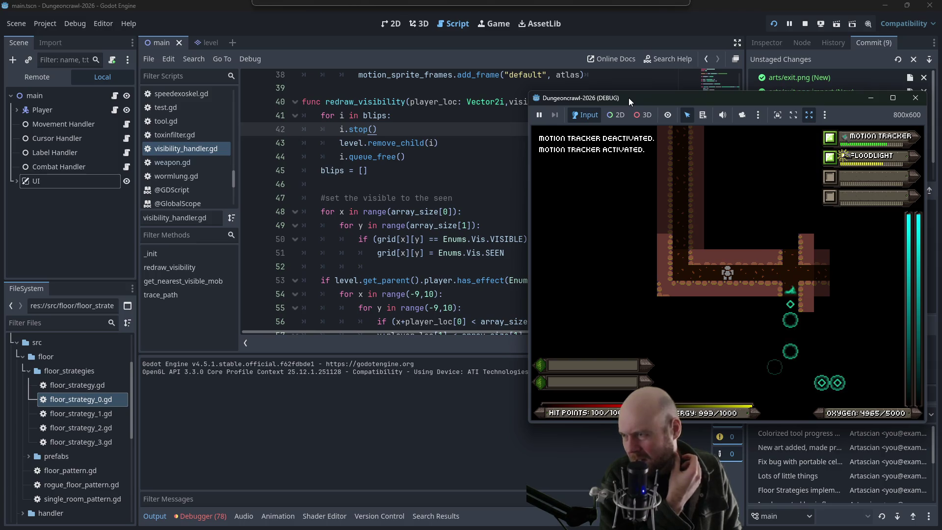
{"action": "left_click", "coordinate": [916, 98]}
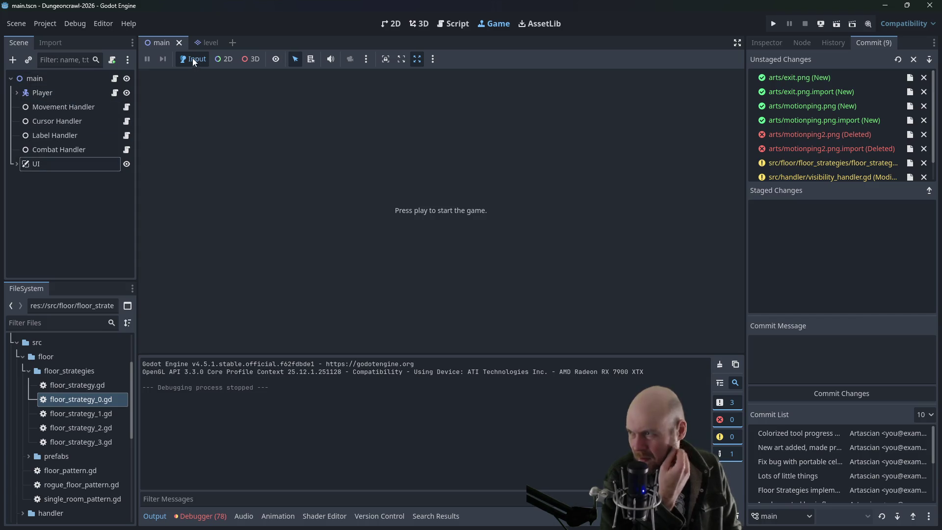
{"action": "left_click", "coordinate": [27, 370]}
{"action": "left_click", "coordinate": [22, 358]}
{"action": "scroll", "coordinate": [25, 388], "scroll_direction": "down", "scroll_amount": 3}
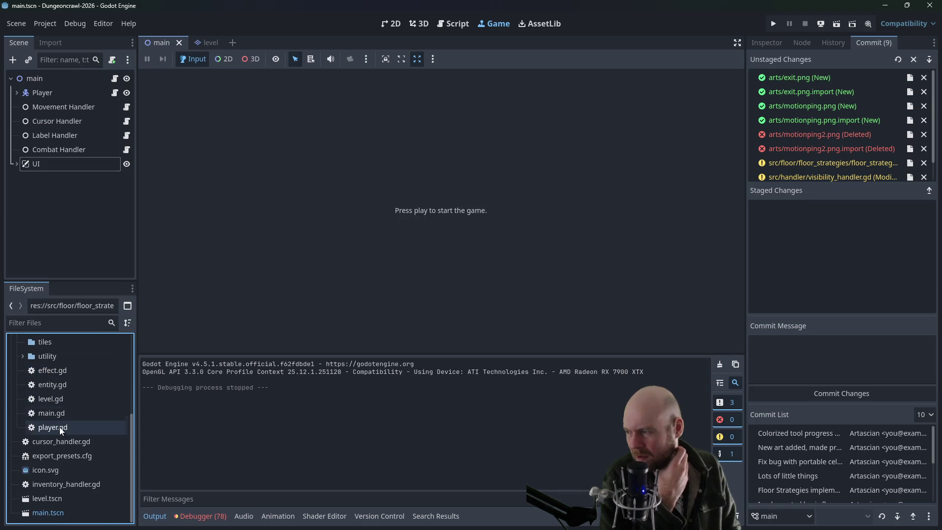
{"action": "scroll", "coordinate": [52, 432], "scroll_direction": "up", "scroll_amount": 3}
{"action": "left_click", "coordinate": [22, 427]}
{"action": "scroll", "coordinate": [50, 449], "scroll_direction": "down", "scroll_amount": 1}
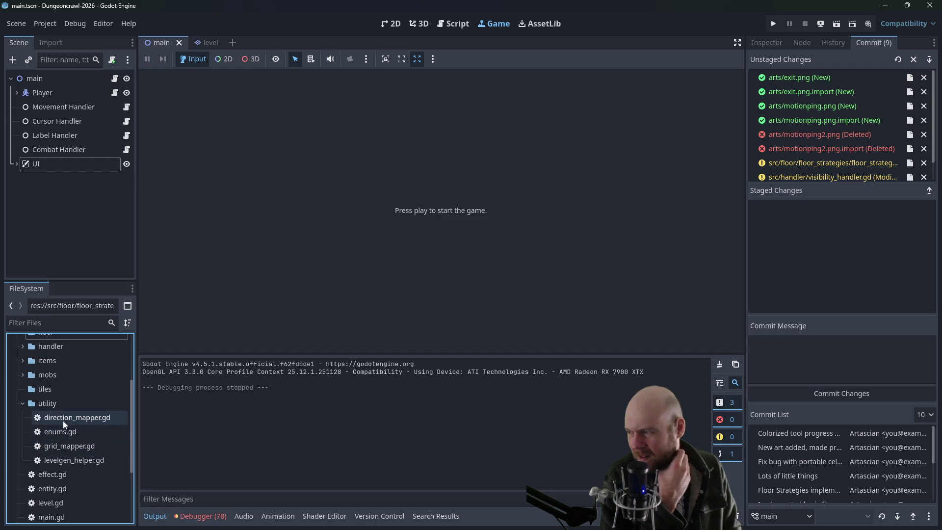
{"action": "left_click", "coordinate": [22, 403]}
{"action": "left_click", "coordinate": [23, 346]}
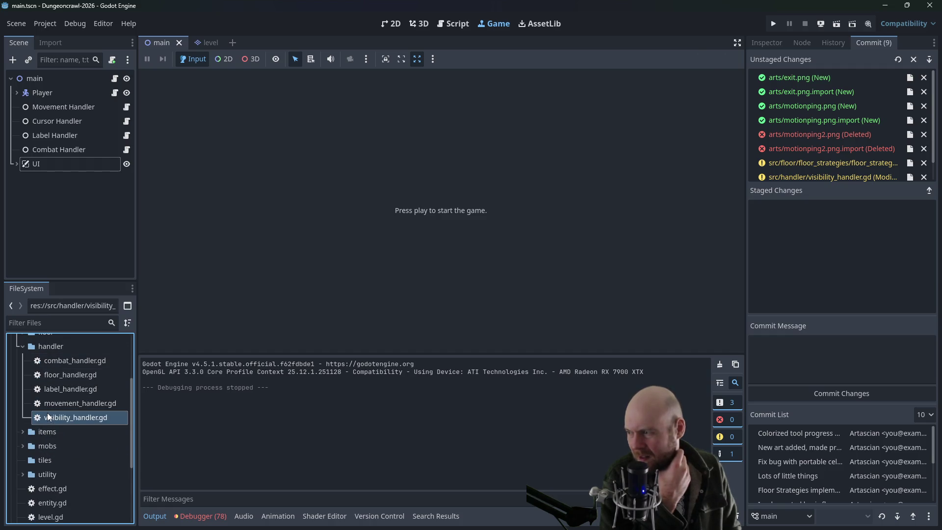
{"action": "double_click", "coordinate": [73, 417]}
Add print(i) above i.stop() in the blips loop and run the game.
{"action": "left_click", "coordinate": [381, 143]}
{"action": "key", "text": "Up"}
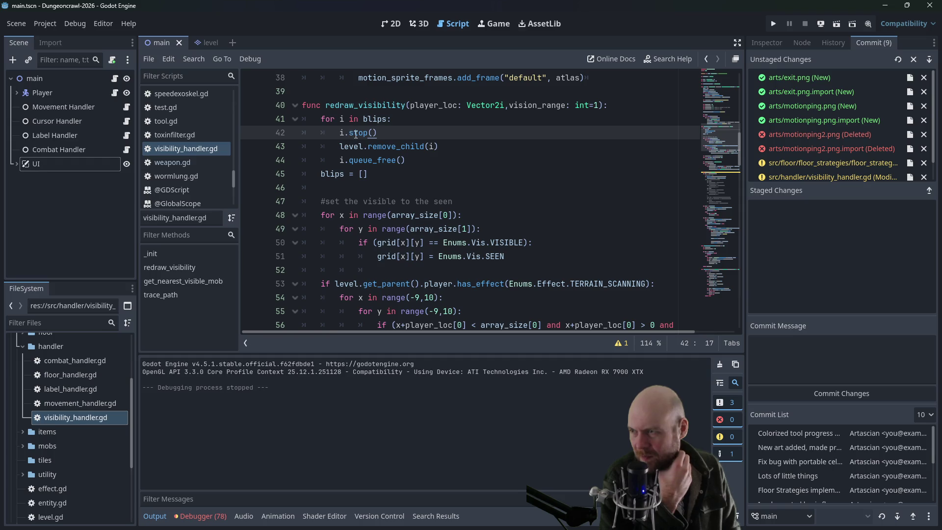
{"action": "key", "text": "Up"}
{"action": "key", "text": "End"}
{"action": "key", "text": "Return"}
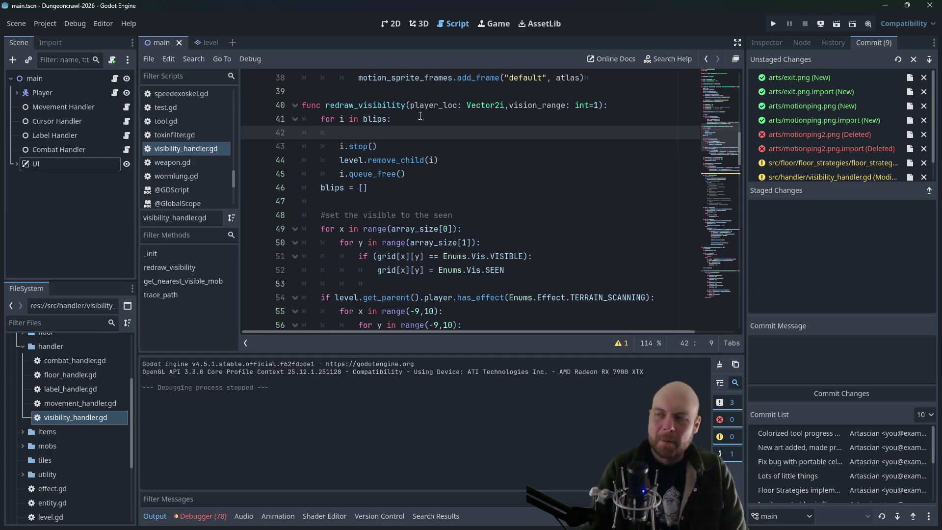
{"action": "type", "text": "int(i"}
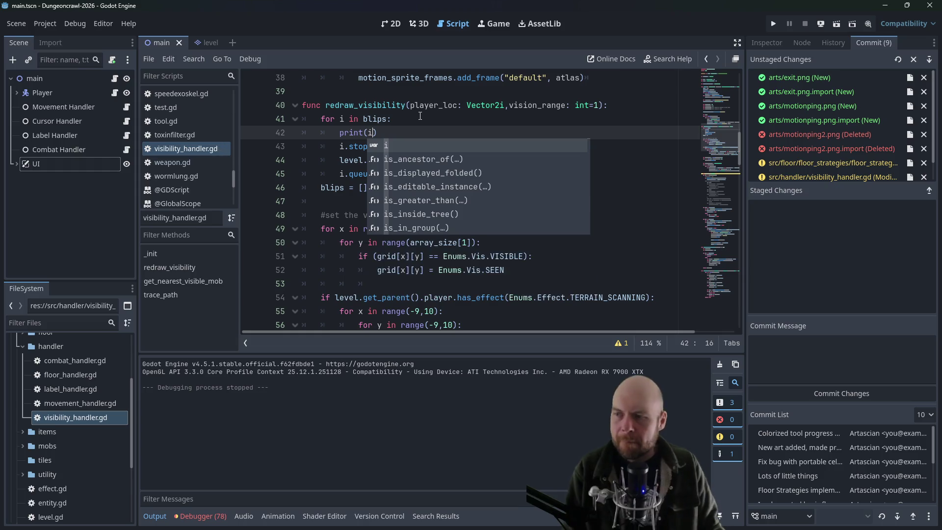
{"action": "type", "text": ")"}
{"action": "key", "text": "F5"}
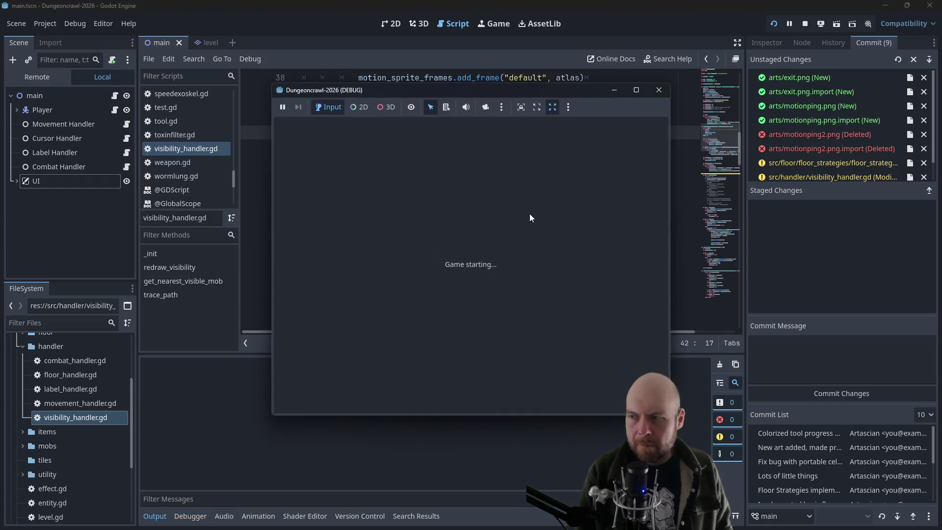
Pick up the floor items, activate the motion tracker, walk the horizontal corridor, then stop the game.
{"action": "key", "text": "g"}
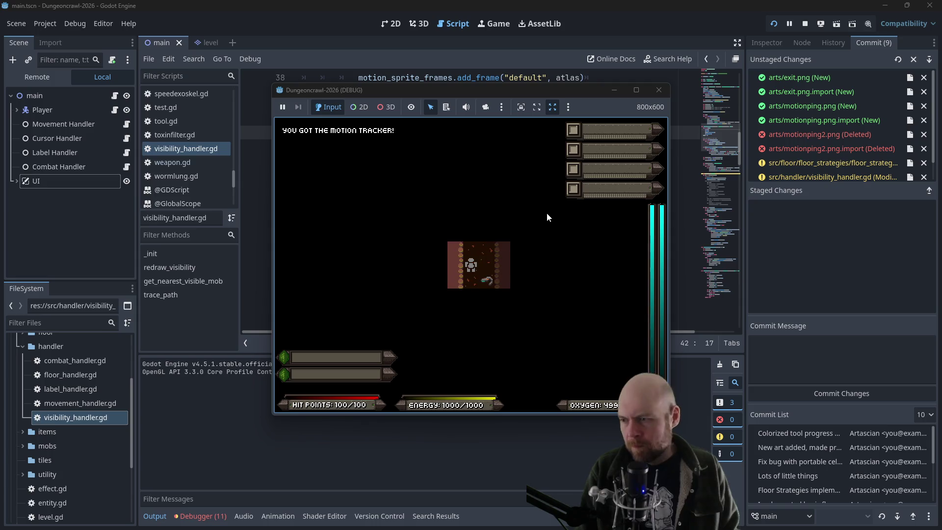
{"action": "key", "text": "g"}
{"action": "key", "text": "i"}
{"action": "key", "text": "1"}
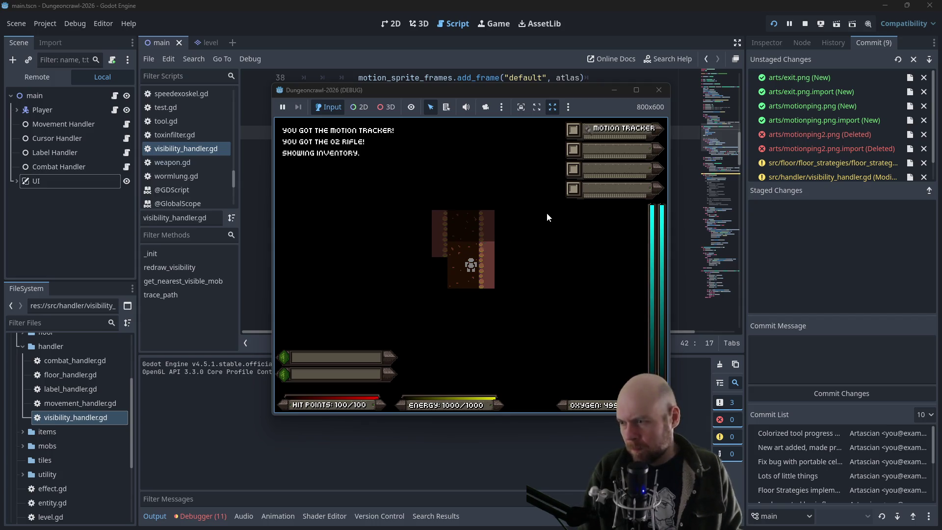
{"action": "key", "text": "Up"}
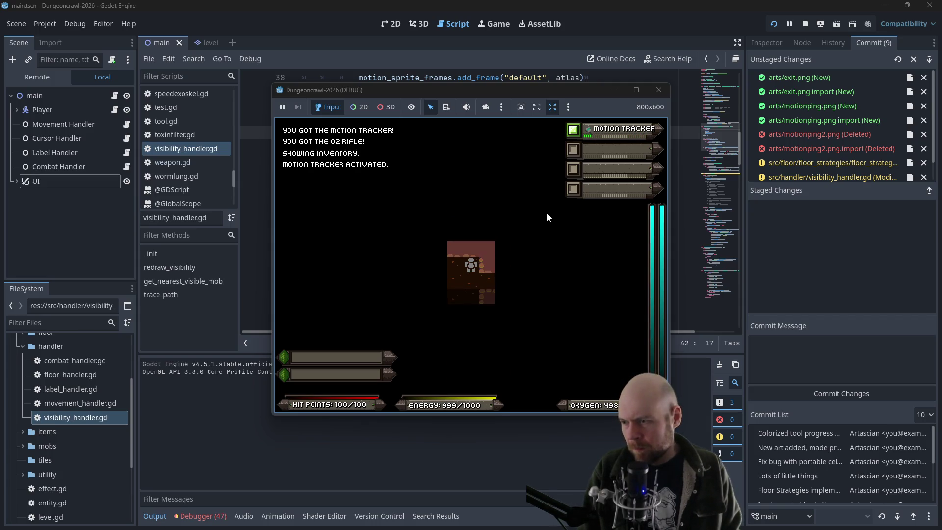
{"action": "key", "text": "Left"}
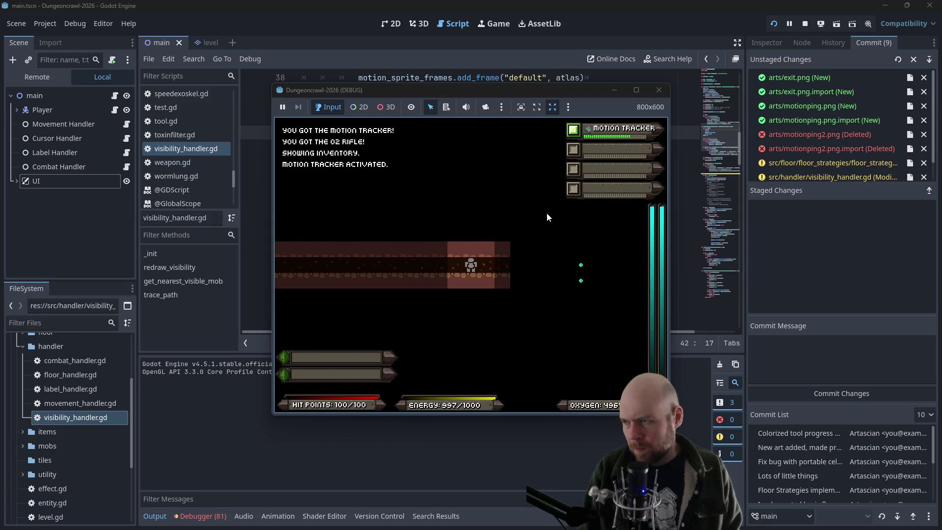
{"action": "key", "text": "Left"}
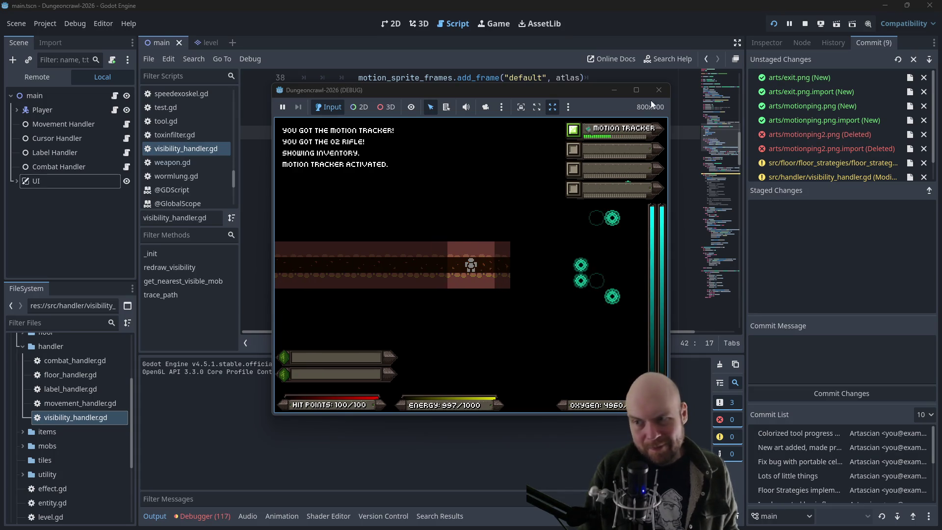
{"action": "left_click", "coordinate": [659, 90]}
{"action": "left_click", "coordinate": [379, 119]}
{"action": "scroll", "coordinate": [432, 261], "scroll_direction": "down", "scroll_amount": 10}
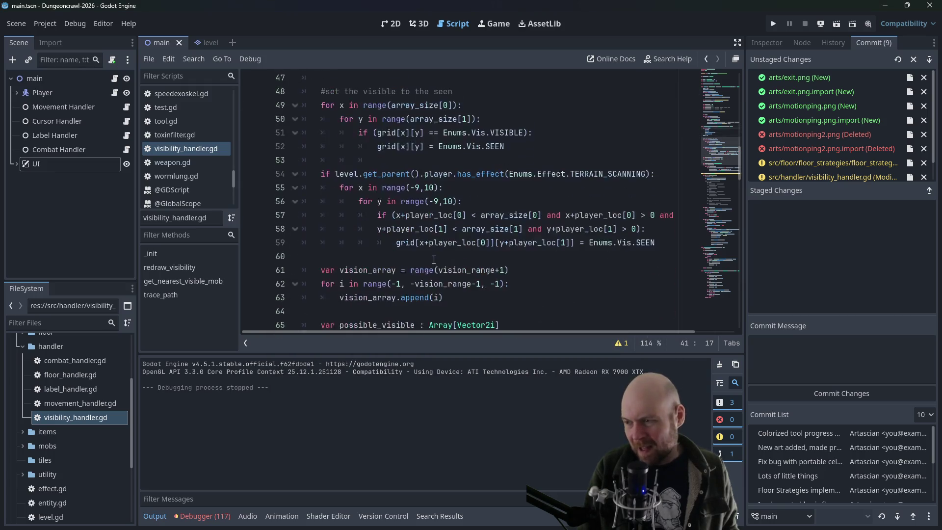
Inspect the blips.append code and the blips array declaration, then run the game again.
{"action": "scroll", "coordinate": [433, 261], "scroll_direction": "down", "scroll_amount": 13}
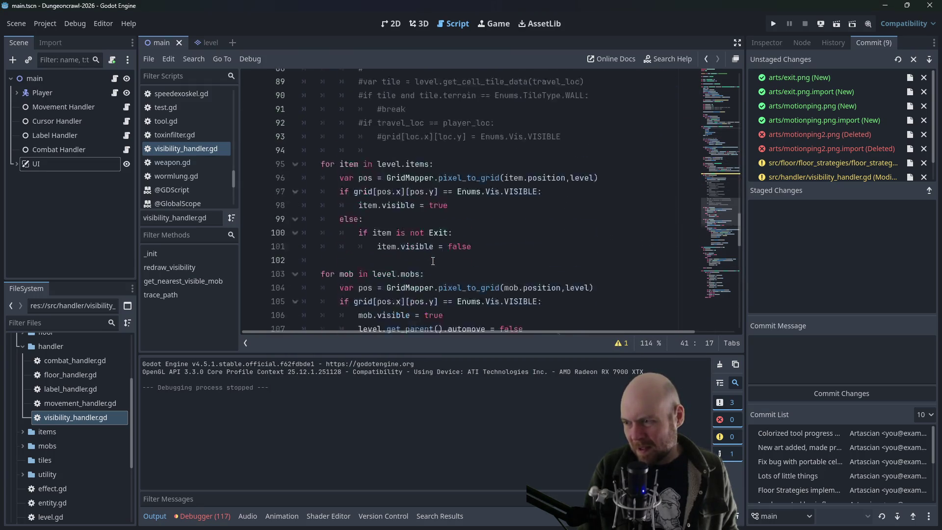
{"action": "scroll", "coordinate": [433, 259], "scroll_direction": "down", "scroll_amount": 1}
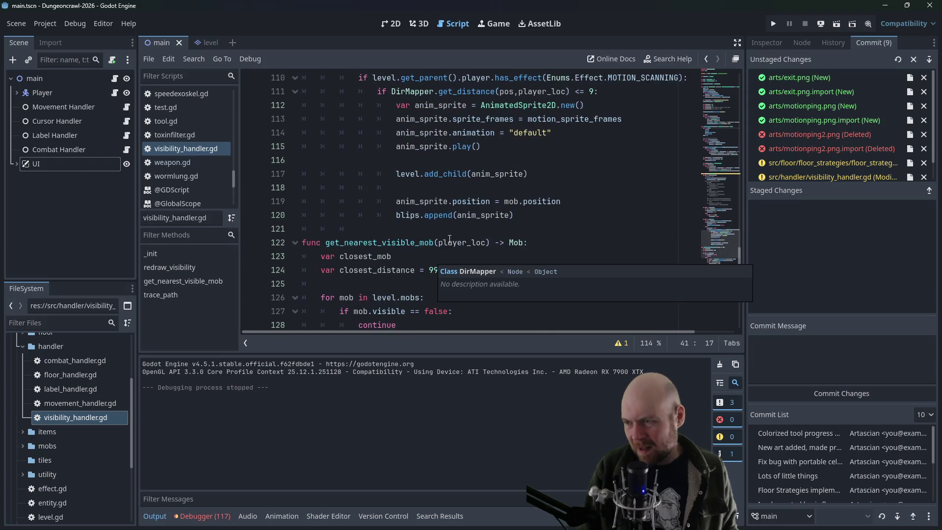
{"action": "left_click", "coordinate": [420, 215]}
{"action": "left_click", "coordinate": [415, 216]}
{"action": "left_click_drag", "start_coordinate": [739, 261], "coordinate": [731, 78]}
{"action": "left_click", "coordinate": [423, 187]}
{"action": "key", "text": "ctrl+space"}
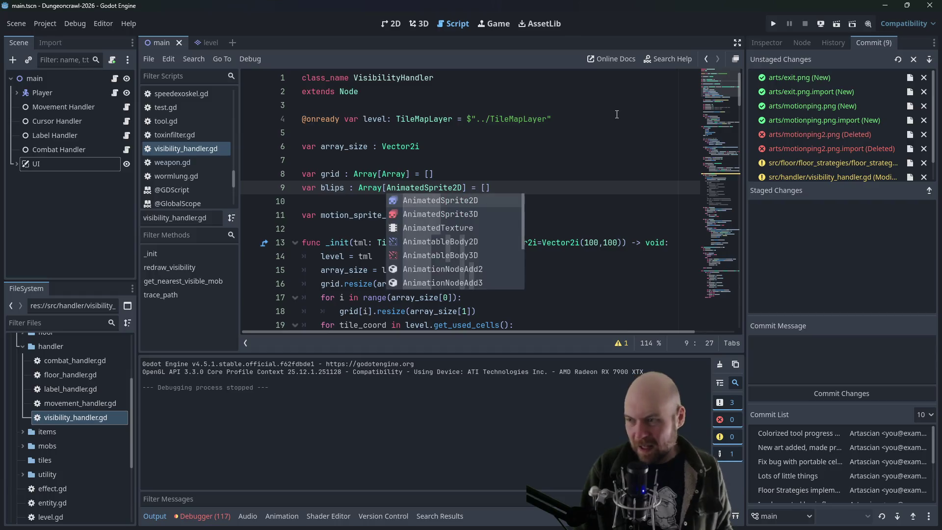
{"action": "left_click", "coordinate": [617, 115]}
{"action": "left_click", "coordinate": [773, 23]}
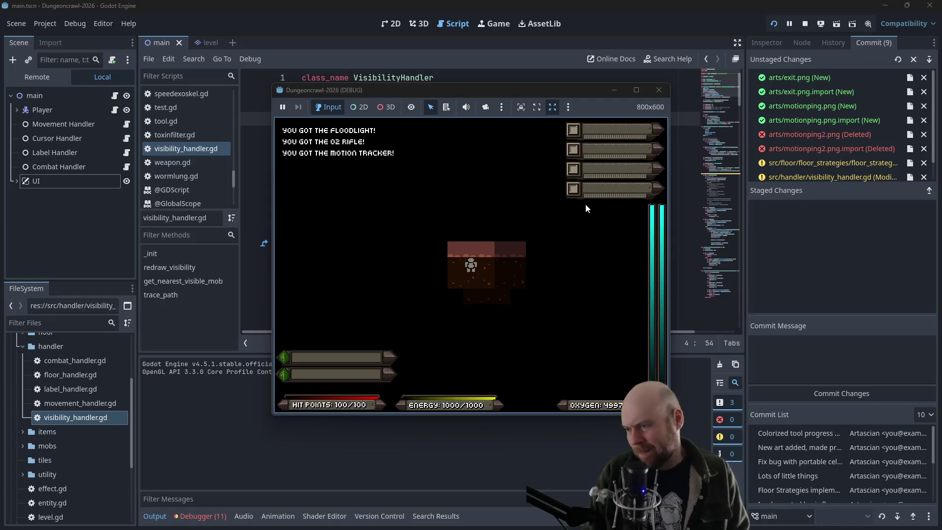
Activate the motion tracker and the floodlight from the inventory.
{"action": "key", "text": "i"}
{"action": "key", "text": "3"}
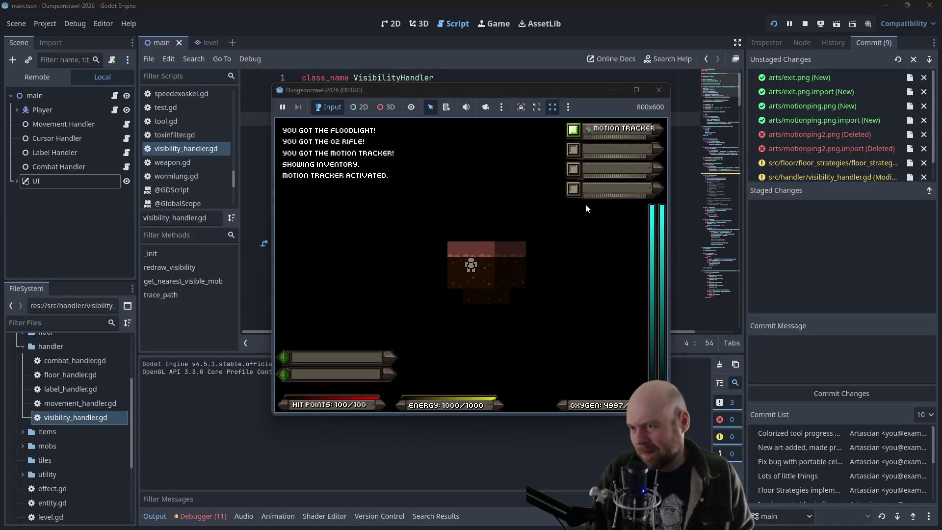
{"action": "key", "text": "i"}
{"action": "key", "text": "1"}
Walk through the rooms, pick up the laser pistol, and head up the long corridor.
{"action": "key", "text": "Right"}
{"action": "key", "text": "Down"}
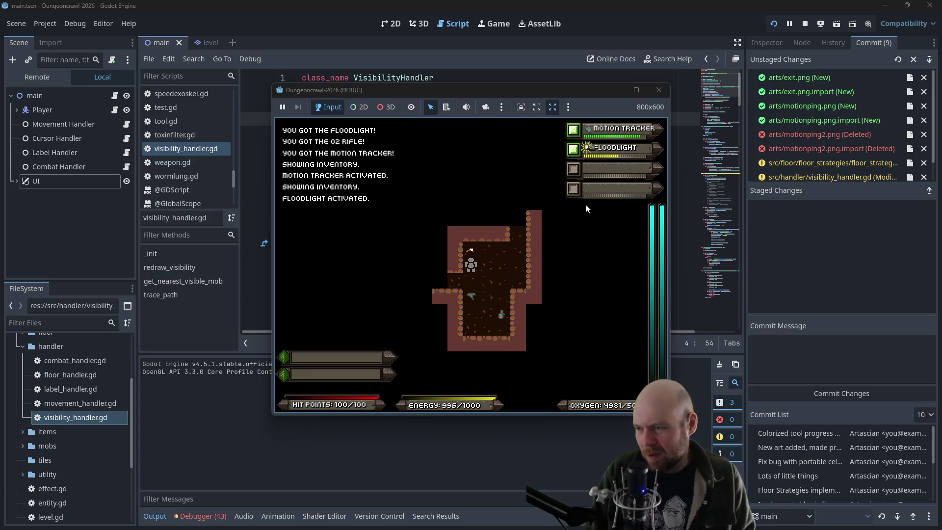
{"action": "key", "text": "Down"}
{"action": "key", "text": "Up"}
{"action": "key", "text": "Up"}
{"action": "key", "text": "Up"}
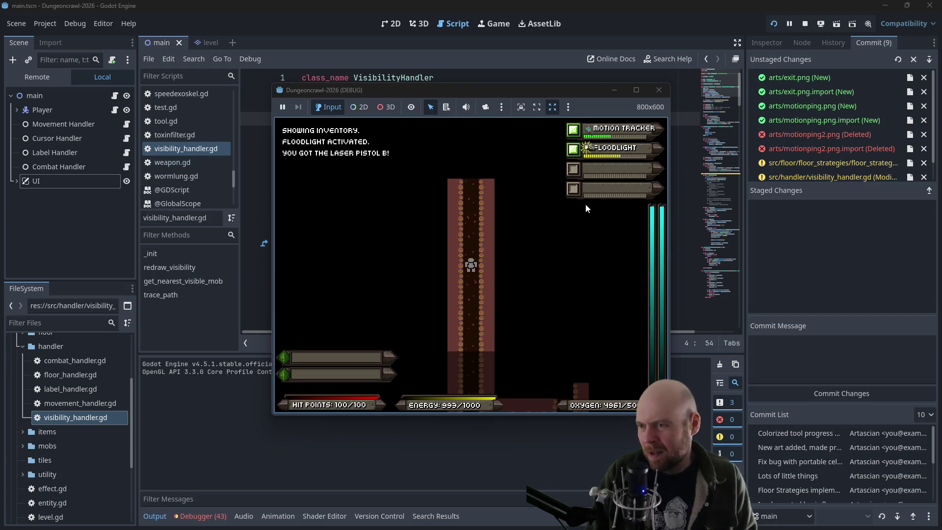
Toggle the floodlight off and on while fighting the Martian butterfly.
{"action": "key", "text": "2"}
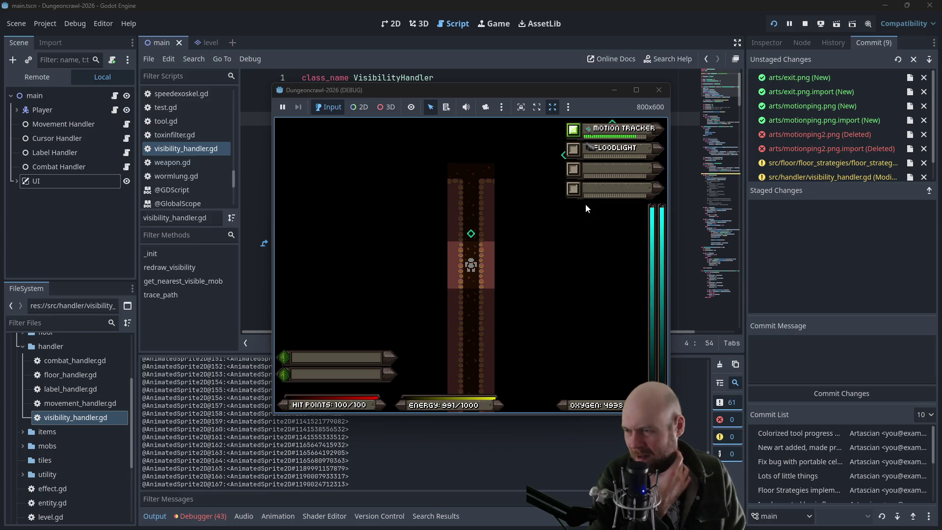
{"action": "key", "text": "2"}
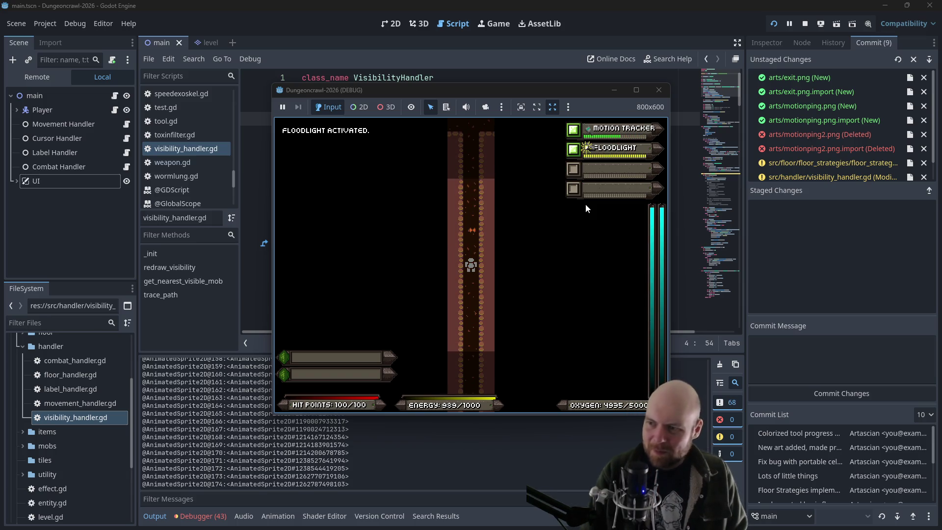
{"action": "key", "text": "Up"}
{"action": "key", "text": "Up"}
{"action": "key", "text": "Up"}
{"action": "key", "text": "Up"}
{"action": "key", "text": "Up"}
{"action": "key", "text": "Up"}
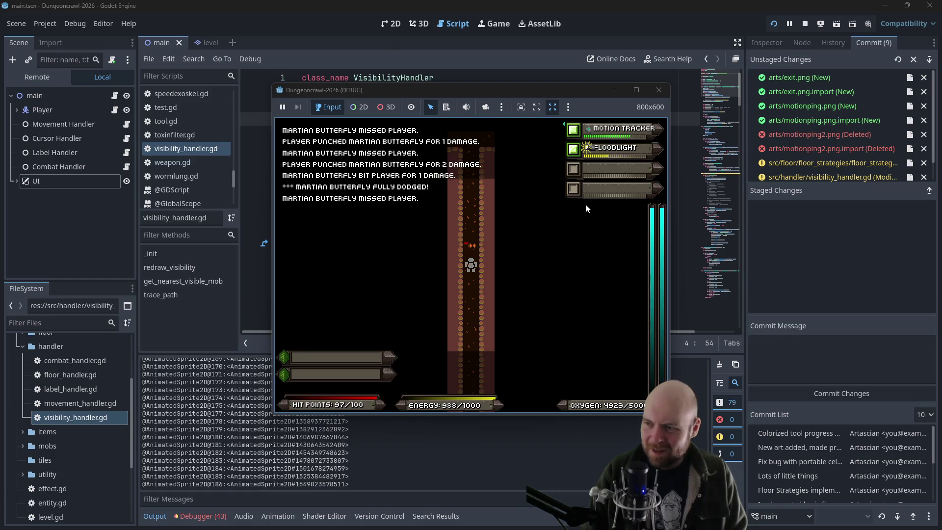
{"action": "key", "text": "2"}
{"action": "key", "text": "Up"}
{"action": "key", "text": "Up"}
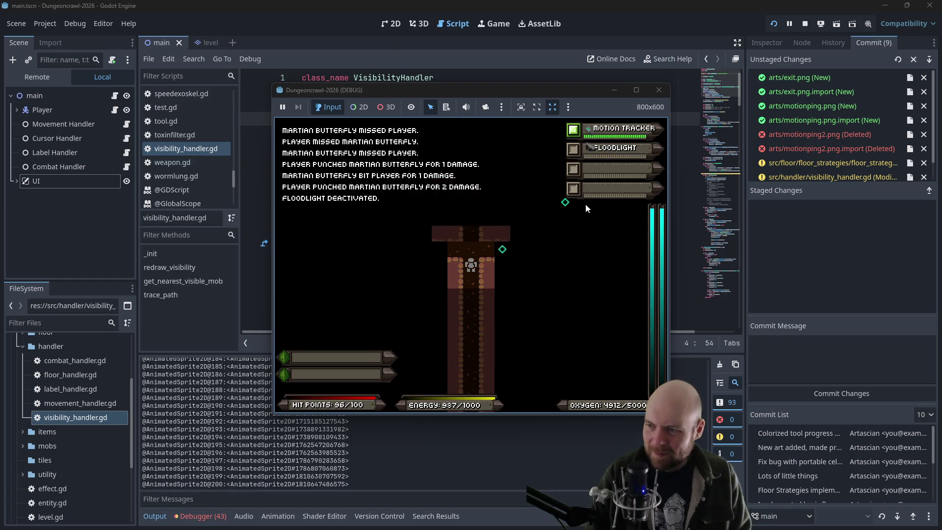
{"action": "key", "text": "Down"}
{"action": "key", "text": "Down"}
{"action": "key", "text": "Down"}
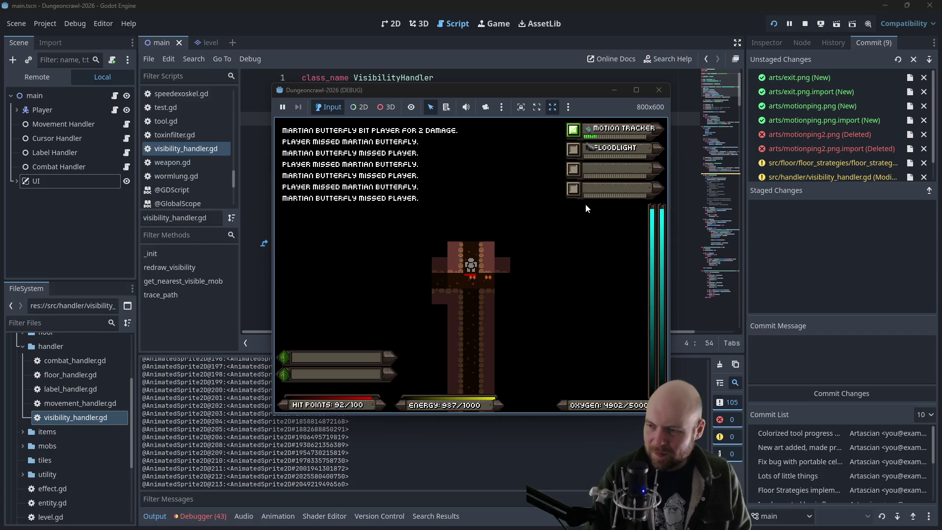
{"action": "key", "text": "Up"}
{"action": "key", "text": "Up"}
{"action": "key", "text": "Up"}
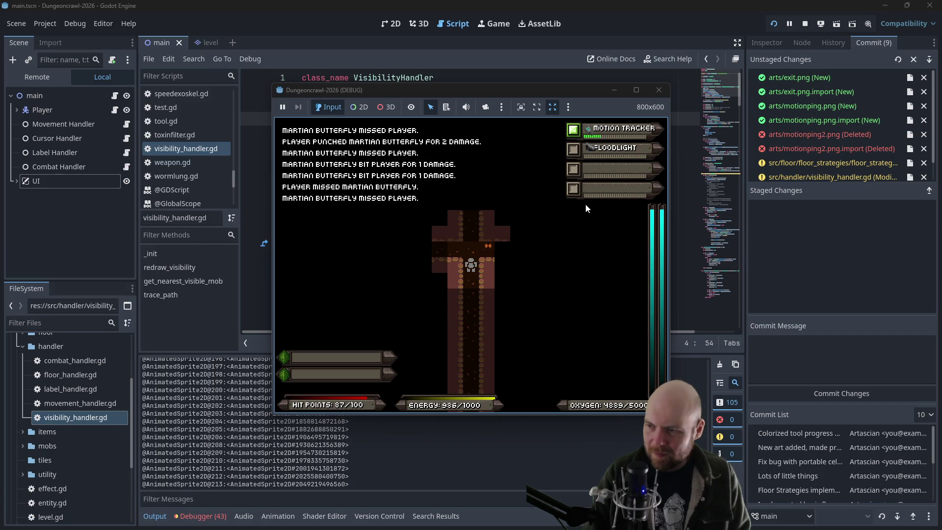
Move right past the vertical corridor, then walk up the next corridor.
{"action": "key", "text": "Right"}
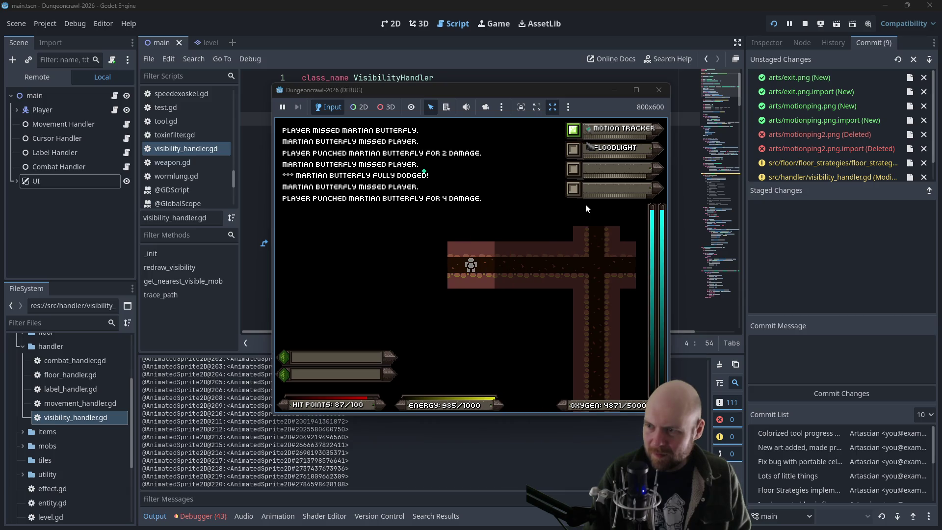
{"action": "key", "text": "Right"}
{"action": "key", "text": "Right"}
{"action": "key", "text": "Right"}
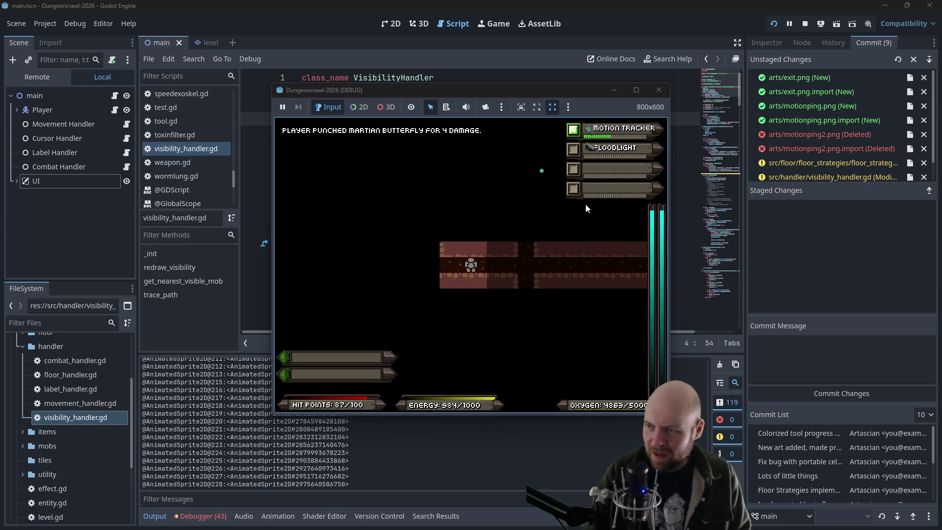
{"action": "key", "text": "Up"}
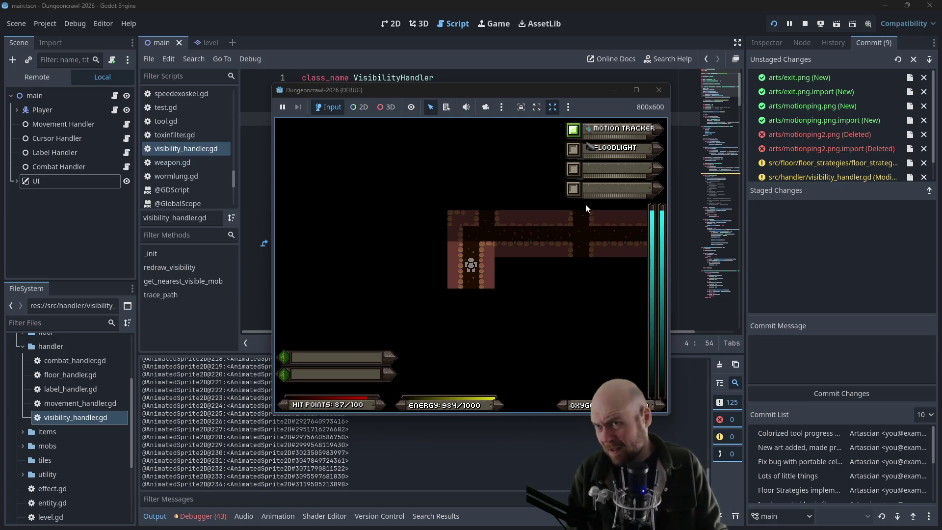
{"action": "key", "text": "Up"}
{"action": "key", "text": "Up"}
{"action": "key", "text": "Up"}
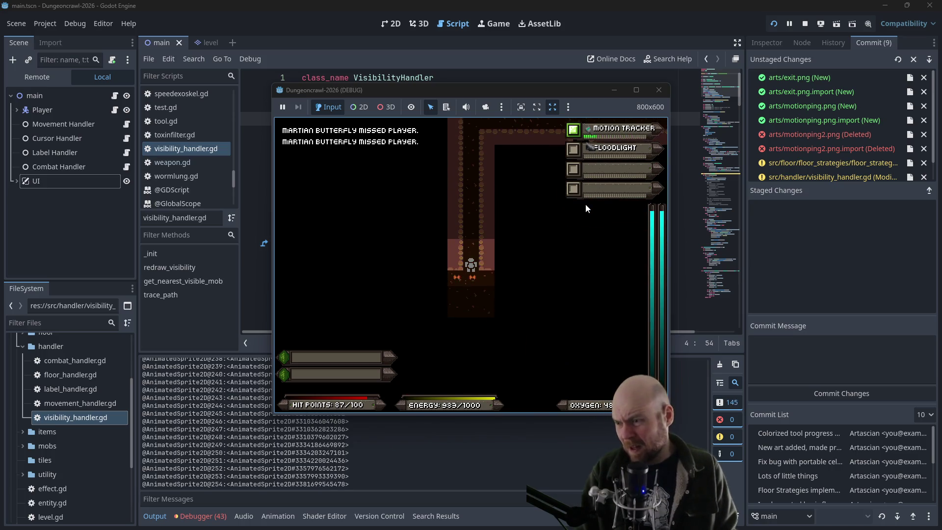
Attack the adjacent butterfly, walk down and right along the corridors, then stop the game.
{"action": "key", "text": "2"}
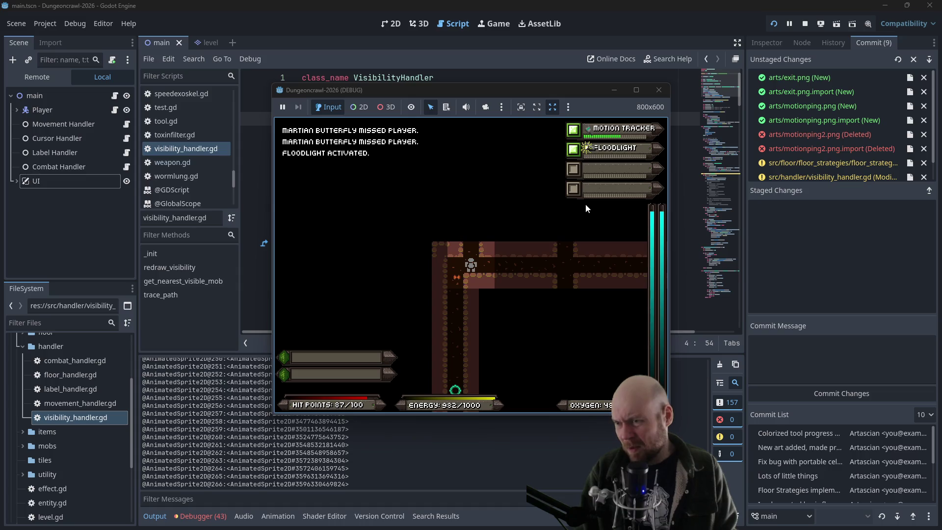
{"action": "key", "text": "Down"}
{"action": "key", "text": "Down"}
{"action": "key", "text": "Down"}
{"action": "key", "text": "Up"}
{"action": "key", "text": "Up"}
{"action": "key", "text": "Up"}
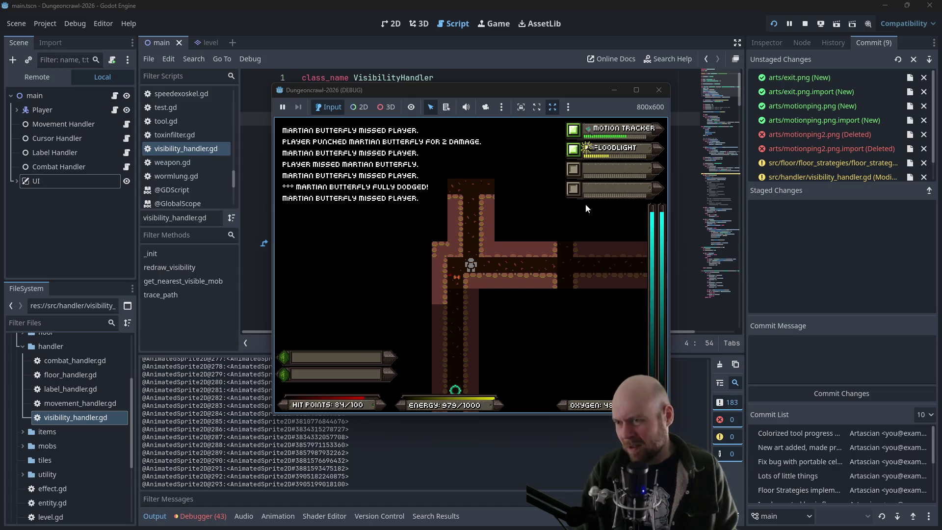
{"action": "key", "text": "Down"}
{"action": "key", "text": "Down"}
{"action": "key", "text": "Down"}
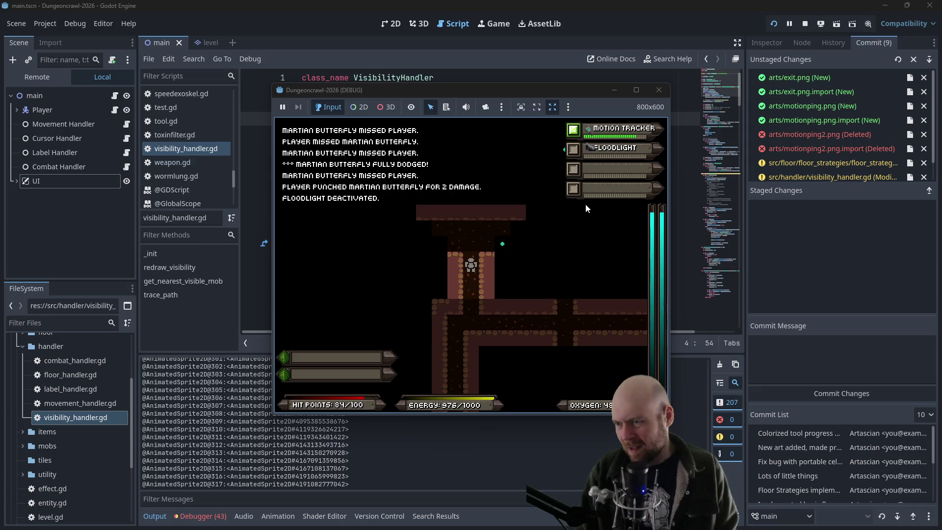
{"action": "key", "text": "Right"}
{"action": "key", "text": "Right"}
{"action": "key", "text": "Right"}
{"action": "key", "text": "Right"}
{"action": "key", "text": "Right"}
{"action": "key", "text": "Right"}
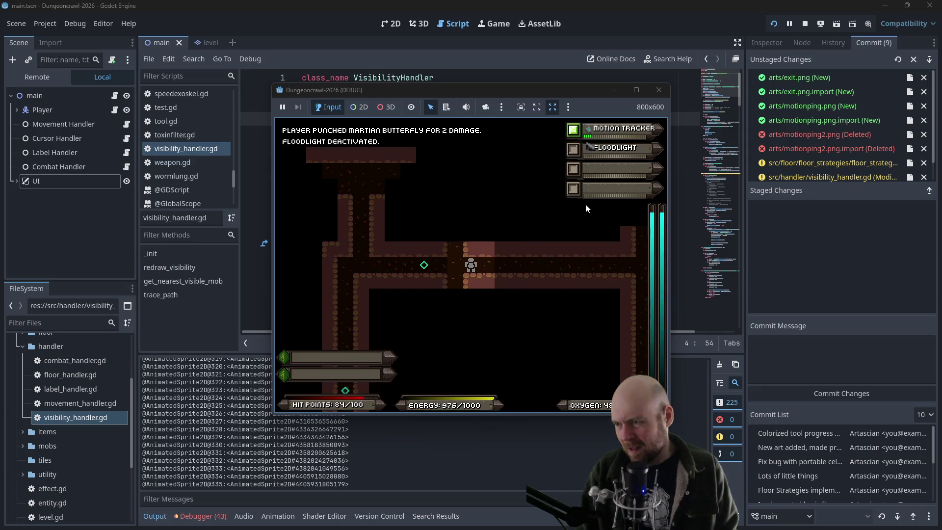
{"action": "key", "text": "Up"}
{"action": "key", "text": "Up"}
{"action": "key", "text": "Up"}
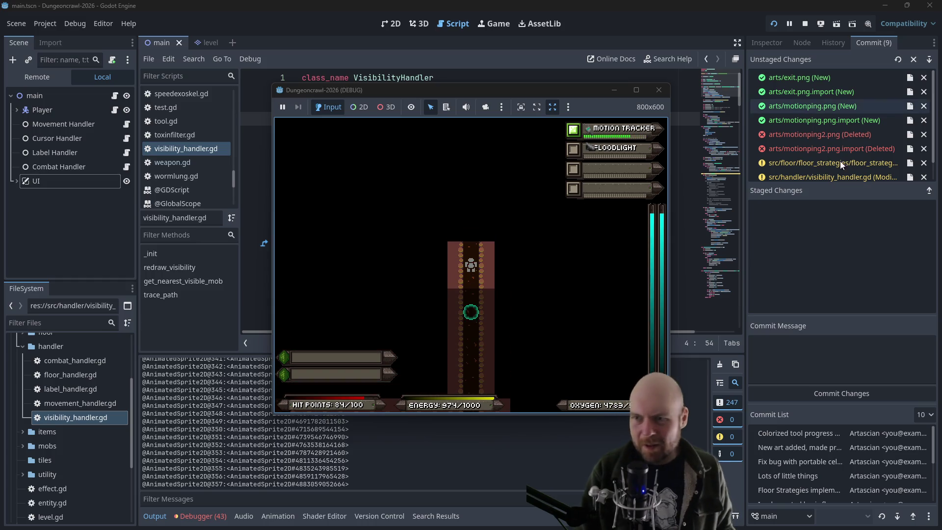
{"action": "left_click", "coordinate": [659, 90]}
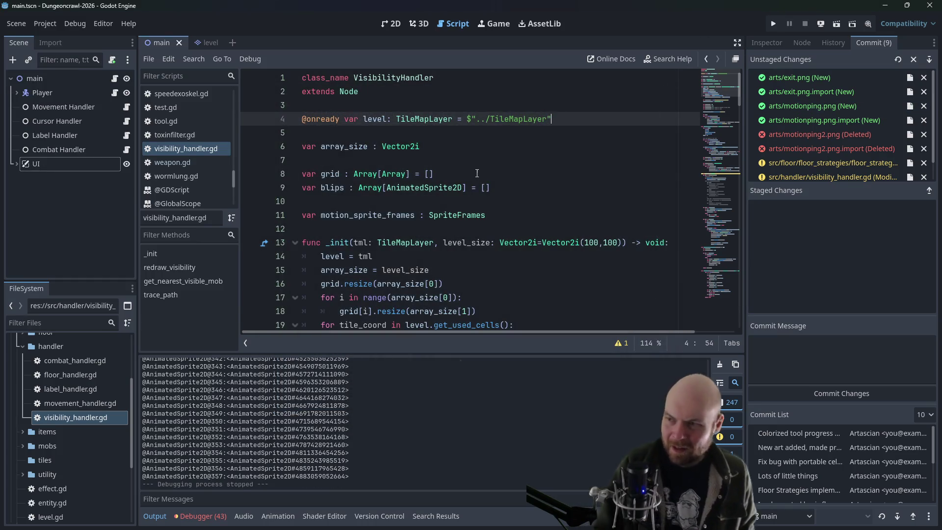
Delete print(i) and i.stop() from redraw_visibility's blip loop and run the game again.
{"action": "scroll", "coordinate": [527, 236], "scroll_direction": "down", "scroll_amount": 2}
{"action": "scroll", "coordinate": [528, 236], "scroll_direction": "down", "scroll_amount": 15}
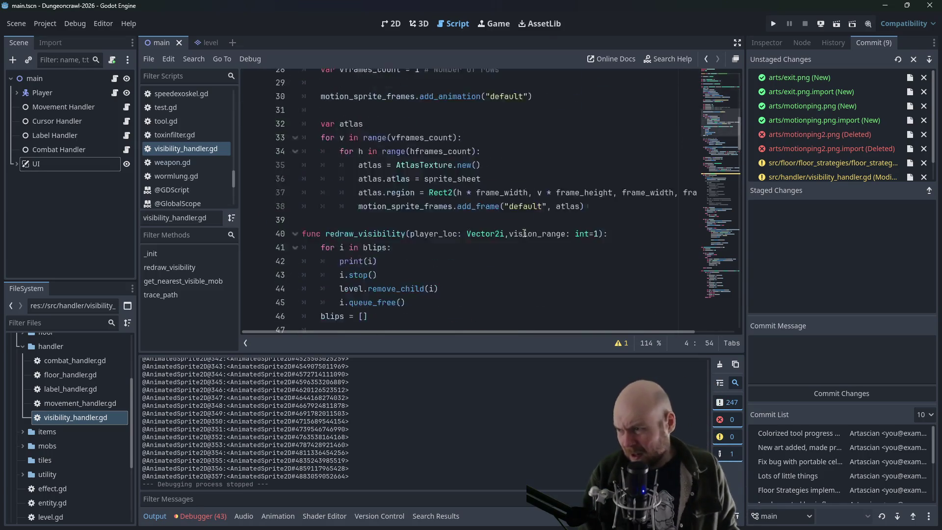
{"action": "scroll", "coordinate": [408, 194], "scroll_direction": "up", "scroll_amount": 4}
{"action": "left_click_drag", "start_coordinate": [408, 195], "coordinate": [296, 191]}
{"action": "key", "text": "Delete"}
{"action": "left_click_drag", "start_coordinate": [377, 191], "coordinate": [296, 190]}
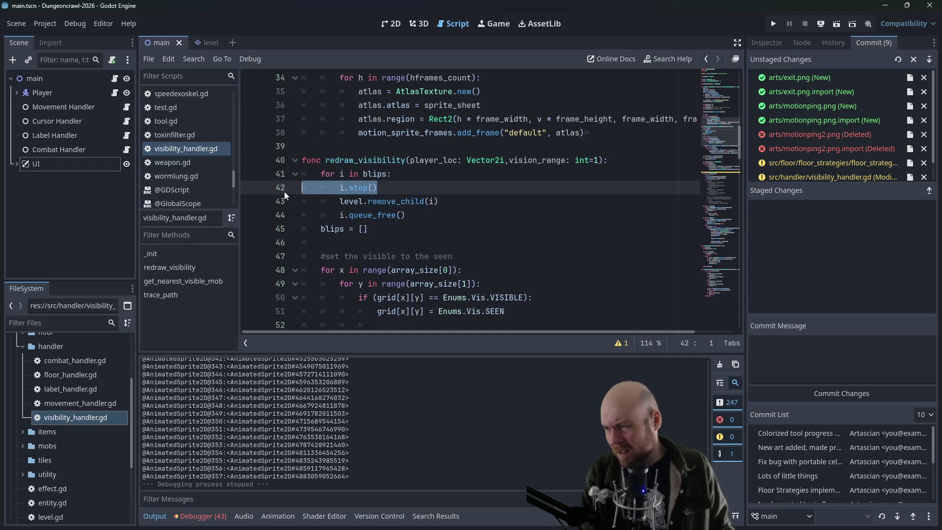
{"action": "key", "text": "BackSpace"}
{"action": "key", "text": "BackSpace"}
{"action": "left_click", "coordinate": [774, 24]}
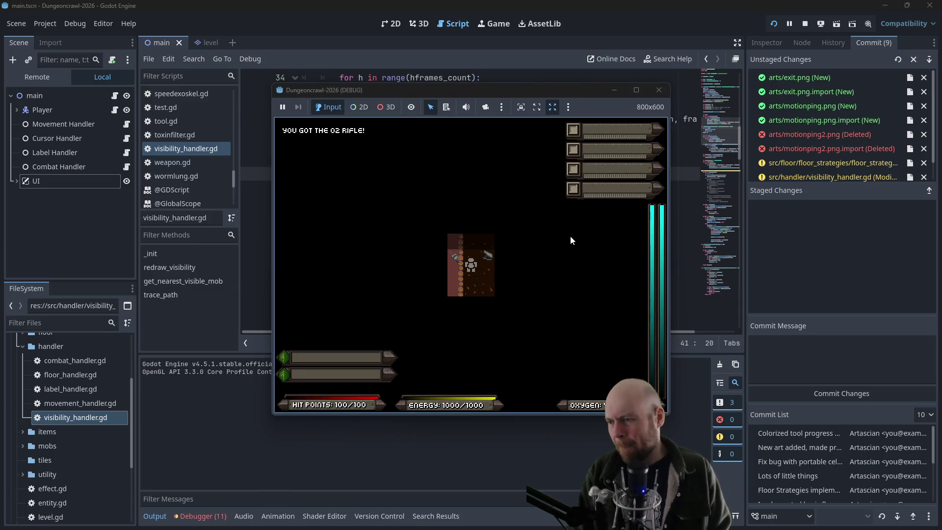
Restart the game and equip the Motion Tracker and Floodlight from the inventory.
{"action": "left_click", "coordinate": [659, 91]}
{"action": "left_click", "coordinate": [780, 22]}
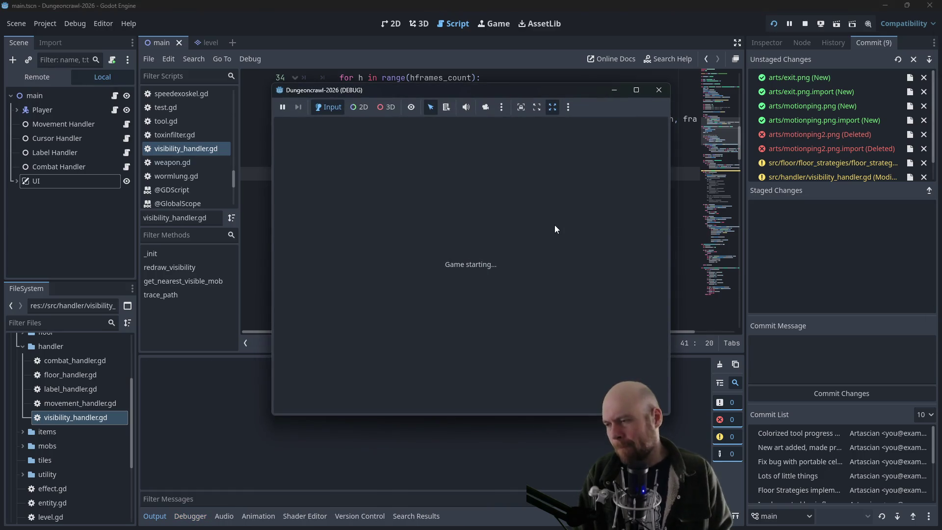
{"action": "key", "text": "i"}
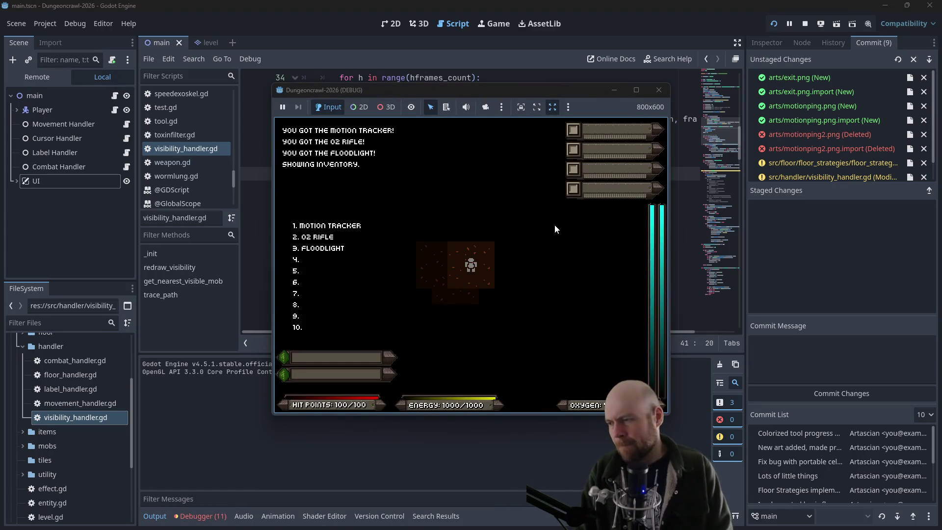
{"action": "key", "text": "1"}
{"action": "key", "text": "i"}
{"action": "key", "text": "i"}
{"action": "key", "text": "i"}
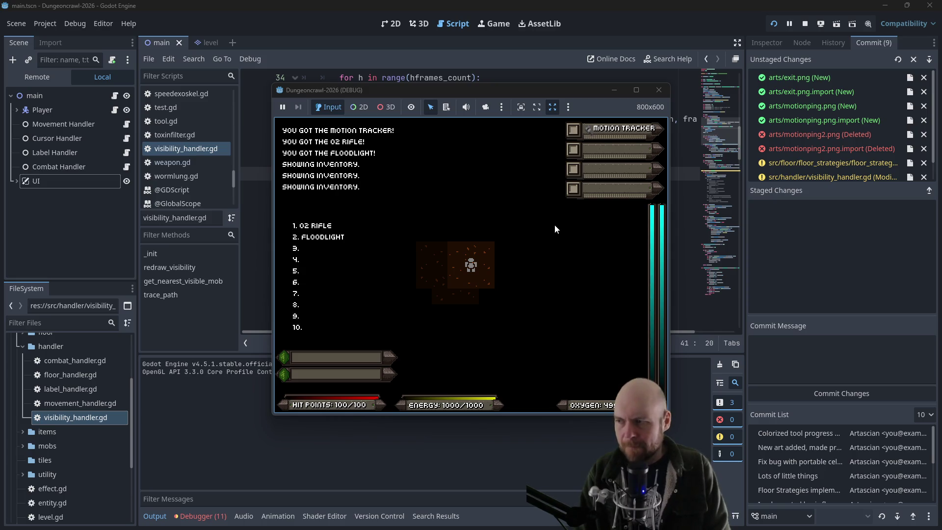
{"action": "key", "text": "2"}
{"action": "key", "text": "i"}
Ready the O2 Rifle, switch on the floodlight and motion tracker, and walk up collecting the oxygen tank.
{"action": "key", "text": "1"}
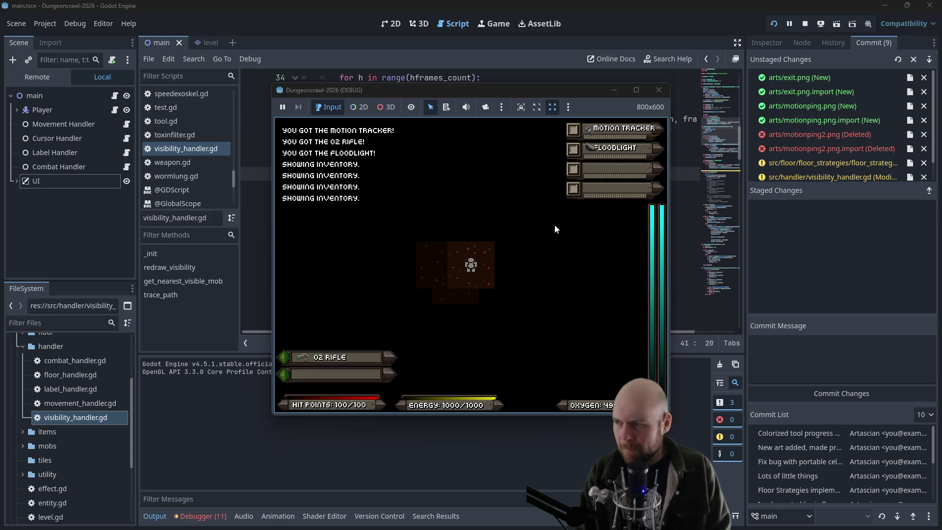
{"action": "key", "text": "2"}
{"action": "key", "text": "1"}
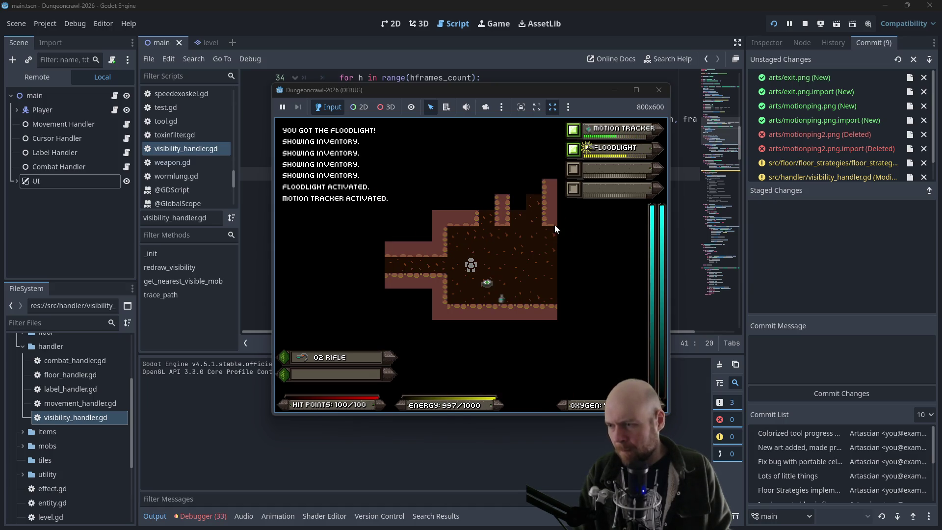
{"action": "key", "text": "Down"}
{"action": "key", "text": "Up"}
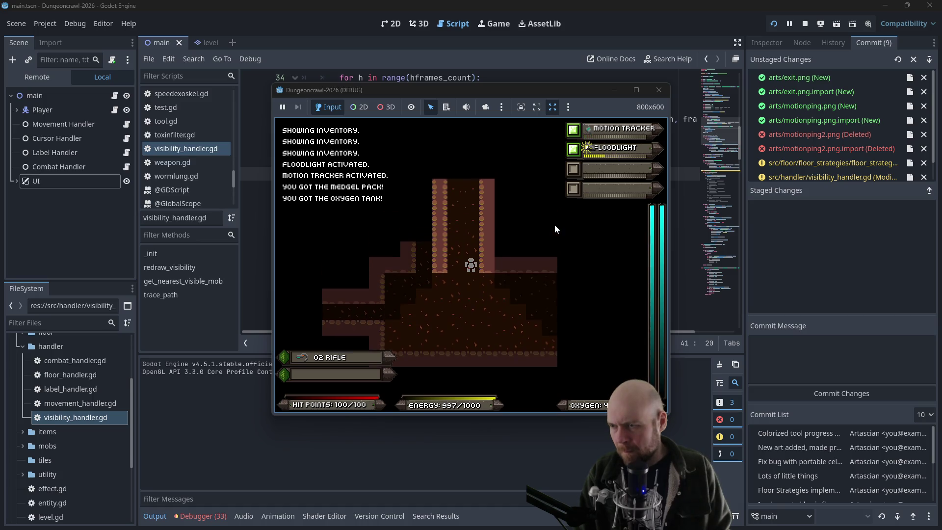
{"action": "key", "text": "Up"}
{"action": "key", "text": "Up"}
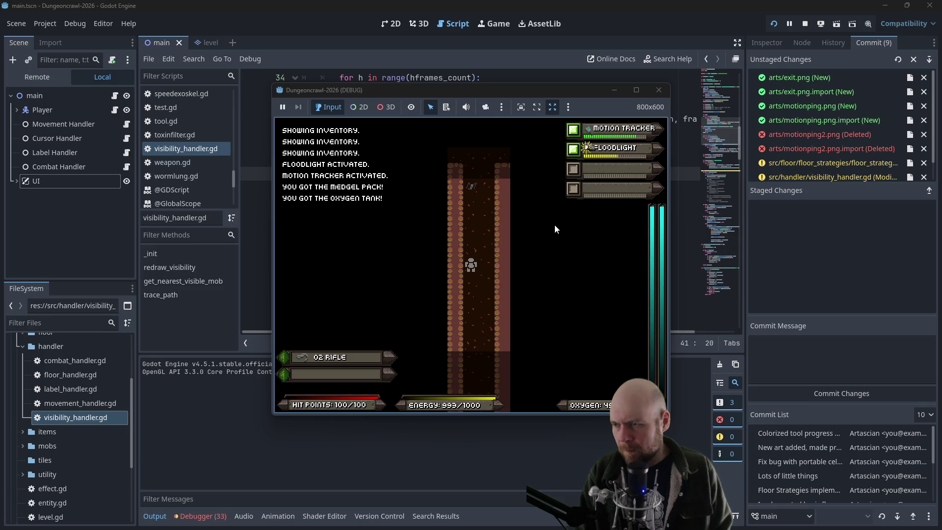
Shoot the rogue bat and the Martian butterfly with the O2 rifle, then pick up the new gear.
{"action": "key", "text": "1"}
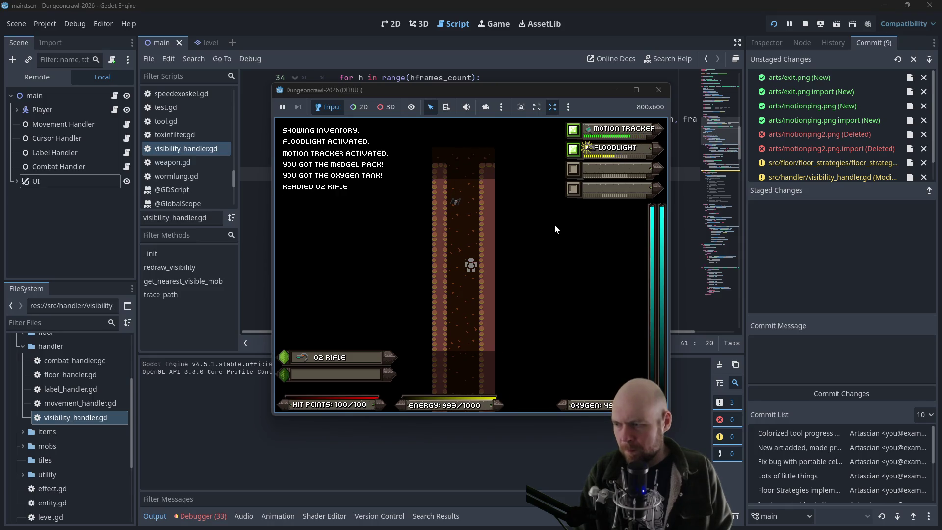
{"action": "key", "text": "f"}
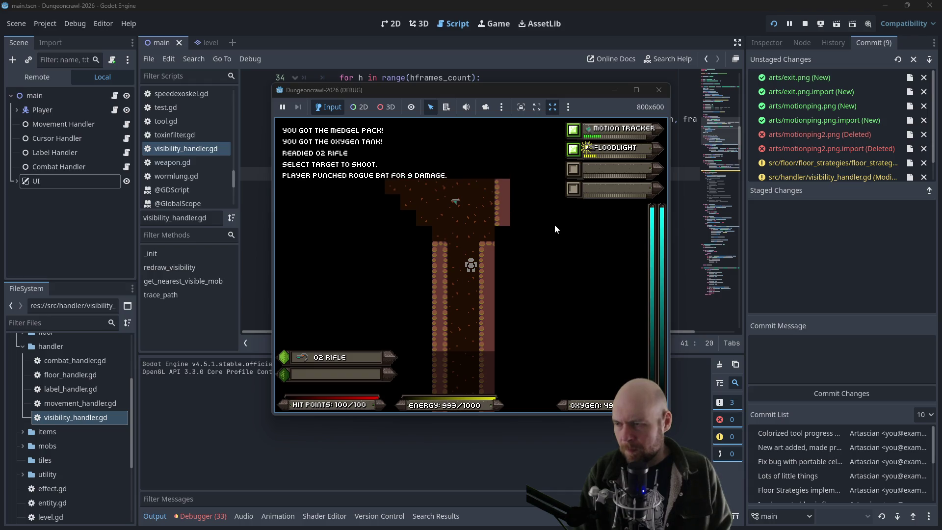
{"action": "key", "text": "Up"}
{"action": "key", "text": "Up"}
{"action": "key", "text": "f"}
{"action": "key", "text": "f"}
{"action": "key", "text": "f"}
{"action": "key", "text": "f"}
{"action": "key", "text": "Up"}
{"action": "key", "text": "Up"}
{"action": "key", "text": "Up"}
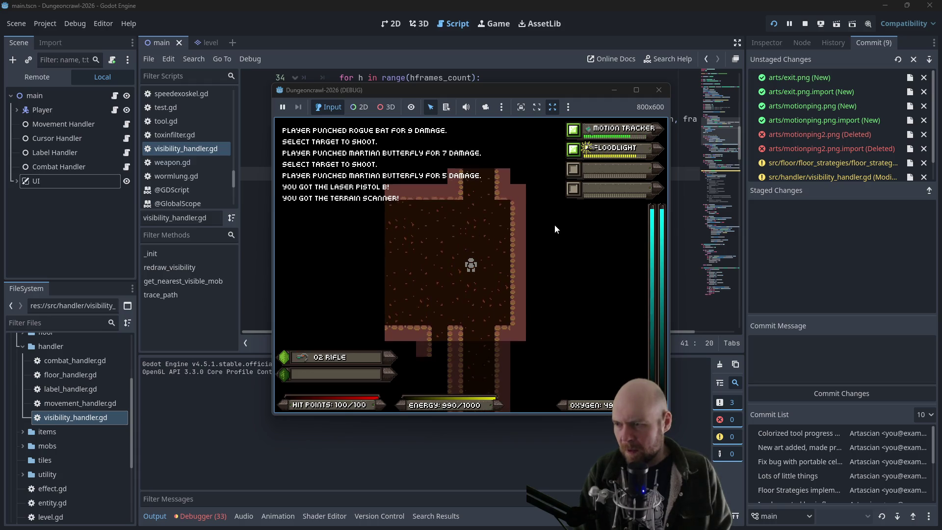
Equip and activate the Terrain Scanner, walk into the large room, then close the game.
{"action": "key", "text": "i"}
{"action": "key", "text": "4"}
{"action": "key", "text": "Down"}
{"action": "key", "text": "Down"}
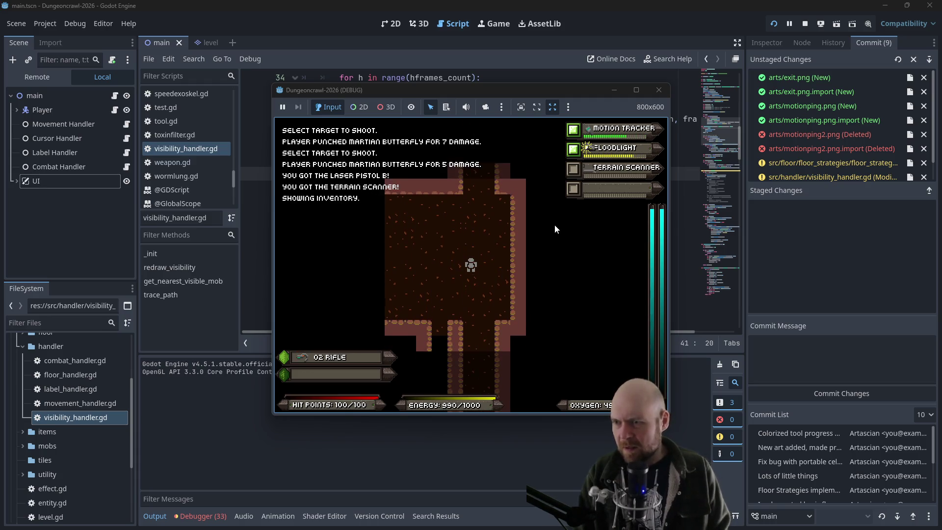
{"action": "key", "text": "Down"}
{"action": "key", "text": "Down"}
{"action": "key", "text": "Down"}
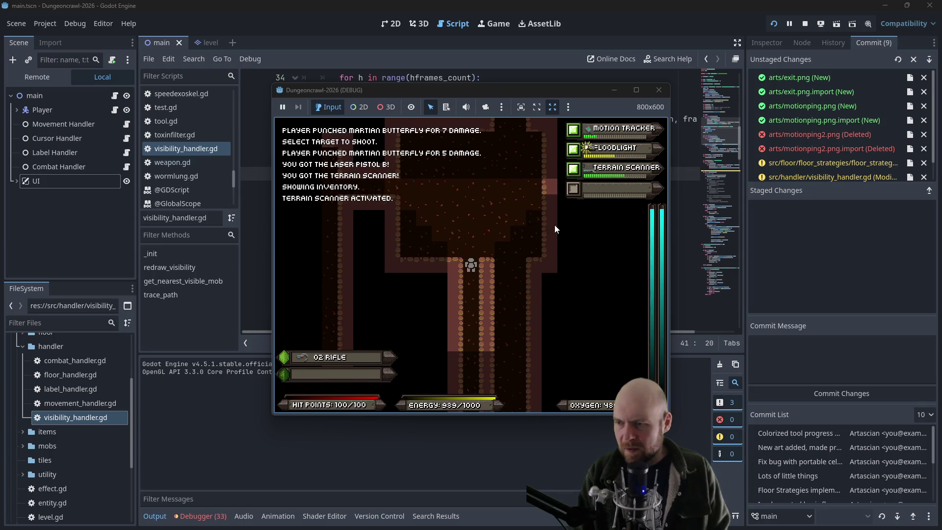
{"action": "key", "text": "Down"}
{"action": "key", "text": "Down"}
{"action": "key", "text": "Down"}
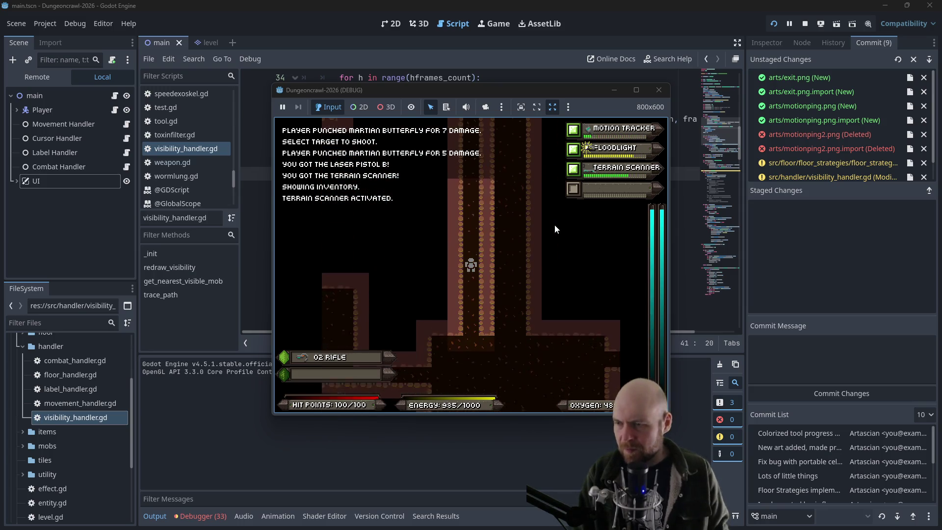
{"action": "left_click", "coordinate": [659, 89]}
{"action": "left_click", "coordinate": [602, 119]}
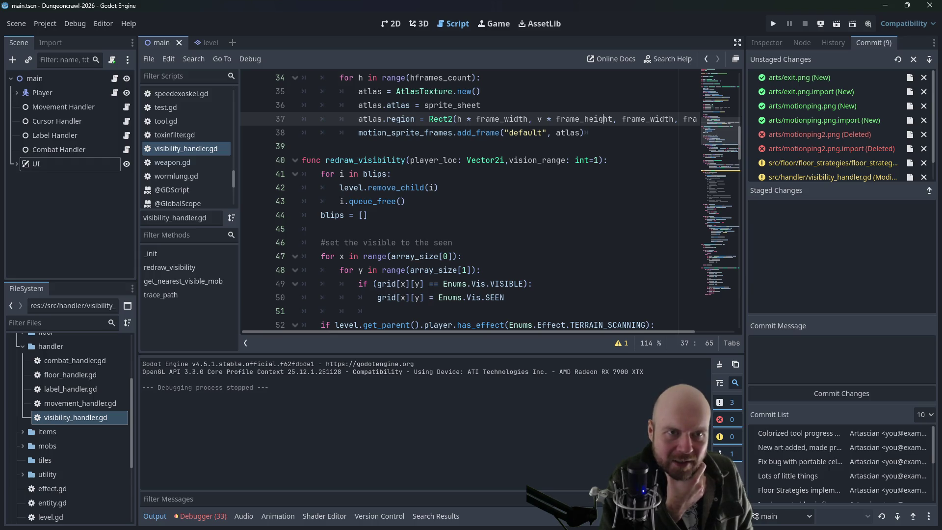
Switch to the Obsidian Plan notes window.
{"action": "key", "text": "alt+Tab"}
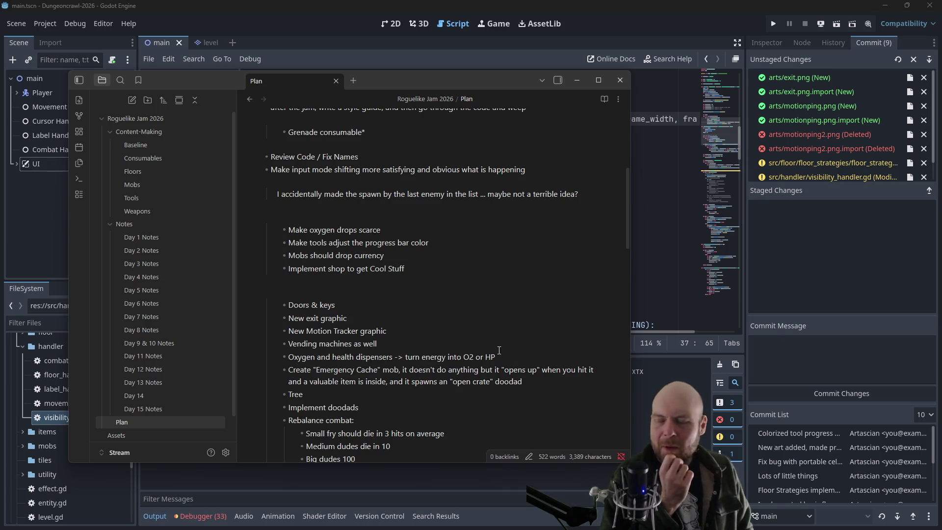
Minimize the Obsidian Plan note to bring the Godot script editor back.
{"action": "left_click", "coordinate": [577, 81]}
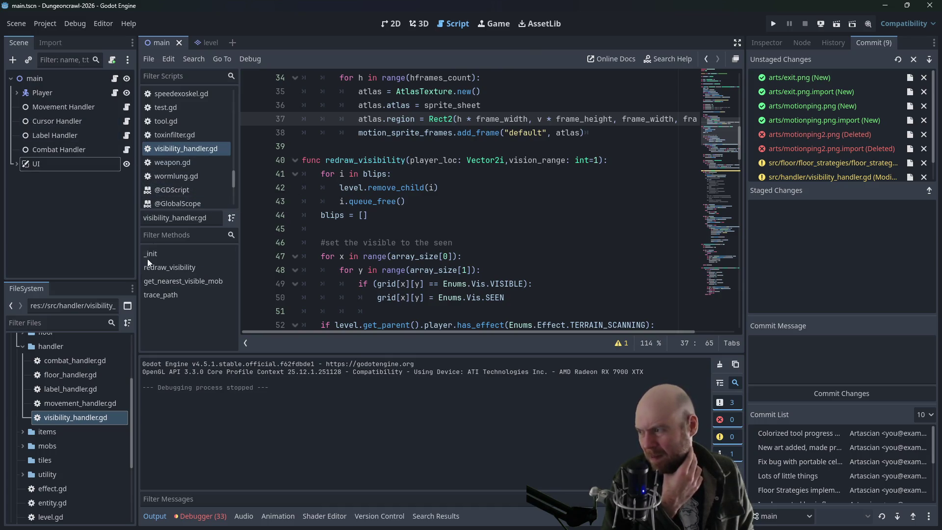
Open entity.gd from the FileSystem dock and scroll to its entity stats and attack_die function.
{"action": "scroll", "coordinate": [79, 408], "scroll_direction": "down", "scroll_amount": 3}
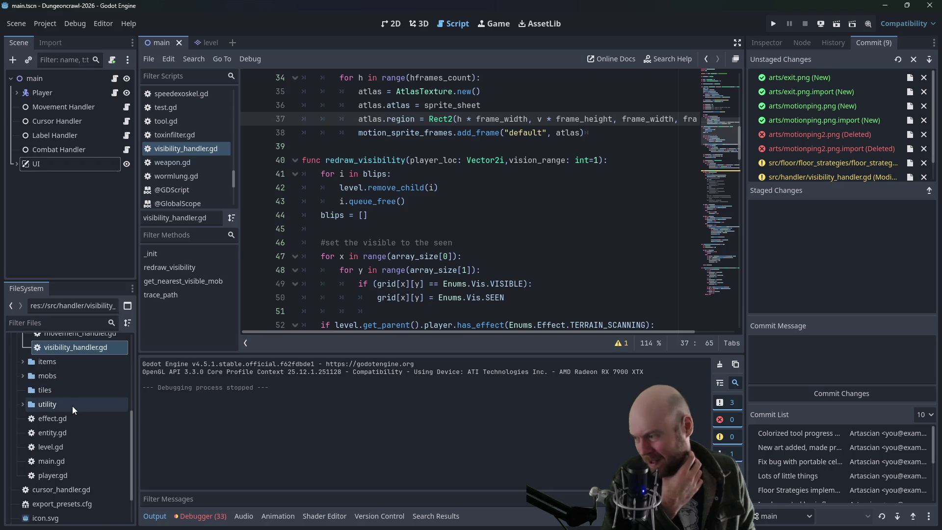
{"action": "scroll", "coordinate": [72, 417], "scroll_direction": "up", "scroll_amount": 3}
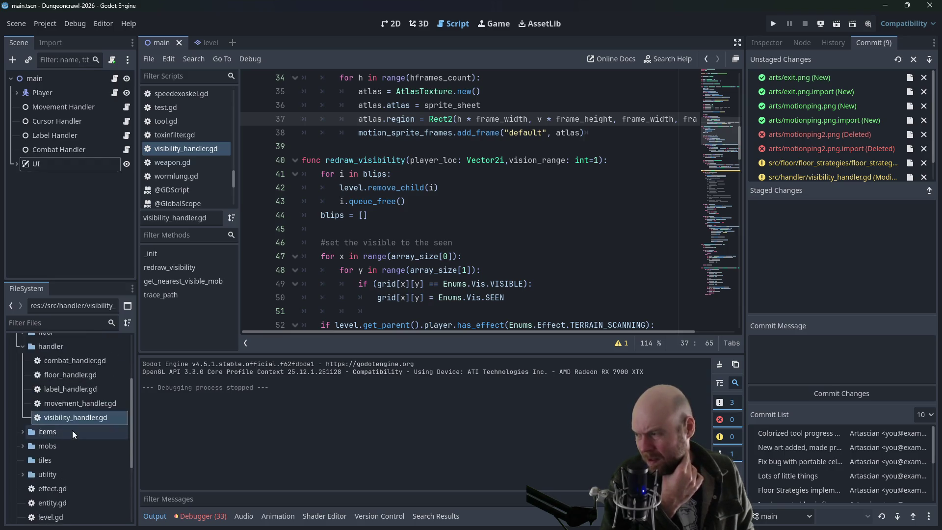
{"action": "scroll", "coordinate": [68, 431], "scroll_direction": "down", "scroll_amount": 2}
{"action": "double_click", "coordinate": [47, 452]}
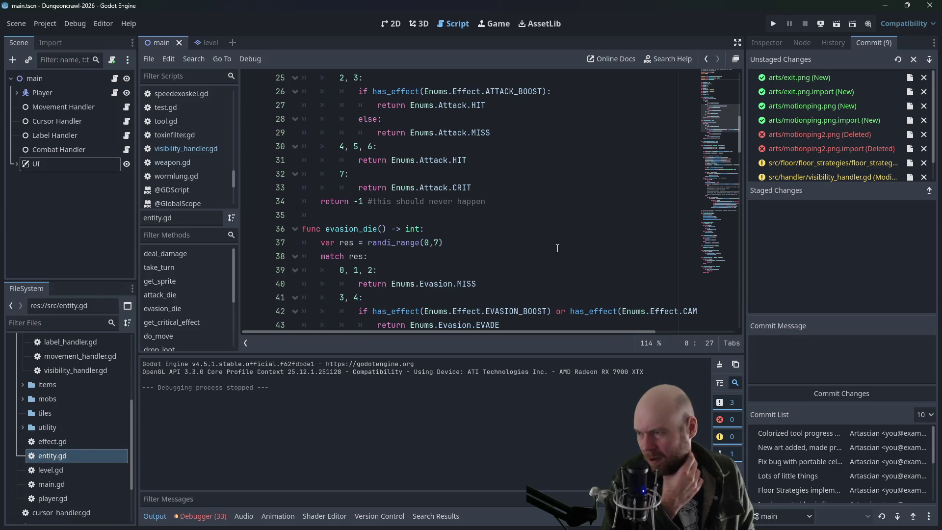
{"action": "mouse_move", "coordinate": [739, 139]}
{"action": "left_mouse_down"}
{"action": "mouse_move", "coordinate": [734, 327]}
{"action": "mouse_move", "coordinate": [731, 116]}
{"action": "left_mouse_up"}
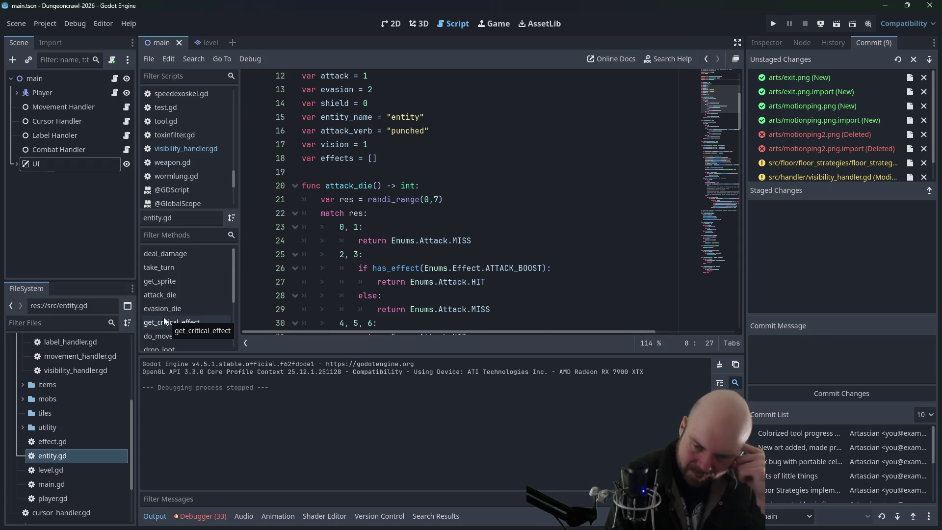
{"action": "key", "text": "alt+Tab"}
{"action": "scroll", "coordinate": [431, 326], "scroll_direction": "down", "scroll_amount": 3}
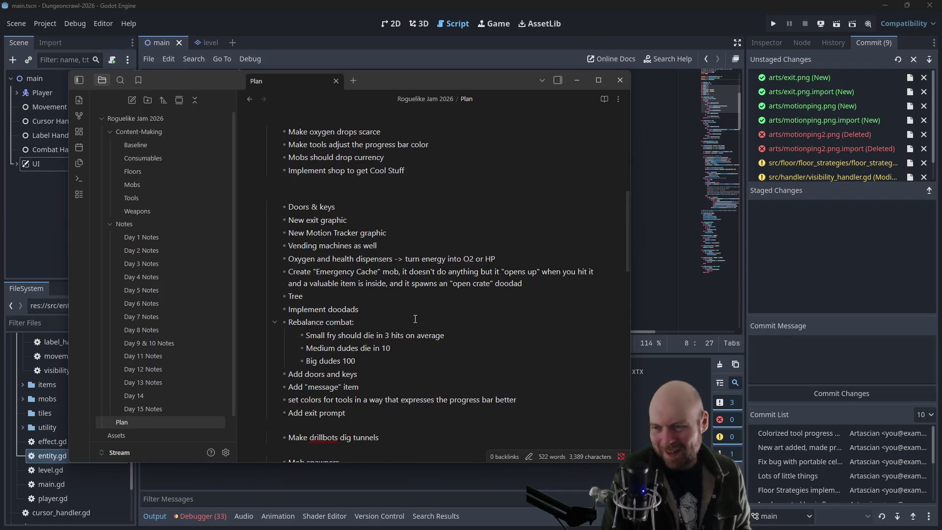
{"action": "left_click", "coordinate": [667, 211]}
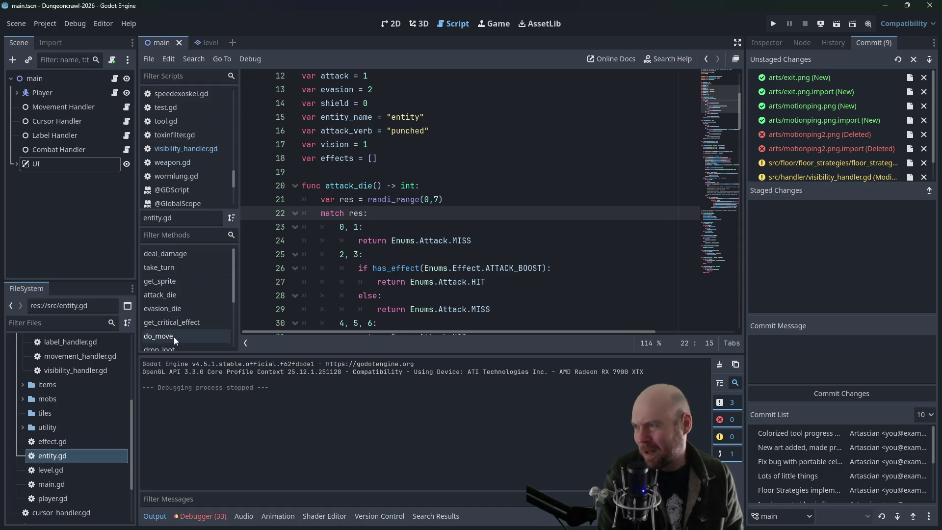
{"action": "scroll", "coordinate": [543, 184], "scroll_direction": "up", "scroll_amount": 4}
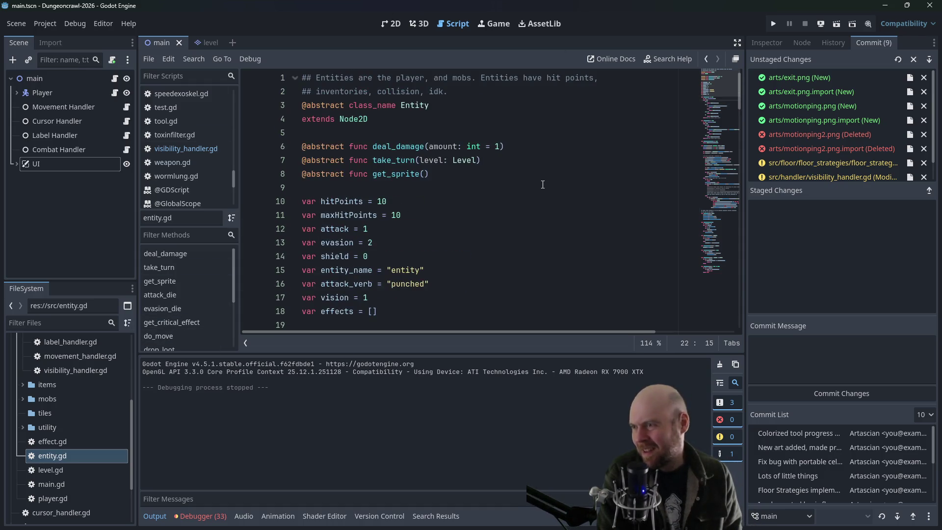
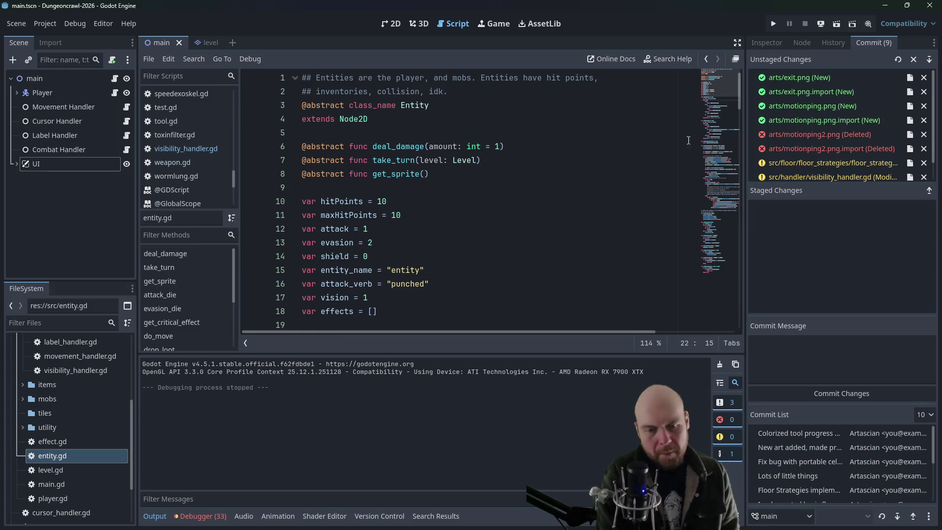
Check the game jam page and the Plan task notes, then return to Godot.
{"action": "key", "text": "alt+Tab"}
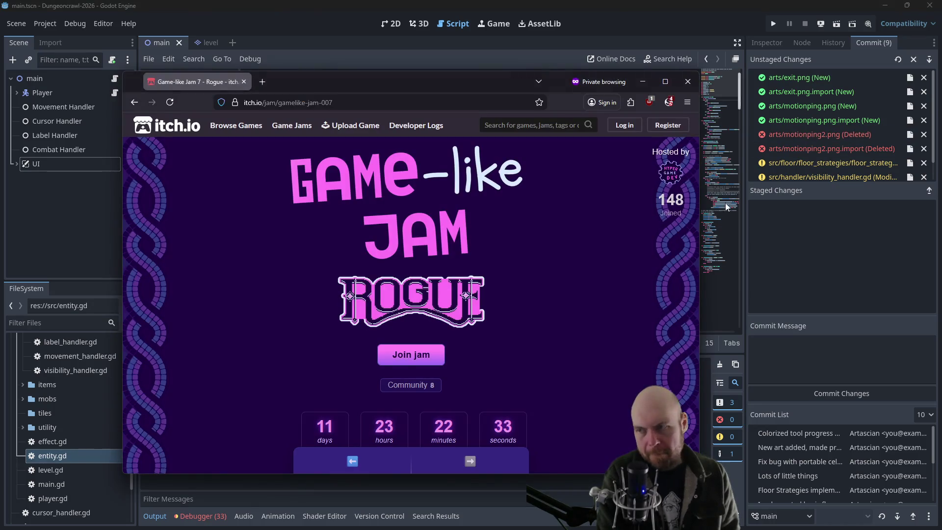
{"action": "key", "text": "alt+Tab"}
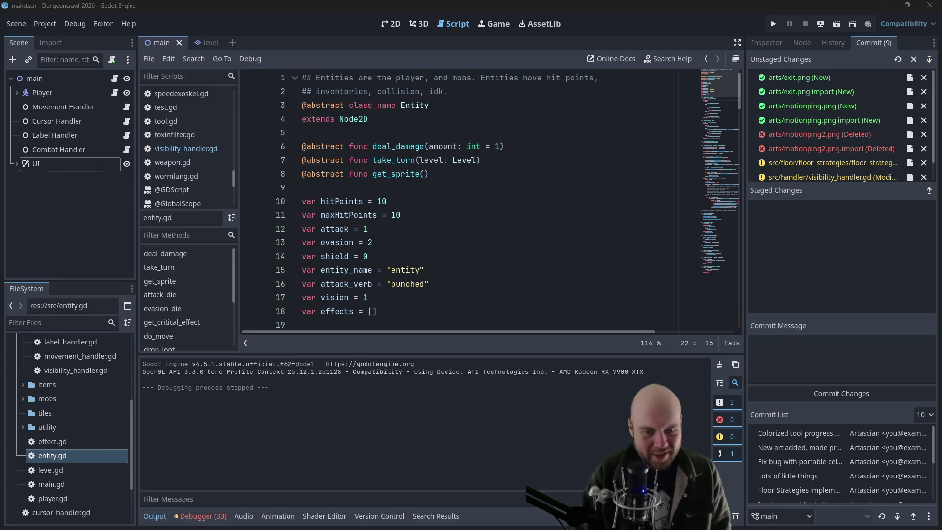
{"action": "key", "text": "alt+Tab"}
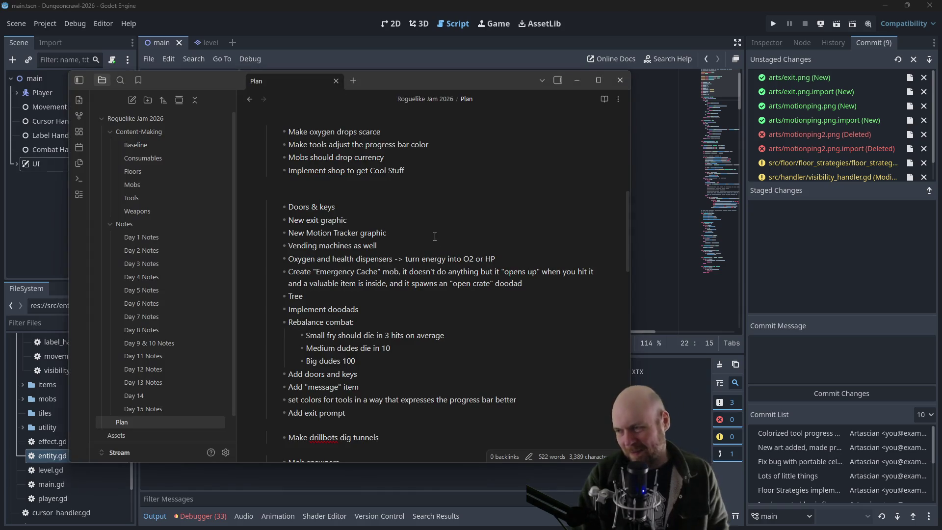
{"action": "left_click", "coordinate": [435, 237]}
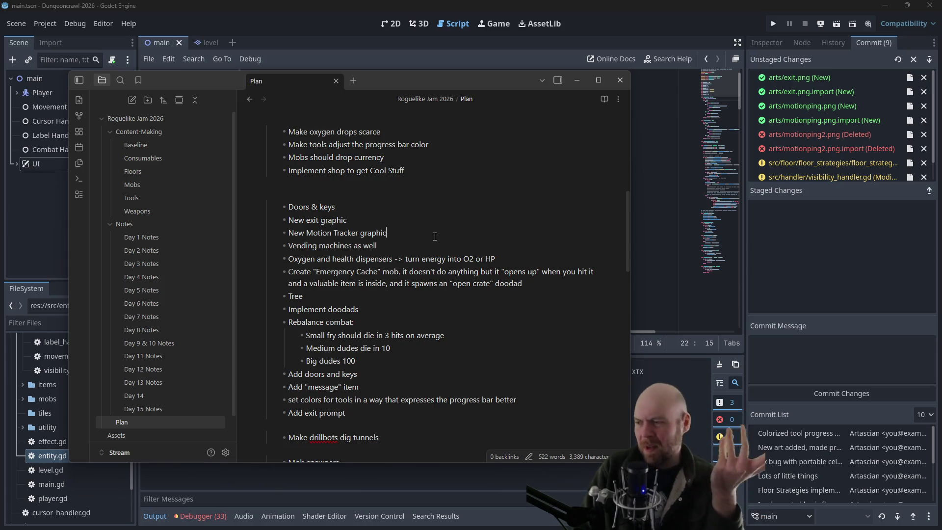
{"action": "left_click", "coordinate": [586, 84]}
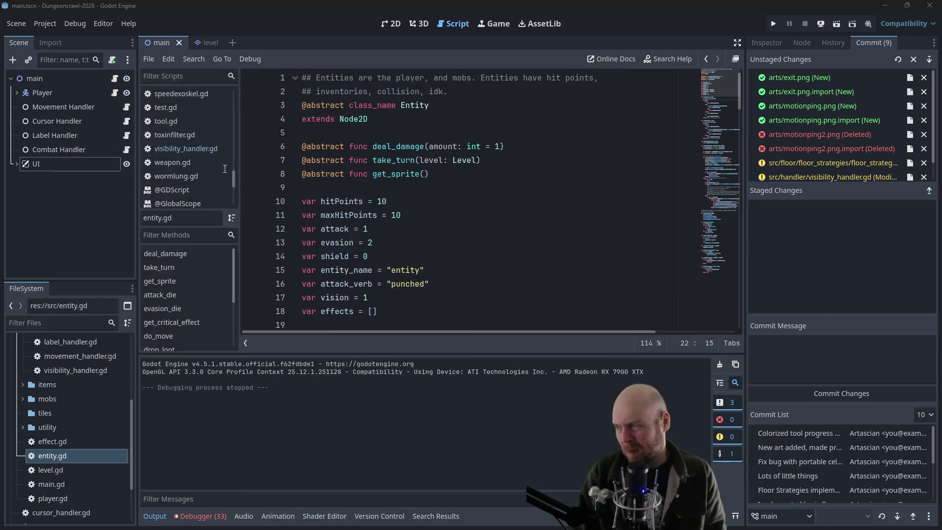
Create a new folder named 'props' under src.
{"action": "scroll", "coordinate": [40, 422], "scroll_direction": "up", "scroll_amount": 5}
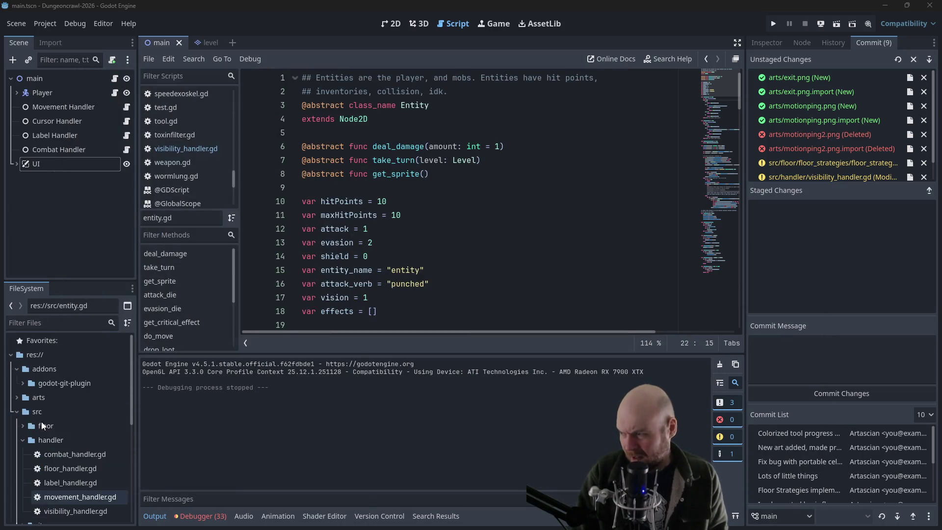
{"action": "right_click", "coordinate": [28, 411]}
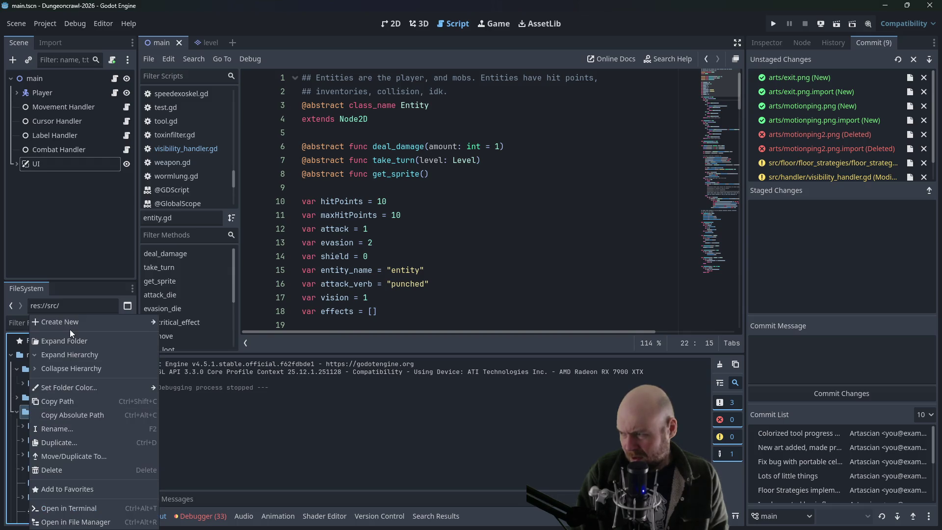
{"action": "mouse_move", "coordinate": [97, 328]}
{"action": "left_click", "coordinate": [195, 322]}
{"action": "type", "text": "props"}
{"action": "key", "text": "Return"}
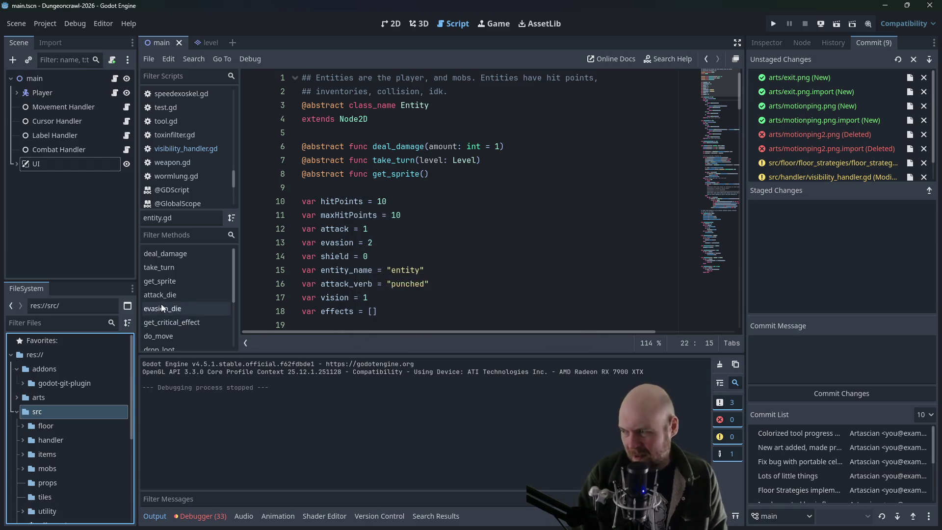
Create the prop.gd script inside the props folder and expand props to show it.
{"action": "scroll", "coordinate": [84, 404], "scroll_direction": "down", "scroll_amount": 5}
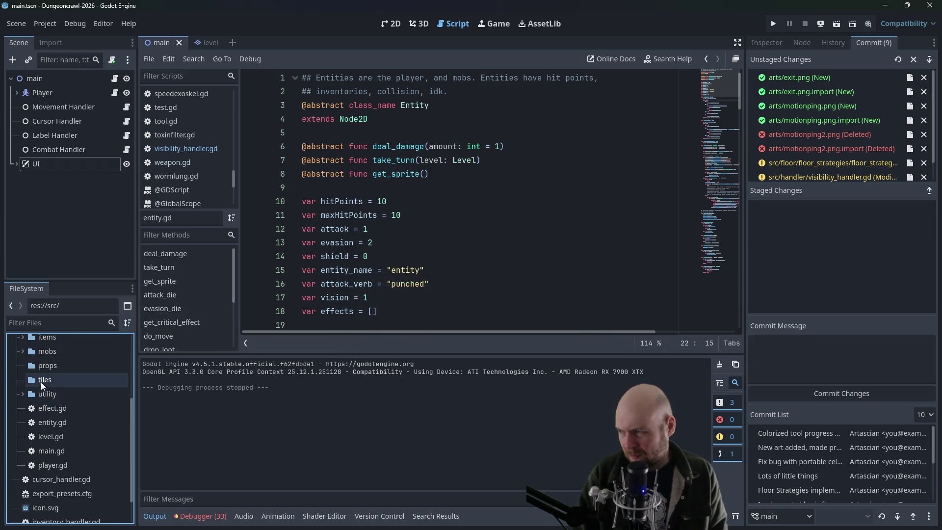
{"action": "left_click", "coordinate": [41, 368]}
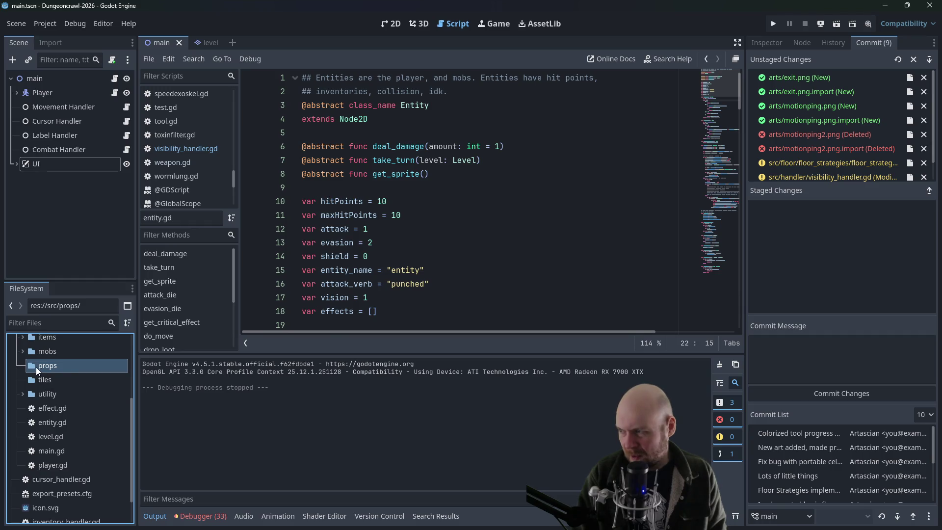
{"action": "right_click", "coordinate": [41, 355]}
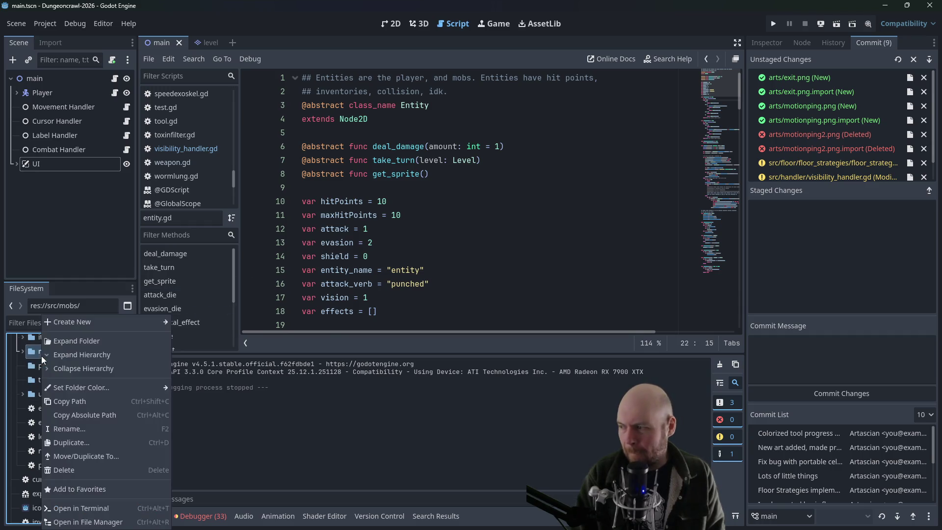
{"action": "key", "text": "Escape"}
{"action": "right_click", "coordinate": [62, 361]}
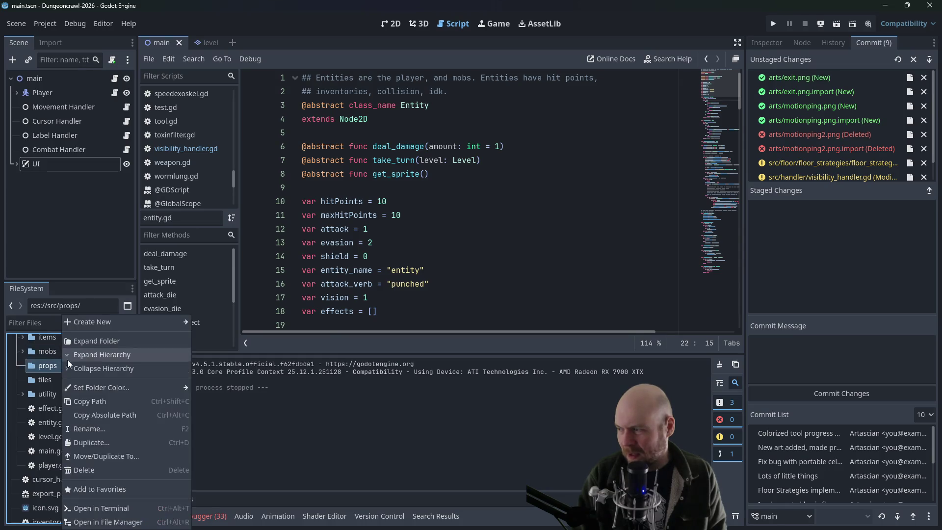
{"action": "mouse_move", "coordinate": [110, 321]}
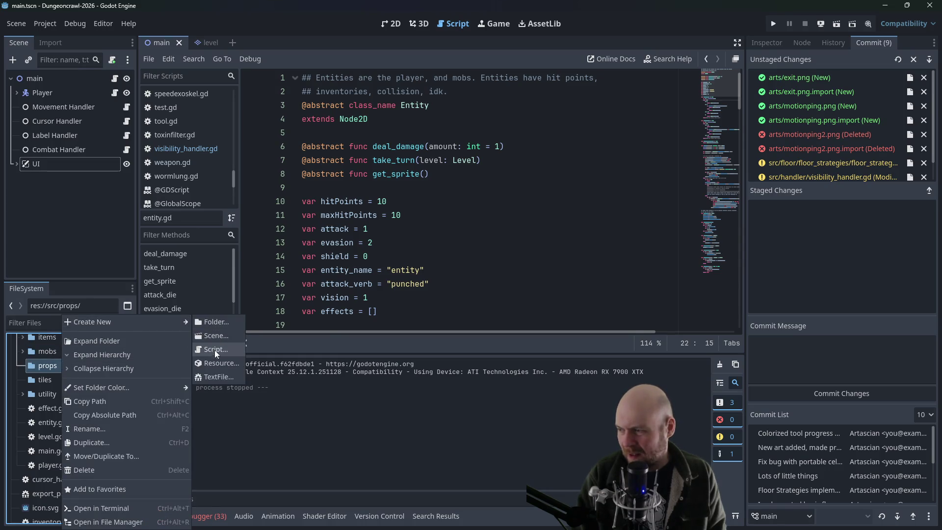
{"action": "left_click", "coordinate": [215, 349]}
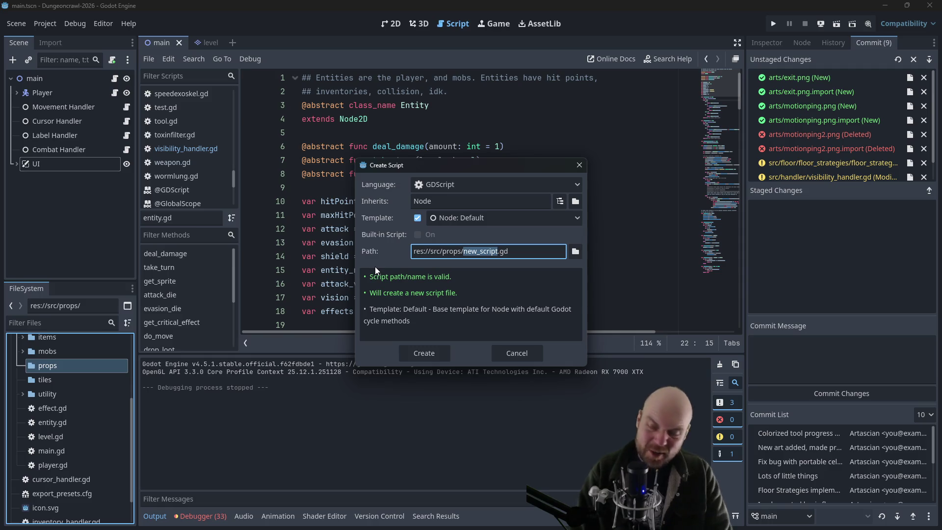
{"action": "type", "text": "barrel"}
{"action": "key", "text": "Return"}
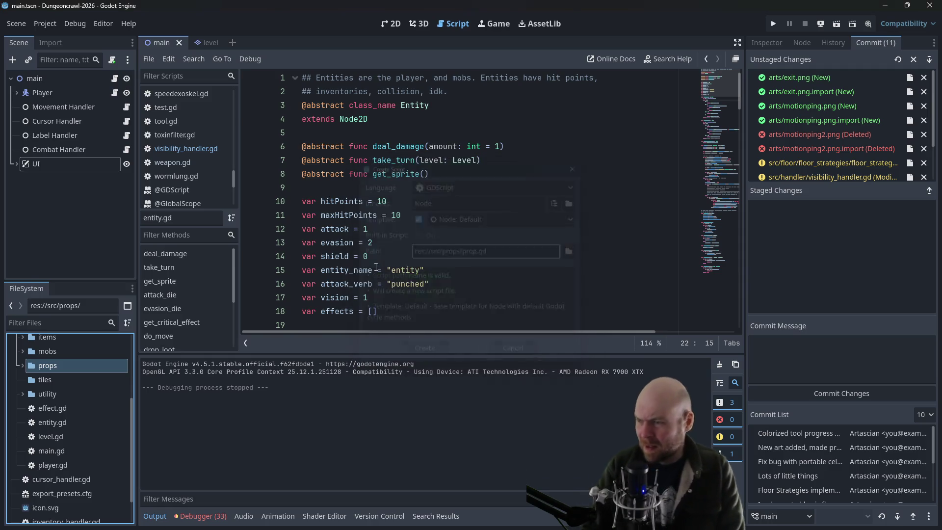
{"action": "left_click", "coordinate": [22, 366]}
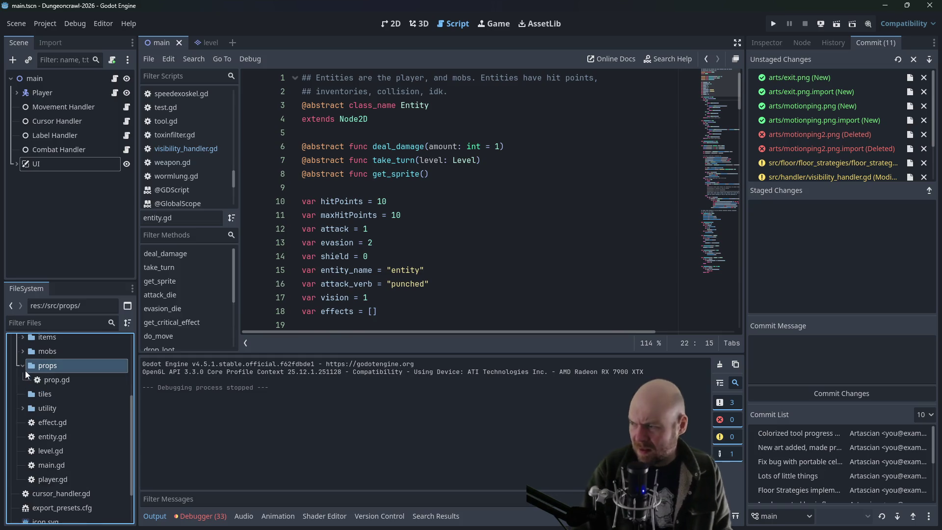
Open prop.gd and change its base class from Node to Entity.
{"action": "double_click", "coordinate": [39, 378]}
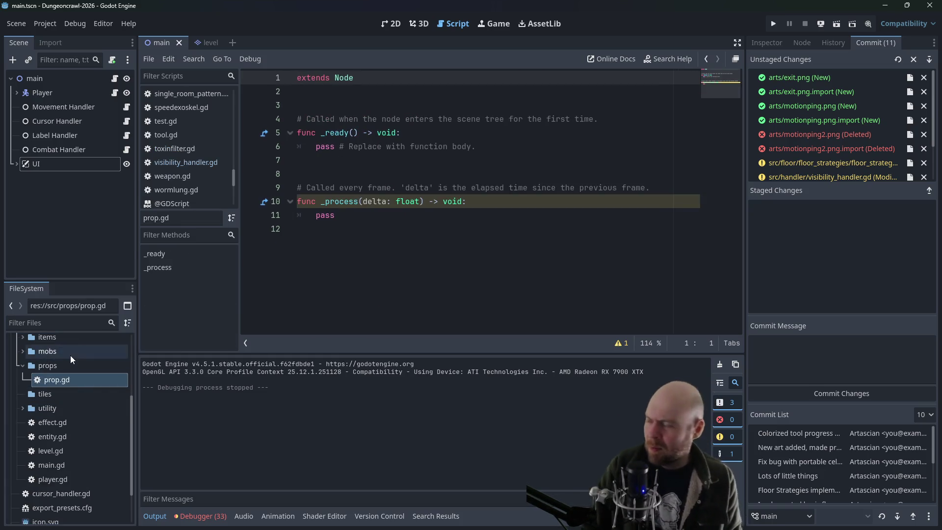
{"action": "key", "text": "End"}
{"action": "key", "text": "shift+Left"}
{"action": "key", "text": "shift+Left"}
{"action": "key", "text": "shift+Left"}
{"action": "type", "text": "Ee"}
{"action": "key", "text": "BackSpace"}
{"action": "type", "text": "ntity"}
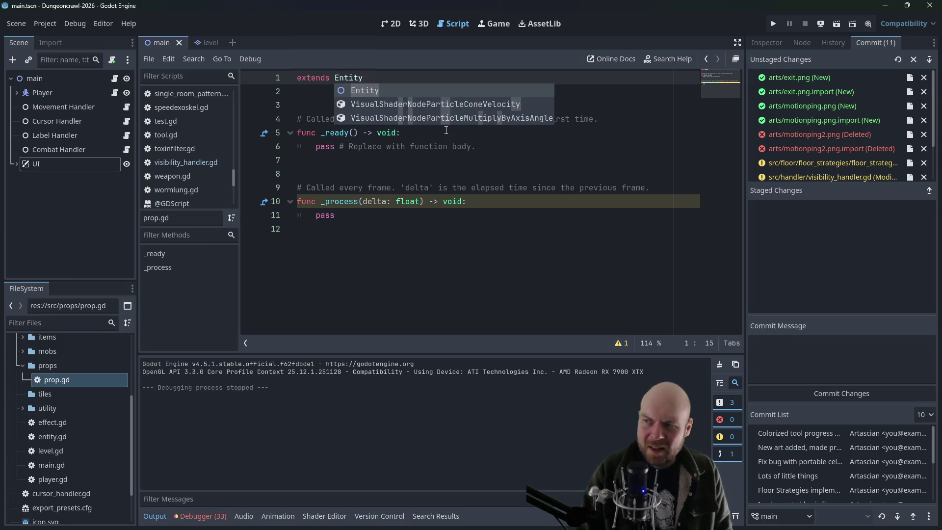
Copy the three abstract function declarations from entity.gd into prop.gd.
{"action": "left_click", "coordinate": [469, 161]}
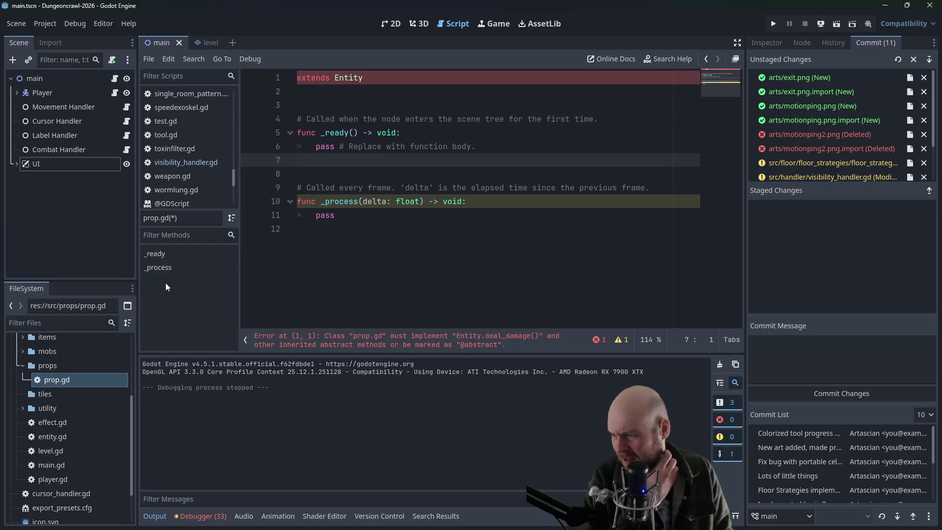
{"action": "double_click", "coordinate": [52, 437]}
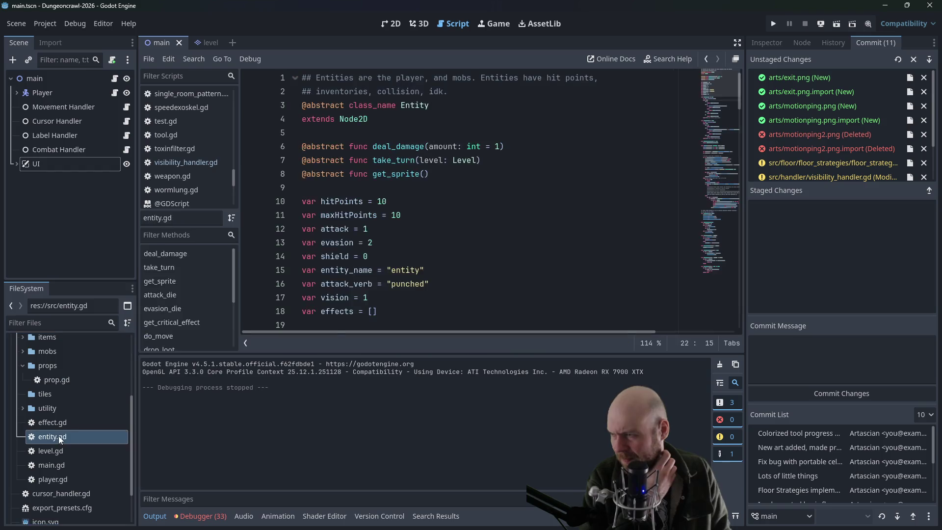
{"action": "mouse_move", "coordinate": [430, 174]}
{"action": "left_mouse_down"}
{"action": "mouse_move", "coordinate": [363, 171]}
{"action": "mouse_move", "coordinate": [287, 142]}
{"action": "left_mouse_up"}
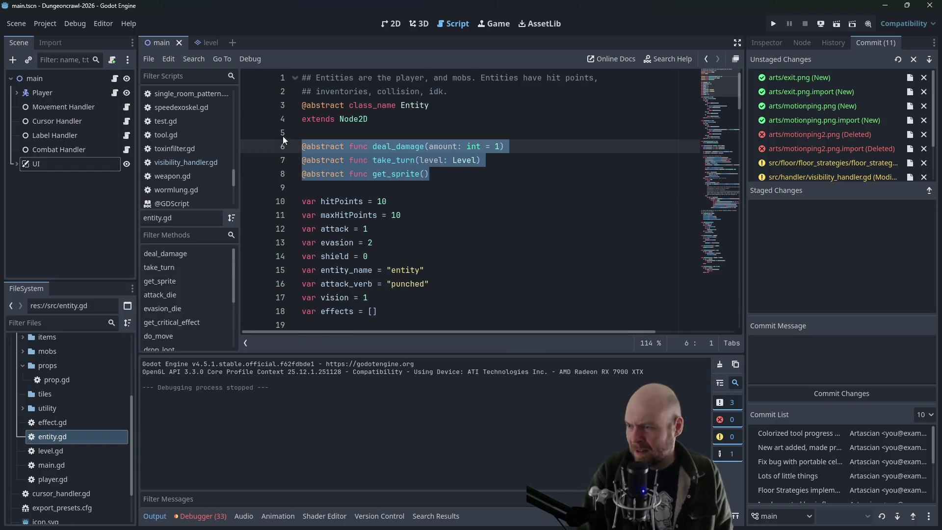
{"action": "scroll", "coordinate": [282, 144], "scroll_direction": "down", "scroll_amount": 2}
{"action": "double_click", "coordinate": [57, 381]}
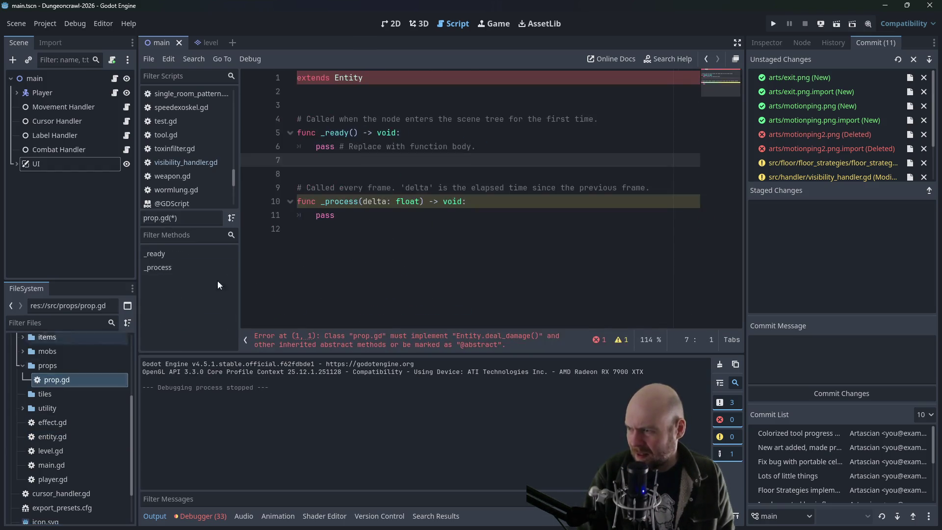
{"action": "left_click", "coordinate": [359, 105]}
{"action": "key", "text": "ctrl+v"}
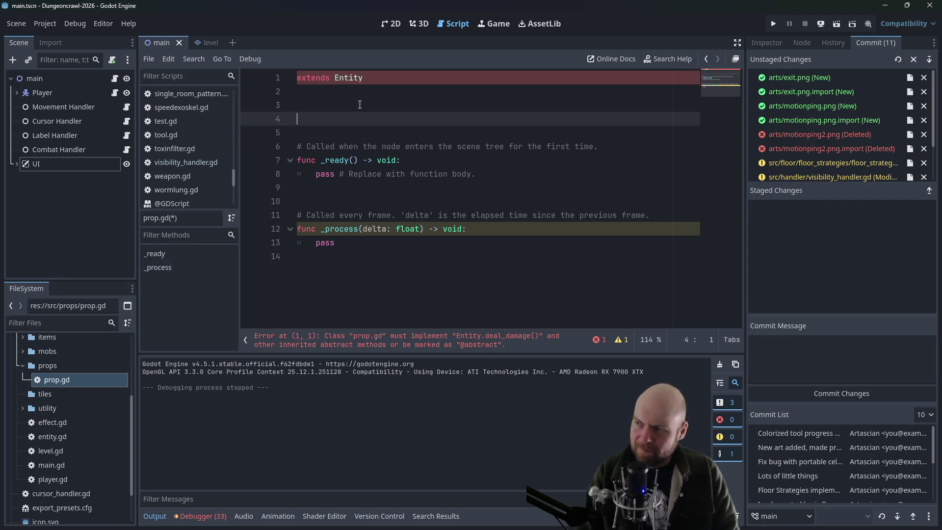
{"action": "key", "text": "Up"}
{"action": "key", "text": "Up"}
{"action": "key", "text": "Up"}
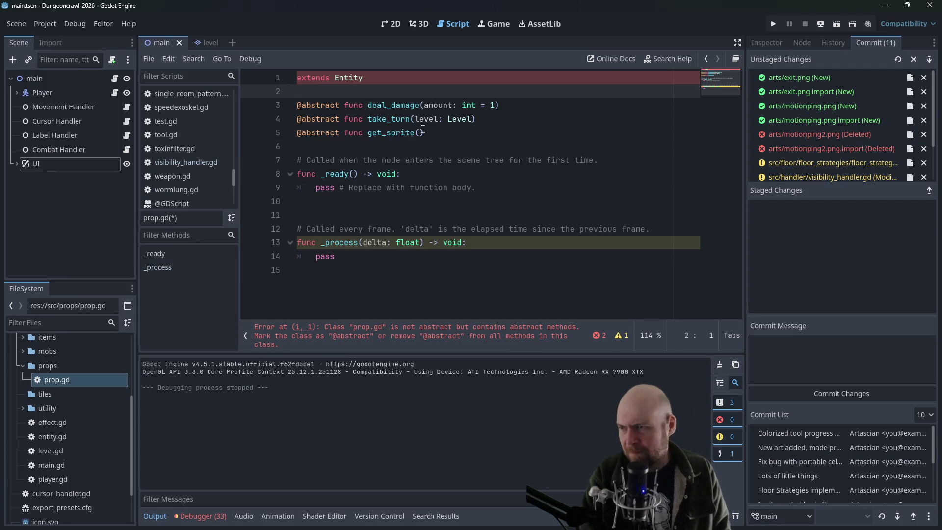
{"action": "left_click", "coordinate": [406, 143]}
{"action": "mouse_move", "coordinate": [406, 143]}
{"action": "left_mouse_down"}
{"action": "mouse_move", "coordinate": [478, 228]}
{"action": "mouse_move", "coordinate": [343, 270]}
{"action": "left_mouse_up"}
{"action": "mouse_move", "coordinate": [338, 105]}
{"action": "left_mouse_down"}
{"action": "mouse_move", "coordinate": [300, 106]}
{"action": "mouse_move", "coordinate": [344, 119]}
{"action": "mouse_move", "coordinate": [293, 120]}
{"action": "left_mouse_up"}
{"action": "key", "text": "BackSpace"}
{"action": "key", "text": "BackSpace"}
{"action": "key", "text": "Delete"}
{"action": "key", "text": "BackSpace"}
{"action": "mouse_move", "coordinate": [344, 133]}
{"action": "left_mouse_down"}
{"action": "mouse_move", "coordinate": [293, 132]}
{"action": "mouse_move", "coordinate": [297, 215]}
{"action": "left_mouse_up"}
{"action": "key", "text": "BackSpace"}
{"action": "left_click", "coordinate": [467, 283], "text": "shift"}
{"action": "key", "text": "BackSpace"}
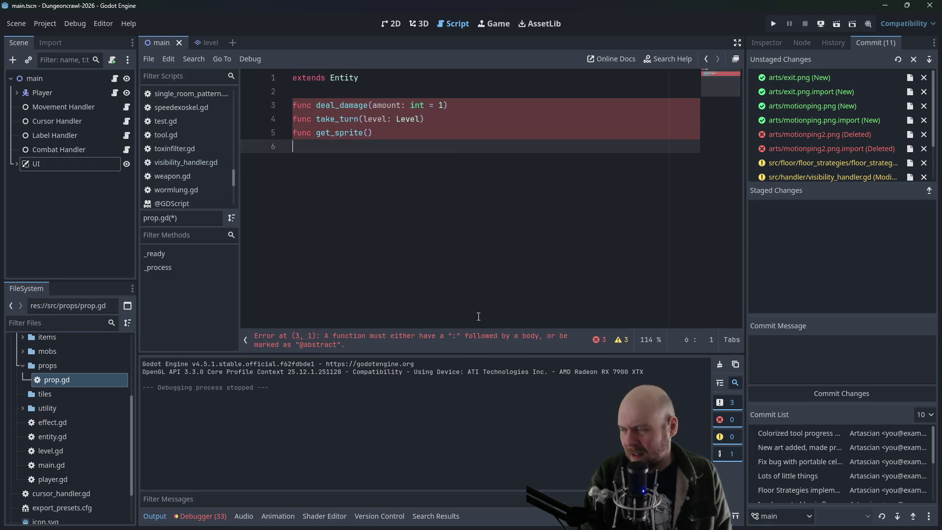
{"action": "key", "text": "ctrl+z"}
{"action": "key", "text": "ctrl+z"}
{"action": "key", "text": "ctrl+z"}
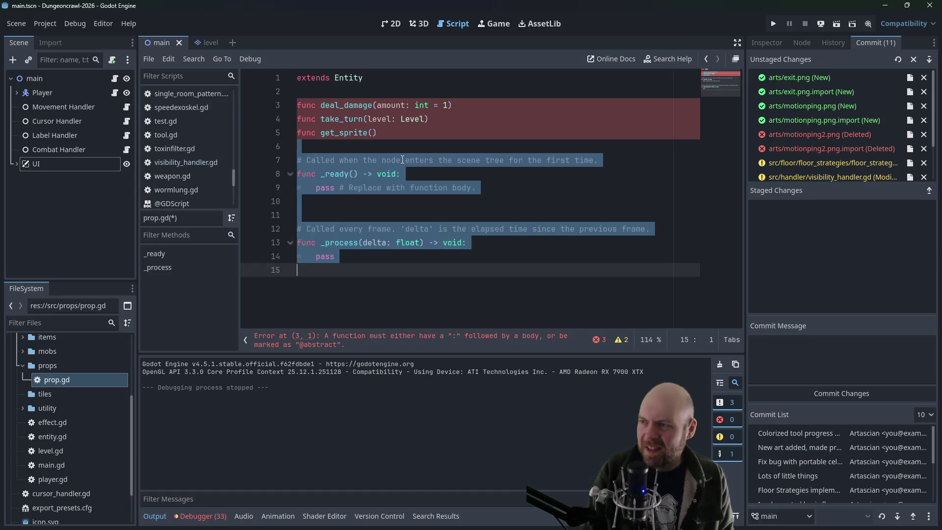
{"action": "left_click", "coordinate": [307, 79]}
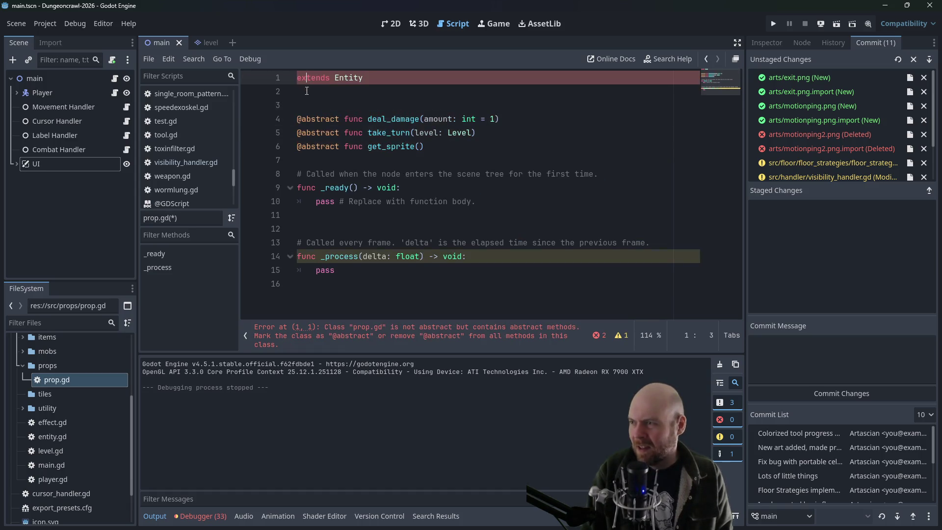
{"action": "key", "text": "Return"}
{"action": "key", "text": "Up"}
{"action": "type", "text": "@abstr"}
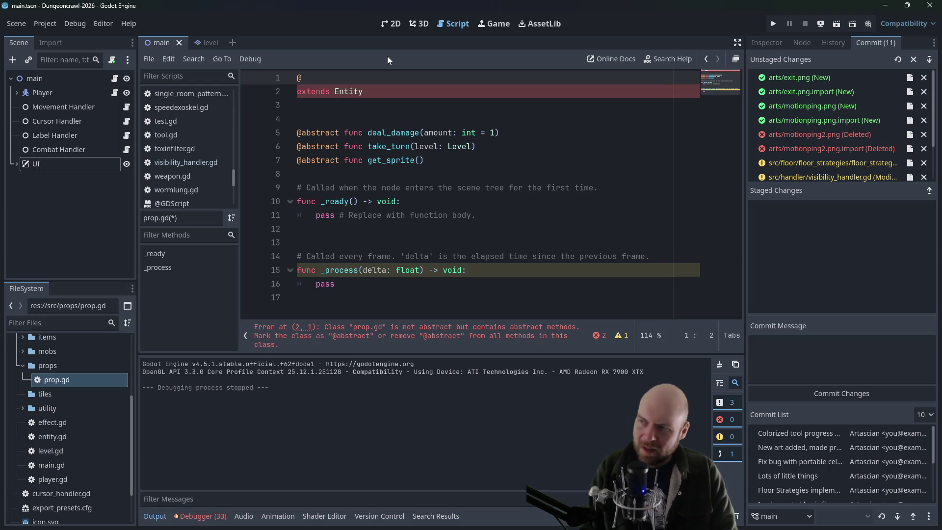
{"action": "type", "text": "act class_"}
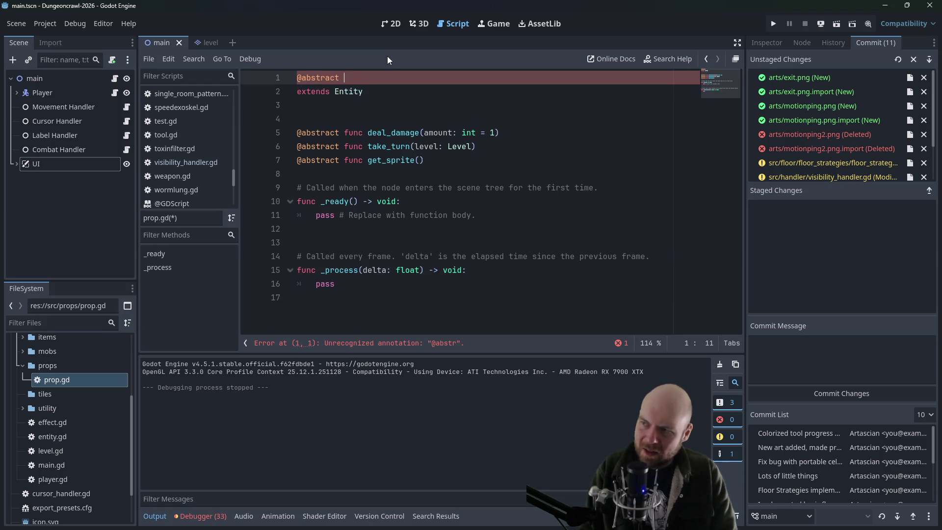
{"action": "type", "text": "name Pro"}
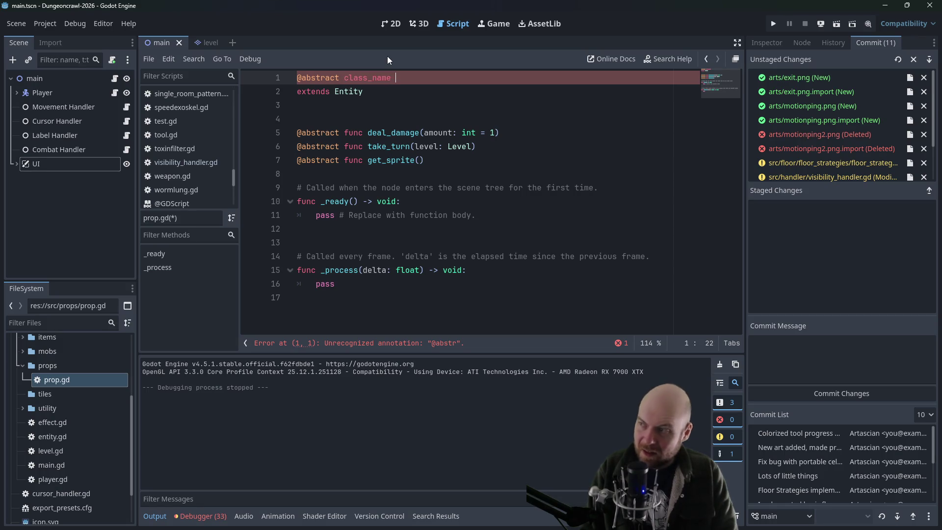
{"action": "type", "text": "p"}
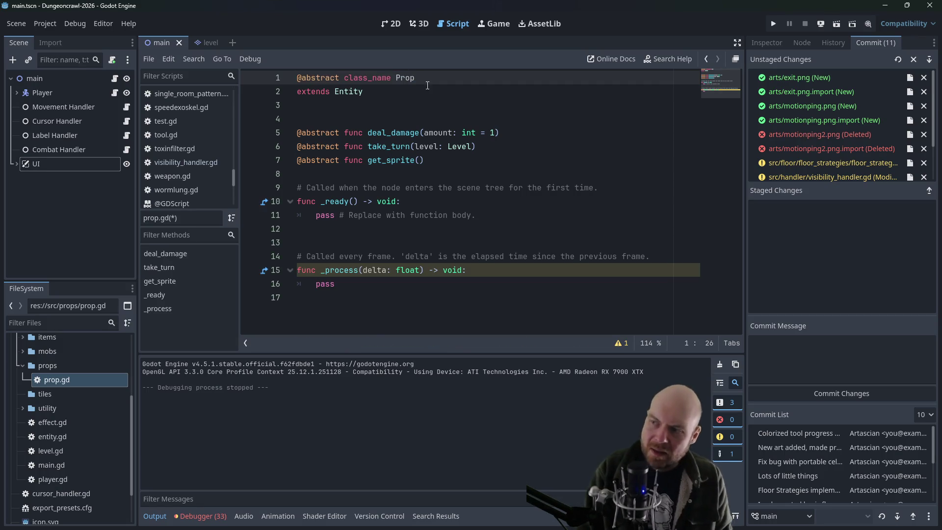
Delete the function declarations and leftover template code, then save prop.gd.
{"action": "left_click_drag", "start_coordinate": [358, 114], "coordinate": [425, 171]}
{"action": "key", "text": "BackSpace"}
{"action": "left_click_drag", "start_coordinate": [351, 105], "coordinate": [416, 250]}
{"action": "key", "text": "BackSpace"}
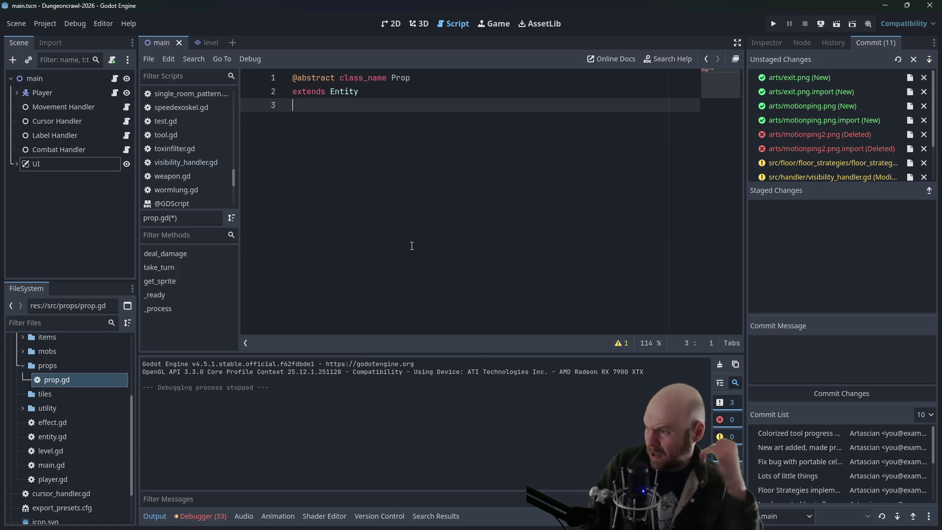
{"action": "key", "text": "ctrl+s"}
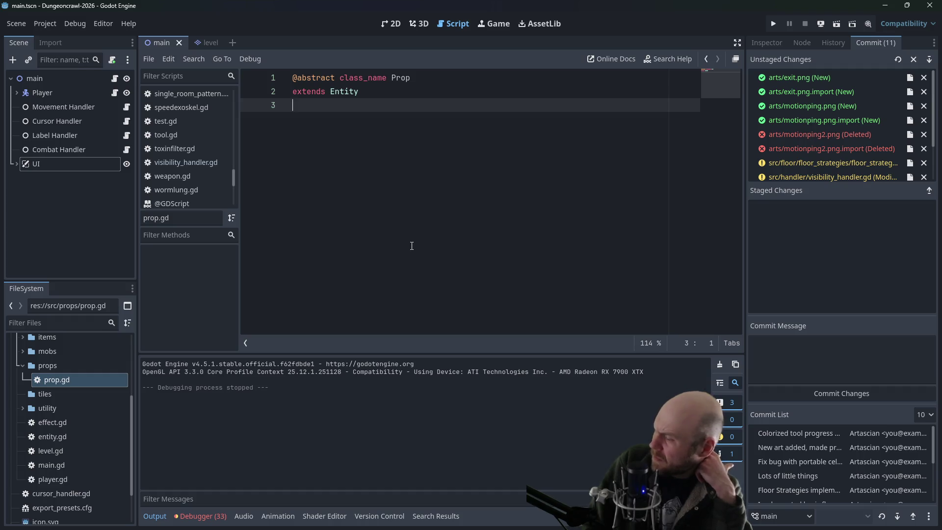
Create a new script named door.gd in the props folder.
{"action": "right_click", "coordinate": [51, 367]}
{"action": "mouse_move", "coordinate": [89, 326]}
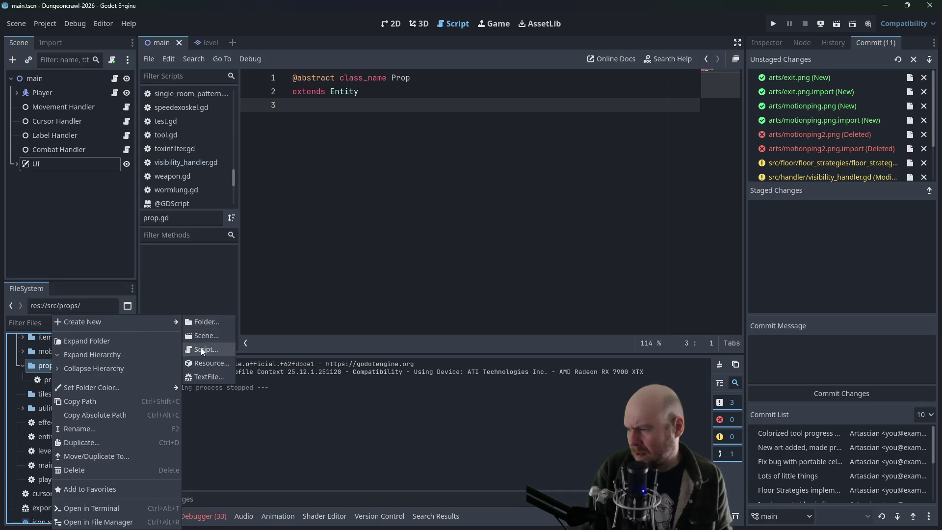
{"action": "left_click", "coordinate": [202, 350]}
{"action": "type", "text": "door"}
{"action": "key", "text": "Return"}
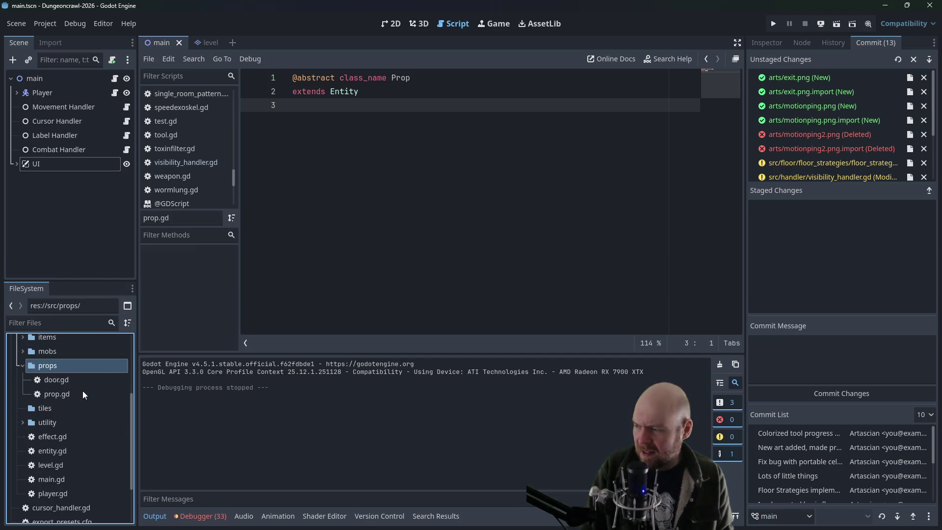
Open entity.gd and scroll down to its effect helper functions.
{"action": "double_click", "coordinate": [44, 451]}
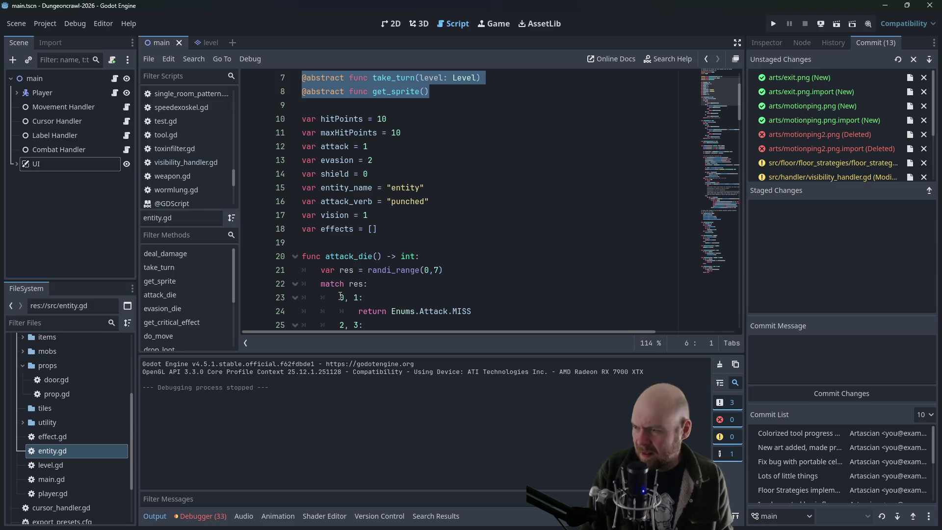
{"action": "scroll", "coordinate": [345, 239], "scroll_direction": "down", "scroll_amount": 10}
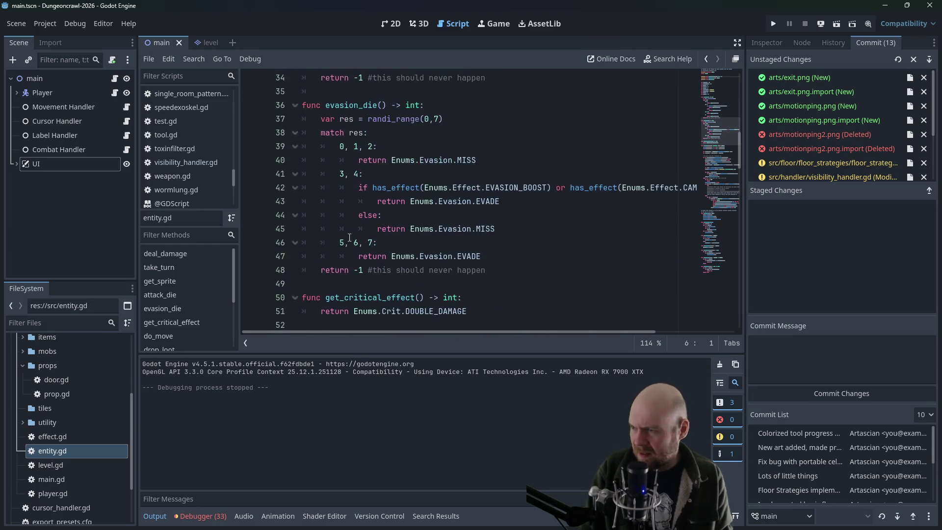
{"action": "scroll", "coordinate": [349, 237], "scroll_direction": "down", "scroll_amount": 10}
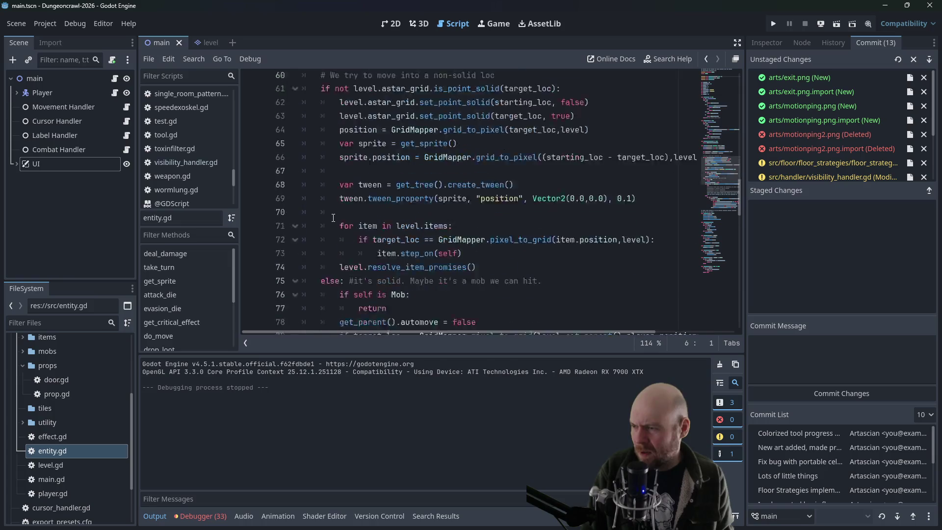
{"action": "scroll", "coordinate": [333, 218], "scroll_direction": "down", "scroll_amount": 7}
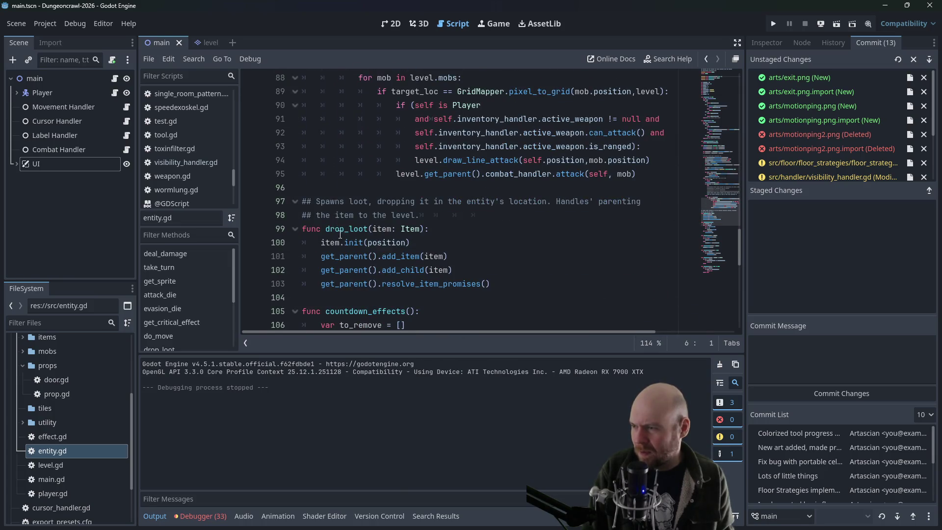
{"action": "scroll", "coordinate": [340, 235], "scroll_direction": "down", "scroll_amount": 10}
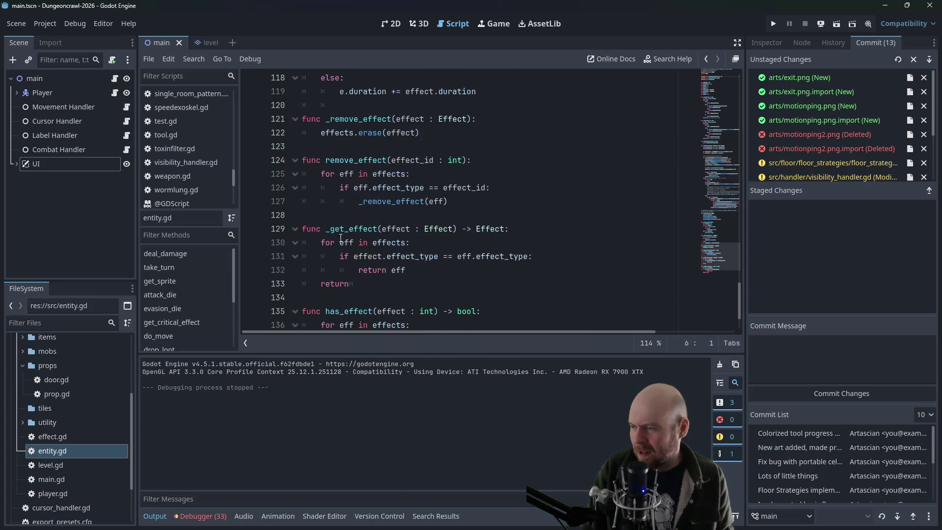
{"action": "scroll", "coordinate": [340, 238], "scroll_direction": "down", "scroll_amount": 2}
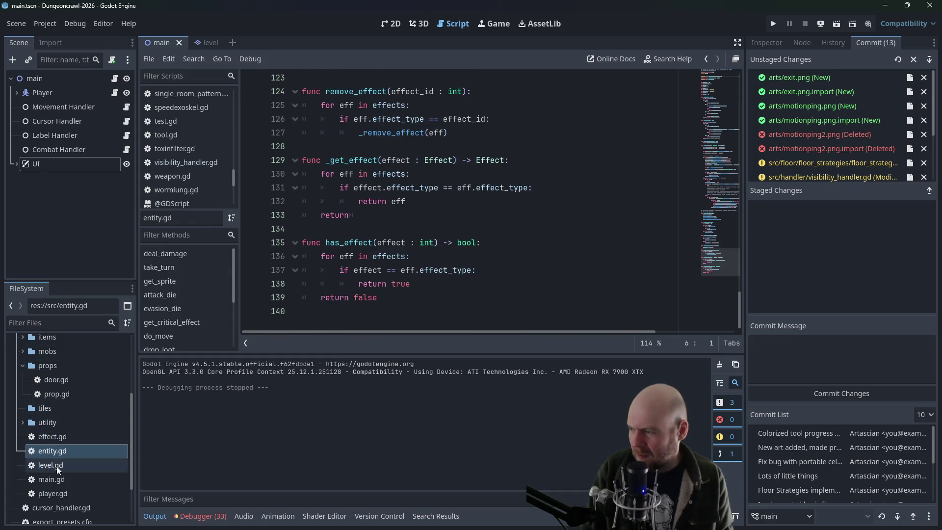
{"action": "scroll", "coordinate": [52, 449], "scroll_direction": "down", "scroll_amount": 3}
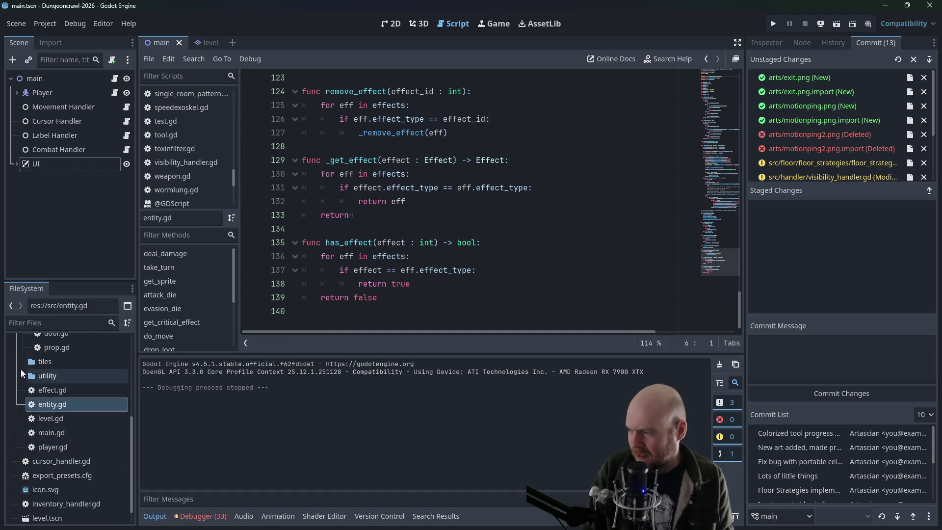
Expand the mobs folder and open mob.gd, scrolling through its code.
{"action": "scroll", "coordinate": [21, 371], "scroll_direction": "up", "scroll_amount": 3}
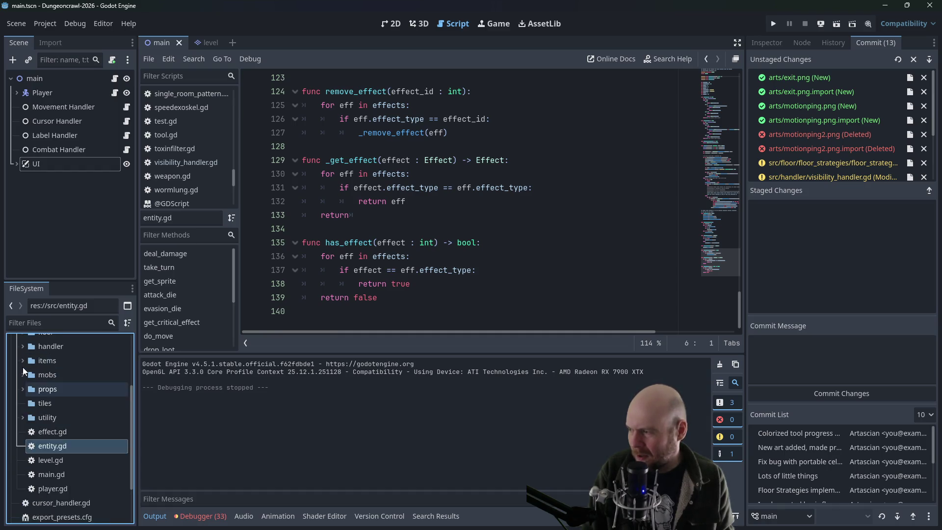
{"action": "left_click", "coordinate": [22, 369]}
{"action": "scroll", "coordinate": [22, 402], "scroll_direction": "down", "scroll_amount": 3}
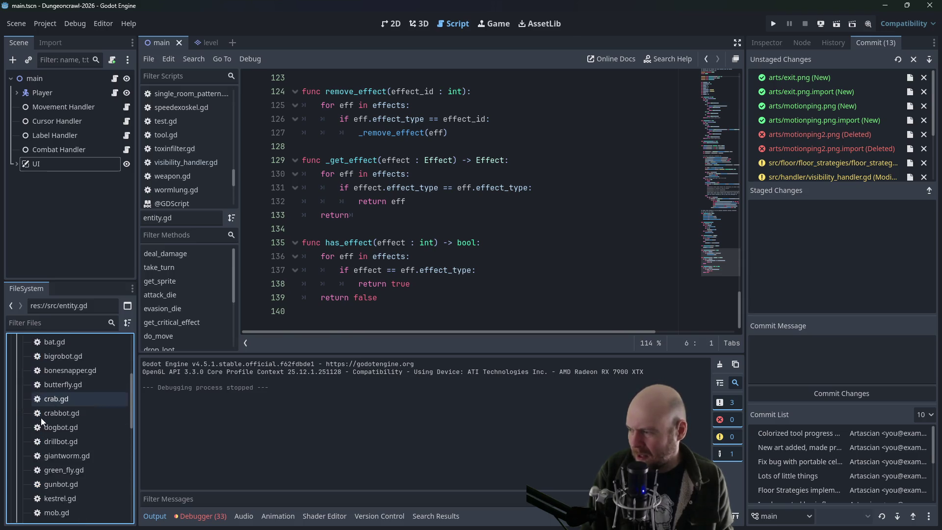
{"action": "scroll", "coordinate": [43, 413], "scroll_direction": "down", "scroll_amount": 9}
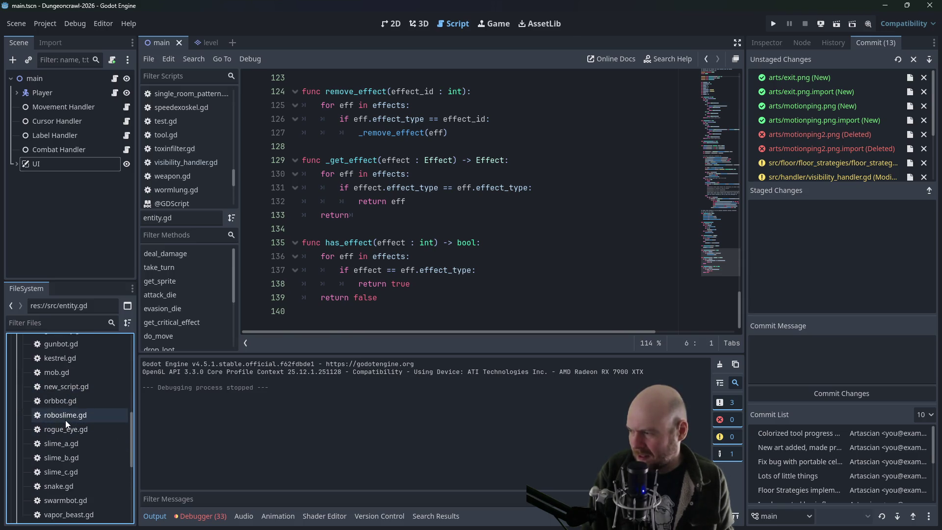
{"action": "double_click", "coordinate": [54, 371]}
{"action": "scroll", "coordinate": [455, 258], "scroll_direction": "up", "scroll_amount": 3}
{"action": "scroll", "coordinate": [456, 257], "scroll_direction": "up", "scroll_amount": 18}
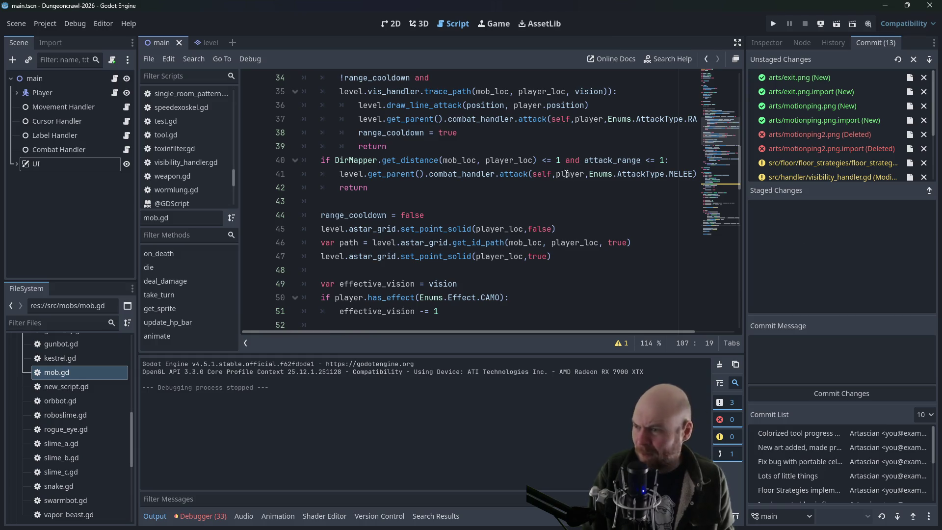
{"action": "scroll", "coordinate": [385, 122], "scroll_direction": "up", "scroll_amount": 11}
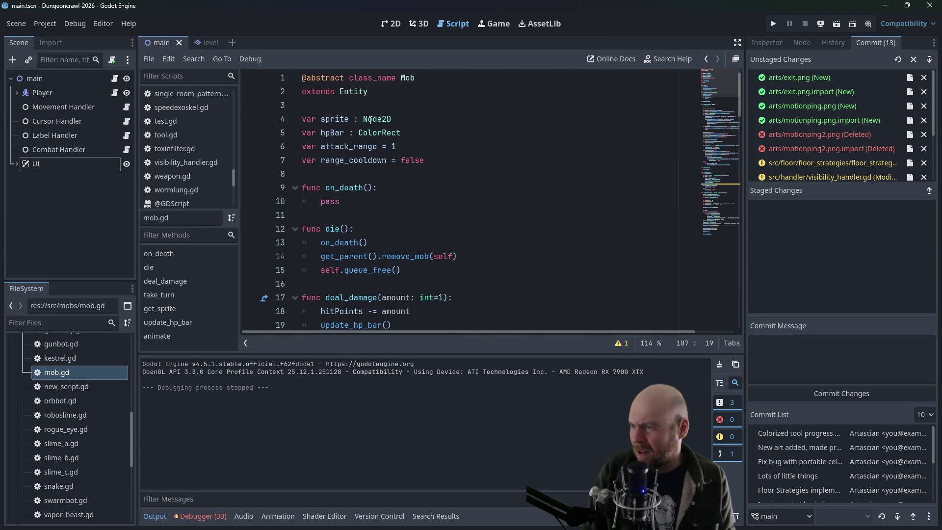
{"action": "scroll", "coordinate": [387, 224], "scroll_direction": "down", "scroll_amount": 6}
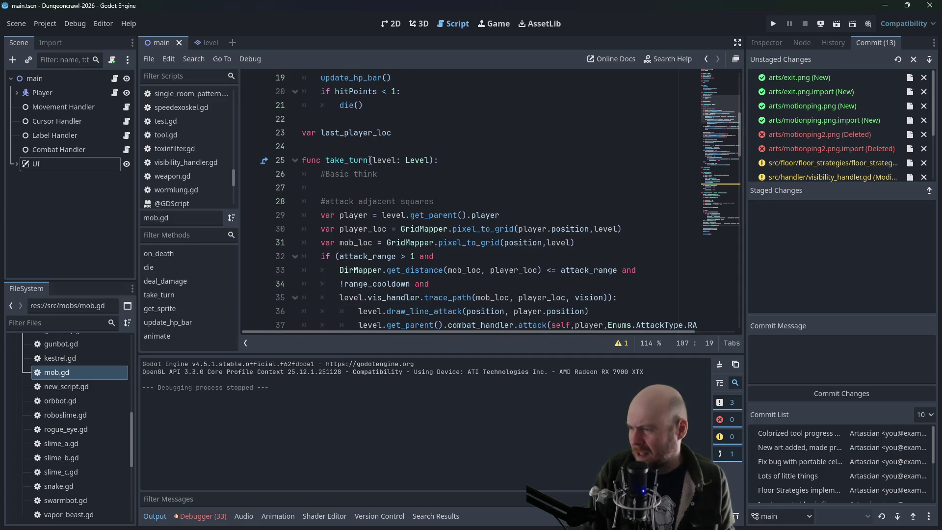
{"action": "scroll", "coordinate": [370, 160], "scroll_direction": "down", "scroll_amount": 1}
Highlight the take_turn declaration on line 25, then collapse mobs and expand props.
{"action": "left_click", "coordinate": [303, 119]}
{"action": "left_click_drag", "start_coordinate": [303, 119], "coordinate": [440, 119]}
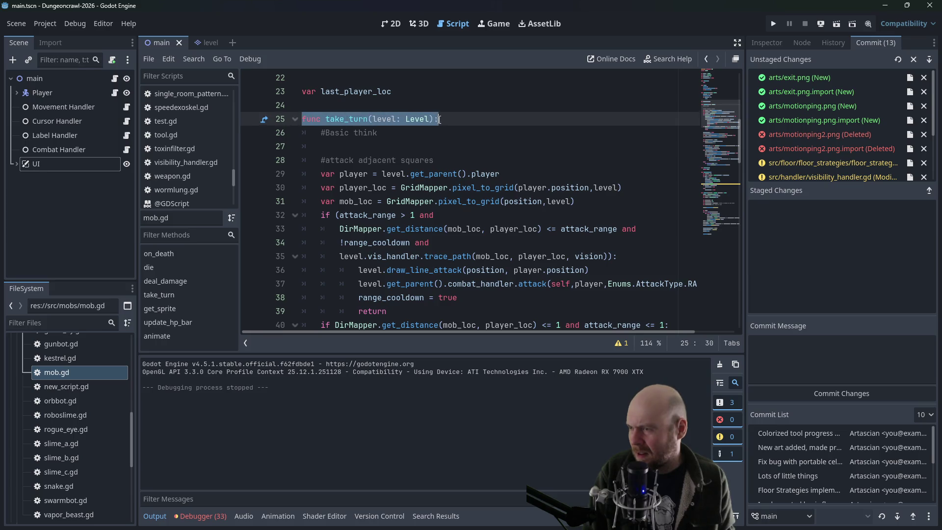
{"action": "left_click", "coordinate": [413, 123]}
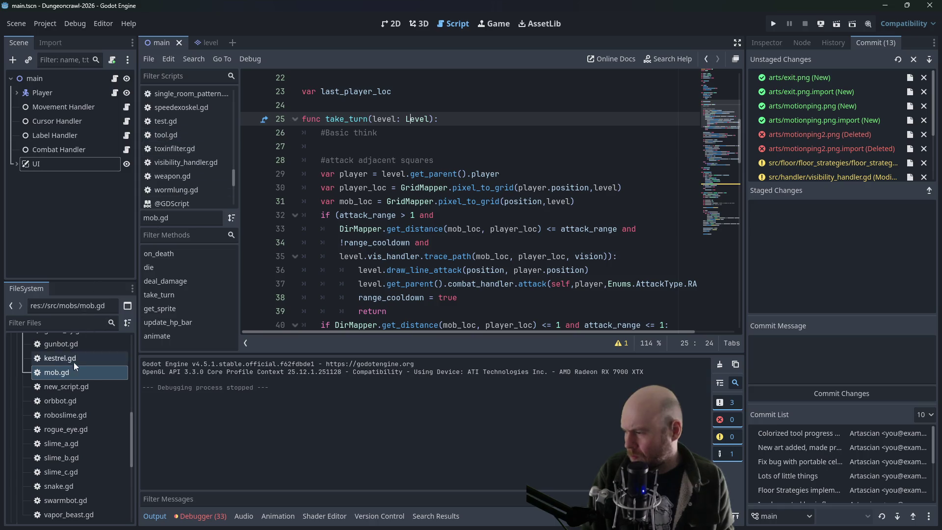
{"action": "scroll", "coordinate": [74, 366], "scroll_direction": "up", "scroll_amount": 5}
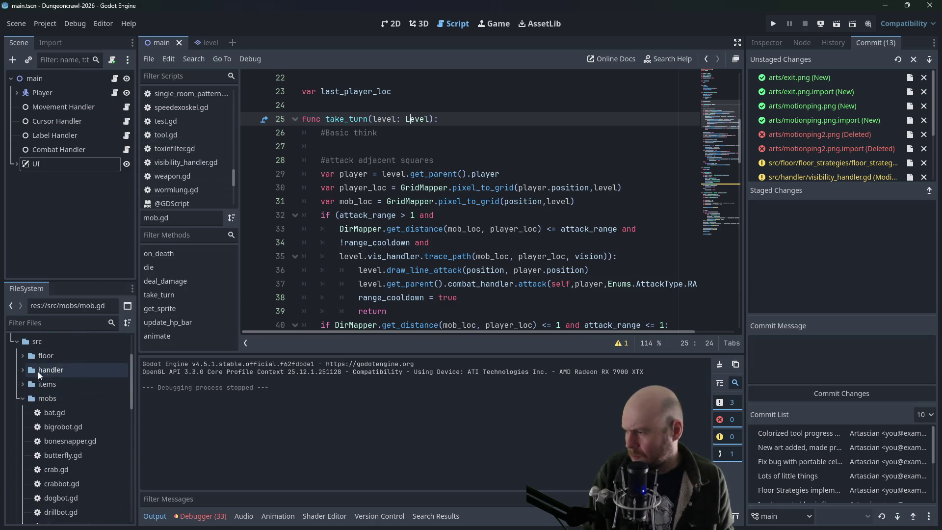
{"action": "left_click", "coordinate": [20, 397]}
{"action": "left_click", "coordinate": [22, 412]}
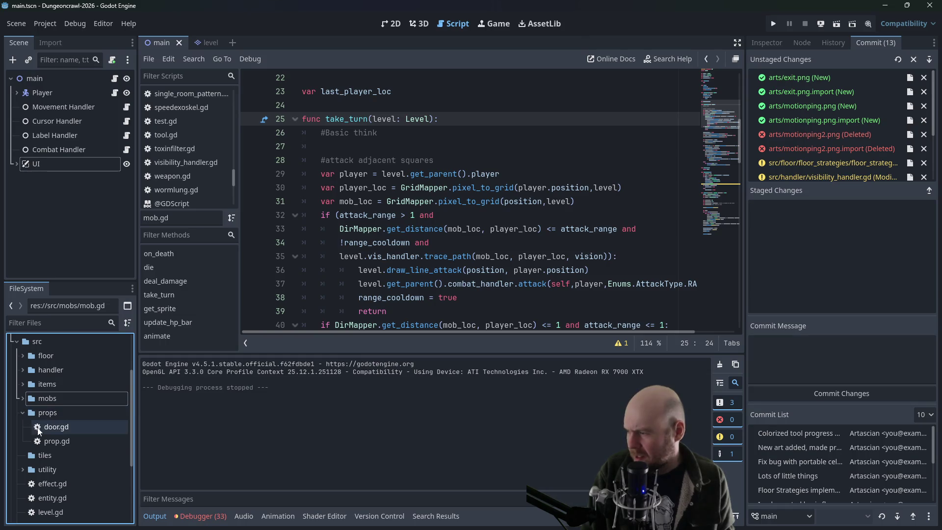
{"action": "double_click", "coordinate": [49, 439]}
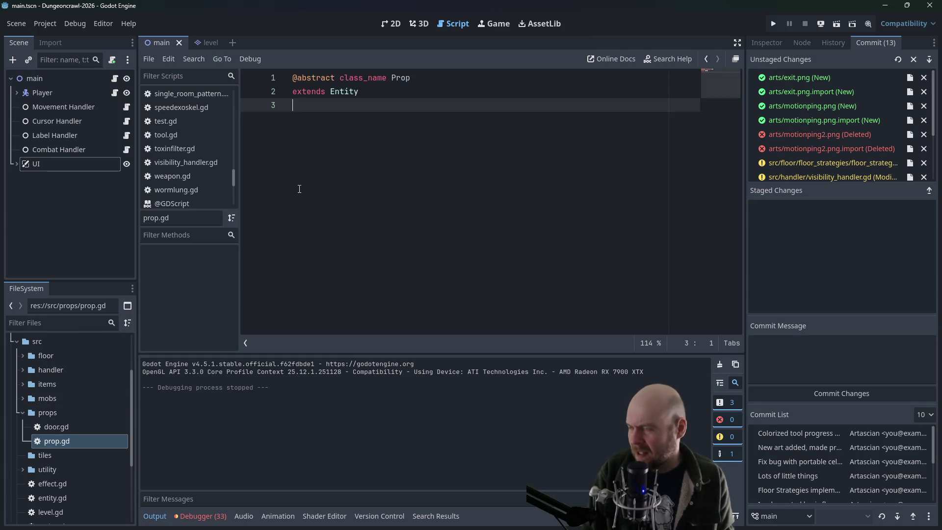
{"action": "key", "text": "Return"}
{"action": "type", "text": "@abstra"}
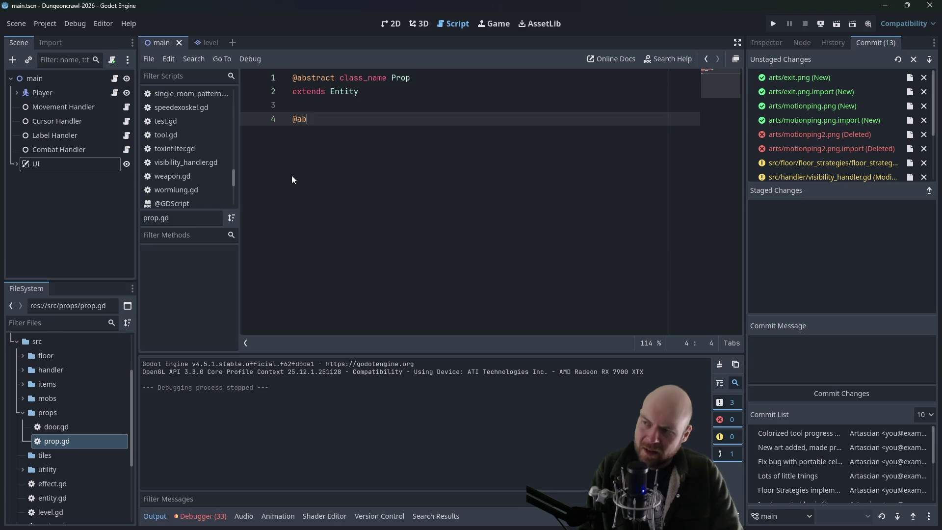
{"action": "type", "text": "ct func take_turn(level: Level):"}
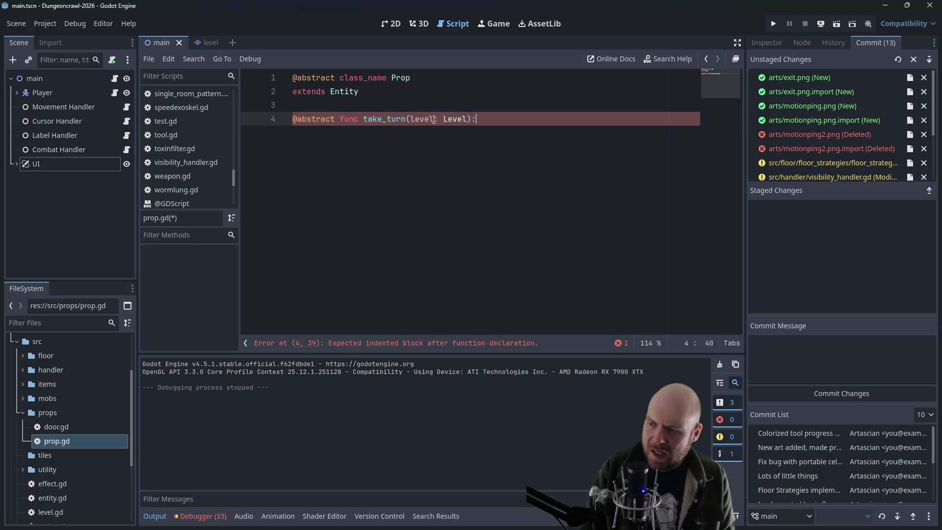
{"action": "key", "text": "BackSpace"}
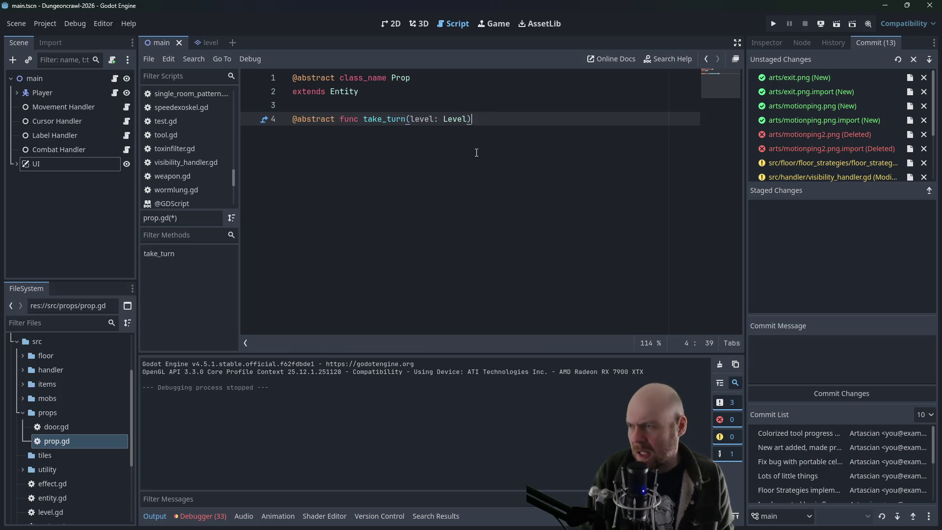
Replace door.gd's template code with 'extends Prop' followed by blank lines.
{"action": "double_click", "coordinate": [75, 431]}
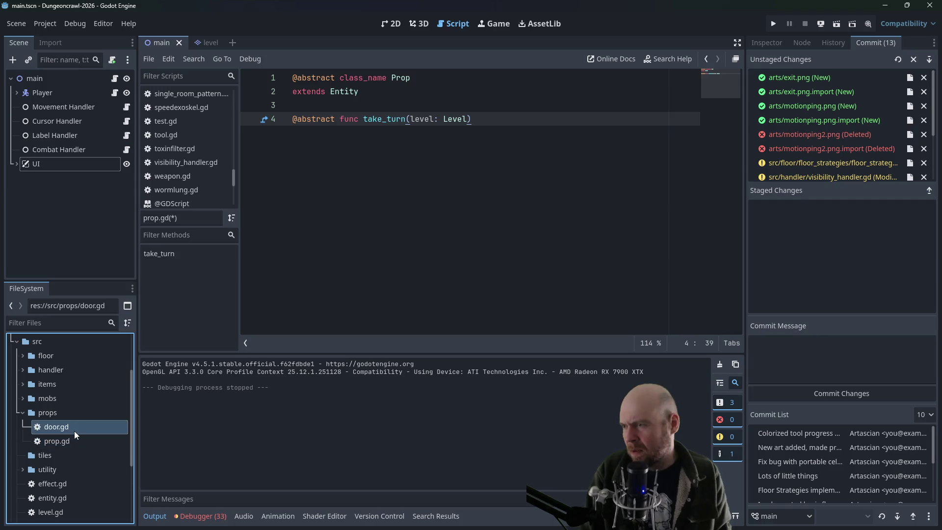
{"action": "mouse_move", "coordinate": [385, 267]}
{"action": "left_mouse_down"}
{"action": "mouse_move", "coordinate": [299, 146]}
{"action": "mouse_move", "coordinate": [292, 109]}
{"action": "left_mouse_up"}
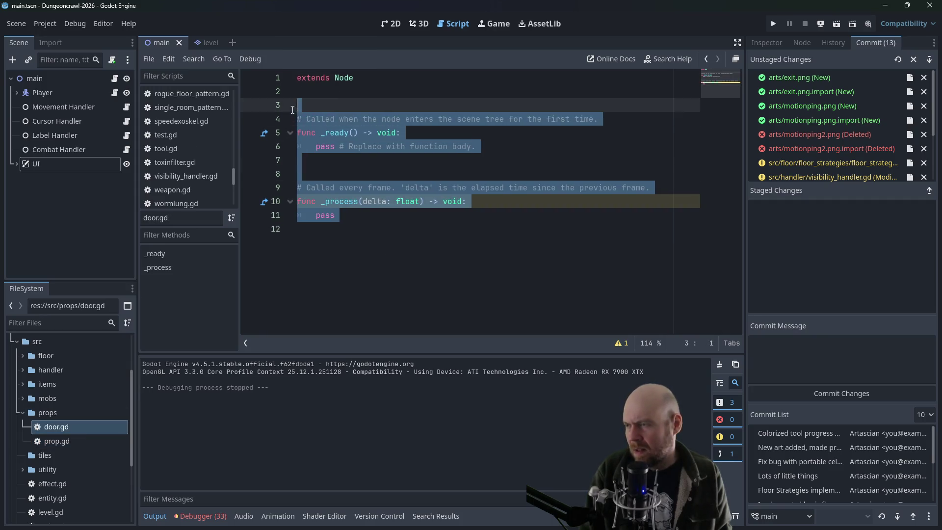
{"action": "key", "text": "BackSpace"}
{"action": "key", "text": "BackSpace"}
{"action": "key", "text": "BackSpace"}
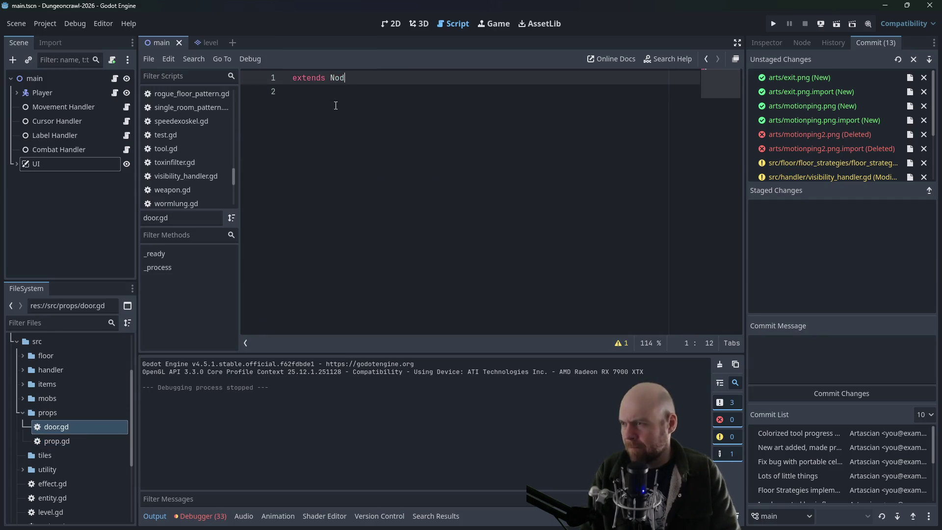
{"action": "type", "text": "Prop"}
{"action": "key", "text": "Return"}
{"action": "key", "text": "Return"}
{"action": "key", "text": "Return"}
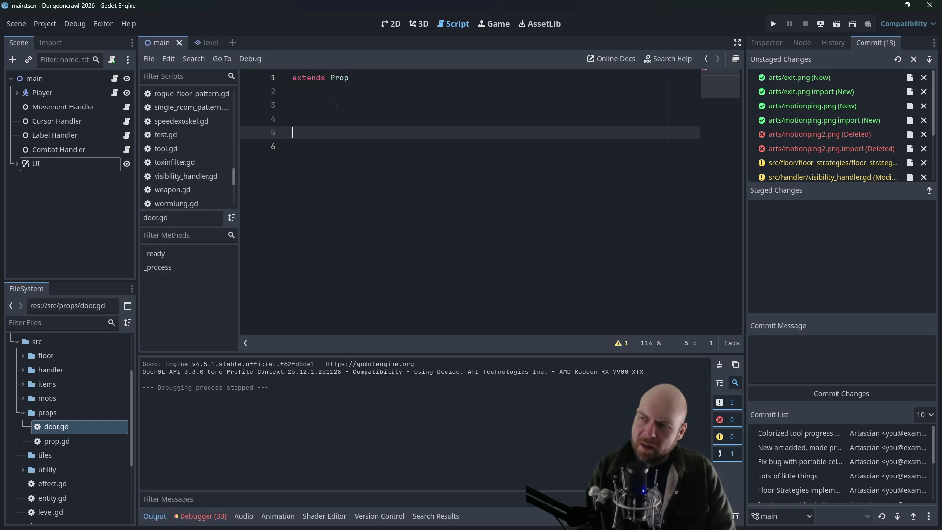
{"action": "key", "text": "Up"}
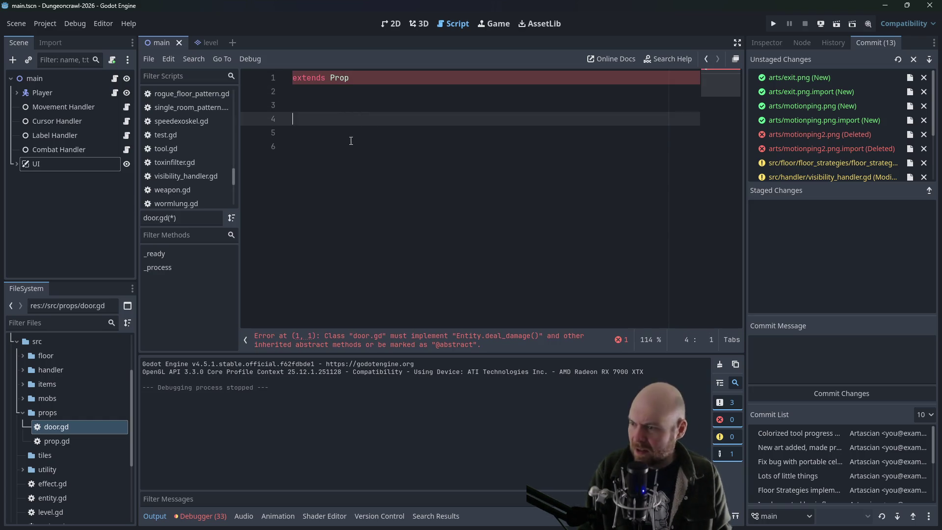
{"action": "left_click", "coordinate": [22, 413]}
Copy the deal_damage, take_turn and get_sprite abstract declarations from entity.gd.
{"action": "scroll", "coordinate": [39, 452], "scroll_direction": "down", "scroll_amount": 1}
{"action": "double_click", "coordinate": [40, 449]}
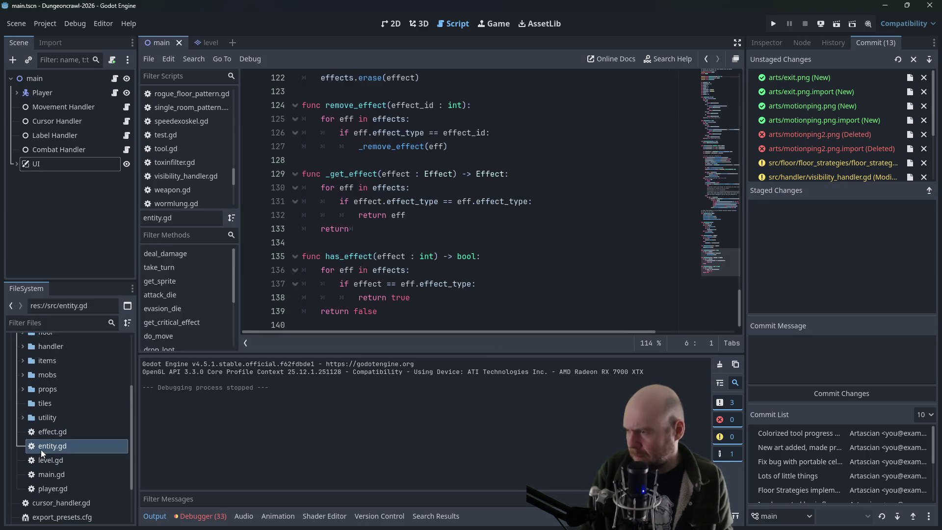
{"action": "scroll", "coordinate": [415, 235], "scroll_direction": "up", "scroll_amount": 20}
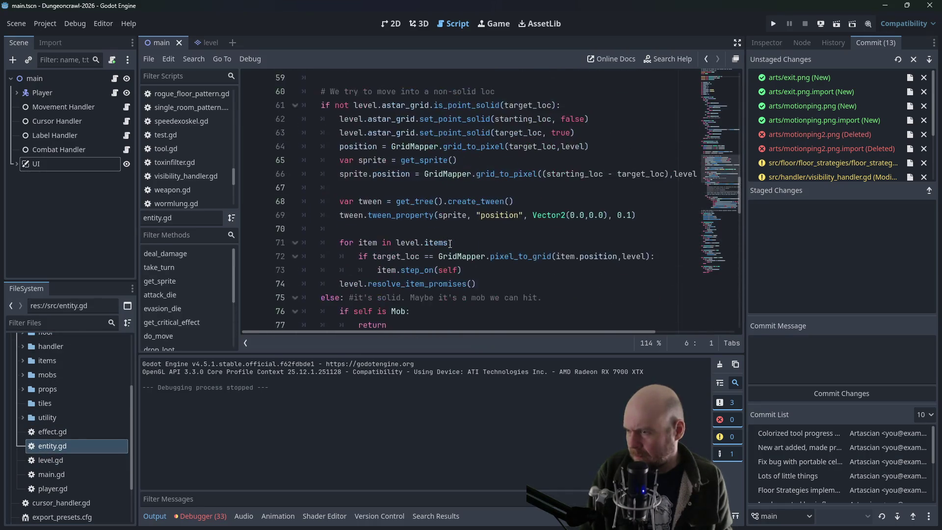
{"action": "scroll", "coordinate": [450, 244], "scroll_direction": "up", "scroll_amount": 15}
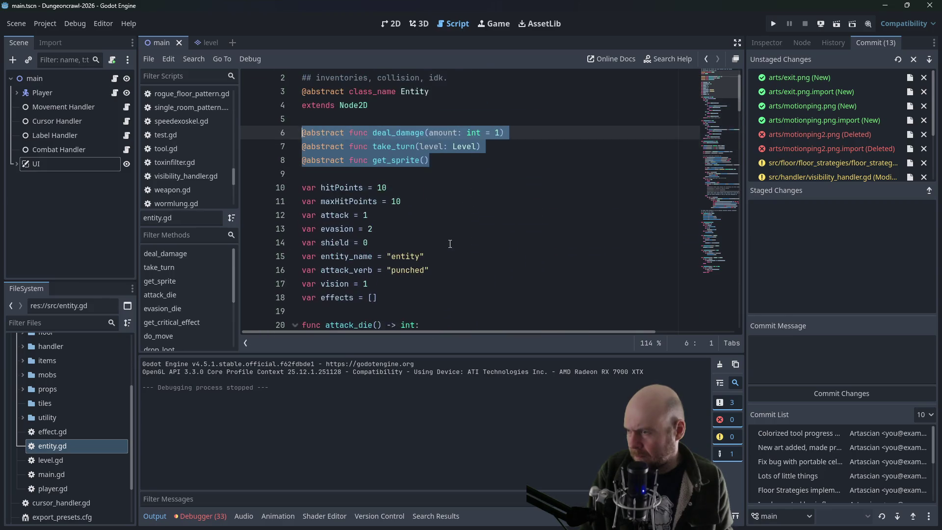
{"action": "left_click", "coordinate": [449, 196]}
{"action": "left_click_drag", "start_coordinate": [437, 174], "coordinate": [288, 147]}
{"action": "key", "text": "ctrl+c"}
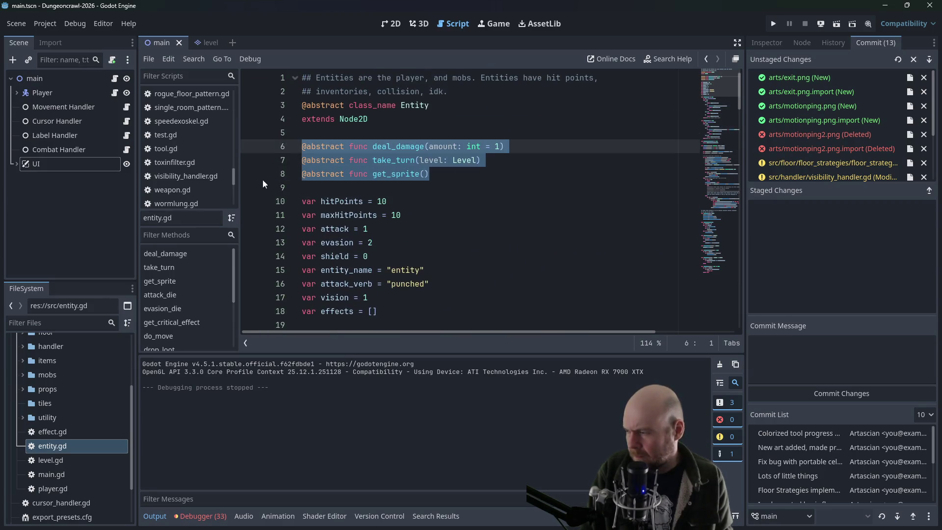
{"action": "scroll", "coordinate": [78, 387], "scroll_direction": "up", "scroll_amount": 1}
{"action": "scroll", "coordinate": [61, 411], "scroll_direction": "down", "scroll_amount": 1}
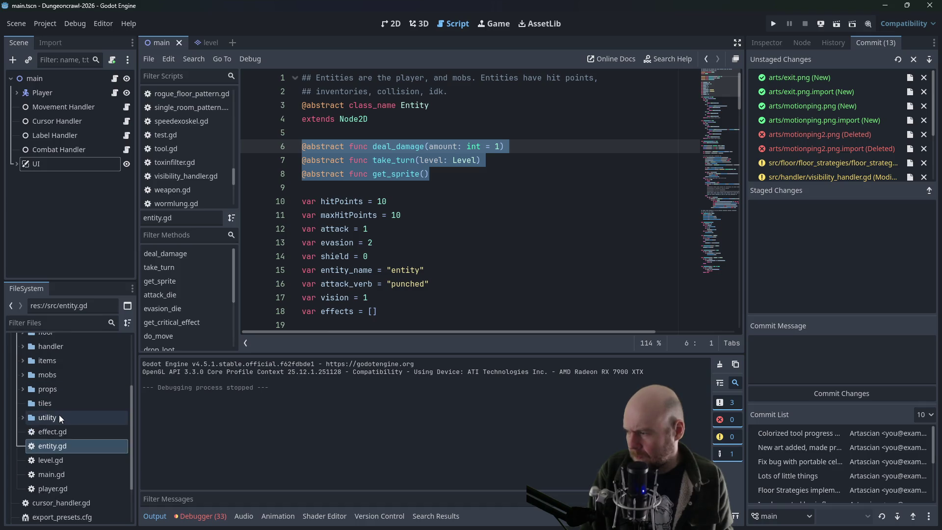
{"action": "left_click", "coordinate": [21, 390]}
{"action": "double_click", "coordinate": [47, 404]}
{"action": "left_click", "coordinate": [436, 219]}
{"action": "left_click", "coordinate": [384, 133]}
{"action": "key", "text": "ctrl+v"}
{"action": "left_click", "coordinate": [324, 84]}
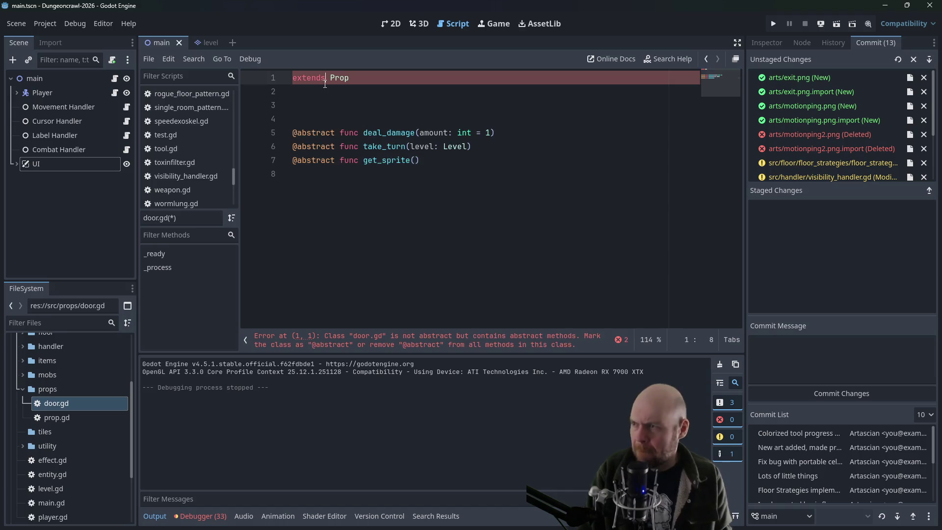
{"action": "mouse_move", "coordinate": [292, 133]}
{"action": "left_mouse_down"}
{"action": "mouse_move", "coordinate": [340, 132]}
{"action": "mouse_move", "coordinate": [293, 146]}
{"action": "mouse_move", "coordinate": [285, 160]}
{"action": "mouse_move", "coordinate": [294, 77]}
{"action": "left_mouse_up"}
{"action": "key", "text": "BackSpace"}
{"action": "key", "text": "BackSpace"}
{"action": "key", "text": "BackSpace"}
Add 'class_name Door' as the first line of door.gd.
{"action": "left_click", "coordinate": [294, 78]}
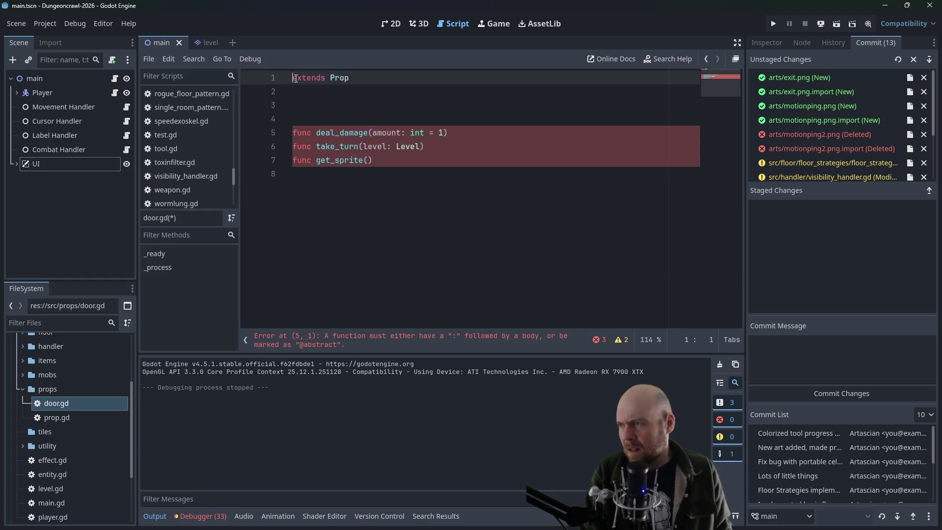
{"action": "key", "text": "Return"}
{"action": "key", "text": "Up"}
{"action": "type", "text": "s_name D"}
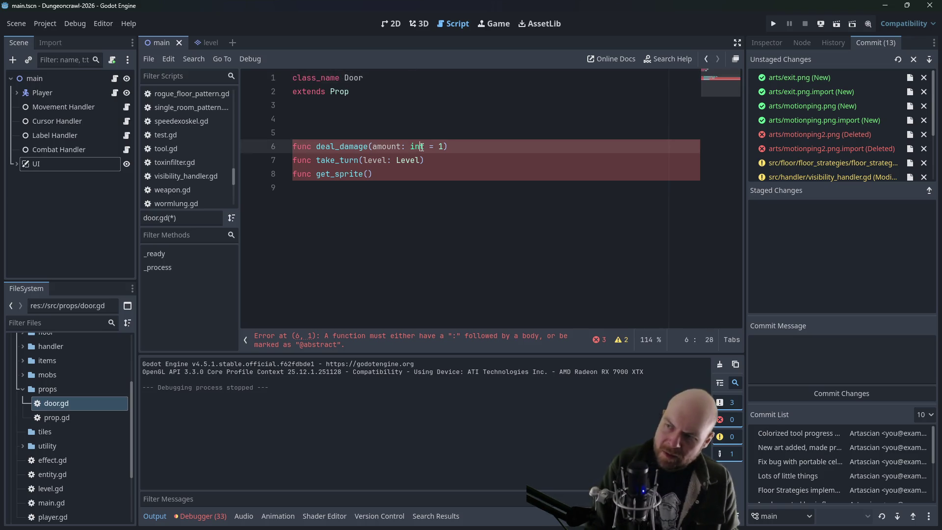
Give deal_damage a ': pass' body and check the inherited take_turn signature.
{"action": "left_click", "coordinate": [394, 158]}
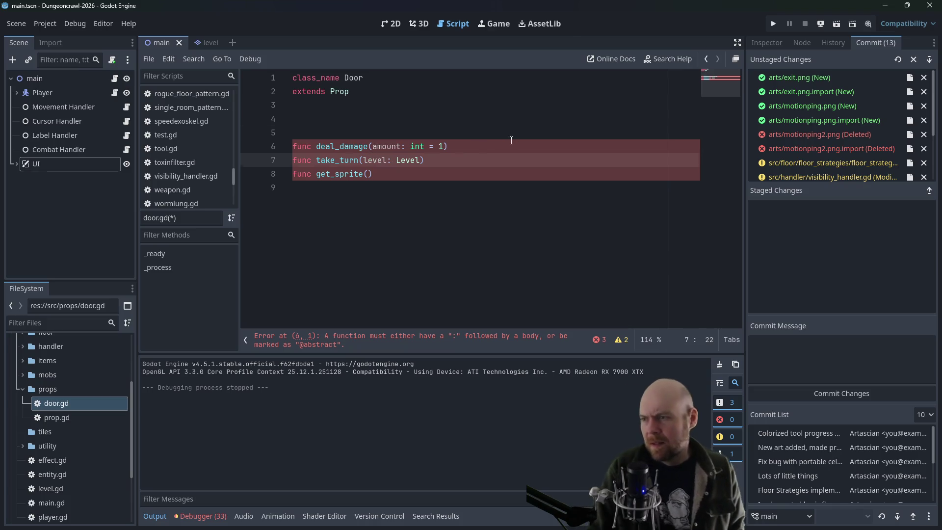
{"action": "triple_click", "coordinate": [496, 146]}
{"action": "left_click", "coordinate": [497, 146]}
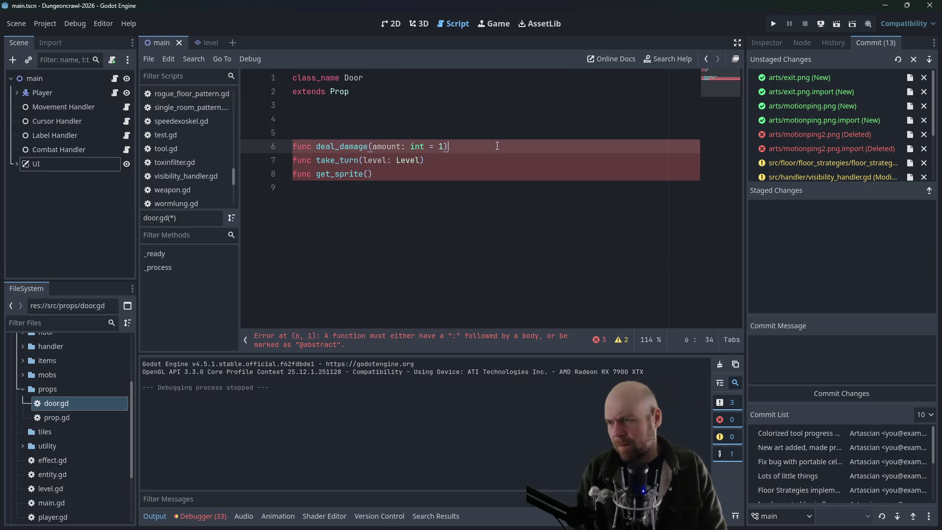
{"action": "type", "text": ":"}
{"action": "key", "text": "Return"}
{"action": "type", "text": "pass"}
{"action": "key", "text": "Return"}
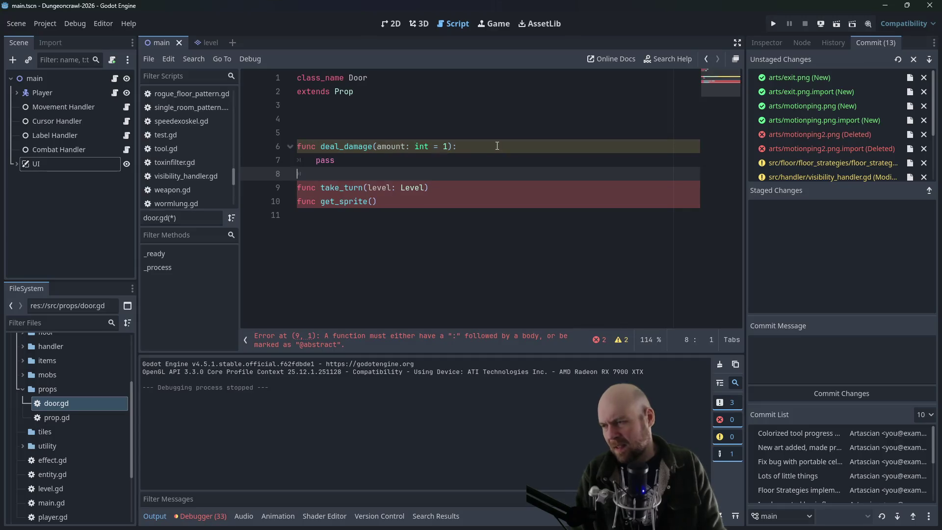
{"action": "key", "text": "Down"}
{"action": "key", "text": "Down"}
{"action": "key", "text": "Right"}
{"action": "key", "text": "Right"}
{"action": "key", "text": "Right"}
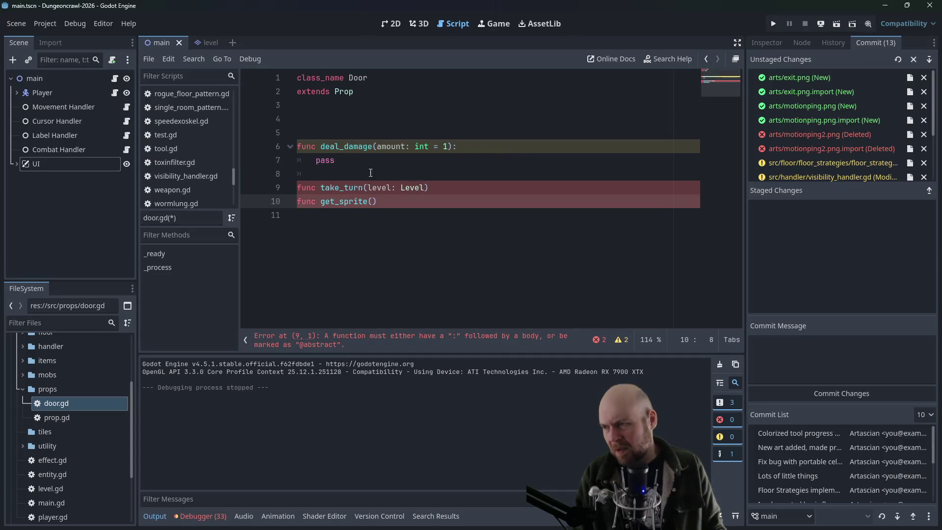
{"action": "left_click", "coordinate": [354, 183]}
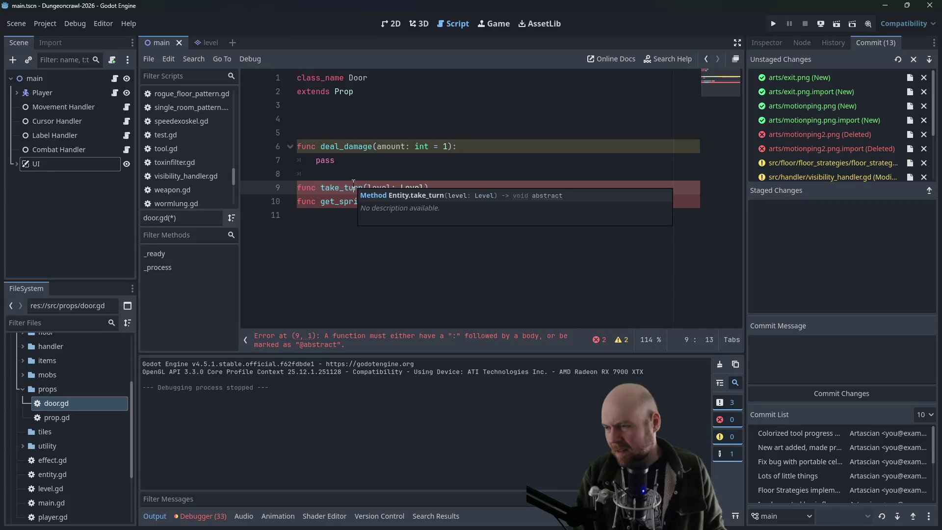
{"action": "scroll", "coordinate": [66, 431], "scroll_direction": "down", "scroll_amount": 2}
{"action": "double_click", "coordinate": [63, 430]}
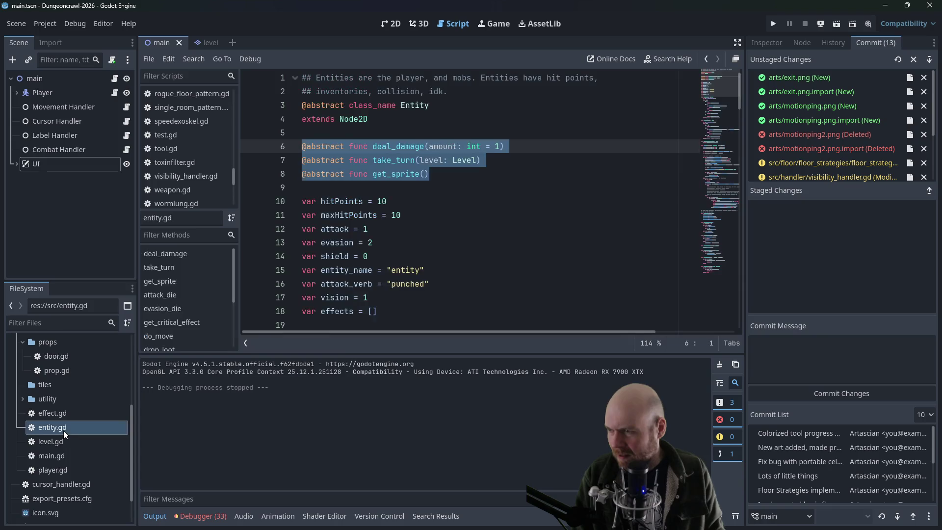
Open mob.gd from the mobs folder to check its take_turn implementation.
{"action": "left_click", "coordinate": [417, 202]}
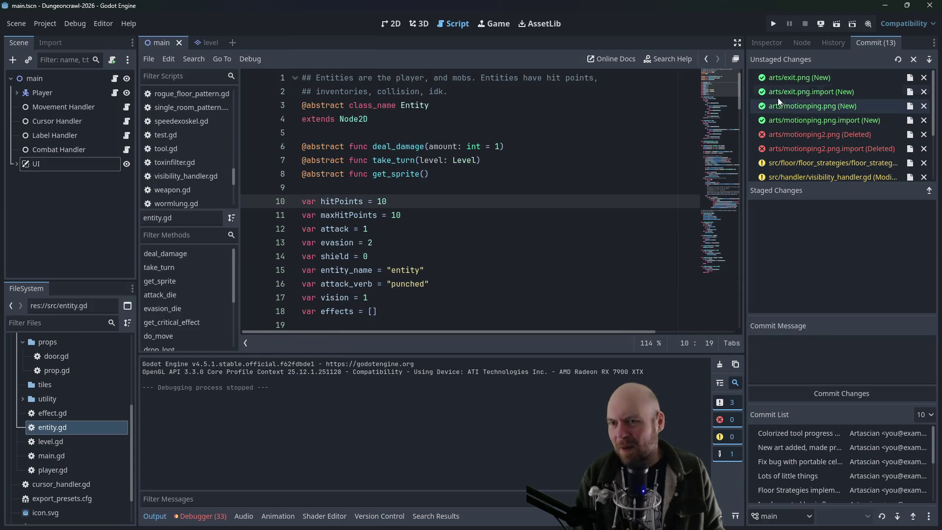
{"action": "mouse_move", "coordinate": [740, 93]}
{"action": "left_mouse_down"}
{"action": "mouse_move", "coordinate": [740, 140]}
{"action": "mouse_move", "coordinate": [700, 322]}
{"action": "mouse_move", "coordinate": [652, 67]}
{"action": "left_mouse_up"}
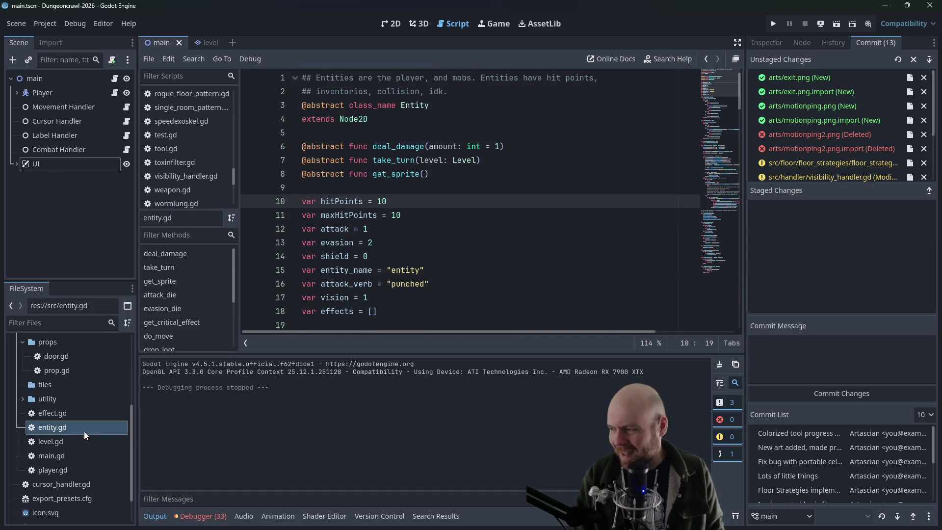
{"action": "scroll", "coordinate": [72, 411], "scroll_direction": "up", "scroll_amount": 3}
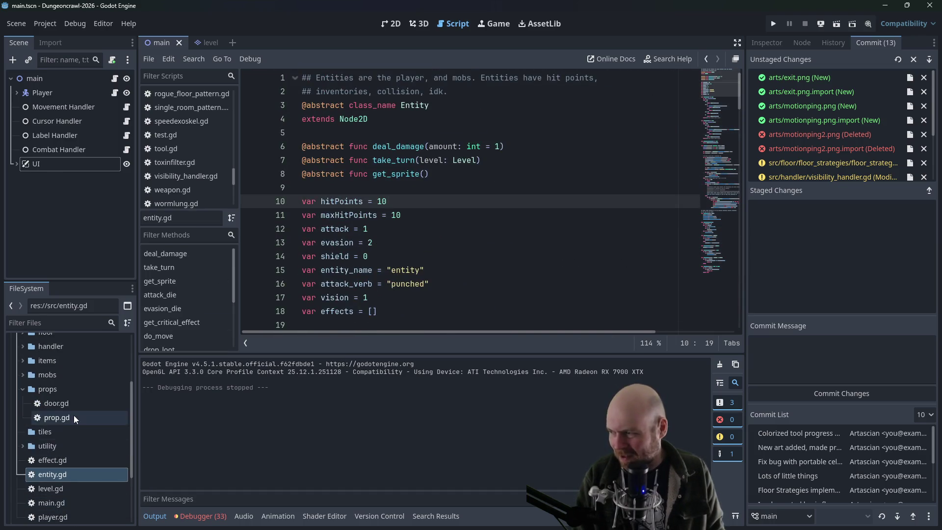
{"action": "left_click", "coordinate": [22, 398]}
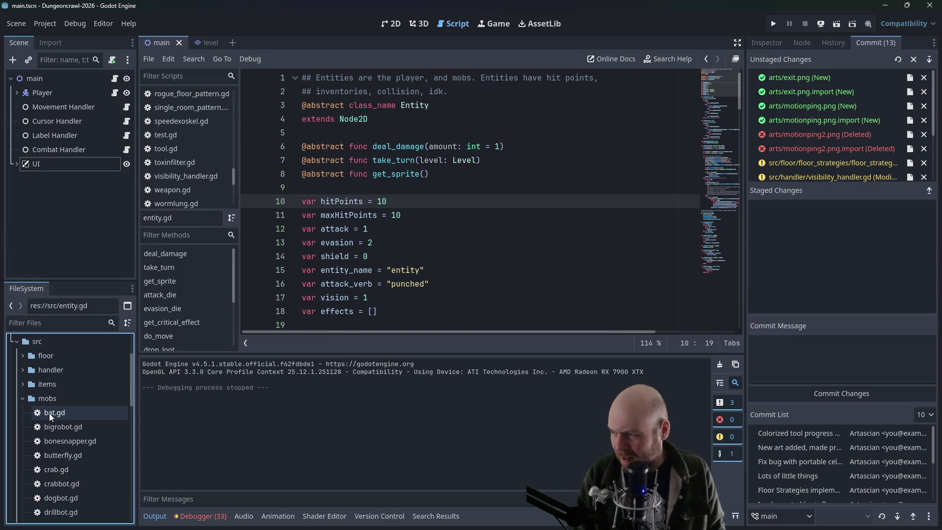
{"action": "scroll", "coordinate": [78, 449], "scroll_direction": "down", "scroll_amount": 5}
{"action": "scroll", "coordinate": [81, 451], "scroll_direction": "down", "scroll_amount": 5}
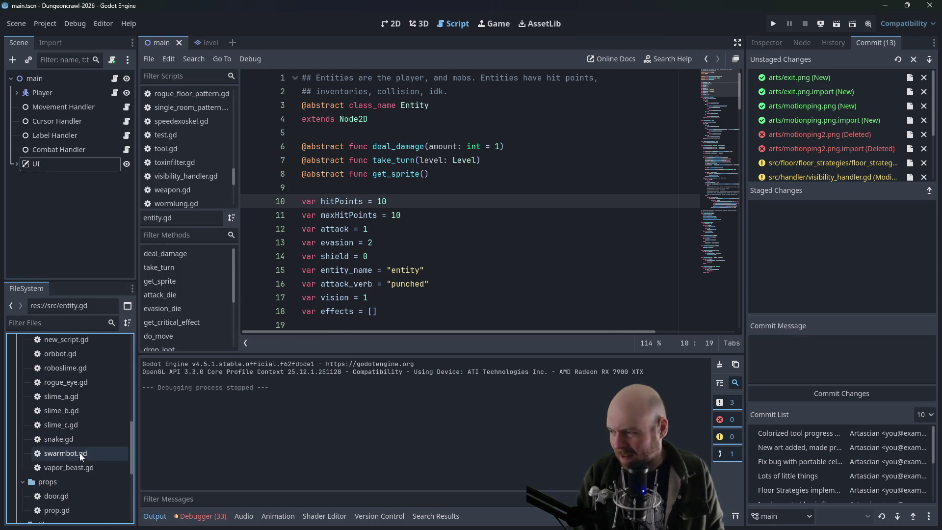
{"action": "scroll", "coordinate": [79, 453], "scroll_direction": "up", "scroll_amount": 3}
{"action": "double_click", "coordinate": [79, 443]}
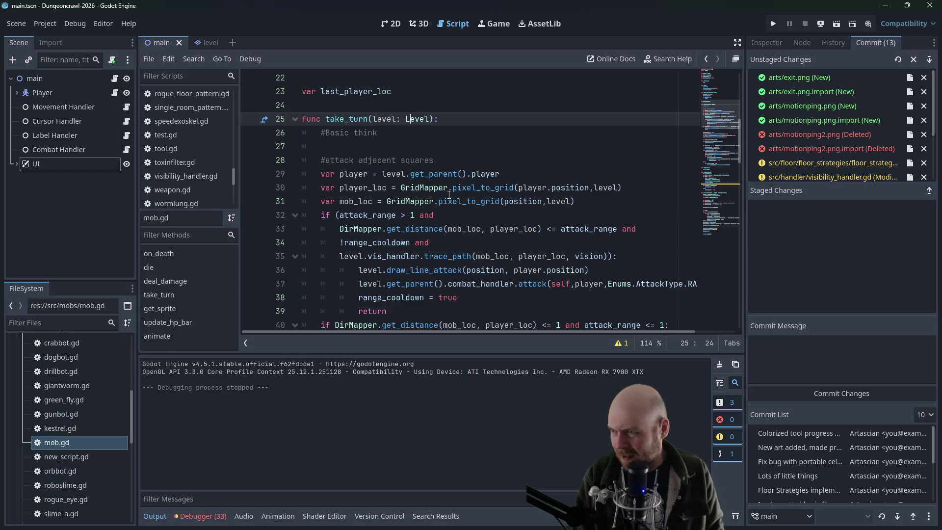
{"action": "scroll", "coordinate": [69, 370], "scroll_direction": "up", "scroll_amount": 2}
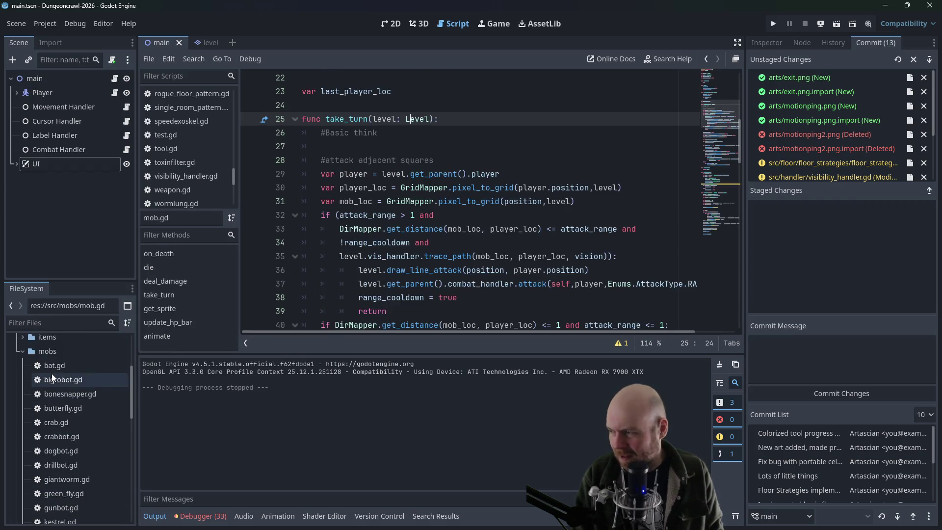
{"action": "left_click", "coordinate": [22, 351]}
{"action": "left_click", "coordinate": [43, 378]}
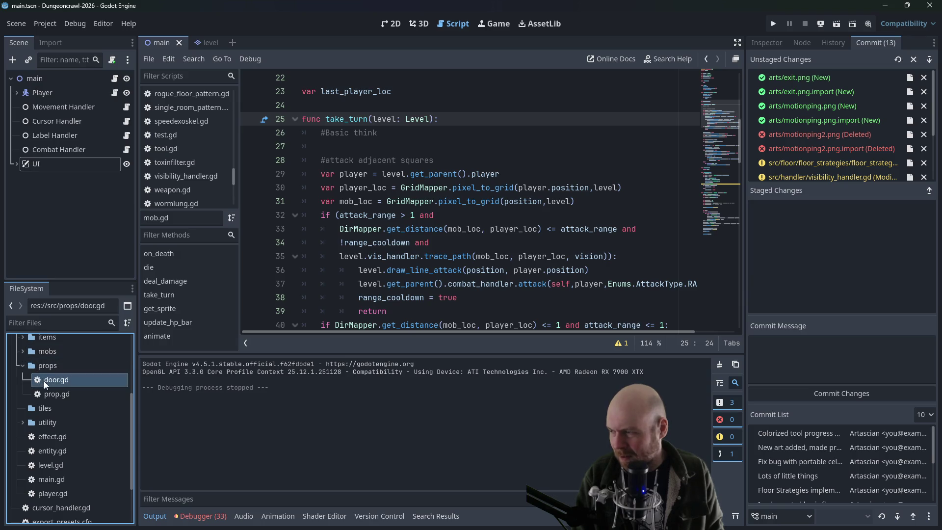
{"action": "double_click", "coordinate": [54, 394]}
{"action": "left_click_drag", "start_coordinate": [395, 158], "coordinate": [359, 101]}
{"action": "key", "text": "BackSpace"}
{"action": "key", "text": "ctrl+s"}
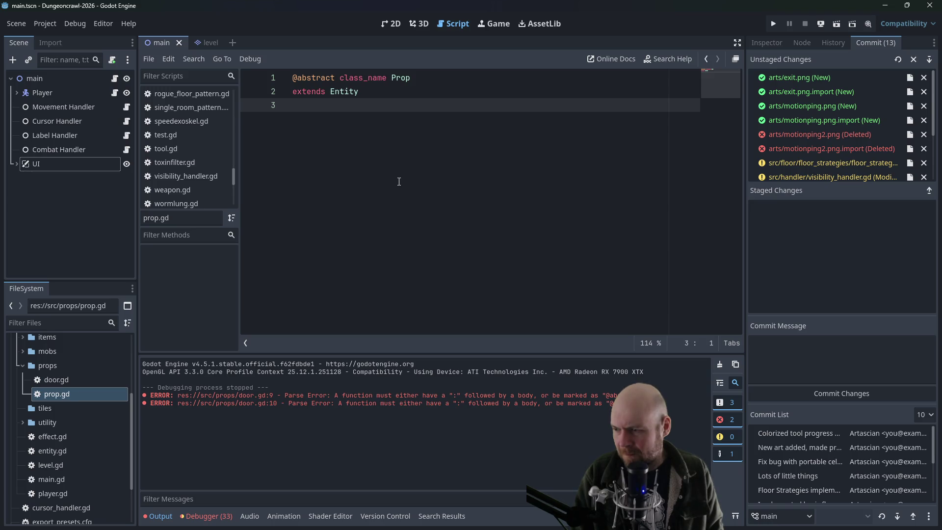
In door.gd, end the take_turn header with a colon and start its indented body.
{"action": "double_click", "coordinate": [57, 380]}
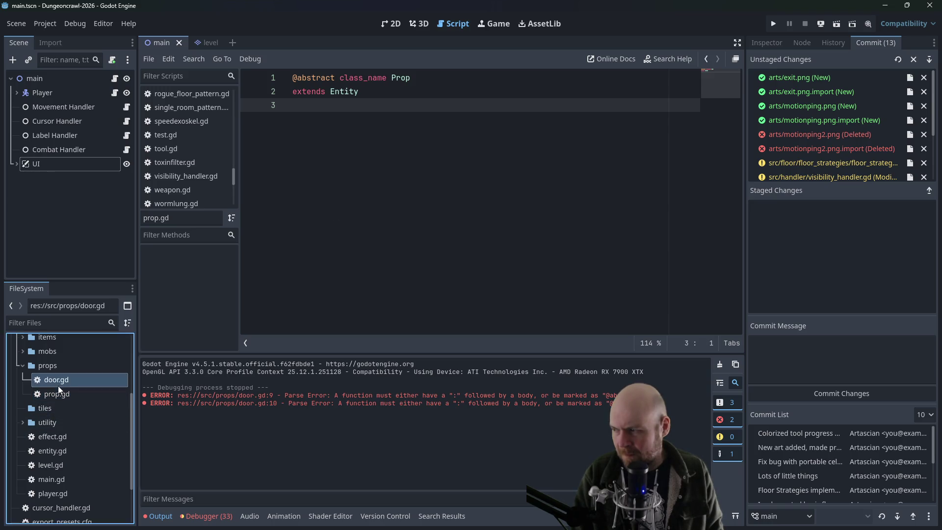
{"action": "left_click", "coordinate": [426, 147]}
{"action": "left_click", "coordinate": [415, 187]}
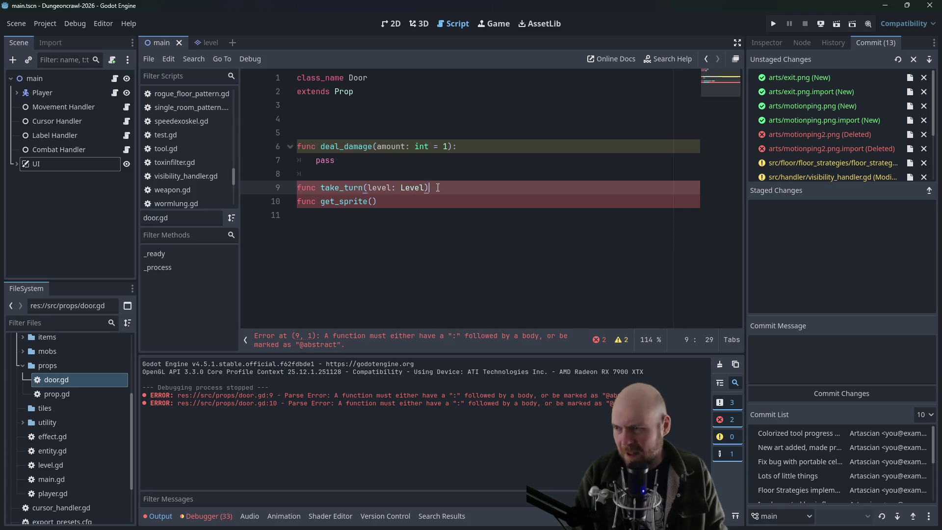
{"action": "type", "text": ":"}
{"action": "key", "text": "Return"}
{"action": "key", "text": "Return"}
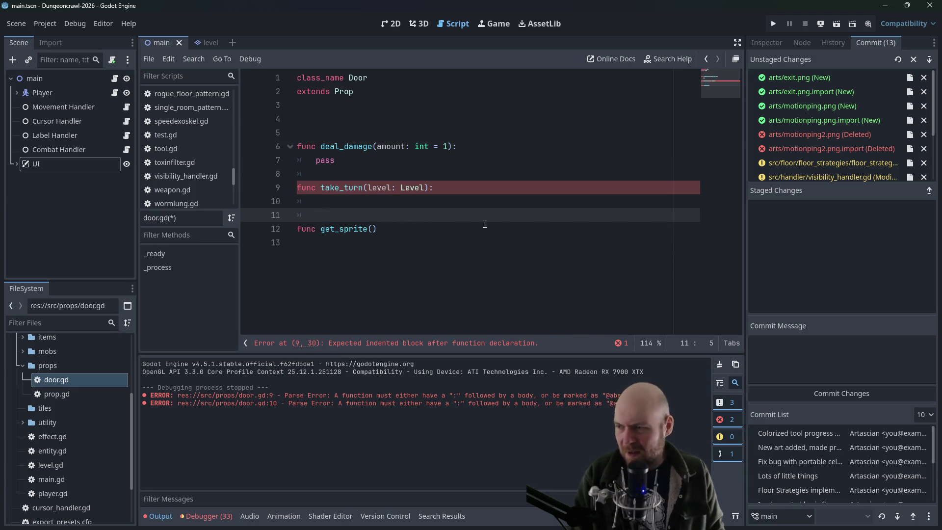
Copy the get_sprite declaration and paste a second copy at line 5 under extends Prop.
{"action": "left_click", "coordinate": [482, 226]}
{"action": "left_click_drag", "start_coordinate": [481, 226], "coordinate": [298, 228]}
{"action": "key", "text": "ctrl+c"}
{"action": "left_click", "coordinate": [385, 124]}
{"action": "key", "text": "Return"}
{"action": "key", "text": "Return"}
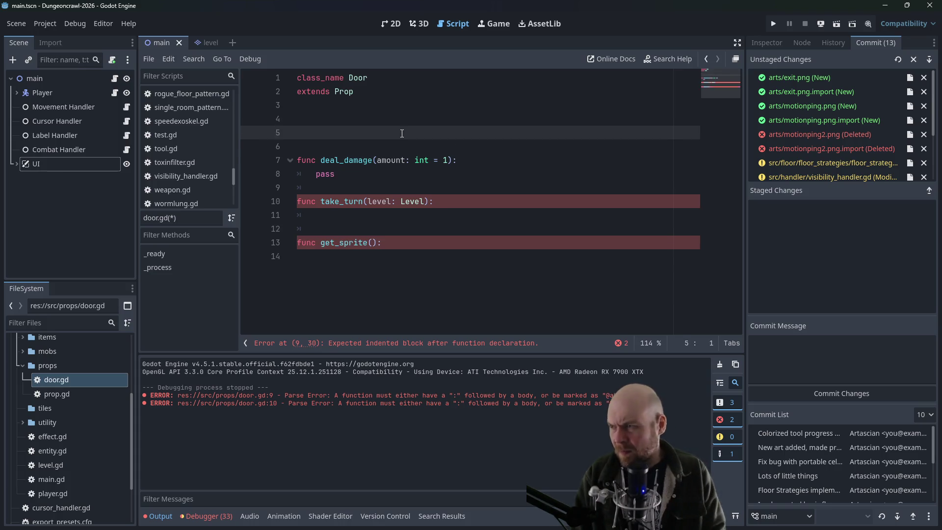
{"action": "key", "text": "Up"}
{"action": "key", "text": "ctrl+v"}
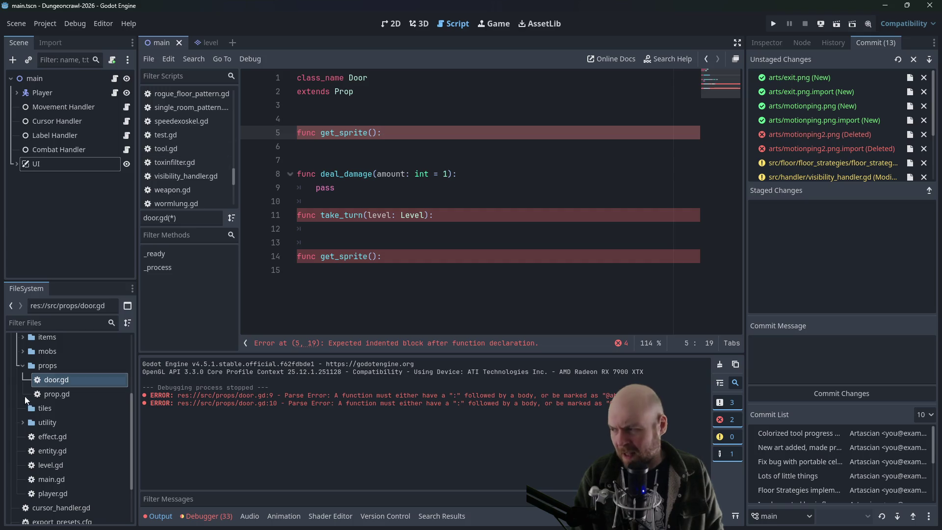
{"action": "left_click", "coordinate": [23, 366]}
{"action": "scroll", "coordinate": [37, 375], "scroll_direction": "up", "scroll_amount": 4}
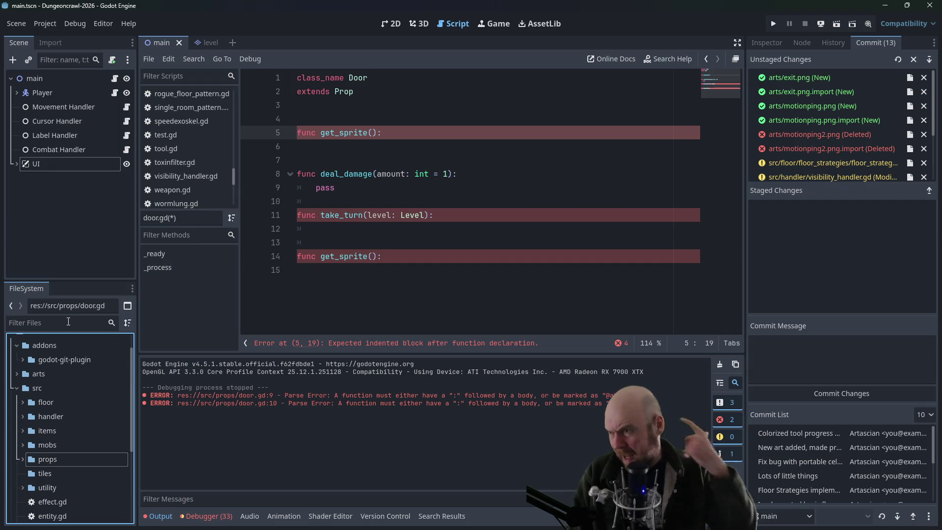
{"action": "left_click", "coordinate": [309, 118]}
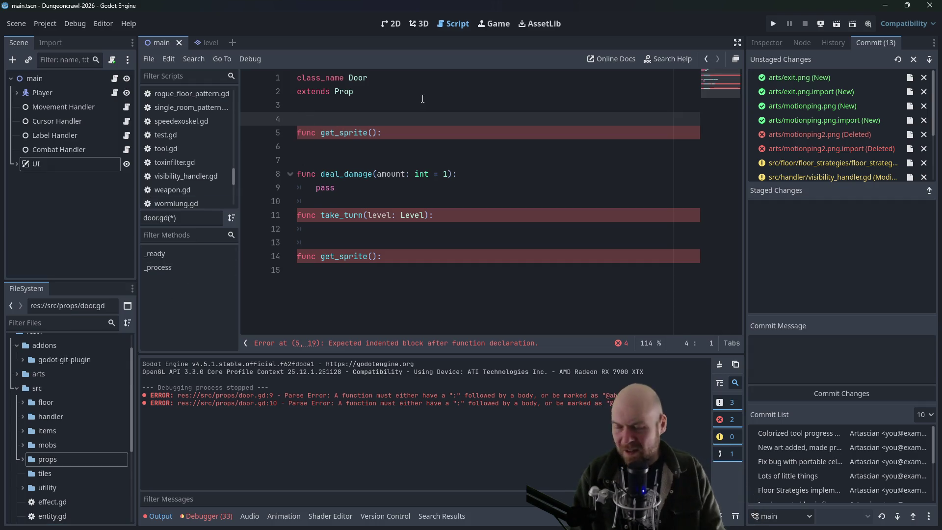
Declare 'var locked' and 'var powered' in door.gd, removing the extra blank line.
{"action": "key", "text": "Return"}
{"action": "key", "text": "Return"}
{"action": "key", "text": "Up"}
{"action": "key", "text": "Up"}
{"action": "type", "text": "v"}
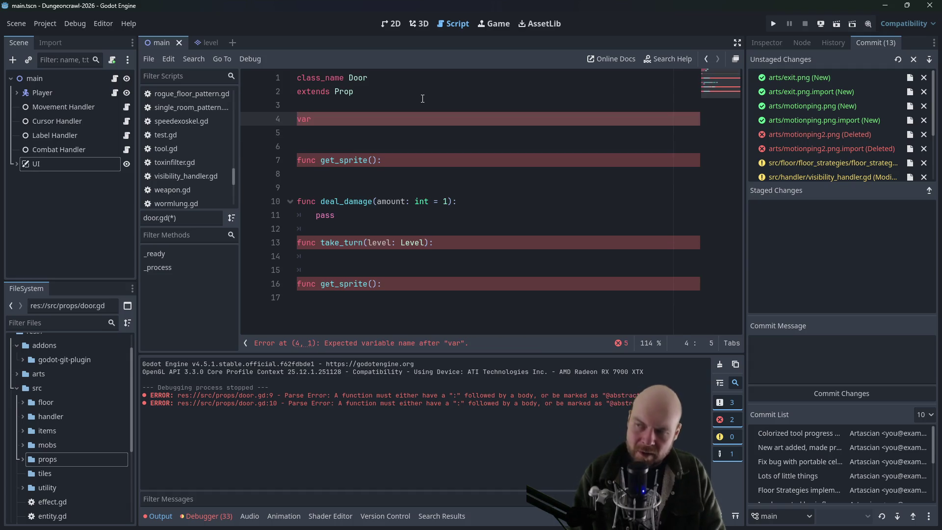
{"action": "type", "text": "cked ="}
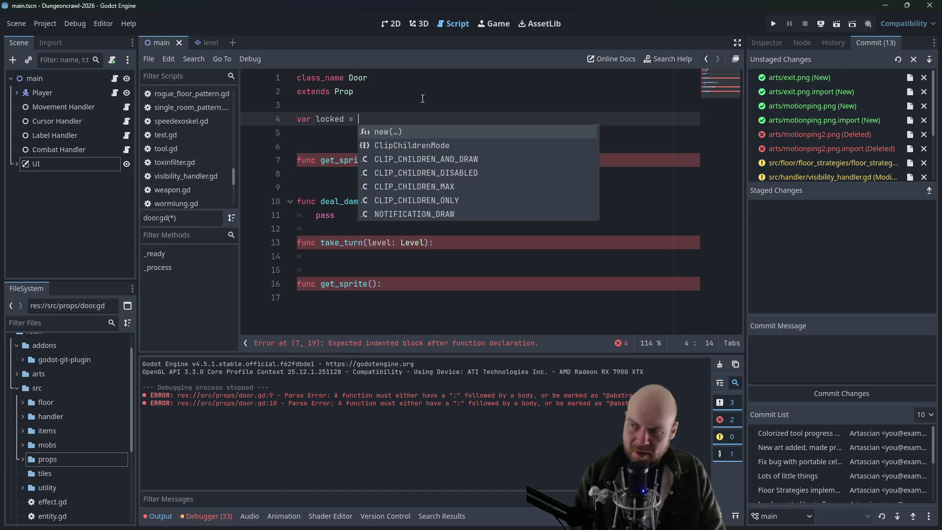
{"action": "key", "text": "ctrl+BackSpace"}
{"action": "type", "text": "ERR_LOCKED"}
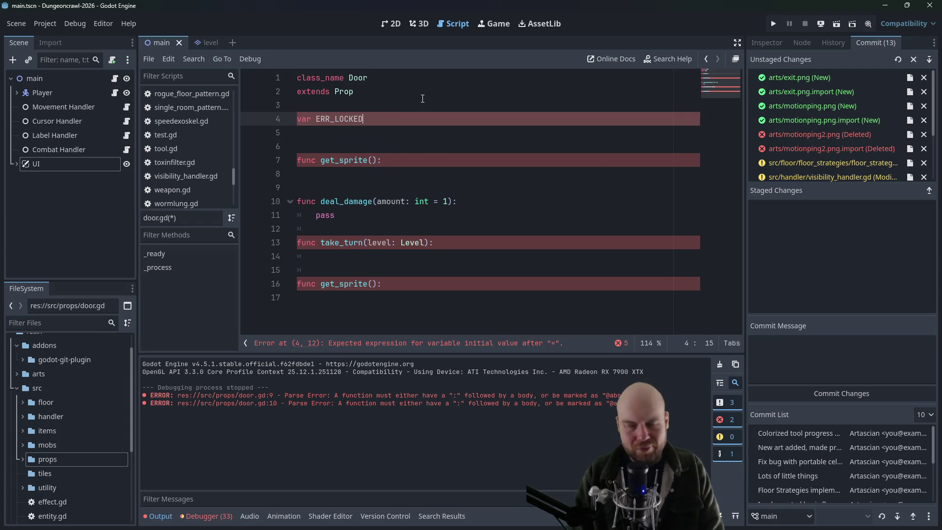
{"action": "key", "text": "BackSpace"}
{"action": "key", "text": "BackSpace"}
{"action": "key", "text": "BackSpace"}
{"action": "type", "text": "d"}
{"action": "key", "text": "Return"}
{"action": "type", "text": "var powere"}
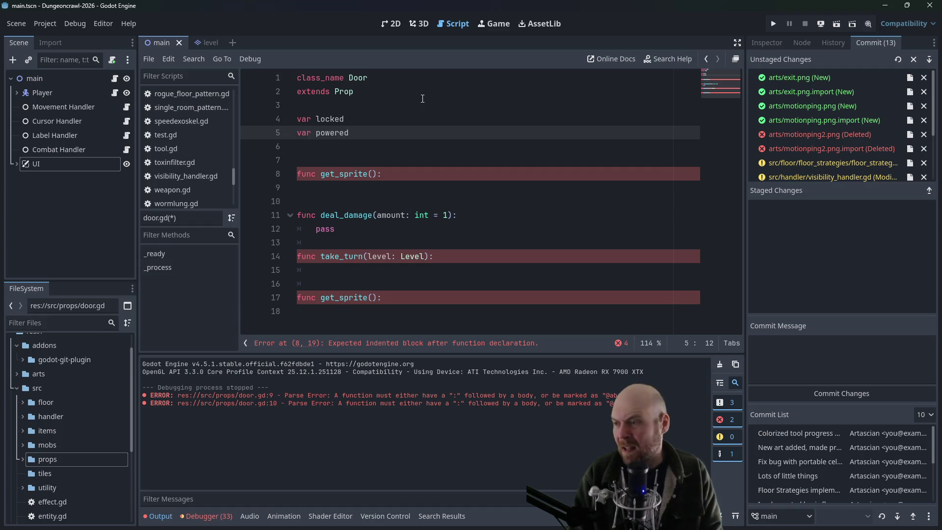
{"action": "key", "text": "Delete"}
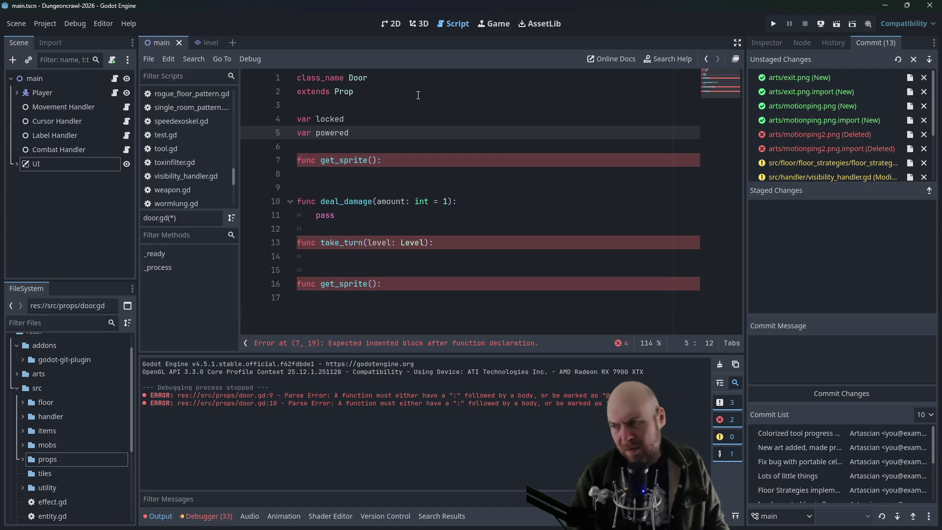
Review the pass-bodied deal_damage, then move into the take_turn and last get_sprite bodies.
{"action": "left_click", "coordinate": [344, 216]}
{"action": "left_click", "coordinate": [341, 202]}
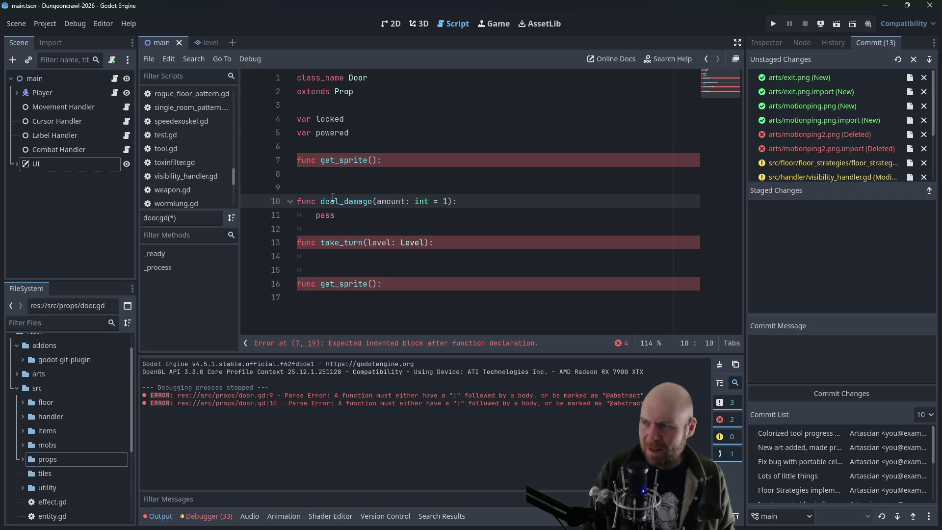
{"action": "left_click", "coordinate": [341, 218]}
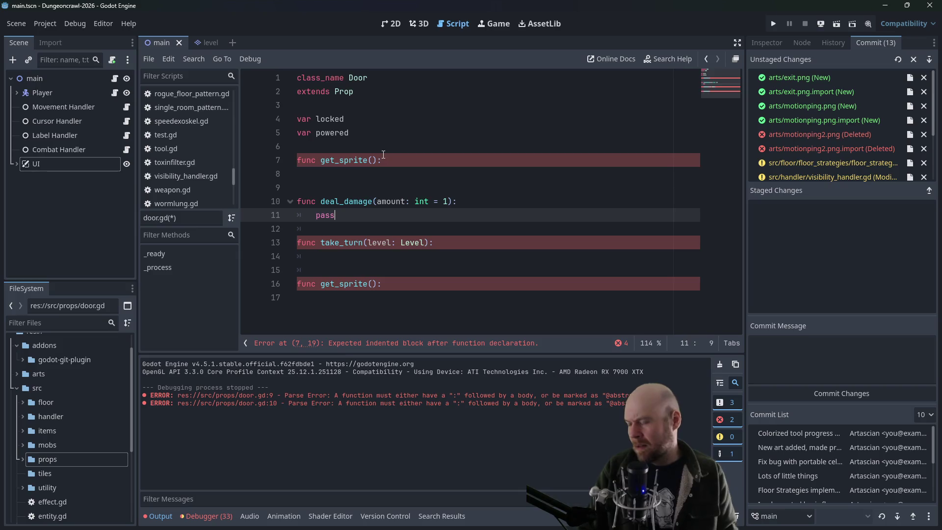
{"action": "left_click", "coordinate": [363, 259]}
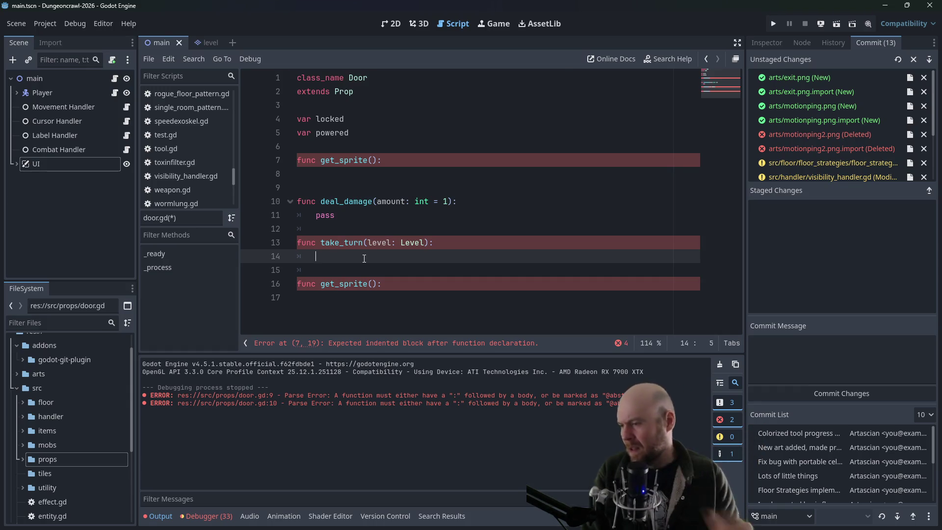
{"action": "left_click", "coordinate": [328, 301]}
Indent the body of the last get_sprite function in door.gd.
{"action": "key", "text": "Tab"}
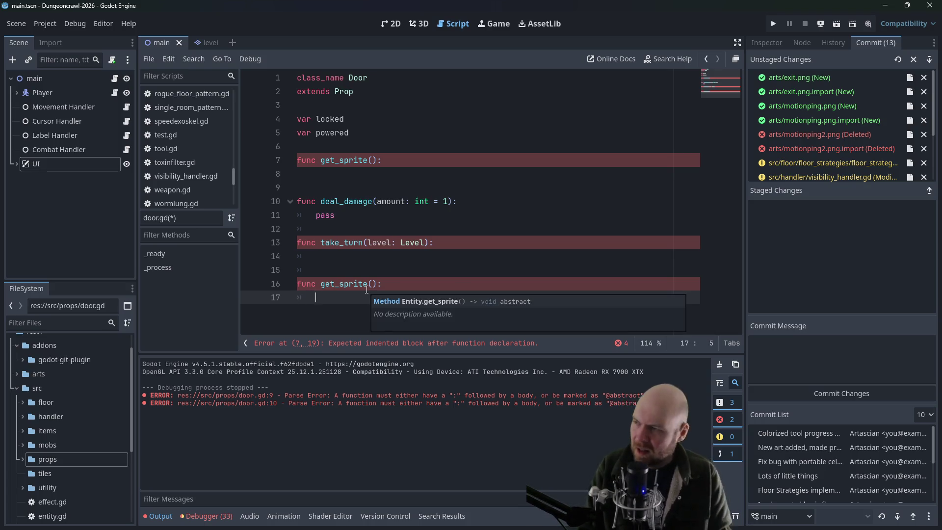
{"action": "scroll", "coordinate": [82, 465], "scroll_direction": "up", "scroll_amount": 2}
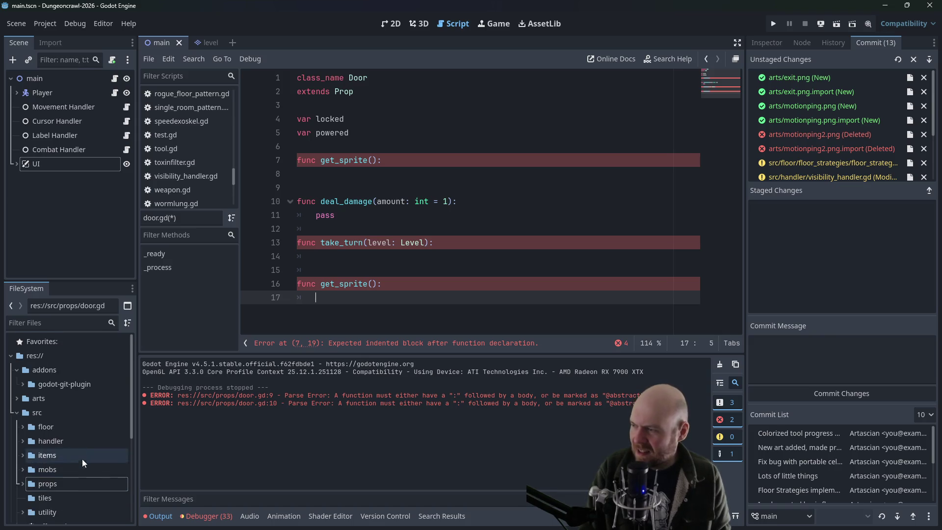
{"action": "scroll", "coordinate": [181, 163], "scroll_direction": "up", "scroll_amount": 3}
{"action": "scroll", "coordinate": [222, 167], "scroll_direction": "up", "scroll_amount": 10}
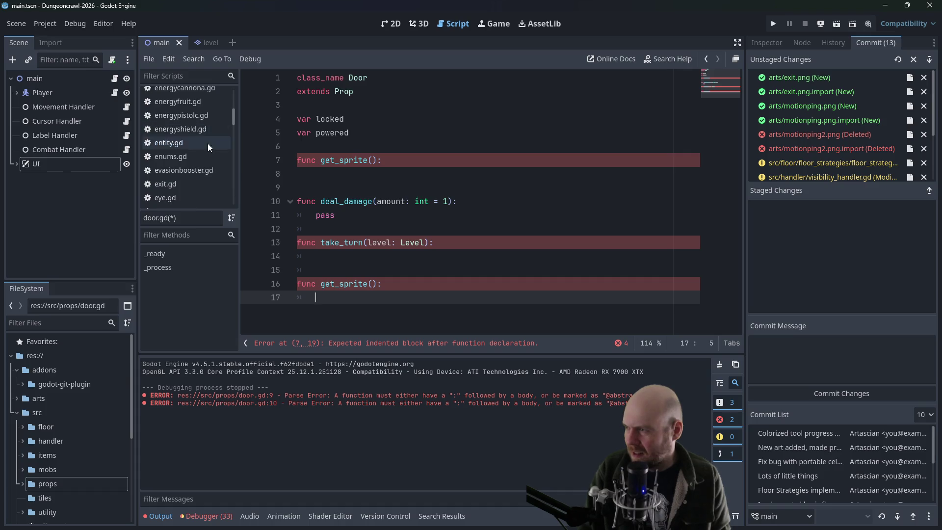
{"action": "scroll", "coordinate": [182, 113], "scroll_direction": "up", "scroll_amount": 2}
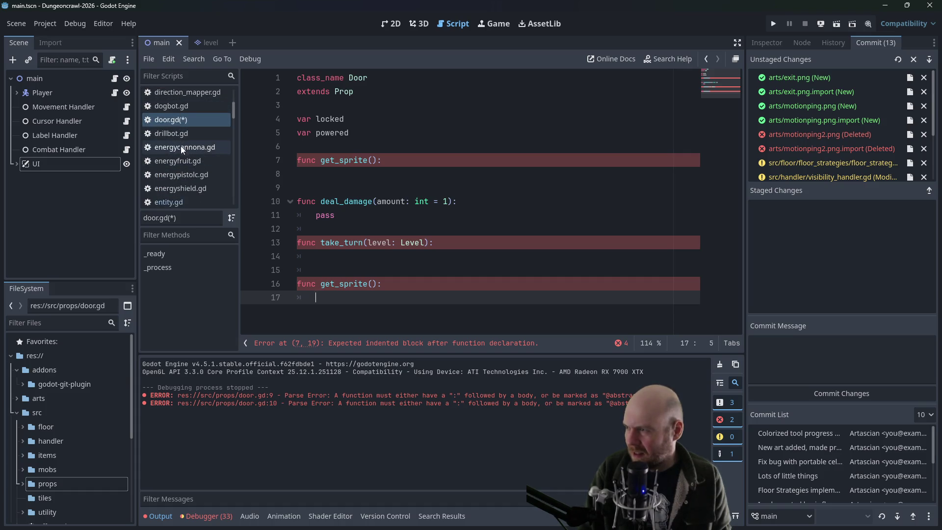
{"action": "scroll", "coordinate": [181, 149], "scroll_direction": "down", "scroll_amount": 1}
Search entity.gd for 'sprite' to see where get_sprite's result is stored, then return to door.gd.
{"action": "left_click", "coordinate": [184, 188]}
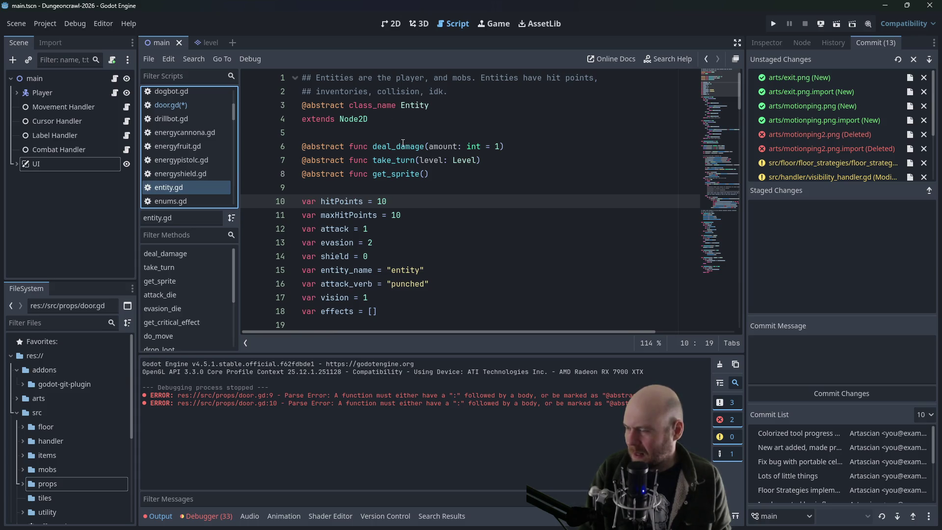
{"action": "scroll", "coordinate": [443, 177], "scroll_direction": "down", "scroll_amount": 1}
{"action": "left_click", "coordinate": [446, 177]}
{"action": "key", "text": "ctrl+f"}
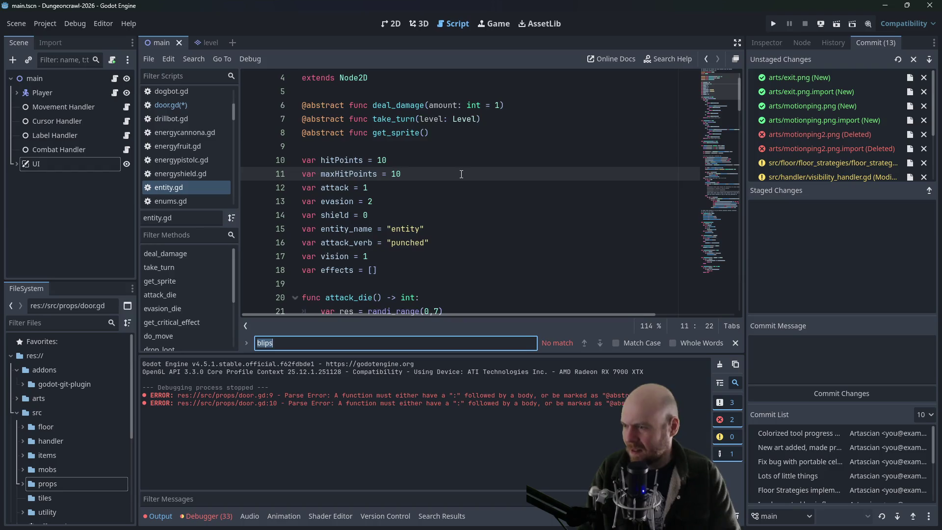
{"action": "type", "text": "sprite"}
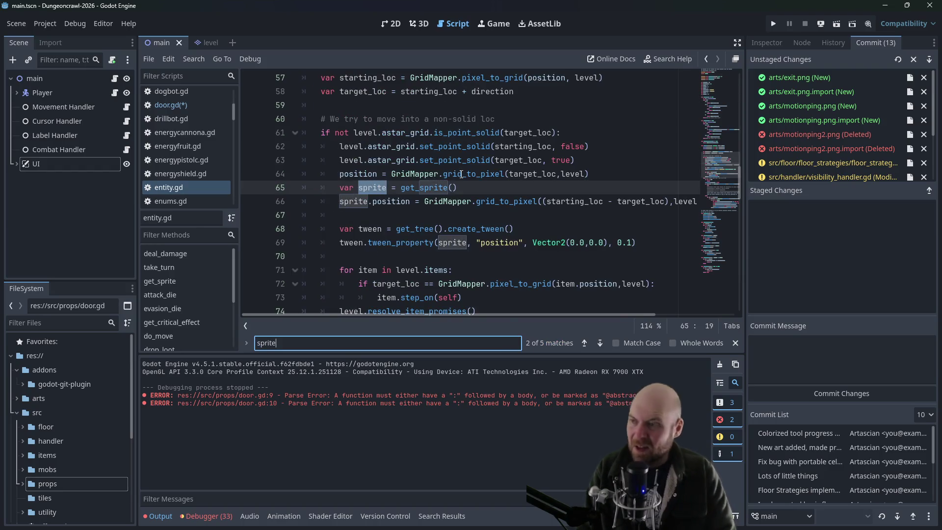
{"action": "key", "text": "Return"}
{"action": "key", "text": "Return"}
{"action": "key", "text": "Return"}
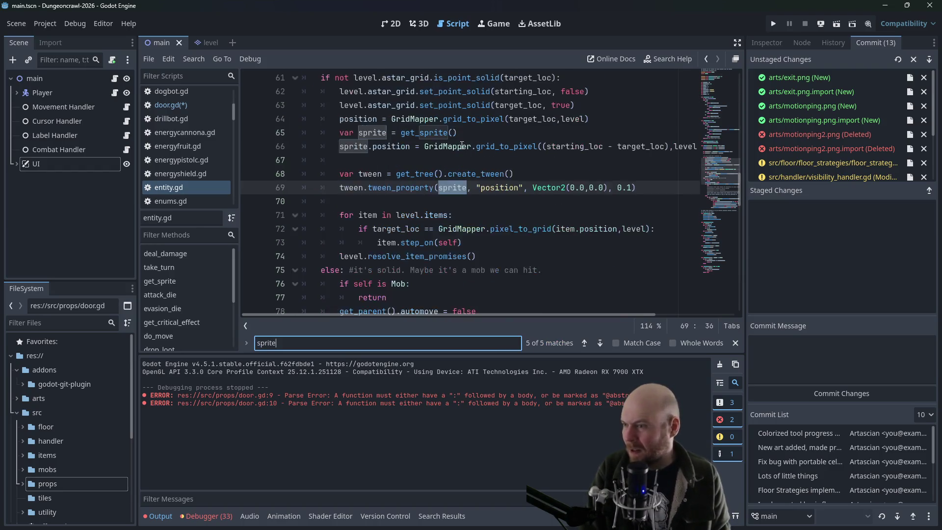
{"action": "left_click", "coordinate": [372, 133]}
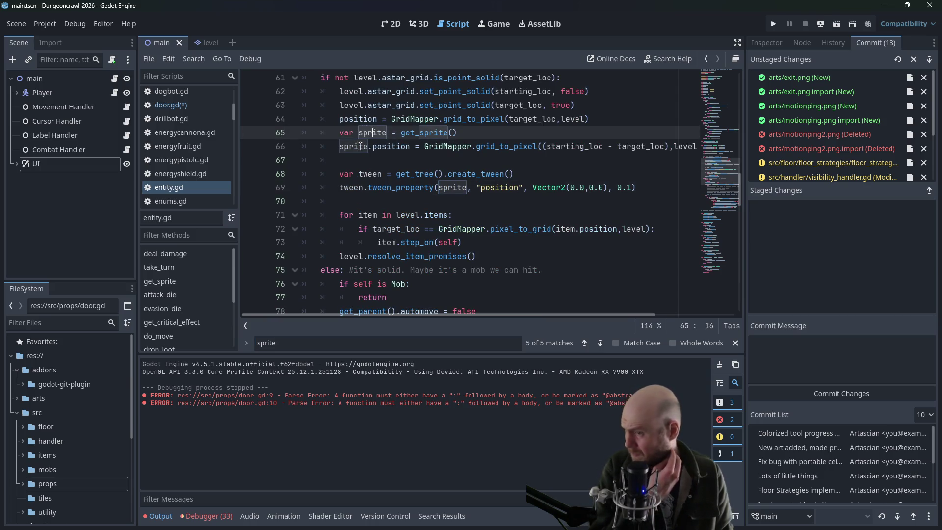
{"action": "left_click", "coordinate": [177, 105]}
{"action": "left_click", "coordinate": [376, 172]}
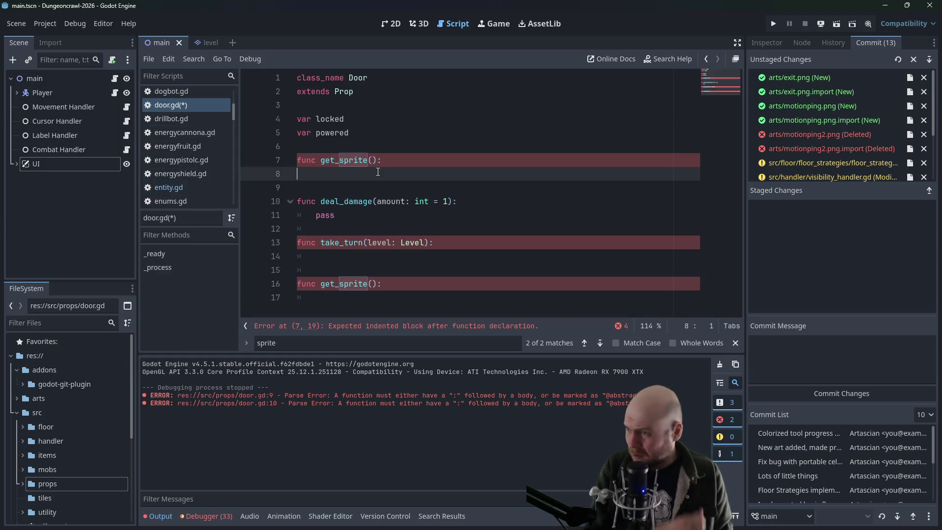
Type 'var' in the first get_sprite body, then scroll the Filter Scripts list for another script.
{"action": "type", "text": "var"}
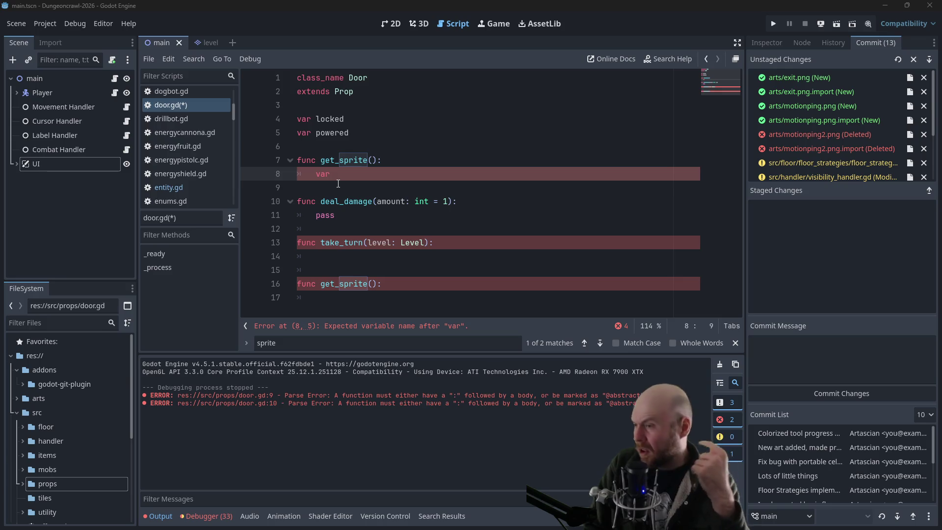
{"action": "scroll", "coordinate": [190, 140], "scroll_direction": "up", "scroll_amount": 3}
{"action": "scroll", "coordinate": [191, 137], "scroll_direction": "up", "scroll_amount": 2}
{"action": "scroll", "coordinate": [191, 138], "scroll_direction": "down", "scroll_amount": 4}
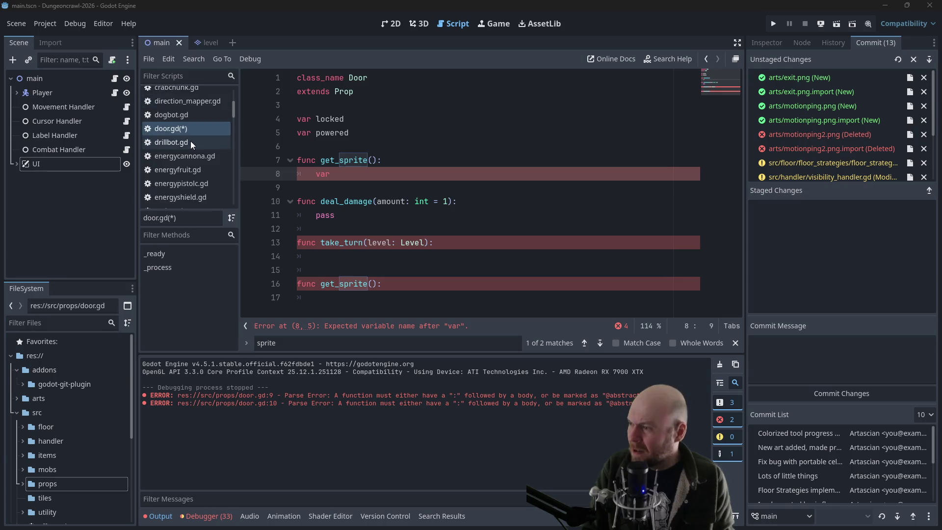
{"action": "scroll", "coordinate": [190, 141], "scroll_direction": "down", "scroll_amount": 3}
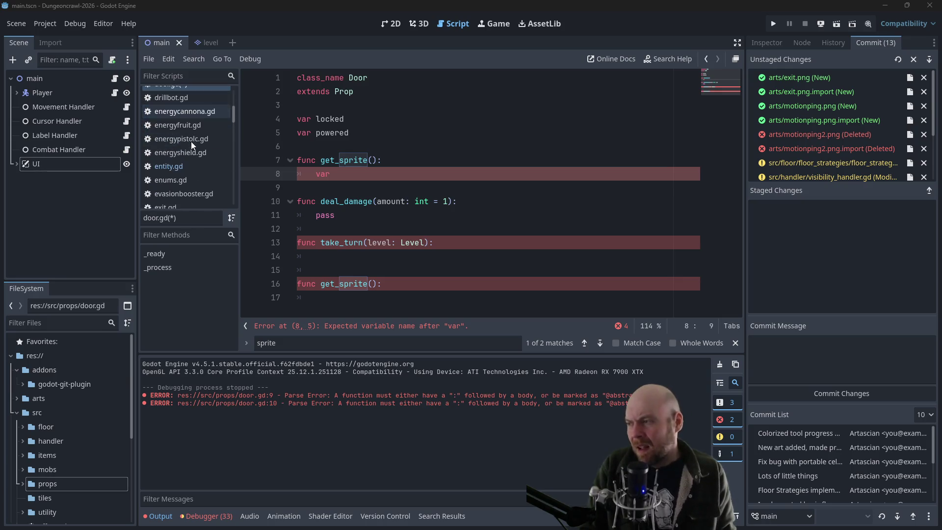
{"action": "scroll", "coordinate": [193, 143], "scroll_direction": "up", "scroll_amount": 1}
{"action": "scroll", "coordinate": [190, 152], "scroll_direction": "down", "scroll_amount": 1}
{"action": "scroll", "coordinate": [190, 152], "scroll_direction": "down", "scroll_amount": 10}
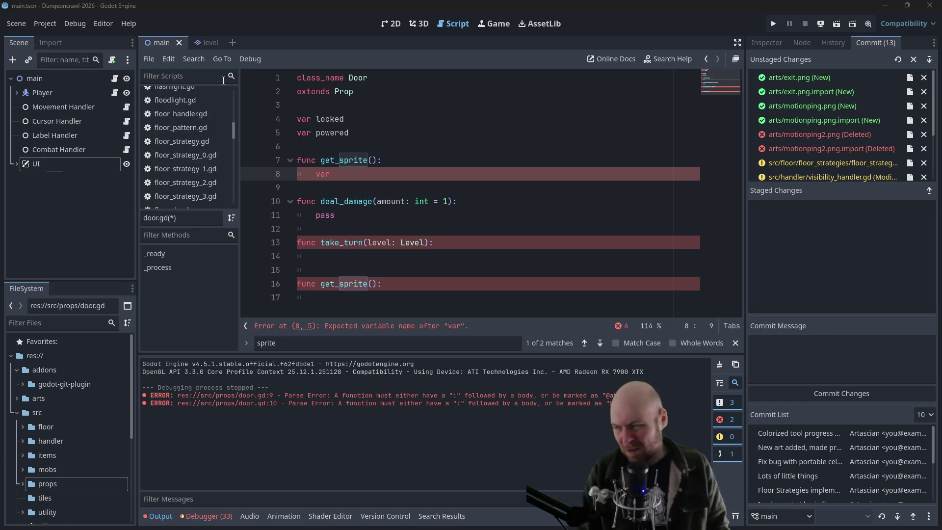
{"action": "scroll", "coordinate": [205, 134], "scroll_direction": "down", "scroll_amount": 3}
{"action": "scroll", "coordinate": [205, 143], "scroll_direction": "down", "scroll_amount": 5}
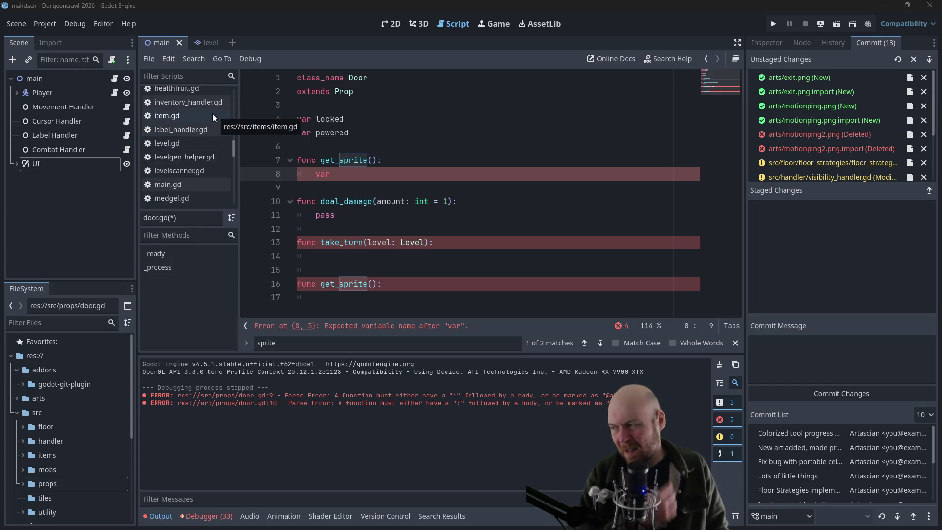
{"action": "scroll", "coordinate": [212, 114], "scroll_direction": "down", "scroll_amount": 2}
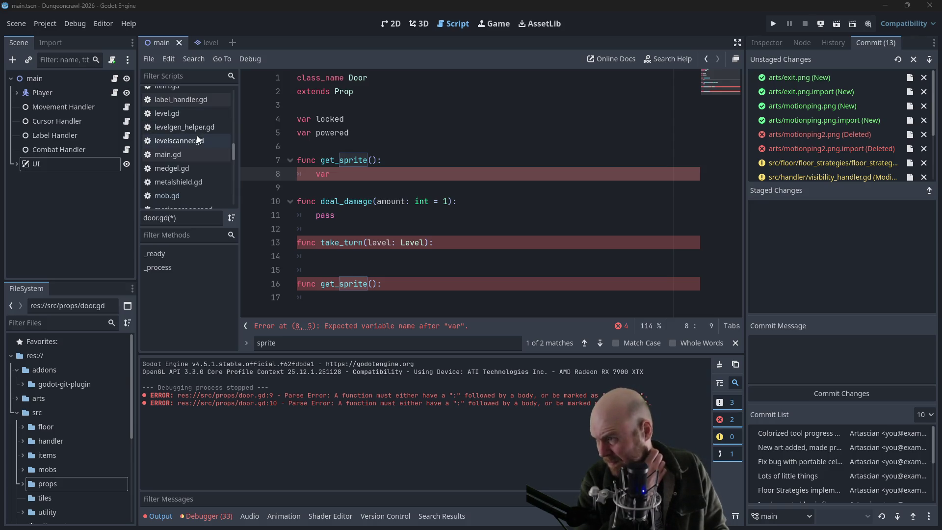
Copy the sprite-building code from exit.gd into door.gd's last get_sprite body.
{"action": "left_click_drag", "start_coordinate": [234, 153], "coordinate": [234, 120]}
{"action": "left_click", "coordinate": [186, 160]}
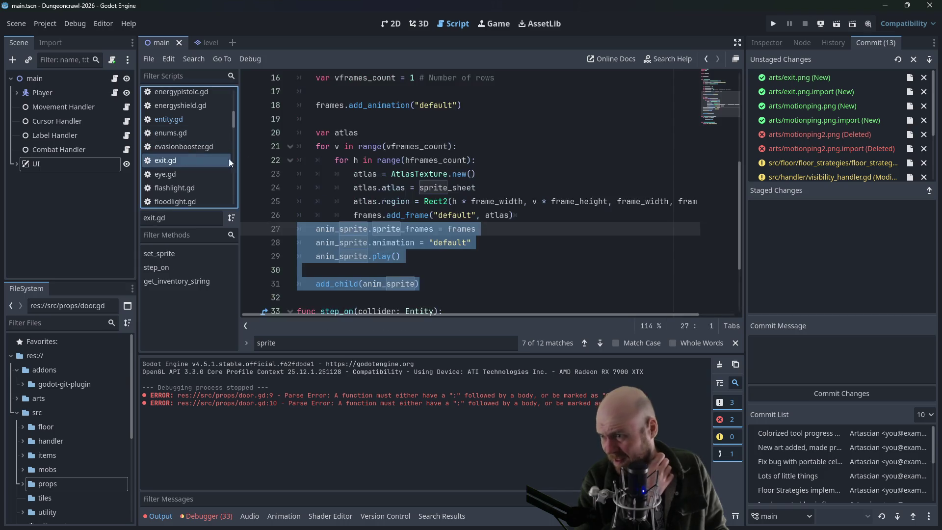
{"action": "mouse_move", "coordinate": [419, 284]}
{"action": "left_mouse_down"}
{"action": "mouse_move", "coordinate": [277, 173]}
{"action": "mouse_move", "coordinate": [259, 120]}
{"action": "left_mouse_up"}
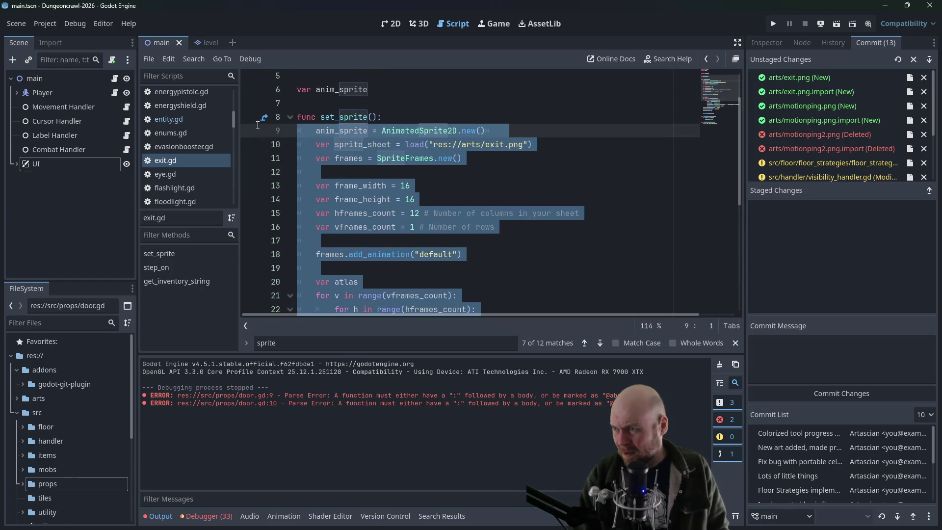
{"action": "scroll", "coordinate": [175, 163], "scroll_direction": "down", "scroll_amount": 1}
{"action": "scroll", "coordinate": [187, 161], "scroll_direction": "down", "scroll_amount": 5}
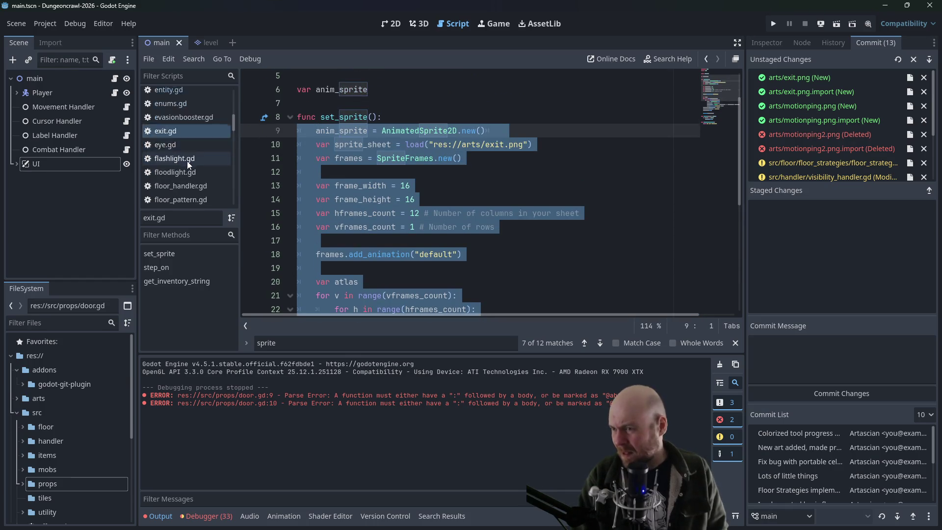
{"action": "left_click_drag", "start_coordinate": [231, 133], "coordinate": [232, 107]}
{"action": "key", "text": "ctrl+c"}
{"action": "left_click", "coordinate": [180, 148]}
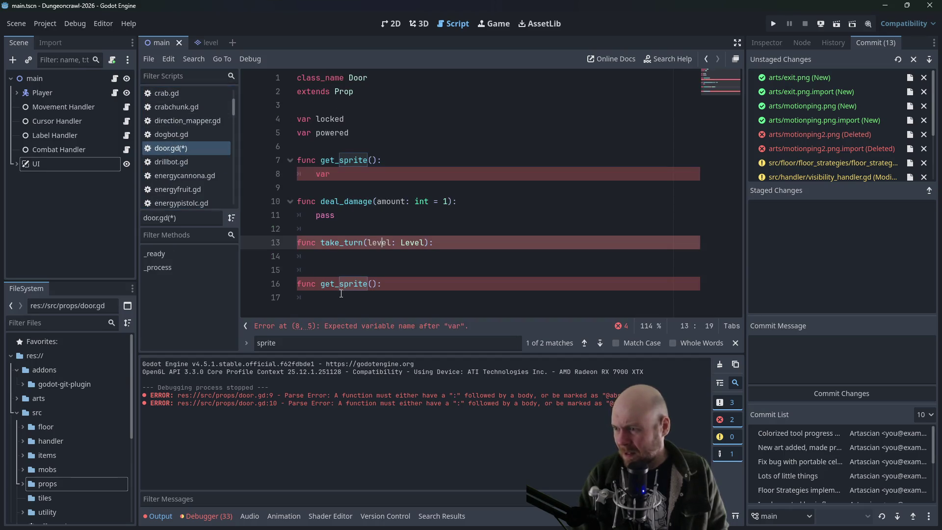
{"action": "left_click", "coordinate": [304, 297]}
{"action": "key", "text": "ctrl+v"}
Declare anim_sprite with var and change the sprite sheet path to res://arts/door.png.
{"action": "scroll", "coordinate": [385, 229], "scroll_direction": "up", "scroll_amount": 5}
{"action": "left_click", "coordinate": [334, 160]}
{"action": "key", "text": "BackSpace"}
{"action": "scroll", "coordinate": [335, 195], "scroll_direction": "up", "scroll_amount": 2}
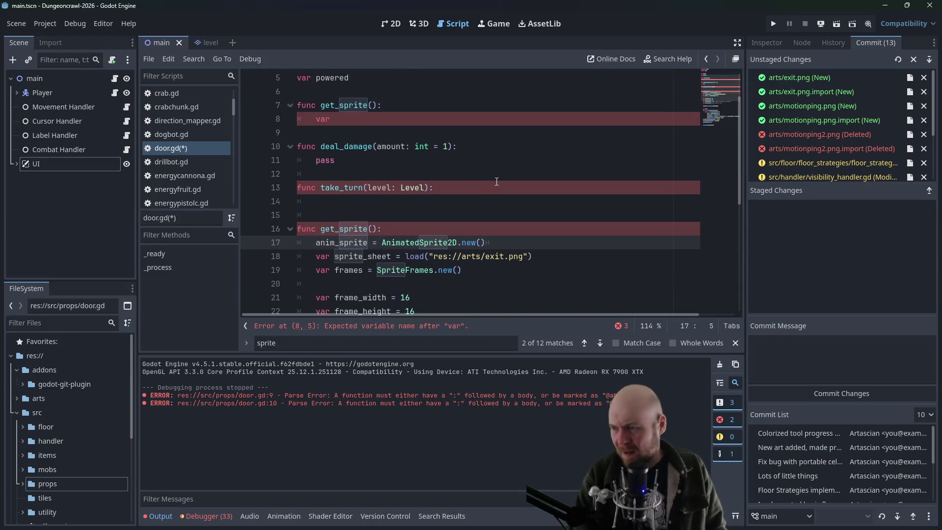
{"action": "type", "text": "var"}
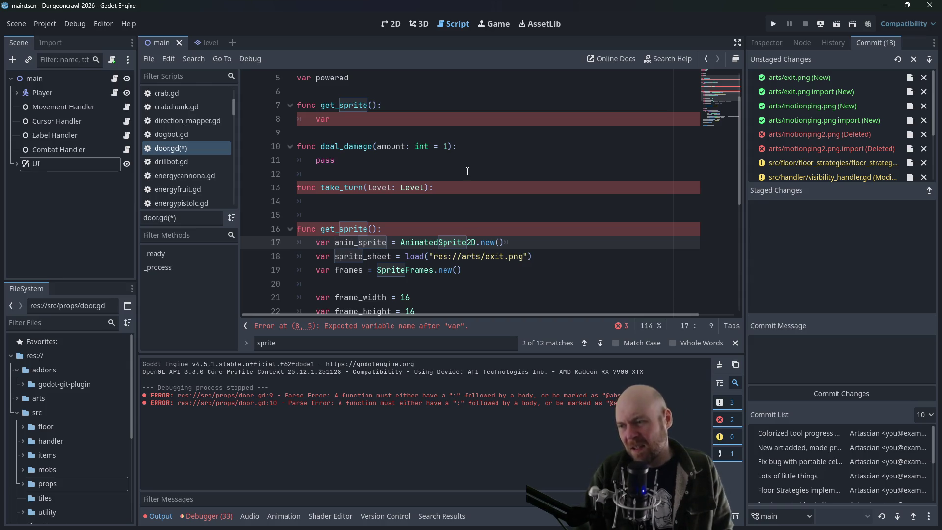
{"action": "double_click", "coordinate": [494, 256]}
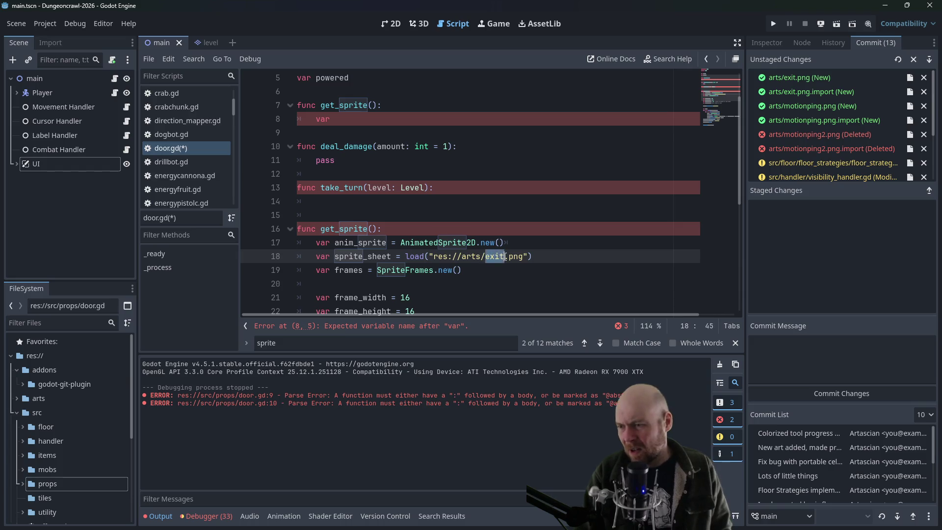
{"action": "type", "text": "door"}
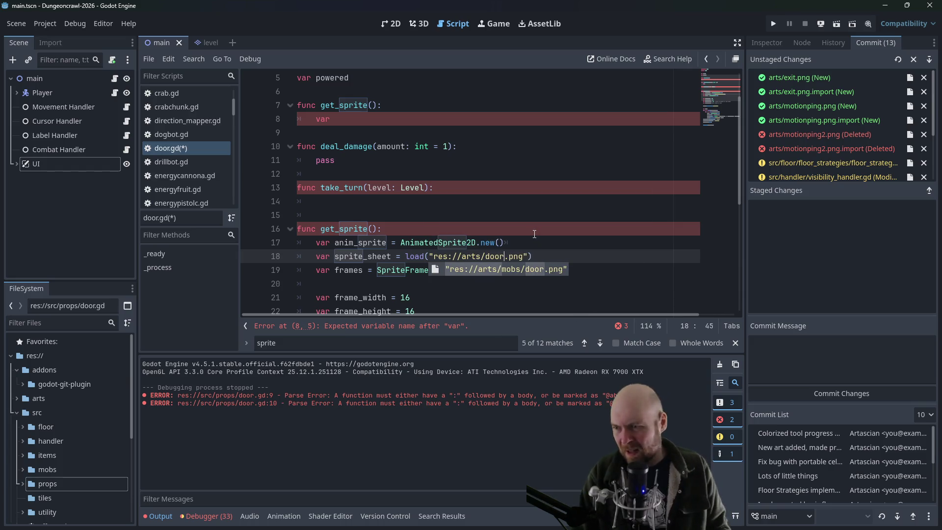
{"action": "left_click", "coordinate": [536, 202]}
Create a new folder named 'prop' inside the arts folder.
{"action": "left_click", "coordinate": [17, 413]}
{"action": "left_click", "coordinate": [16, 398]}
{"action": "right_click", "coordinate": [30, 398]}
{"action": "mouse_move", "coordinate": [72, 327]}
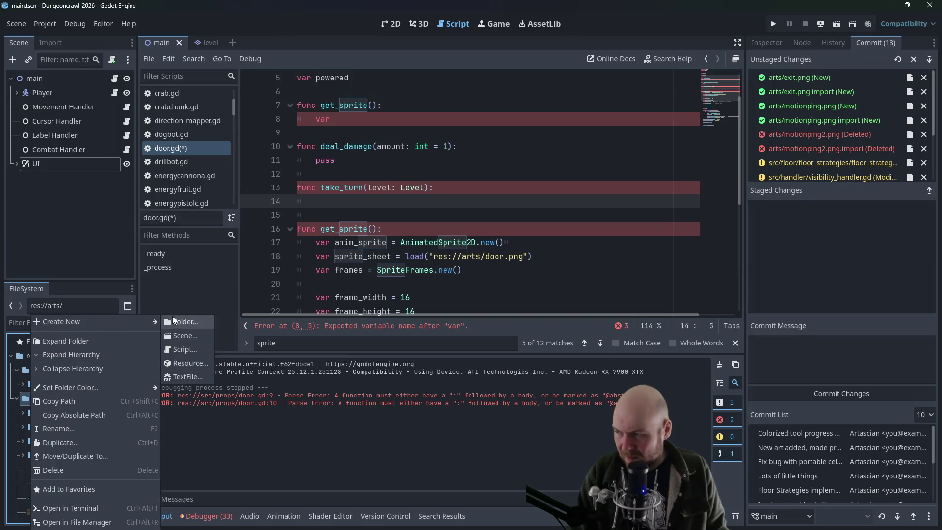
{"action": "left_click", "coordinate": [189, 319]}
{"action": "type", "text": "prop"}
{"action": "key", "text": "Return"}
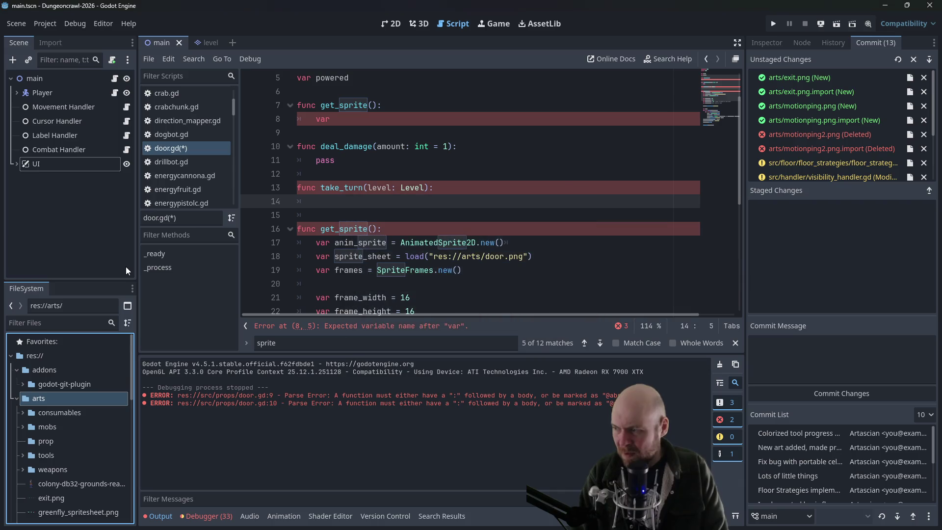
{"action": "scroll", "coordinate": [86, 476], "scroll_direction": "down", "scroll_amount": 5}
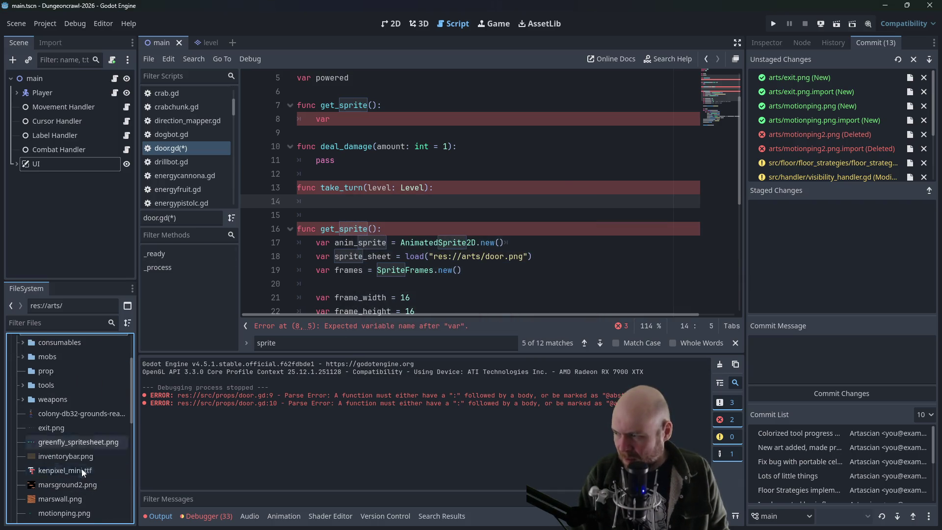
Compare exit.gd's sprite code, then bring up entity.gd and scroll through where get_sprite is used.
{"action": "scroll", "coordinate": [78, 466], "scroll_direction": "up", "scroll_amount": 2}
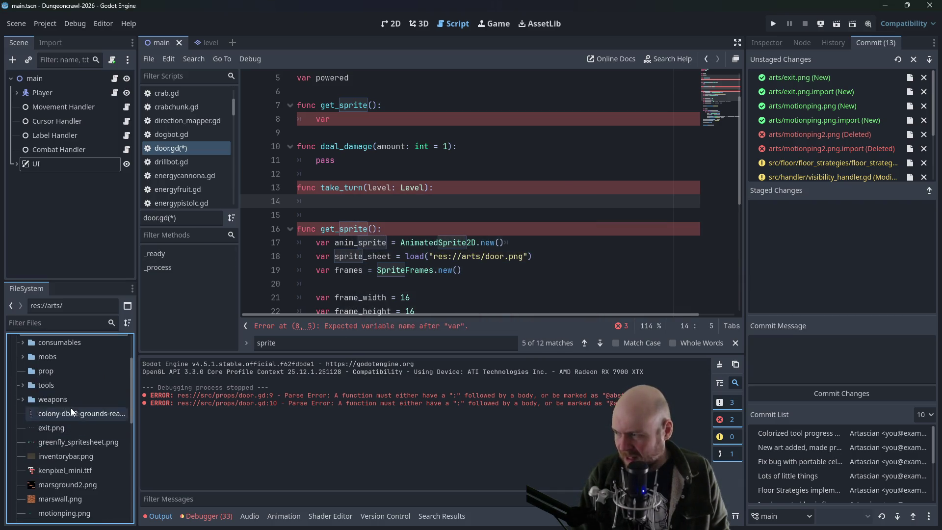
{"action": "scroll", "coordinate": [78, 429], "scroll_direction": "down", "scroll_amount": 3}
{"action": "scroll", "coordinate": [77, 429], "scroll_direction": "up", "scroll_amount": 3}
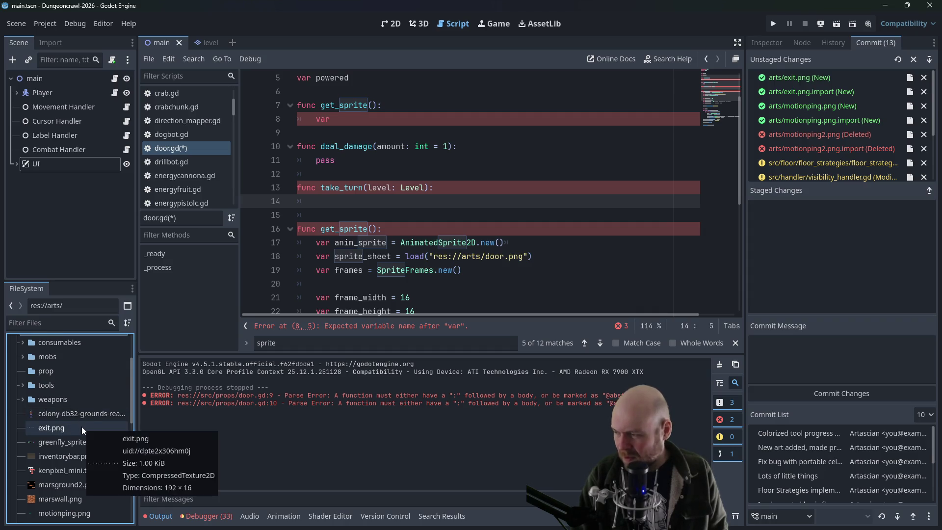
{"action": "scroll", "coordinate": [81, 427], "scroll_direction": "down", "scroll_amount": 8}
{"action": "scroll", "coordinate": [82, 428], "scroll_direction": "down", "scroll_amount": 1}
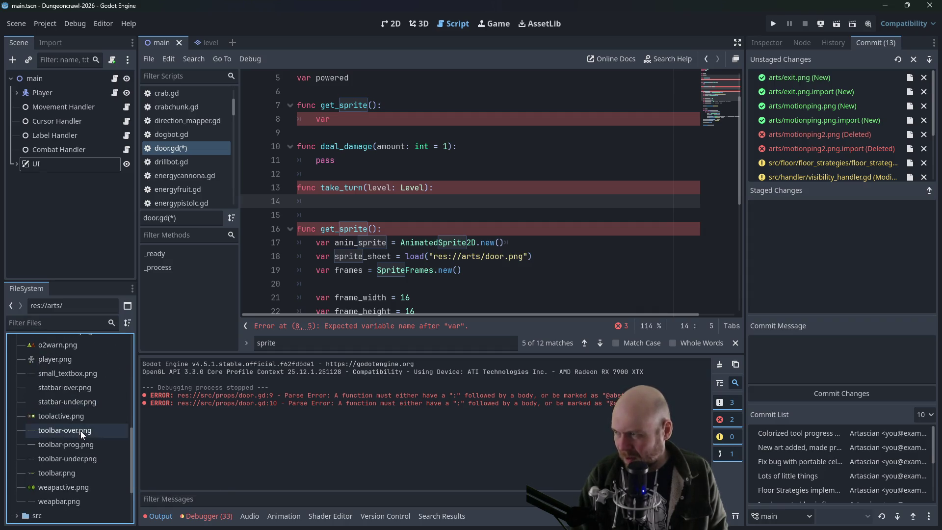
{"action": "scroll", "coordinate": [155, 186], "scroll_direction": "down", "scroll_amount": 1}
{"action": "scroll", "coordinate": [155, 187], "scroll_direction": "down", "scroll_amount": 2}
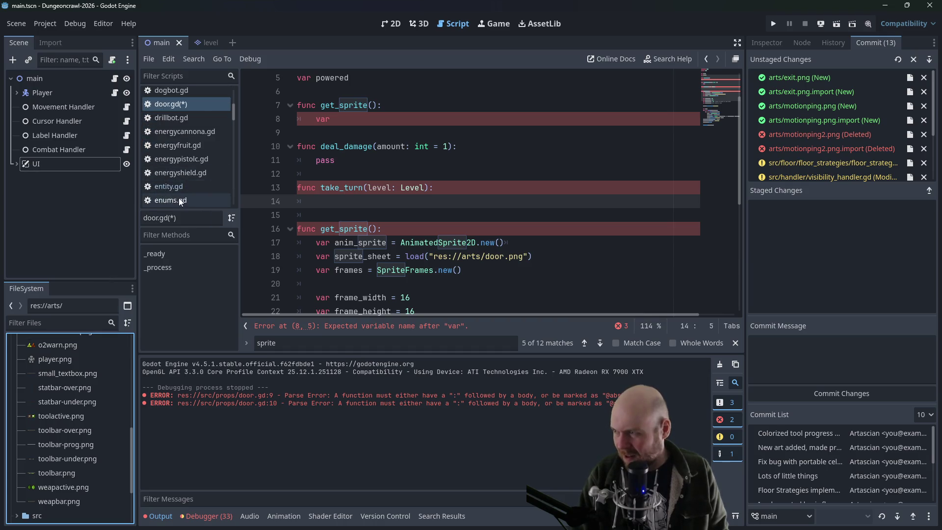
{"action": "scroll", "coordinate": [179, 198], "scroll_direction": "down", "scroll_amount": 3}
{"action": "left_click", "coordinate": [177, 183]}
{"action": "scroll", "coordinate": [352, 118], "scroll_direction": "up", "scroll_amount": 2}
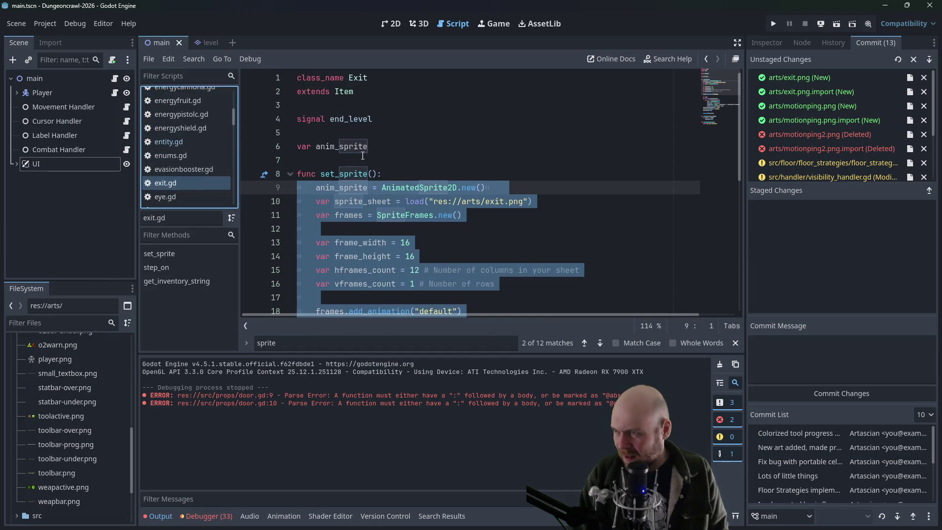
{"action": "left_click", "coordinate": [173, 145]}
{"action": "scroll", "coordinate": [75, 413], "scroll_direction": "down", "scroll_amount": 3}
{"action": "scroll", "coordinate": [80, 425], "scroll_direction": "up", "scroll_amount": 10}
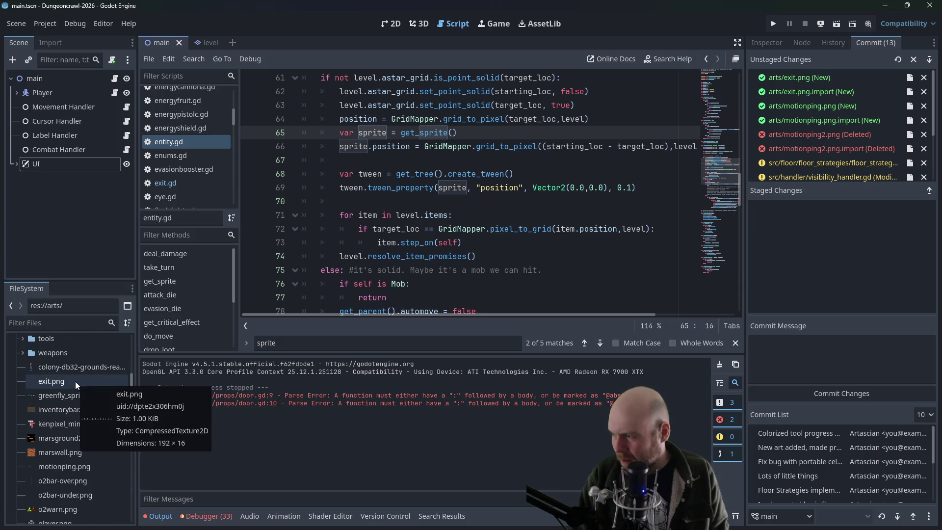
{"action": "scroll", "coordinate": [78, 392], "scroll_direction": "down", "scroll_amount": 5}
{"action": "scroll", "coordinate": [81, 401], "scroll_direction": "down", "scroll_amount": 2}
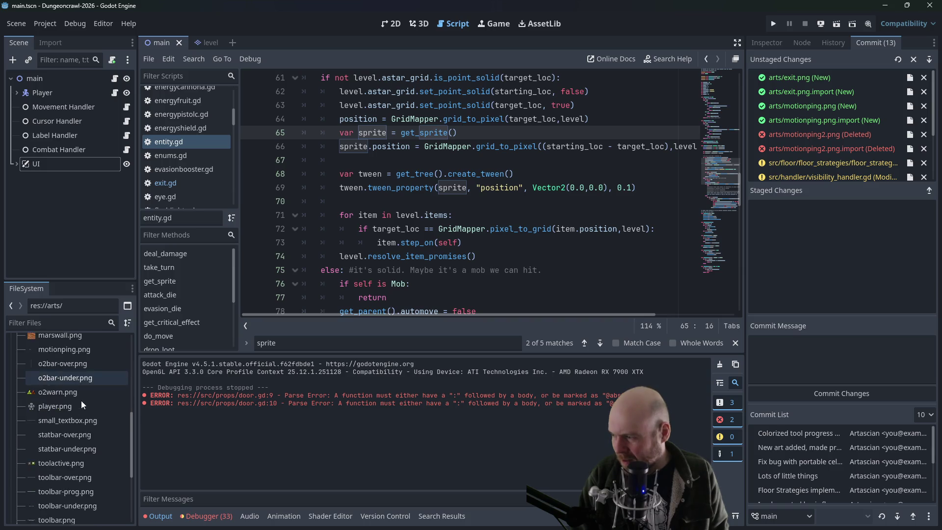
{"action": "scroll", "coordinate": [81, 401], "scroll_direction": "up", "scroll_amount": 10}
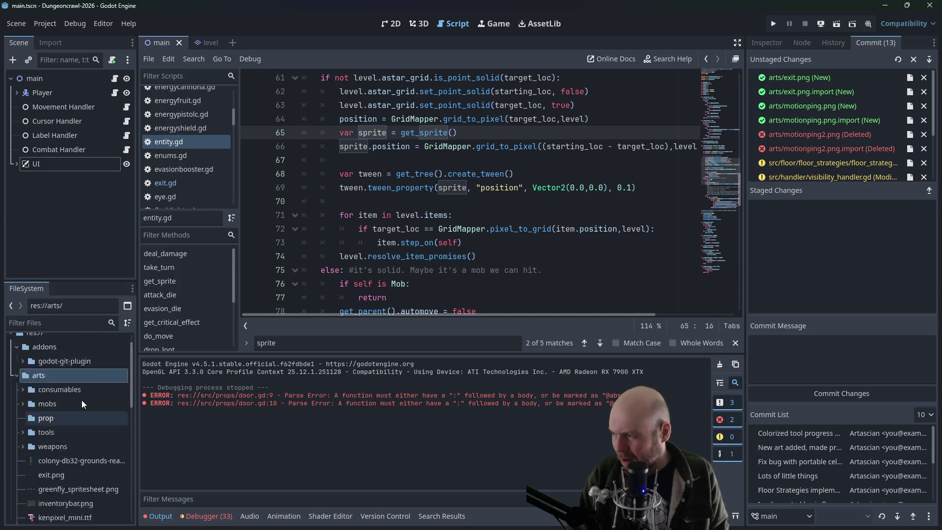
Copy door.png's absolute path, move it from arts/mobs into arts/prop, and return to door.gd.
{"action": "scroll", "coordinate": [64, 432], "scroll_direction": "down", "scroll_amount": 5}
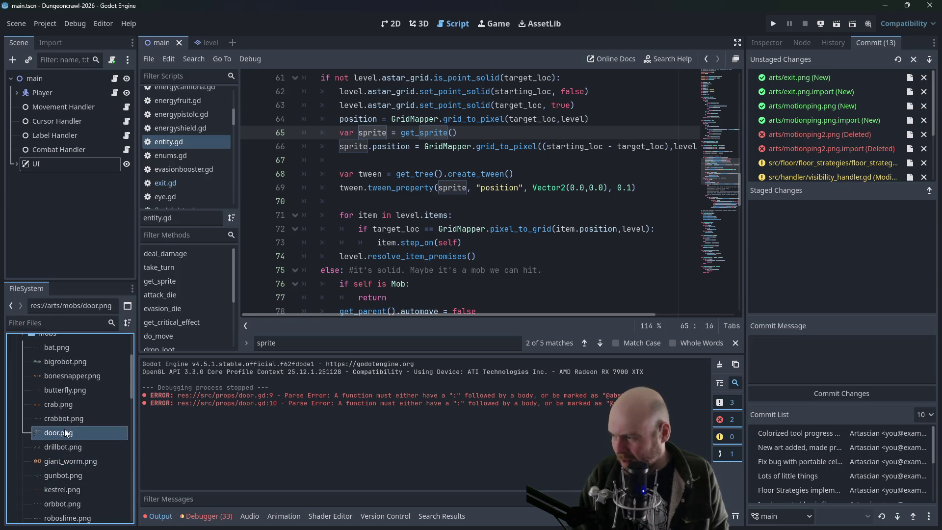
{"action": "right_click", "coordinate": [66, 431]}
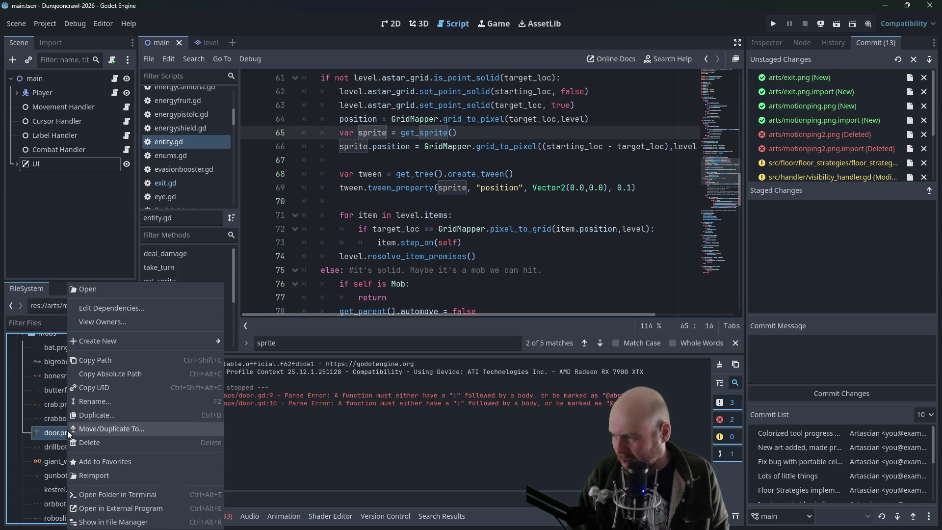
{"action": "left_click", "coordinate": [91, 373]}
{"action": "scroll", "coordinate": [31, 431], "scroll_direction": "down", "scroll_amount": 4}
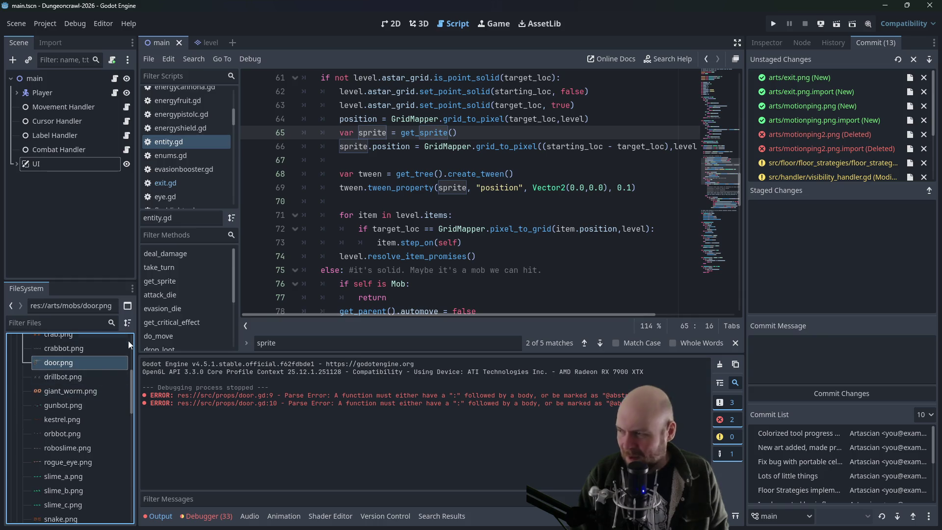
{"action": "mouse_move", "coordinate": [84, 359]}
{"action": "left_mouse_down"}
{"action": "mouse_move", "coordinate": [54, 515]}
{"action": "mouse_move", "coordinate": [52, 489]}
{"action": "left_mouse_up"}
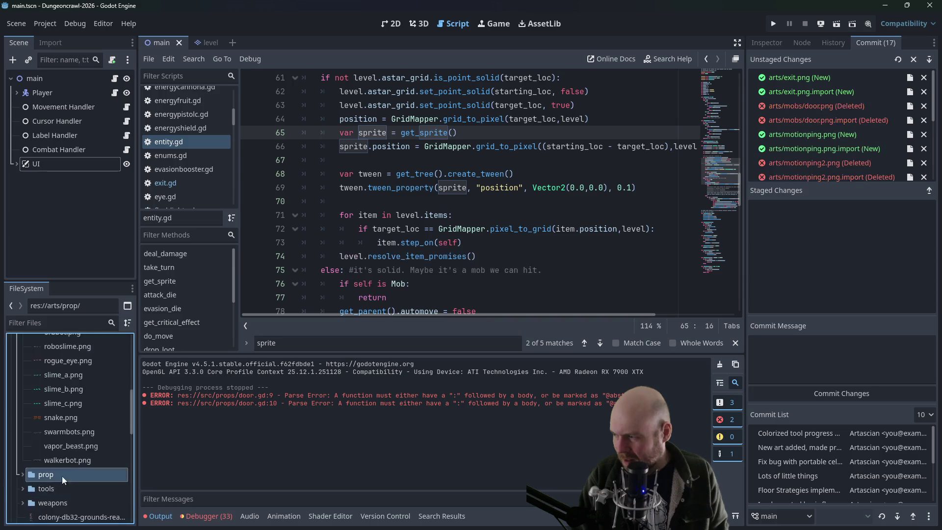
{"action": "left_click", "coordinate": [23, 475]}
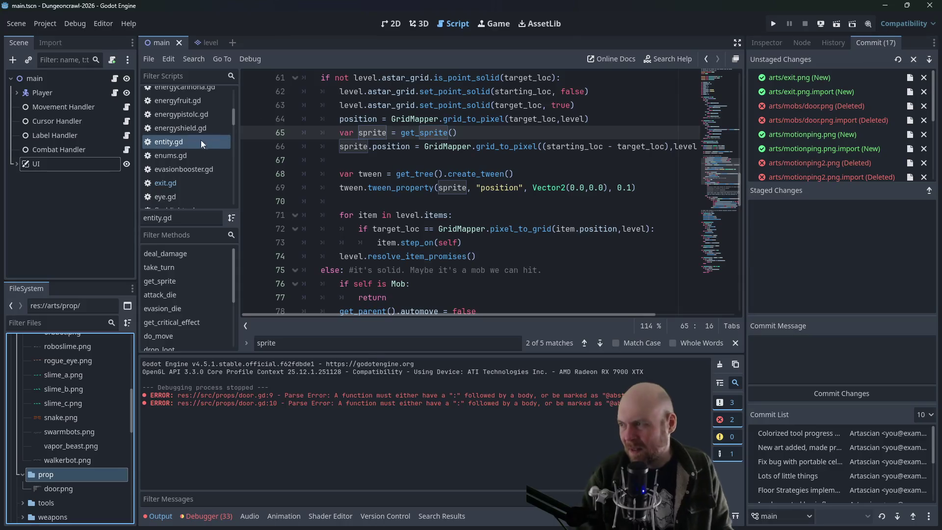
{"action": "scroll", "coordinate": [158, 197], "scroll_direction": "down", "scroll_amount": 1}
{"action": "scroll", "coordinate": [158, 197], "scroll_direction": "up", "scroll_amount": 5}
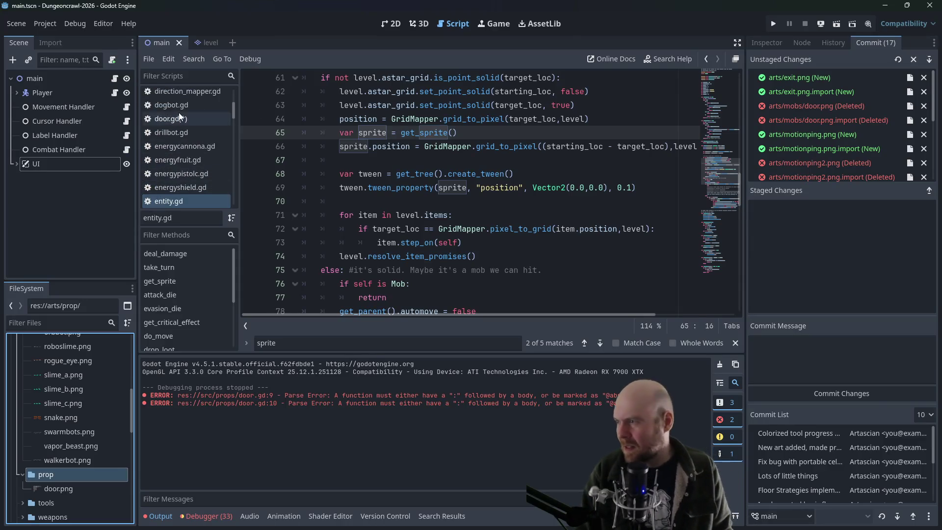
{"action": "left_click", "coordinate": [179, 118]}
{"action": "left_click", "coordinate": [500, 256]}
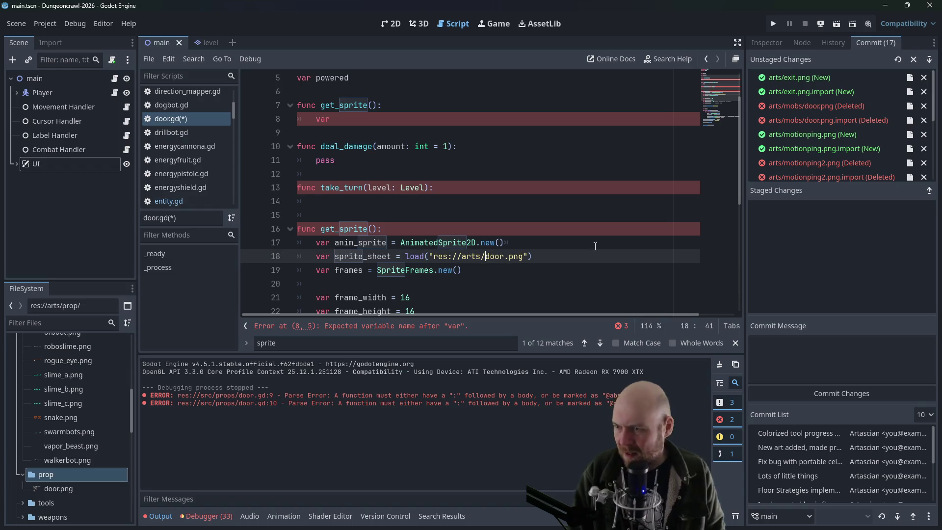
Change the load path to res://arts/prop/door.png.
{"action": "type", "text": "prop/"}
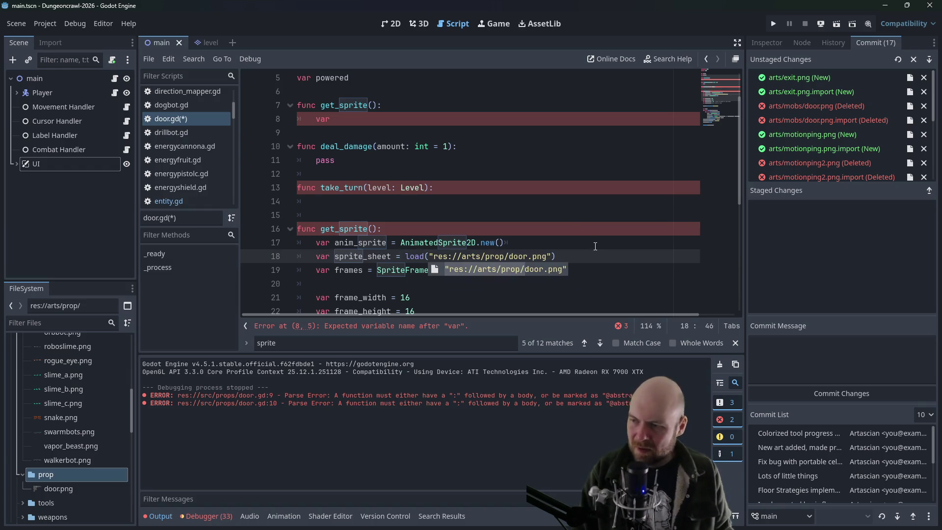
{"action": "left_click", "coordinate": [551, 214]}
{"action": "scroll", "coordinate": [471, 248], "scroll_direction": "down", "scroll_amount": 1}
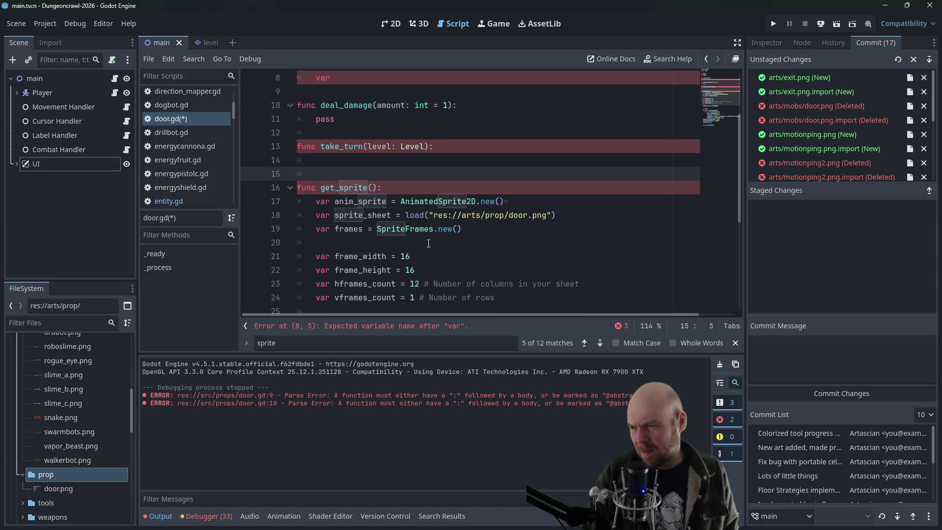
{"action": "left_click", "coordinate": [405, 272]}
{"action": "left_click", "coordinate": [414, 260]}
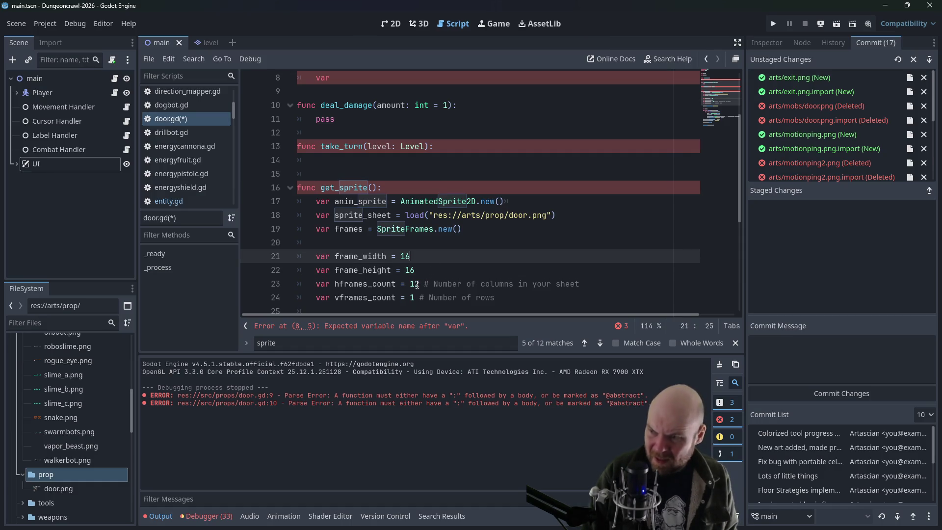
Set hframes_count to 5 and vframes_count to 4, then select the 'default' animation name.
{"action": "left_click_drag", "start_coordinate": [420, 285], "coordinate": [411, 284]}
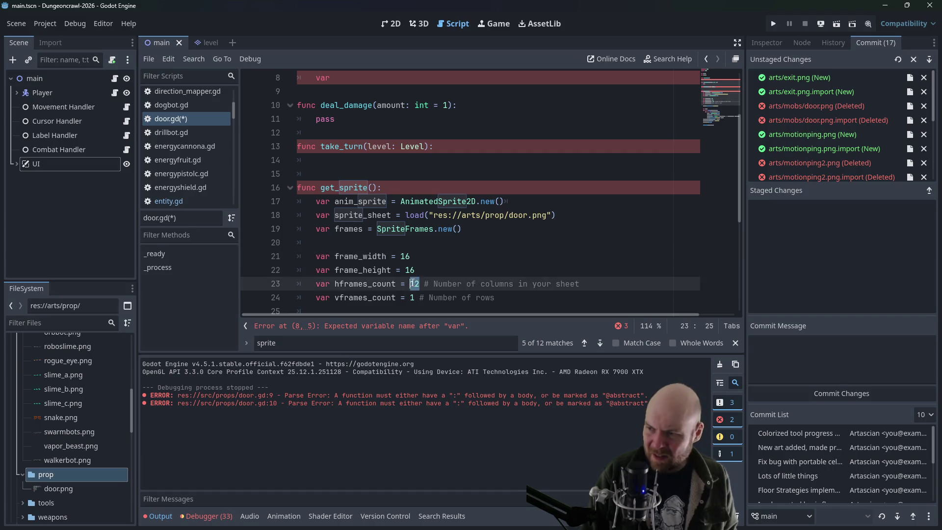
{"action": "type", "text": "5"}
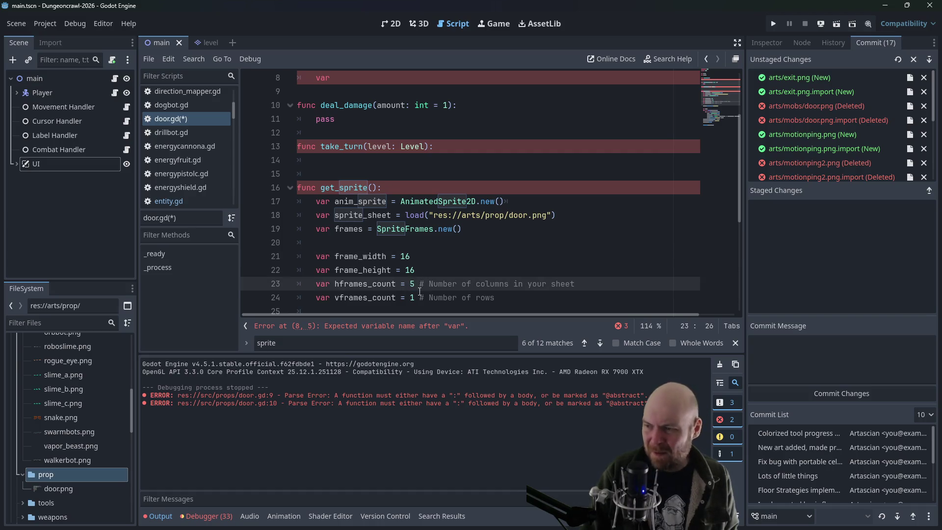
{"action": "double_click", "coordinate": [414, 298]}
{"action": "type", "text": "4"}
{"action": "left_click", "coordinate": [451, 237]}
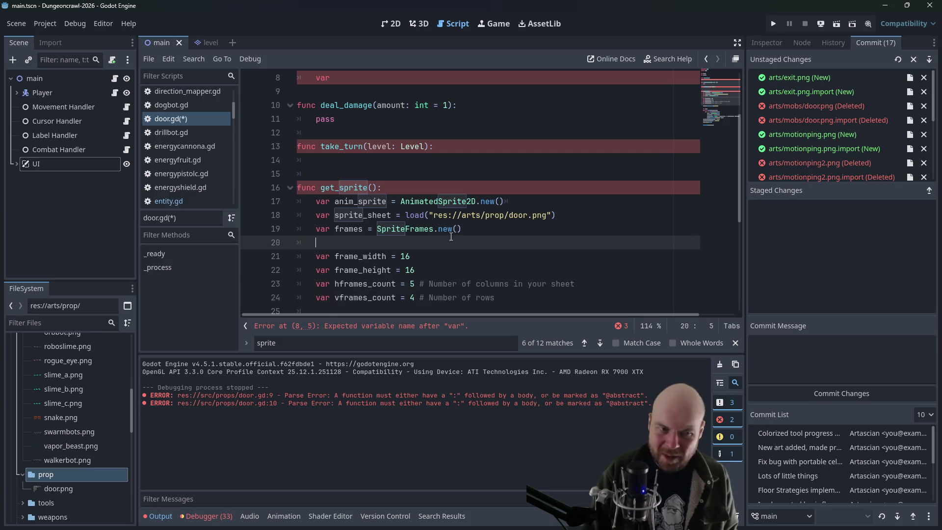
{"action": "scroll", "coordinate": [451, 236], "scroll_direction": "down", "scroll_amount": 2}
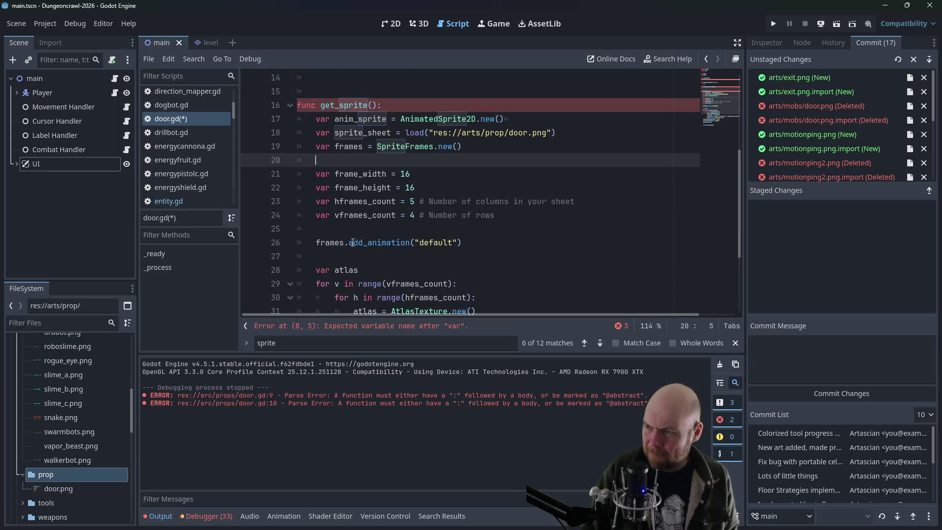
{"action": "scroll", "coordinate": [353, 242], "scroll_direction": "down", "scroll_amount": 1}
{"action": "left_click", "coordinate": [405, 201]}
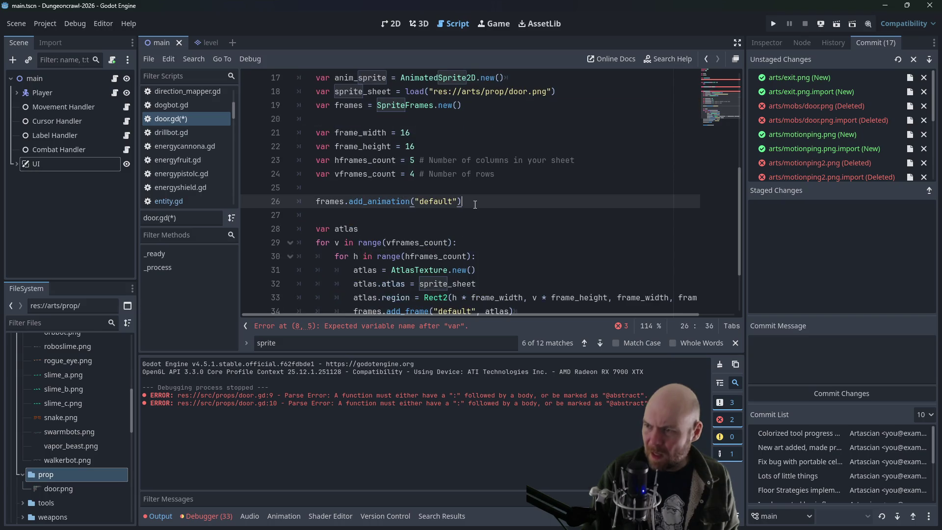
{"action": "left_click_drag", "start_coordinate": [419, 202], "coordinate": [451, 202]}
Name the door's animation "opening" in the add_animation call.
{"action": "type", "text": "opening"}
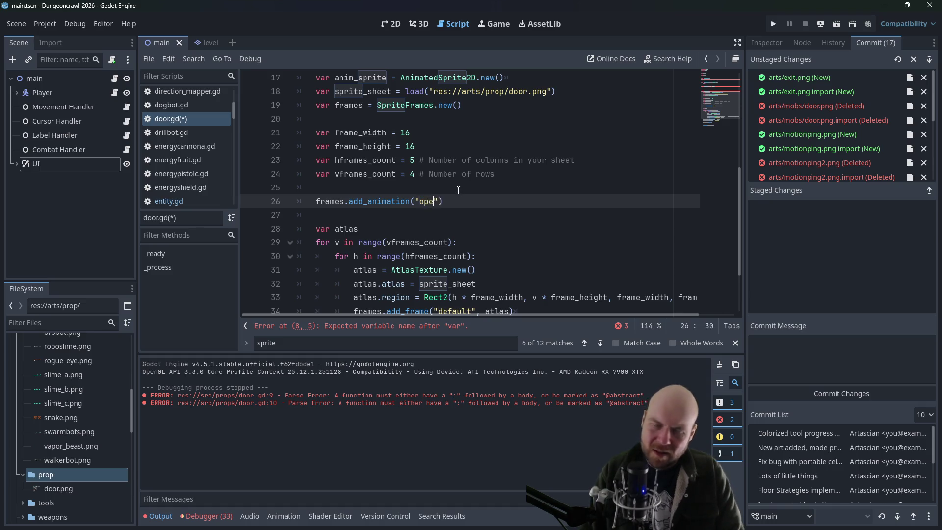
{"action": "left_click", "coordinate": [458, 191]}
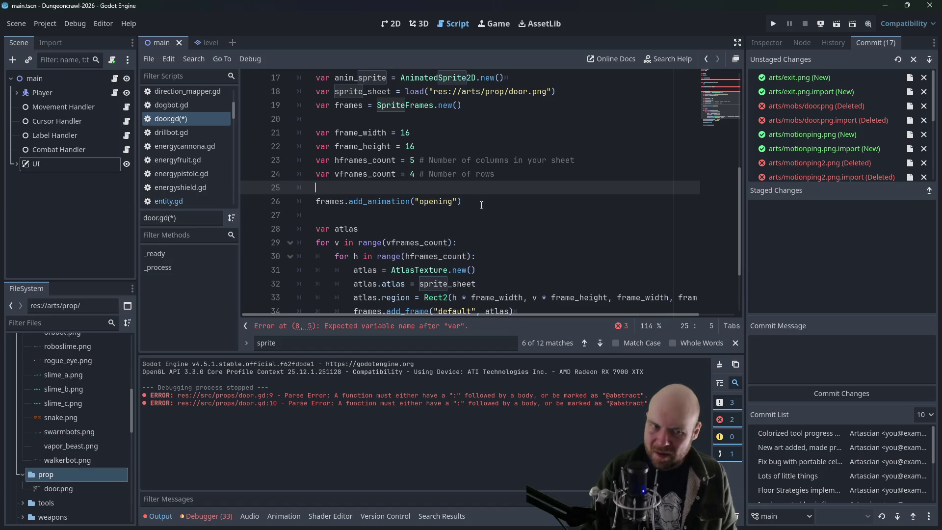
{"action": "scroll", "coordinate": [481, 205], "scroll_direction": "down", "scroll_amount": 1}
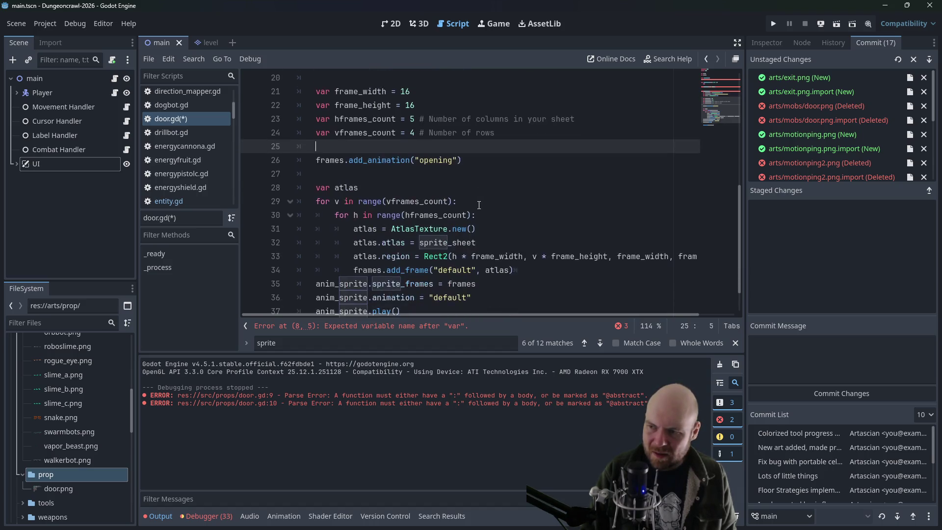
{"action": "scroll", "coordinate": [477, 204], "scroll_direction": "down", "scroll_amount": 1}
{"action": "scroll", "coordinate": [472, 204], "scroll_direction": "up", "scroll_amount": 1}
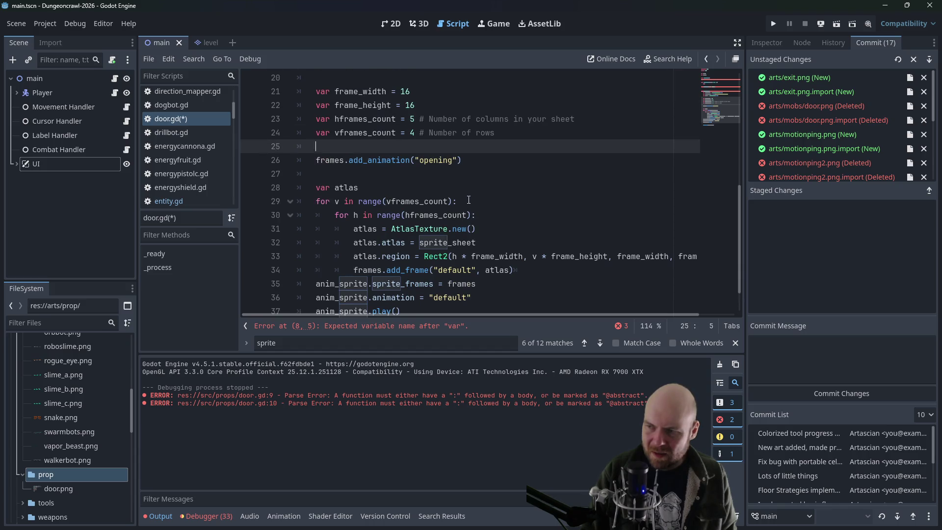
Move the var atlas declaration up under vframes_count and remove the leftover empty line.
{"action": "left_click", "coordinate": [472, 161]}
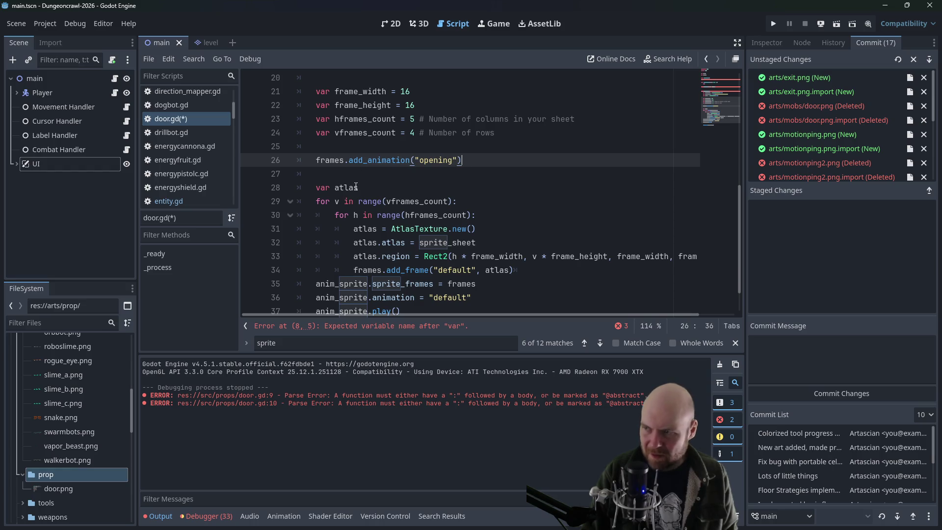
{"action": "key", "text": "Down"}
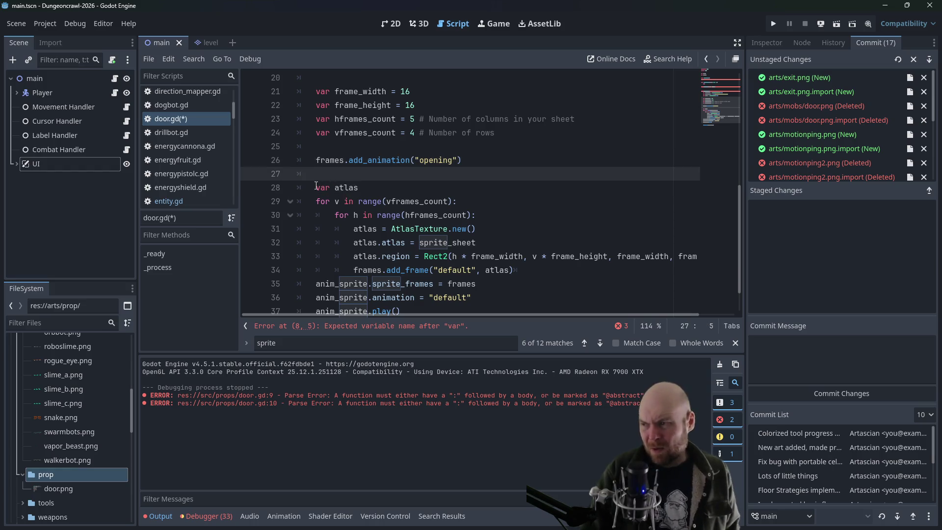
{"action": "key", "text": "Down"}
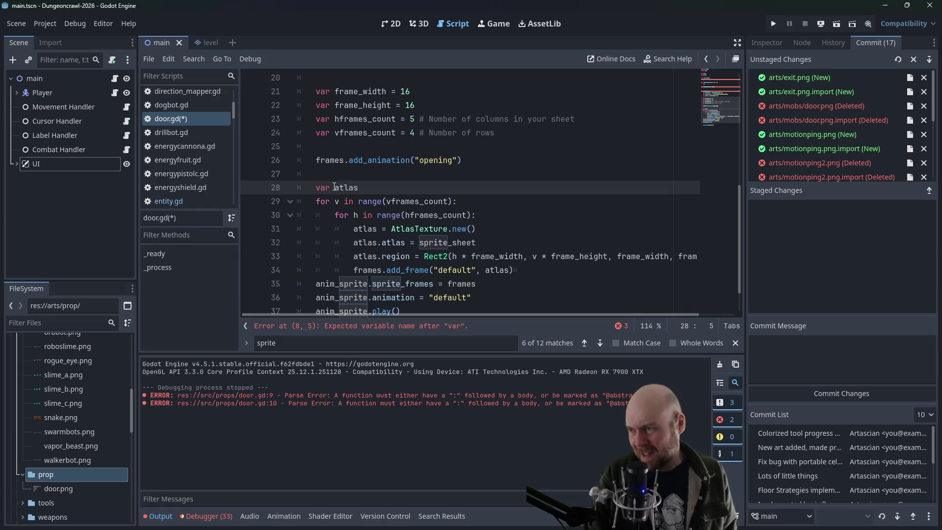
{"action": "key", "text": "shift+End"}
{"action": "key", "text": "ctrl+x"}
{"action": "left_click", "coordinate": [352, 149]}
{"action": "key", "text": "ctrl+v"}
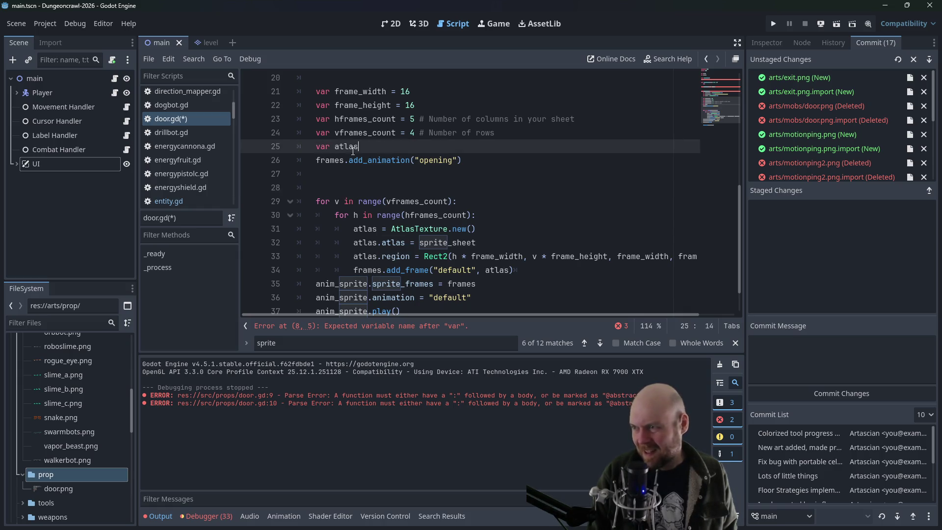
{"action": "key", "text": "Return"}
{"action": "left_click", "coordinate": [372, 191]}
{"action": "key", "text": "Delete"}
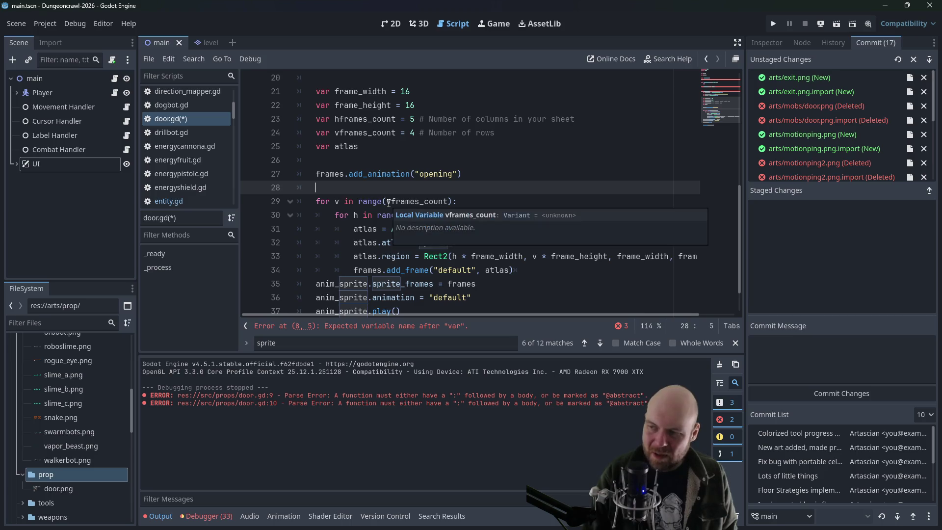
Delete the outer for-v row loop over vframes_count.
{"action": "left_click", "coordinate": [390, 202], "text": "ctrl"}
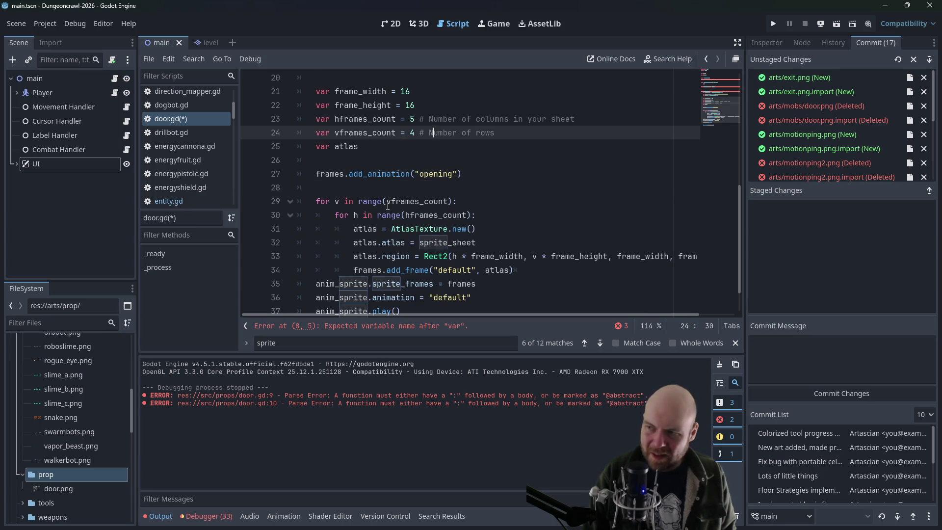
{"action": "mouse_move", "coordinate": [388, 203]}
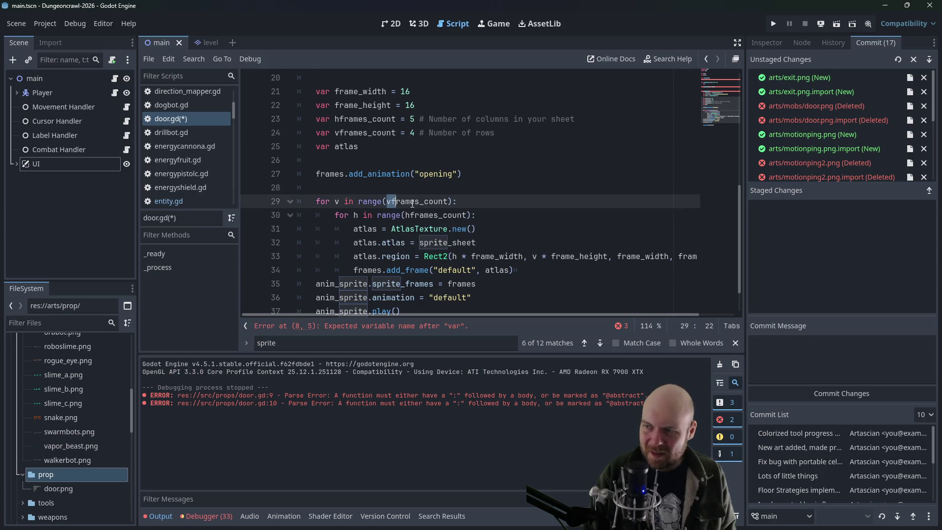
{"action": "left_click", "coordinate": [447, 136]}
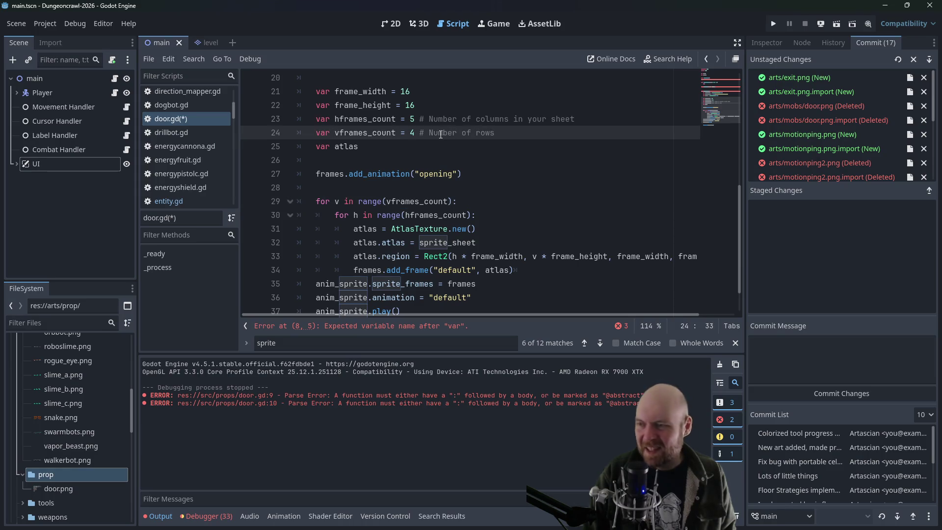
{"action": "left_click_drag", "start_coordinate": [387, 201], "coordinate": [448, 201]}
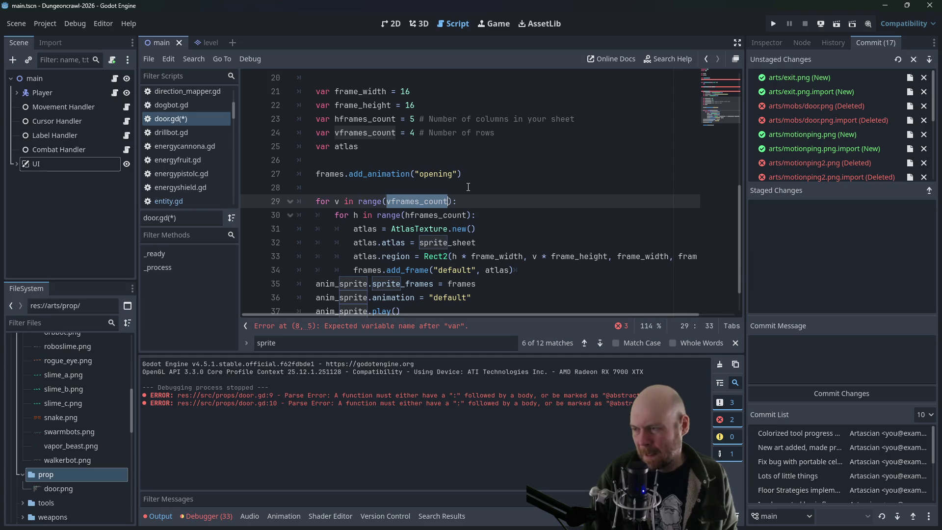
{"action": "left_click_drag", "start_coordinate": [464, 201], "coordinate": [246, 200]}
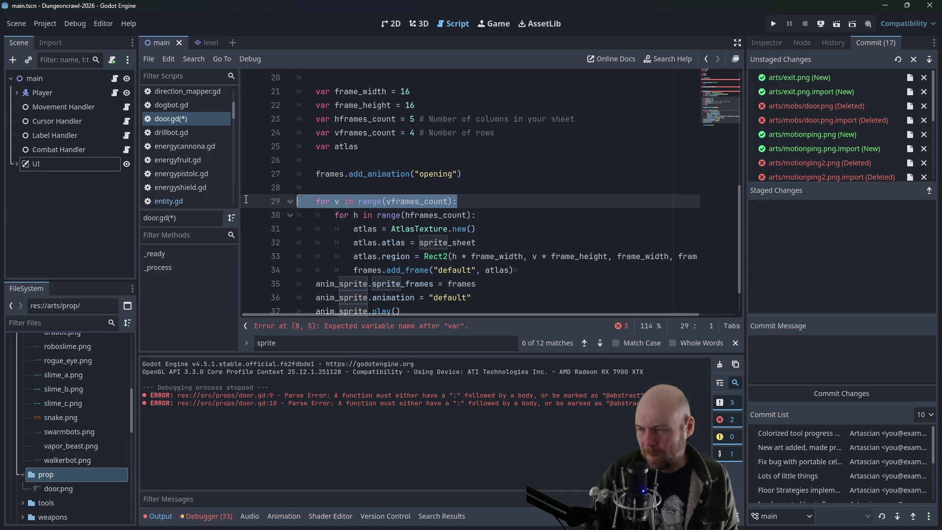
{"action": "key", "text": "BackSpace"}
{"action": "key", "text": "BackSpace"}
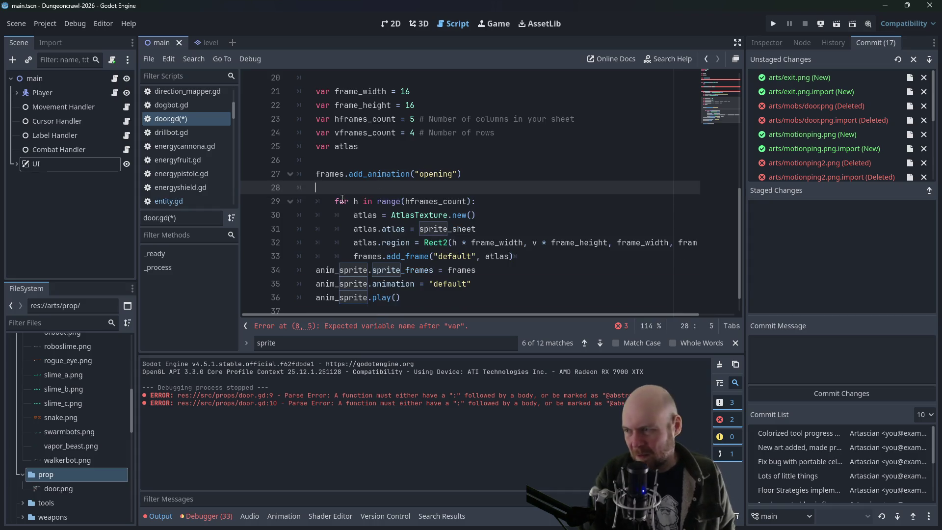
{"action": "key", "text": "BackSpace"}
{"action": "key", "text": "Delete"}
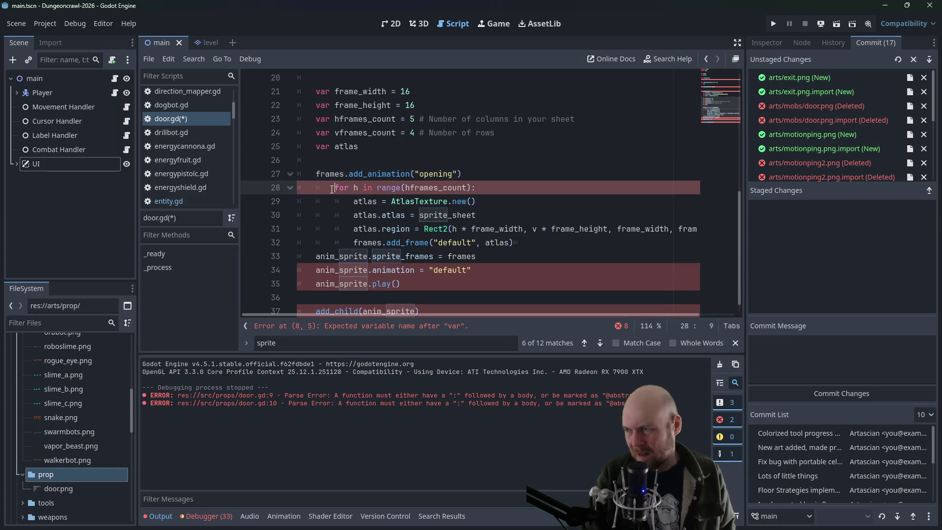
Outdent the column loop one level and limit it to range(5).
{"action": "left_click_drag", "start_coordinate": [335, 187], "coordinate": [467, 228]}
{"action": "key", "text": "shift+Down"}
{"action": "key", "text": "shift+Tab"}
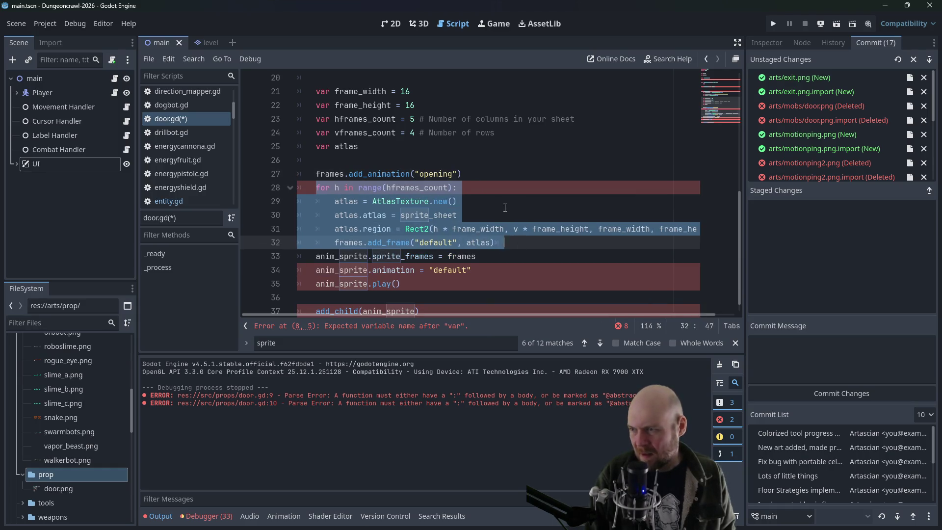
{"action": "left_click", "coordinate": [360, 191]}
{"action": "left_click", "coordinate": [361, 196]}
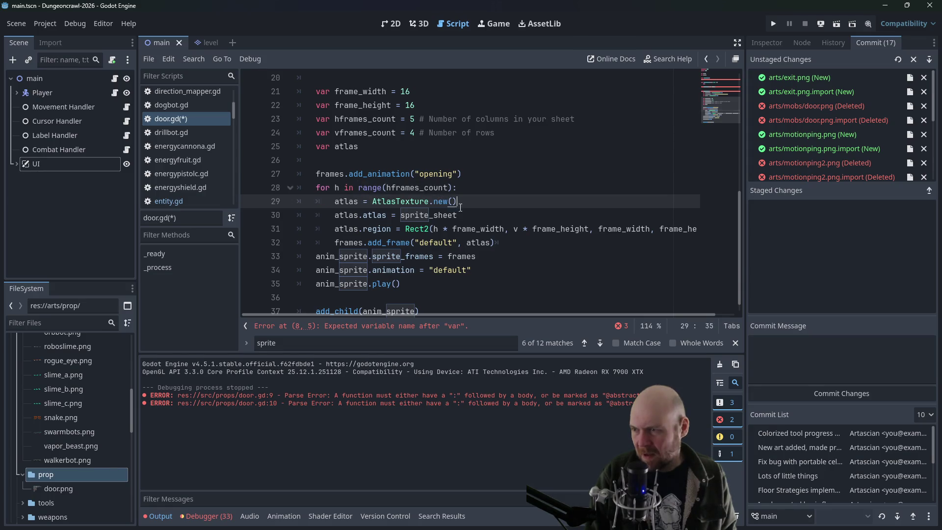
{"action": "left_click", "coordinate": [453, 215]}
{"action": "left_click", "coordinate": [449, 227]}
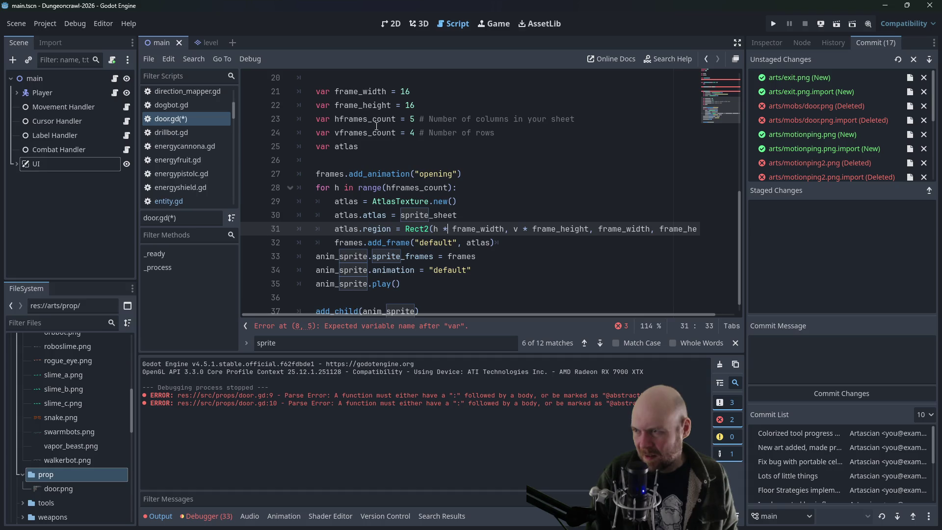
{"action": "left_click_drag", "start_coordinate": [506, 133], "coordinate": [311, 134]}
{"action": "key", "text": "ctrl+z"}
{"action": "left_click", "coordinate": [491, 188]}
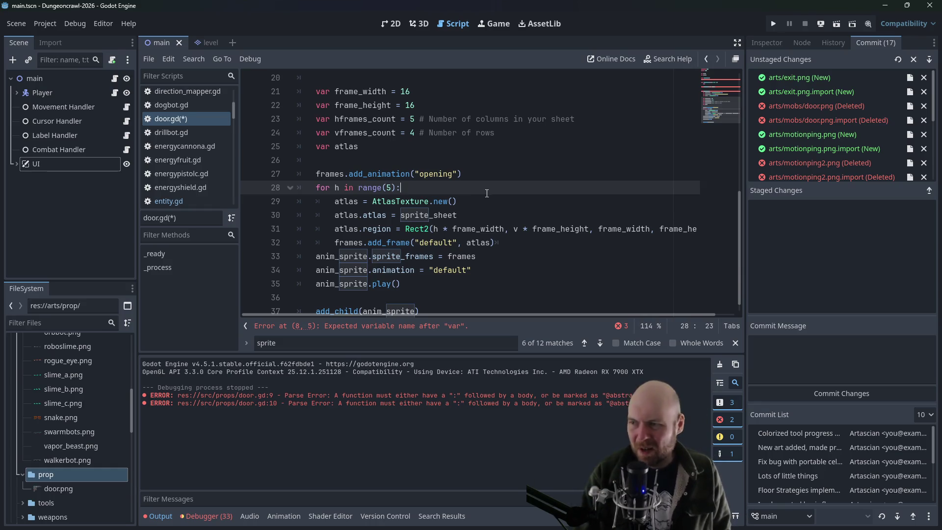
Use row 0 in the frame region and add frames to the "opening" animation.
{"action": "left_click", "coordinate": [484, 202]}
{"action": "left_click", "coordinate": [467, 216]}
{"action": "left_click", "coordinate": [460, 229]}
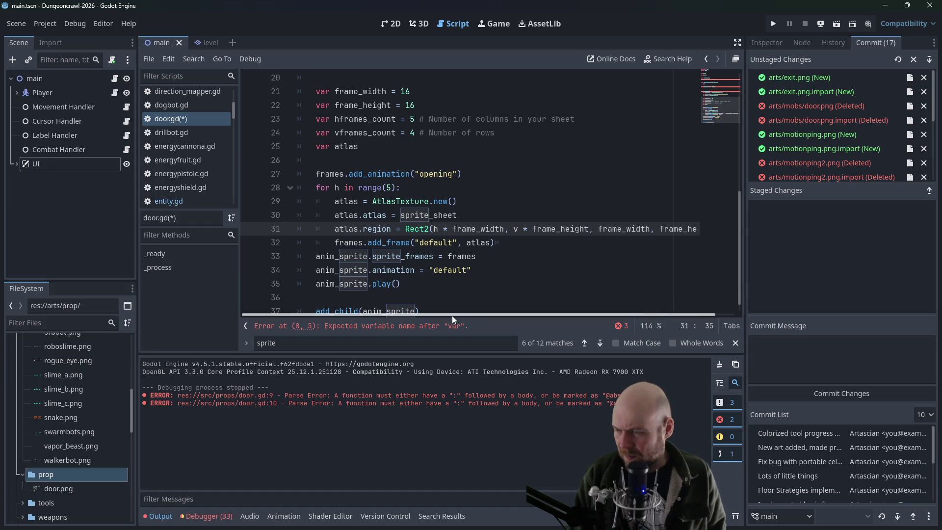
{"action": "left_click", "coordinate": [514, 229]}
{"action": "left_click", "coordinate": [518, 229]}
{"action": "type", "text": "0"}
{"action": "left_click_drag", "start_coordinate": [420, 242], "coordinate": [452, 242]}
{"action": "type", "text": "opening"}
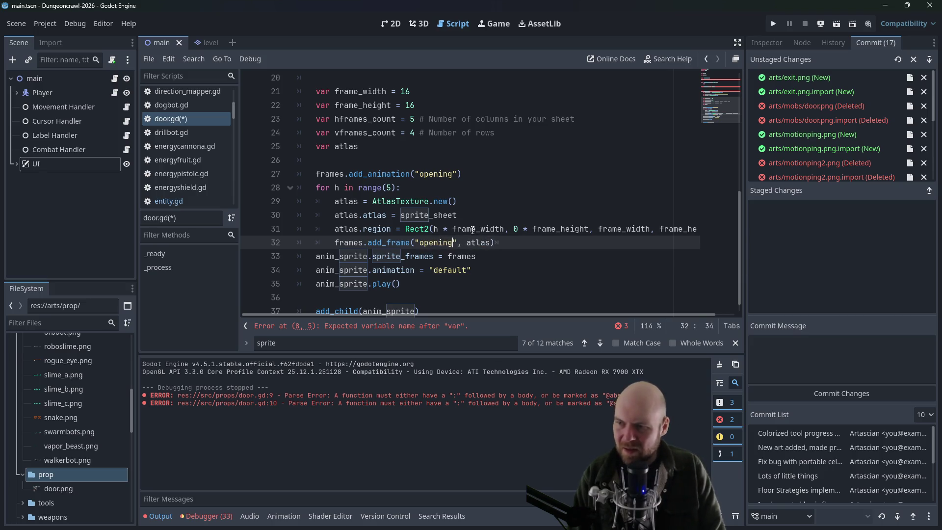
Duplicate the opening animation block just below itself.
{"action": "left_click", "coordinate": [473, 214]}
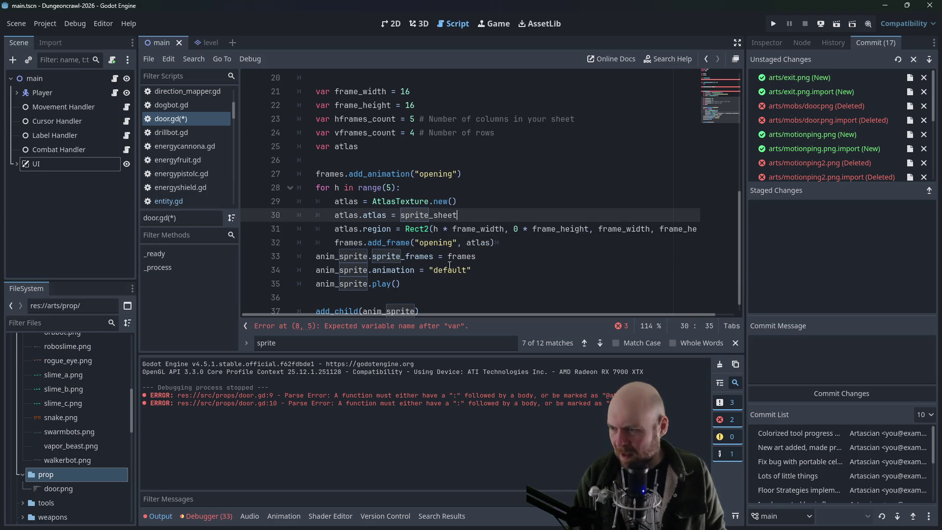
{"action": "left_click", "coordinate": [513, 236]}
{"action": "key", "text": "Return"}
{"action": "key", "text": "Return"}
{"action": "key", "text": "Return"}
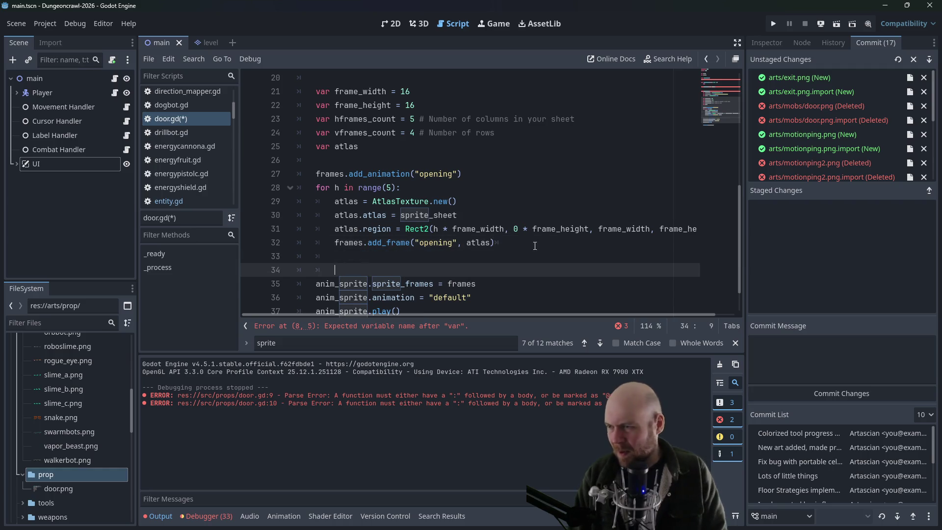
{"action": "key", "text": "Up"}
{"action": "left_click_drag", "start_coordinate": [339, 256], "coordinate": [319, 174]}
{"action": "left_click", "coordinate": [343, 256]}
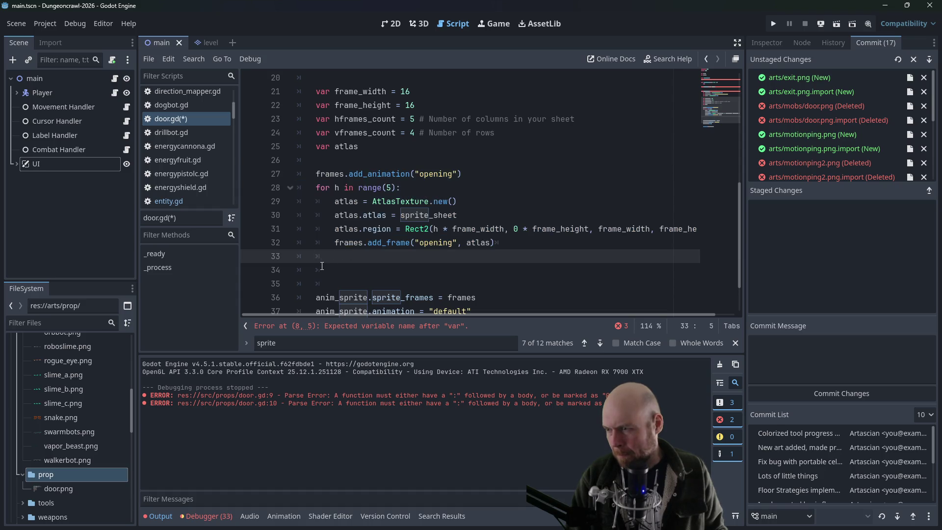
{"action": "left_click", "coordinate": [364, 263]}
{"action": "key", "text": "ctrl+v"}
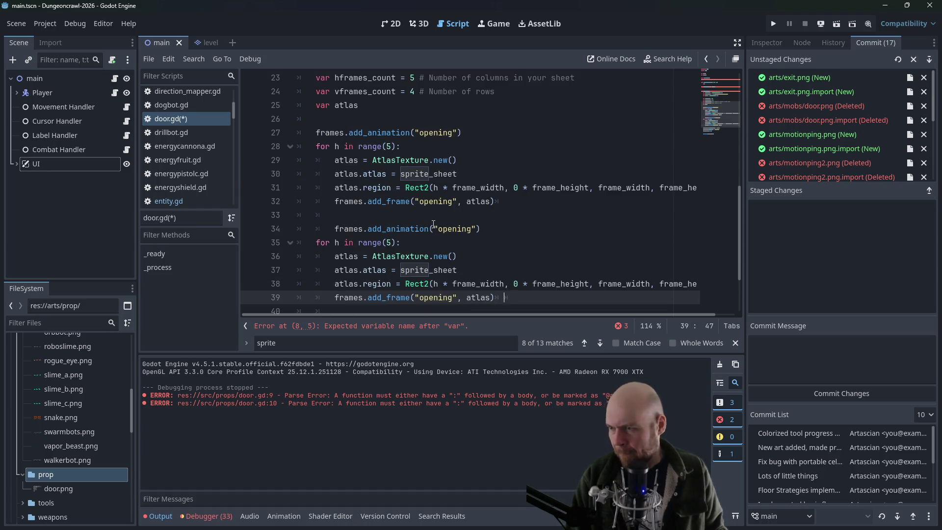
Rename the copied animation to "closed".
{"action": "left_click", "coordinate": [331, 229]}
{"action": "left_click_drag", "start_coordinate": [420, 228], "coordinate": [454, 229]}
{"action": "type", "text": "idle"}
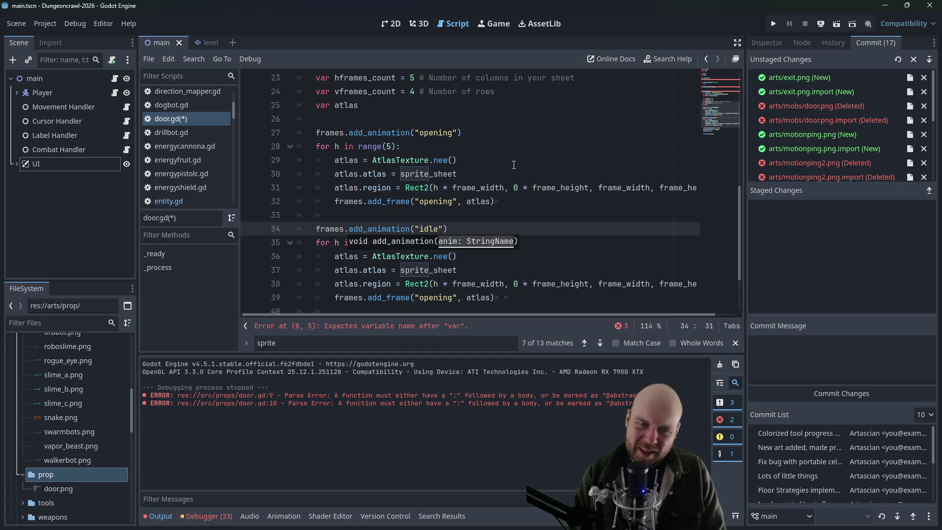
{"action": "key", "text": "BackSpace"}
{"action": "key", "text": "BackSpace"}
{"action": "key", "text": "BackSpace"}
{"action": "type", "text": "closed"}
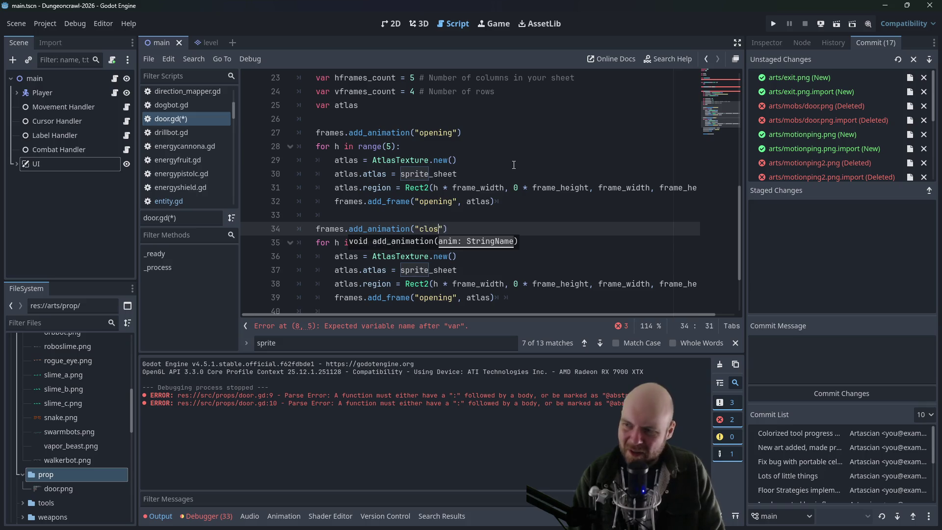
{"action": "key", "text": "Escape"}
Make the closed loop use range(2), row 1, and add frames to "closed".
{"action": "key", "text": "Down"}
{"action": "key", "text": "BackSpace"}
{"action": "type", "text": "2"}
{"action": "key", "text": "Down"}
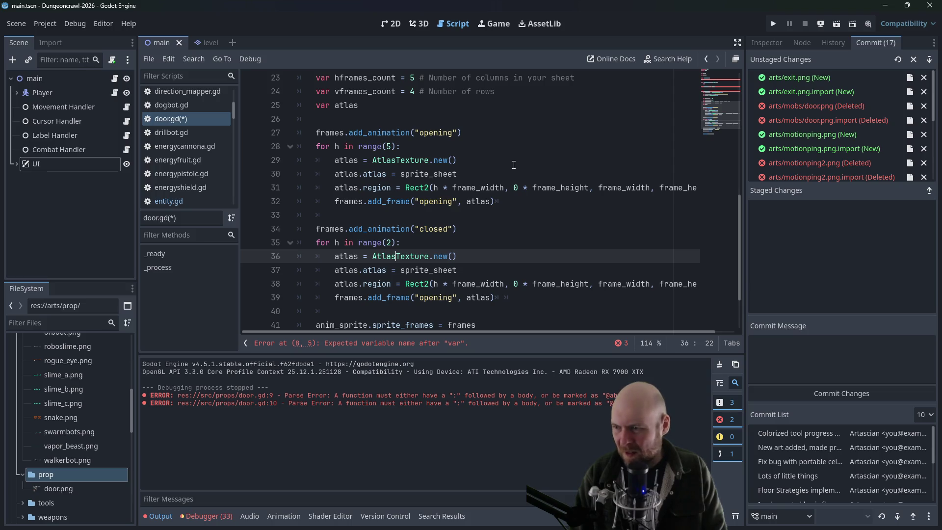
{"action": "key", "text": "Down"}
{"action": "key", "text": "Down"}
{"action": "key", "text": "Right"}
{"action": "key", "text": "Right"}
{"action": "key", "text": "Right"}
{"action": "key", "text": "Right"}
{"action": "key", "text": "Right"}
{"action": "key", "text": "Right"}
{"action": "key", "text": "Delete"}
{"action": "type", "text": "1"}
{"action": "scroll", "coordinate": [398, 196], "scroll_direction": "down", "scroll_amount": 1}
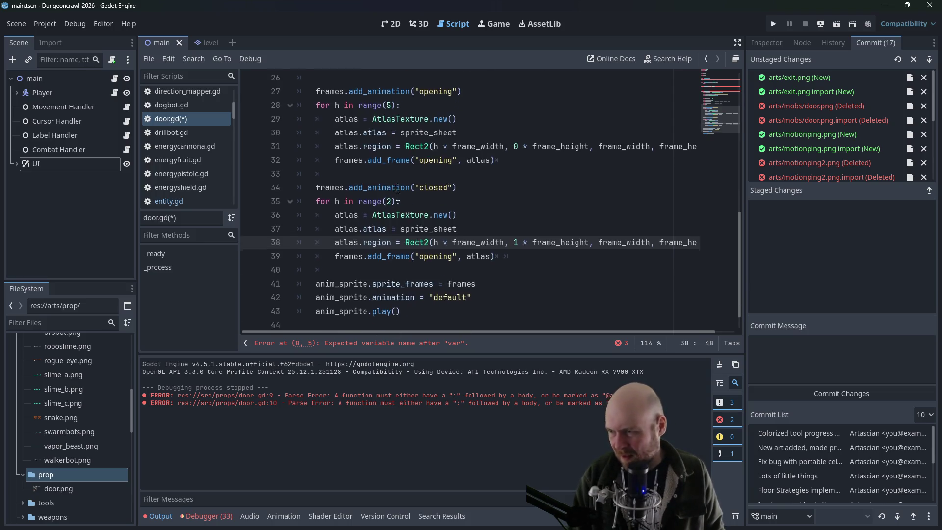
{"action": "double_click", "coordinate": [422, 256]}
{"action": "type", "text": "clos"}
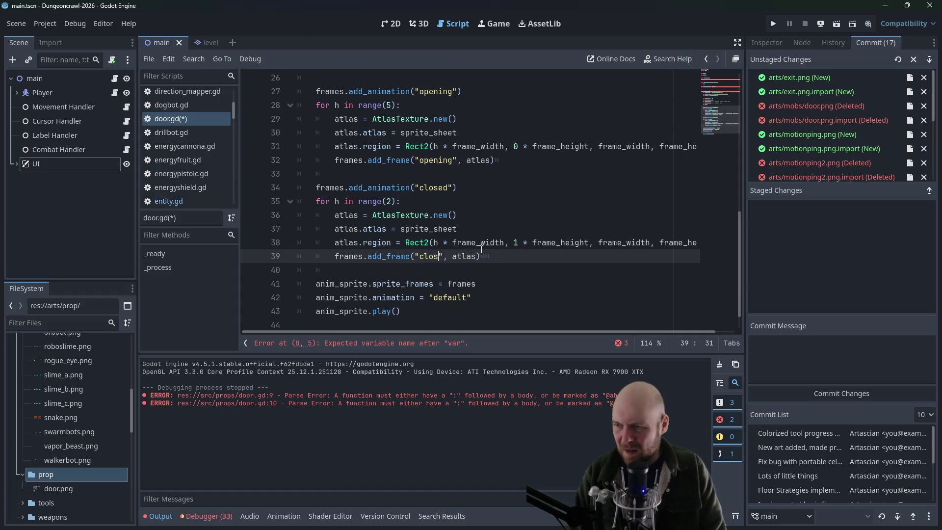
{"action": "type", "text": "ed"}
Copy the closed animation block, lines 34–39, for reuse below.
{"action": "left_click_drag", "start_coordinate": [491, 256], "coordinate": [314, 188]}
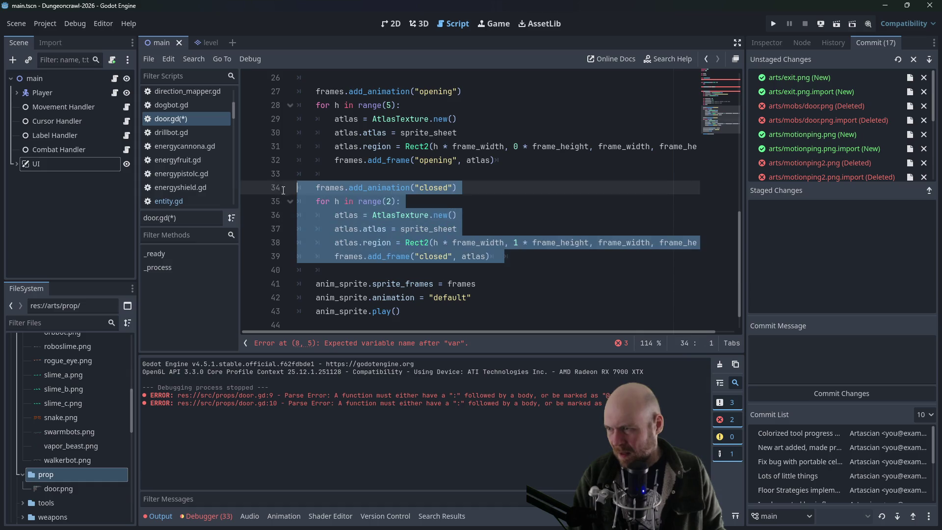
{"action": "left_click", "coordinate": [372, 272]}
{"action": "key", "text": "Return"}
{"action": "key", "text": "Return"}
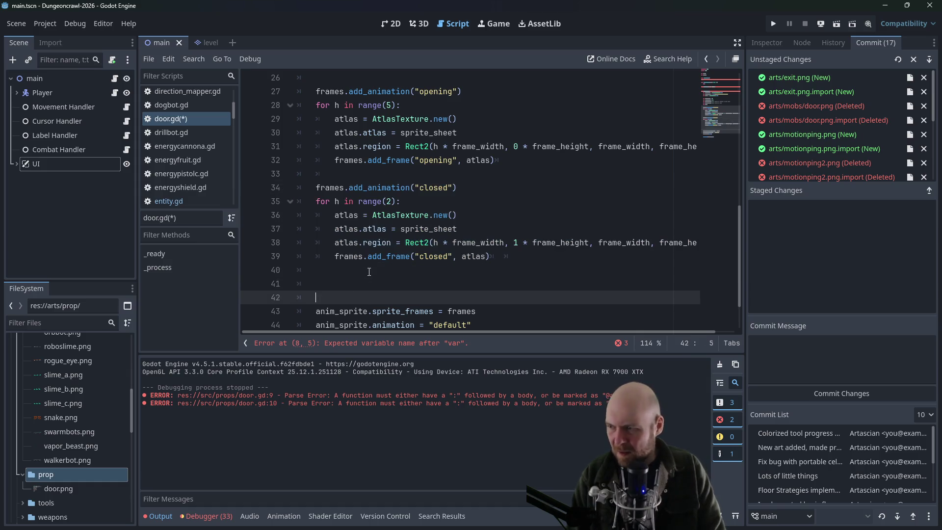
Paste a duplicate of the closed block and fix its first line's indent.
{"action": "key", "text": "Up"}
{"action": "key", "text": "ctrl+v"}
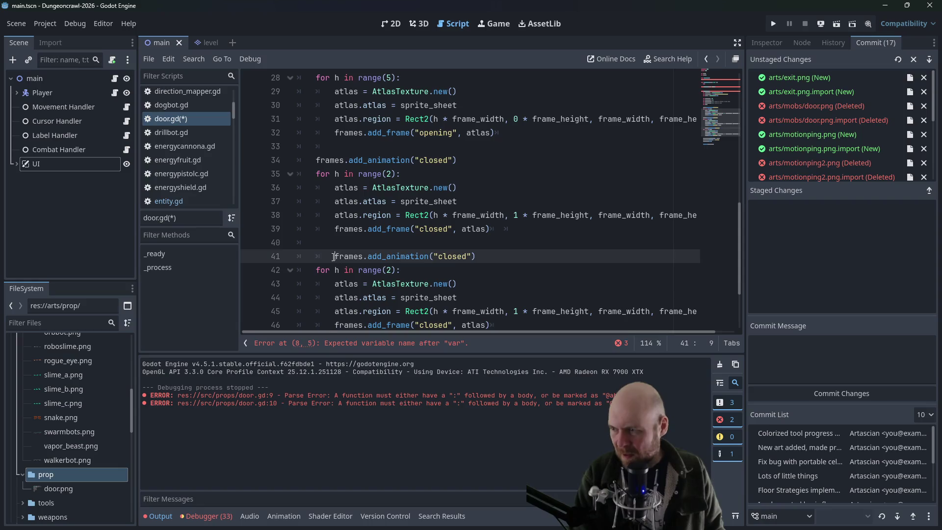
{"action": "left_click", "coordinate": [339, 254]}
{"action": "key", "text": "BackSpace"}
{"action": "scroll", "coordinate": [374, 256], "scroll_direction": "down", "scroll_amount": 2}
{"action": "scroll", "coordinate": [374, 256], "scroll_direction": "up", "scroll_amount": 3}
{"action": "scroll", "coordinate": [374, 256], "scroll_direction": "up", "scroll_amount": 5}
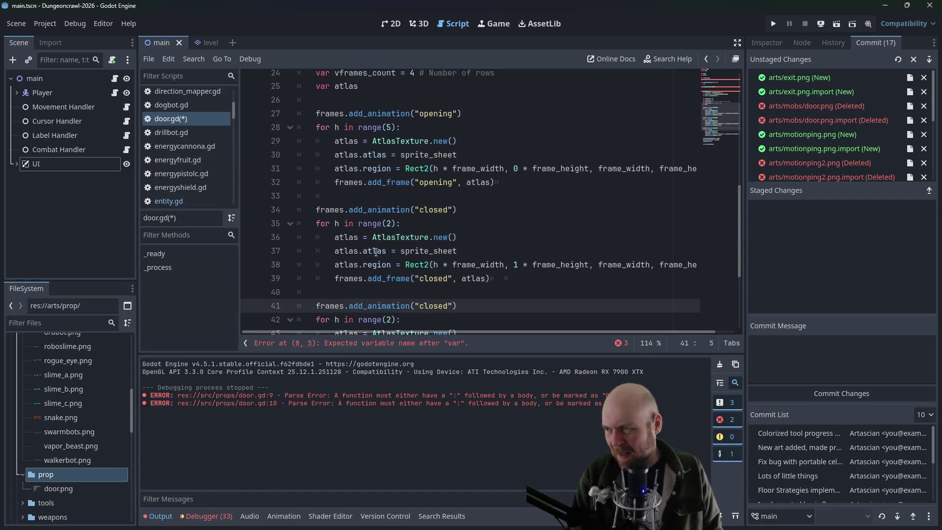
{"action": "scroll", "coordinate": [372, 177], "scroll_direction": "down", "scroll_amount": 6}
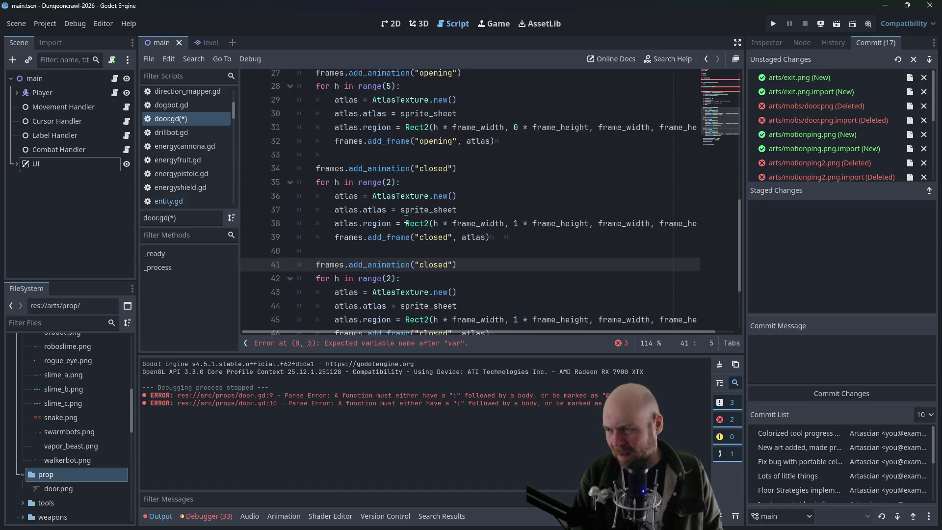
{"action": "scroll", "coordinate": [423, 209], "scroll_direction": "down", "scroll_amount": 1}
Rename the copy to "locked", using row 2 and adding frames to "locked".
{"action": "left_click_drag", "start_coordinate": [420, 223], "coordinate": [448, 224]}
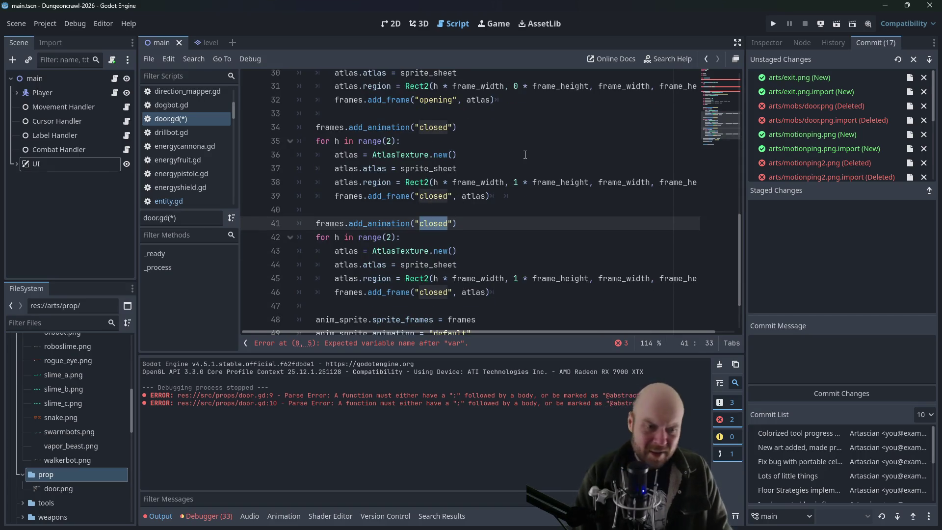
{"action": "type", "text": "locked"}
{"action": "key", "text": "Down"}
{"action": "key", "text": "Down"}
{"action": "key", "text": "Down"}
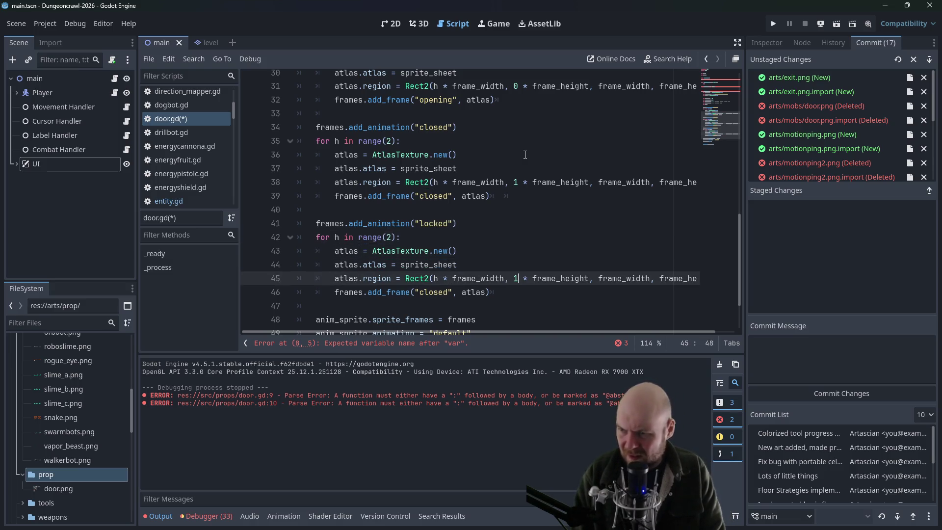
{"action": "key", "text": "BackSpace"}
{"action": "type", "text": "2"}
{"action": "key", "text": "Down"}
{"action": "key", "text": "Delete"}
{"action": "key", "text": "BackSpace"}
{"action": "key", "text": "BackSpace"}
{"action": "key", "text": "BackSpace"}
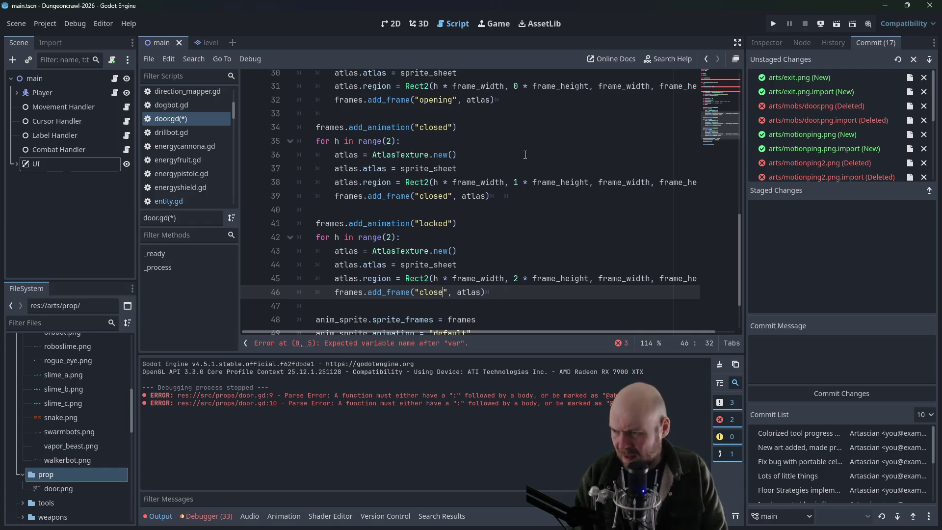
{"action": "type", "text": "locked"}
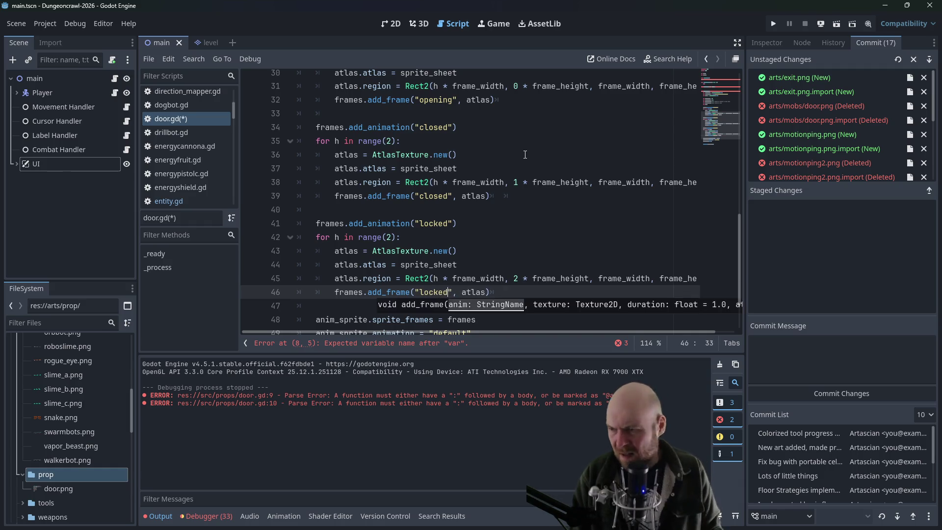
{"action": "left_click", "coordinate": [499, 221]}
Paste another copy of the block after the locked animation.
{"action": "scroll", "coordinate": [491, 221], "scroll_direction": "down", "scroll_amount": 1}
{"action": "left_click", "coordinate": [463, 269]}
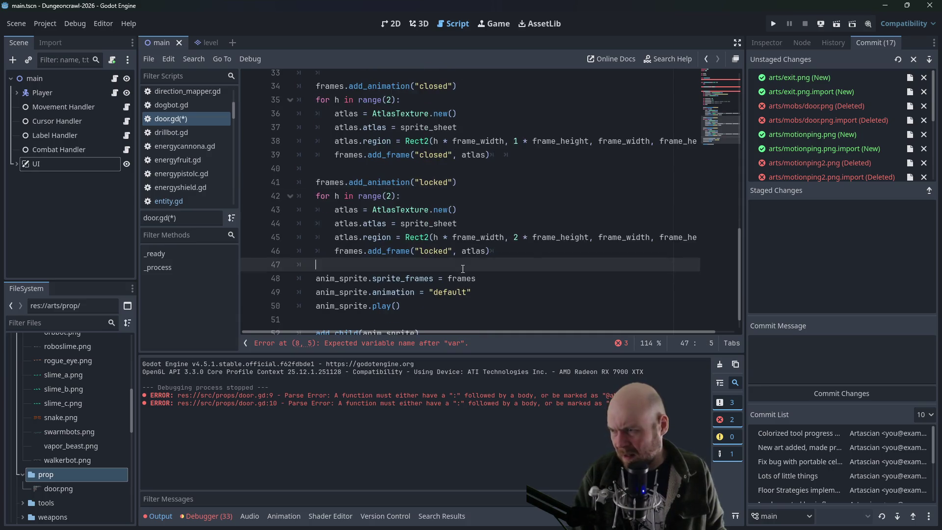
{"action": "key", "text": "Return"}
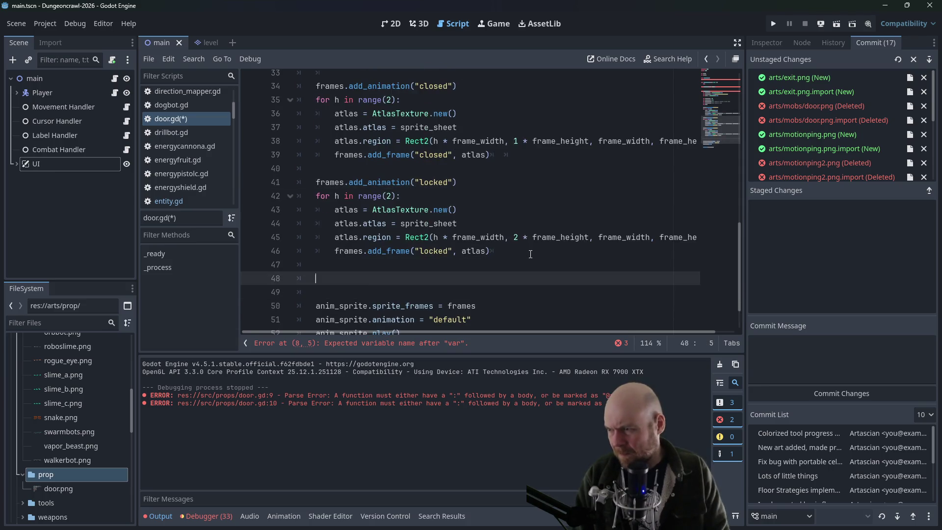
{"action": "key", "text": "ctrl+v"}
Fix the new block's indent, rename it "unpowered", and set its loop to range(1).
{"action": "left_click", "coordinate": [405, 255]}
{"action": "key", "text": "Home"}
{"action": "key", "text": "BackSpace"}
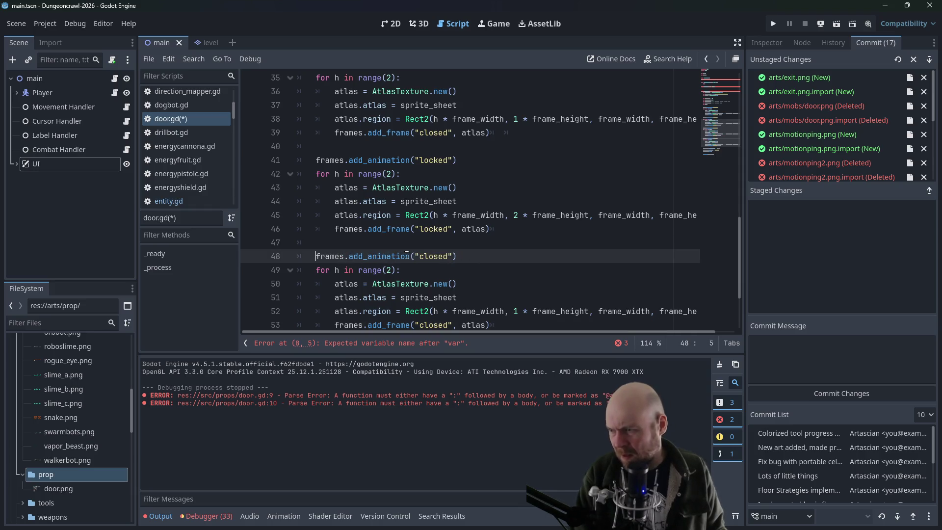
{"action": "left_click_drag", "start_coordinate": [420, 256], "coordinate": [448, 256]}
{"action": "type", "text": "unpowere"}
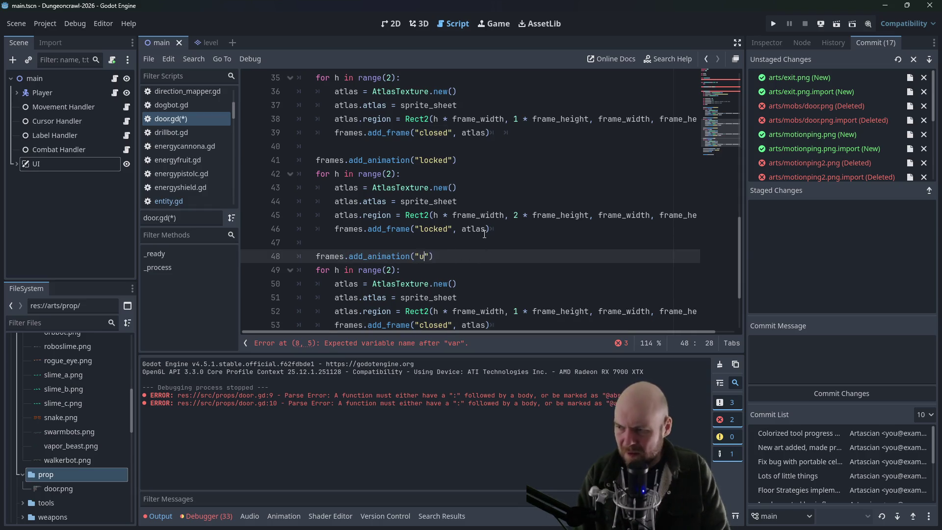
{"action": "type", "text": "d"}
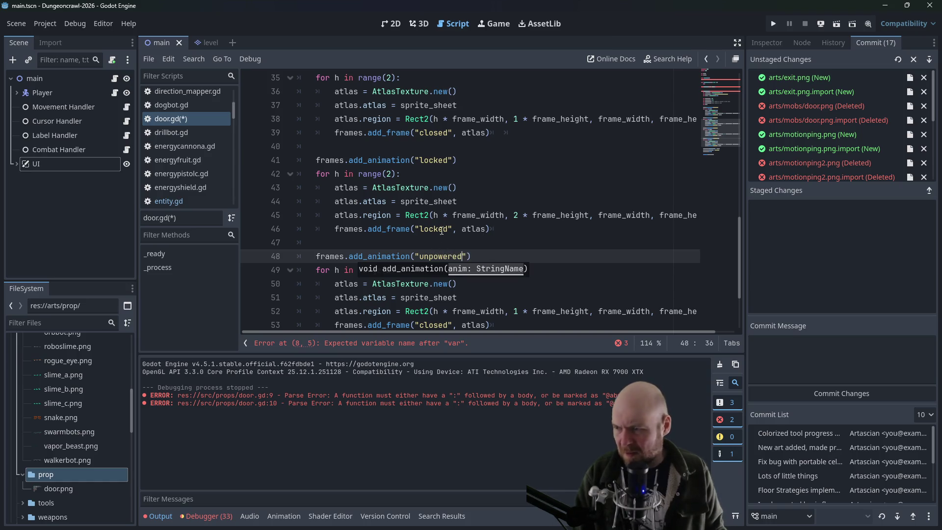
{"action": "left_click", "coordinate": [389, 270]}
{"action": "key", "text": "Up"}
{"action": "key", "text": "End"}
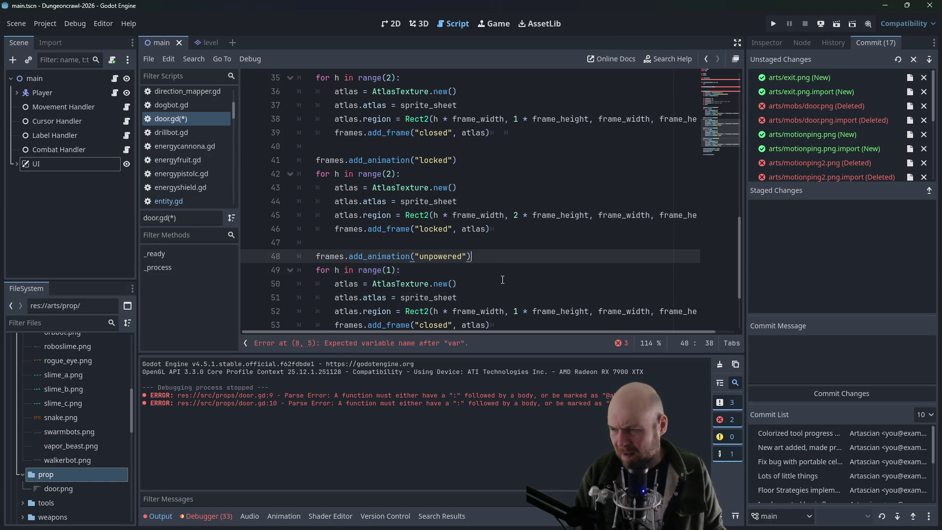
{"action": "scroll", "coordinate": [497, 280], "scroll_direction": "down", "scroll_amount": 2}
Use row 3 in the frame region and add the frame to "unpowered".
{"action": "double_click", "coordinate": [515, 229]}
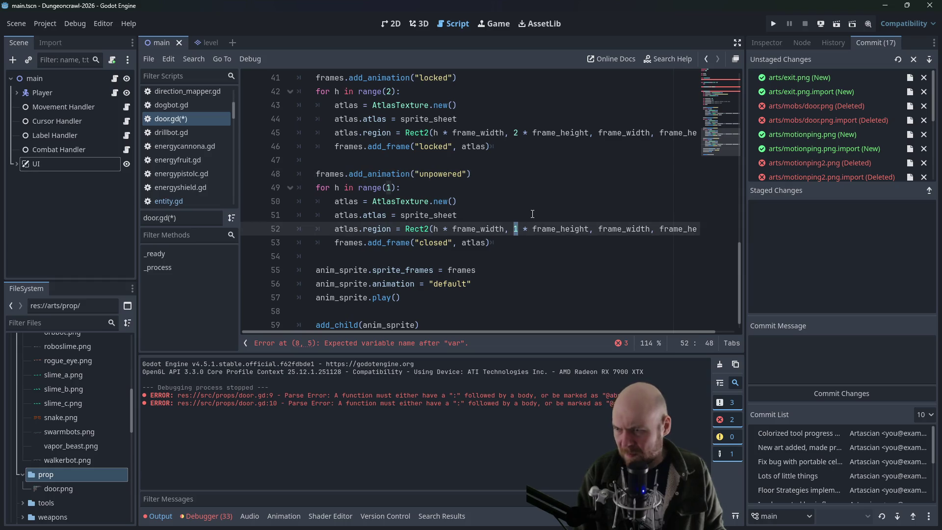
{"action": "type", "text": "3"}
{"action": "left_click", "coordinate": [532, 214]}
{"action": "double_click", "coordinate": [450, 244]}
{"action": "type", "text": "unpowered"}
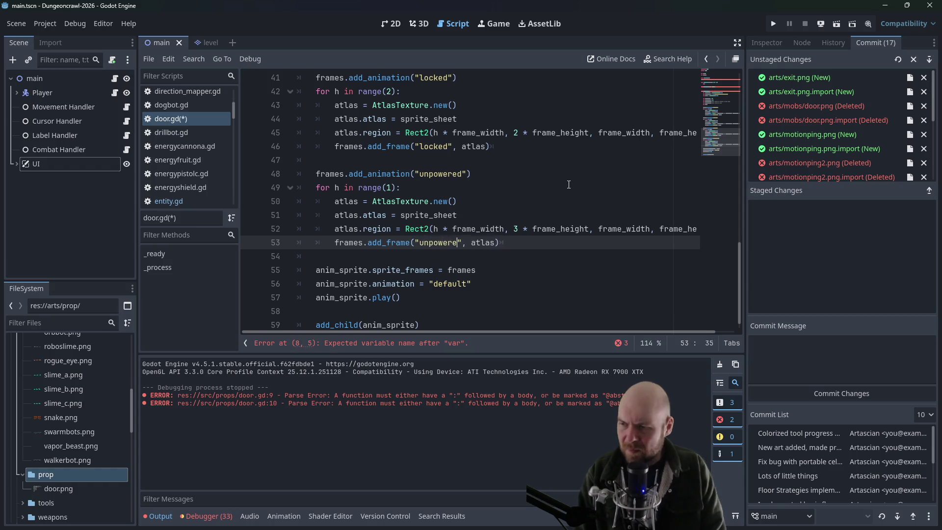
{"action": "left_click", "coordinate": [569, 186]}
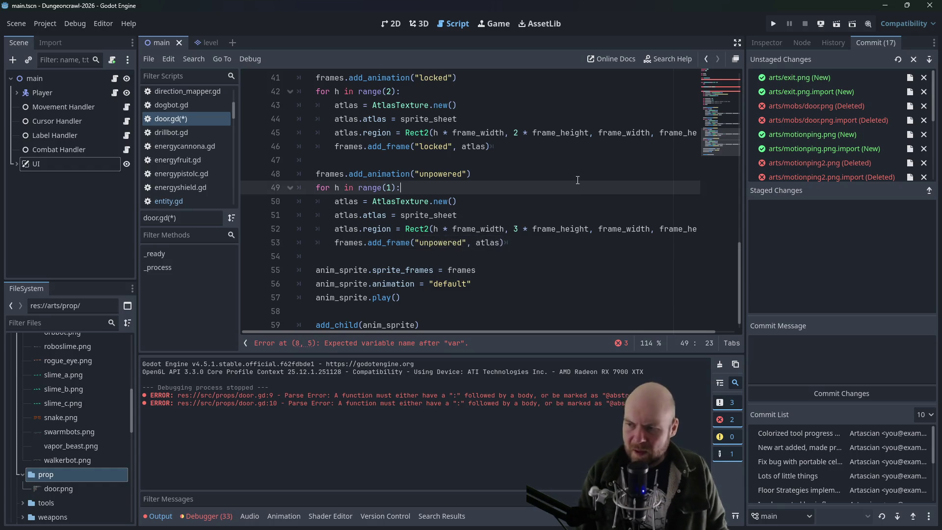
{"action": "left_click", "coordinate": [489, 279]}
{"action": "left_click", "coordinate": [516, 265]}
{"action": "scroll", "coordinate": [500, 263], "scroll_direction": "up", "scroll_amount": 11}
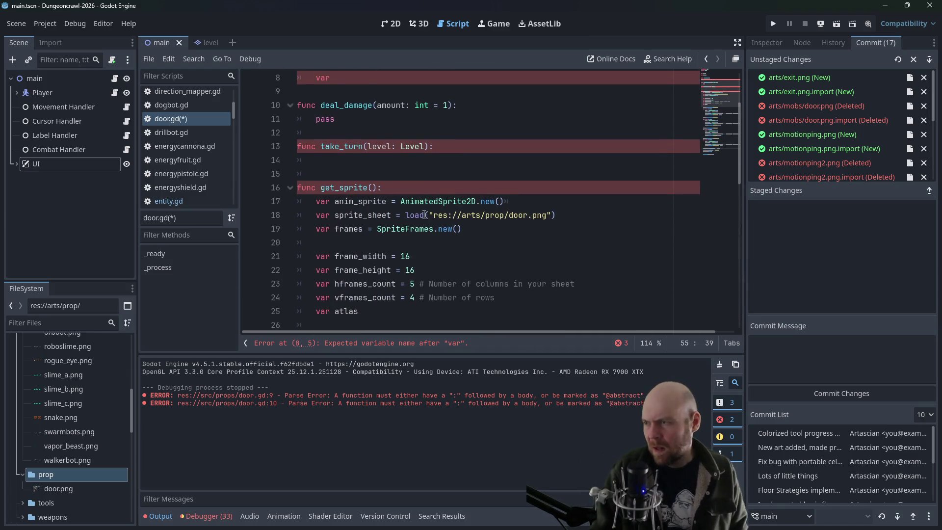
{"action": "scroll", "coordinate": [425, 215], "scroll_direction": "up", "scroll_amount": 3}
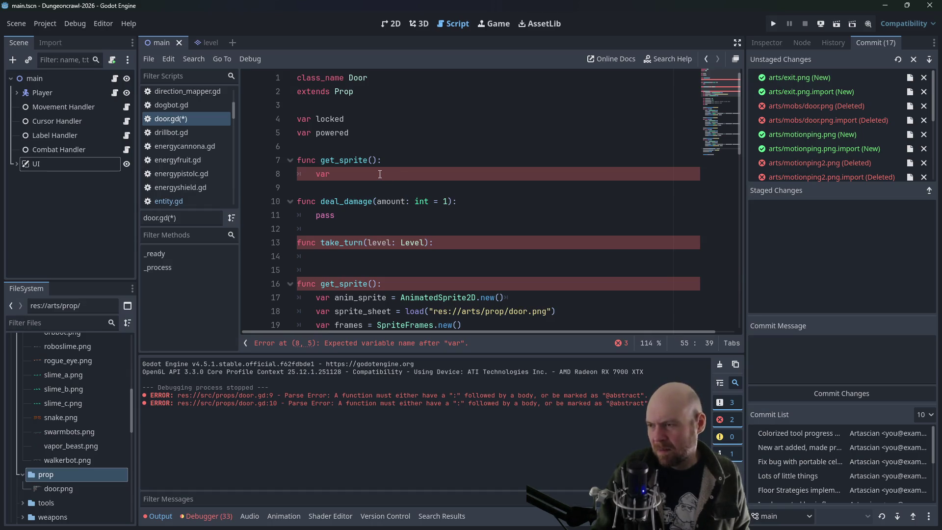
{"action": "left_click", "coordinate": [372, 131]}
{"action": "left_click", "coordinate": [374, 118]}
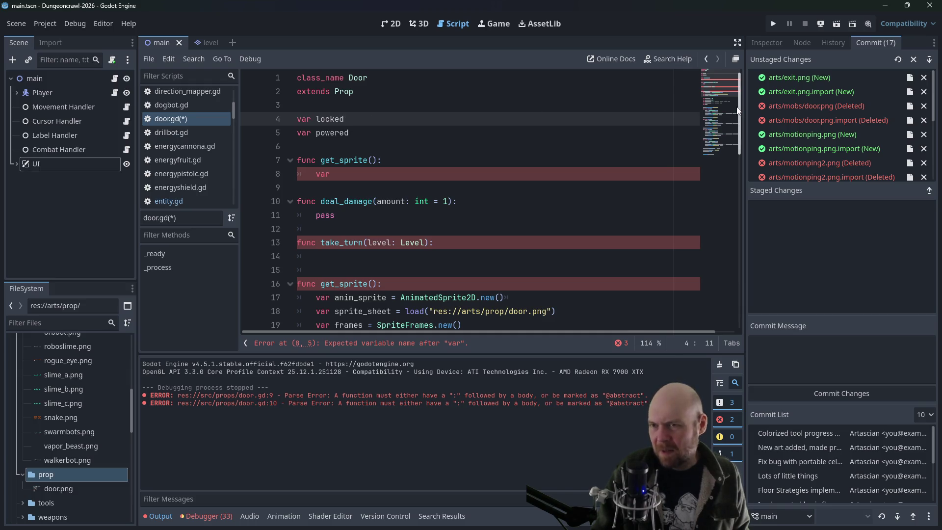
{"action": "left_click_drag", "start_coordinate": [737, 110], "coordinate": [707, 282]}
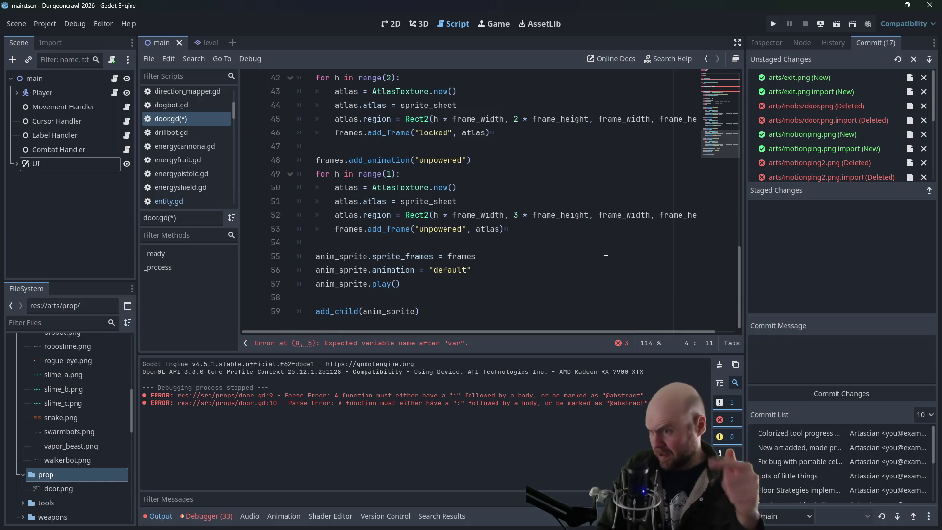
{"action": "scroll", "coordinate": [551, 267], "scroll_direction": "up", "scroll_amount": 3}
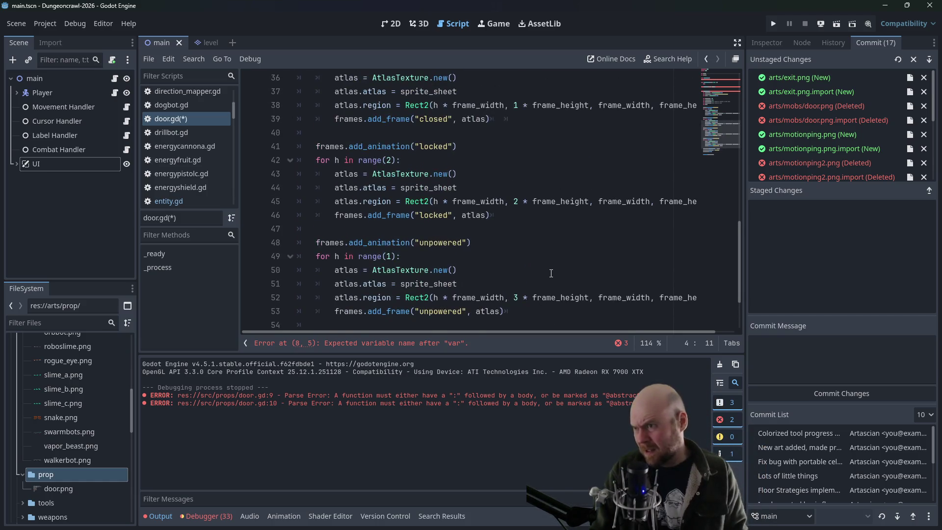
{"action": "scroll", "coordinate": [448, 296], "scroll_direction": "down", "scroll_amount": 3}
{"action": "left_click_drag", "start_coordinate": [434, 270], "coordinate": [466, 271]}
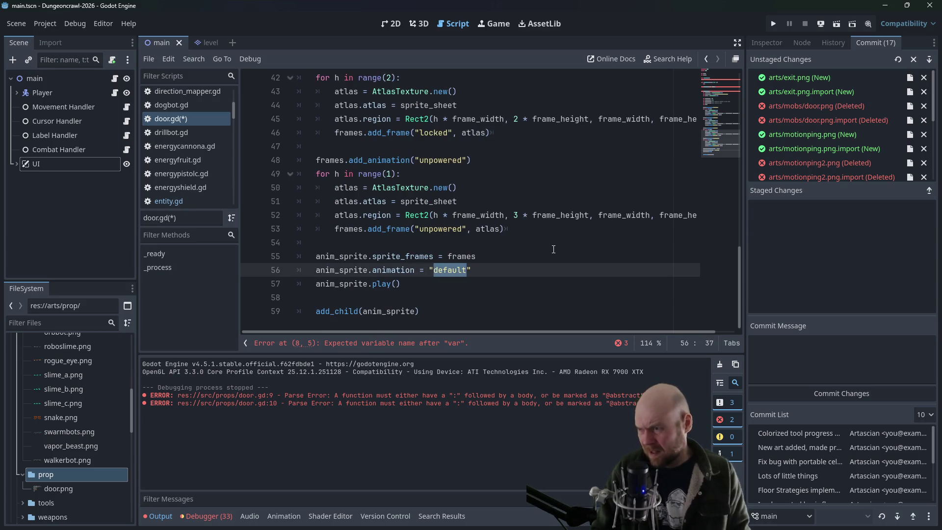
Start the door sprite on the "closed" animation.
{"action": "type", "text": "closed"}
{"action": "left_click", "coordinate": [582, 231]}
{"action": "scroll", "coordinate": [582, 231], "scroll_direction": "up", "scroll_amount": 3}
{"action": "scroll", "coordinate": [582, 231], "scroll_direction": "down", "scroll_amount": 3}
Add "return anim_sprite" after add_child and save door.gd.
{"action": "left_click", "coordinate": [470, 311]}
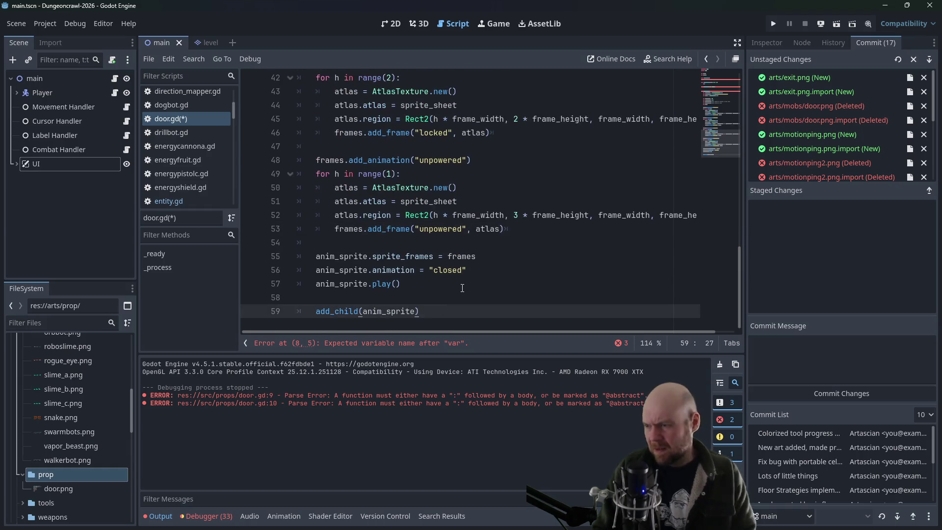
{"action": "key", "text": "Return"}
{"action": "type", "text": "return anim_sprite"}
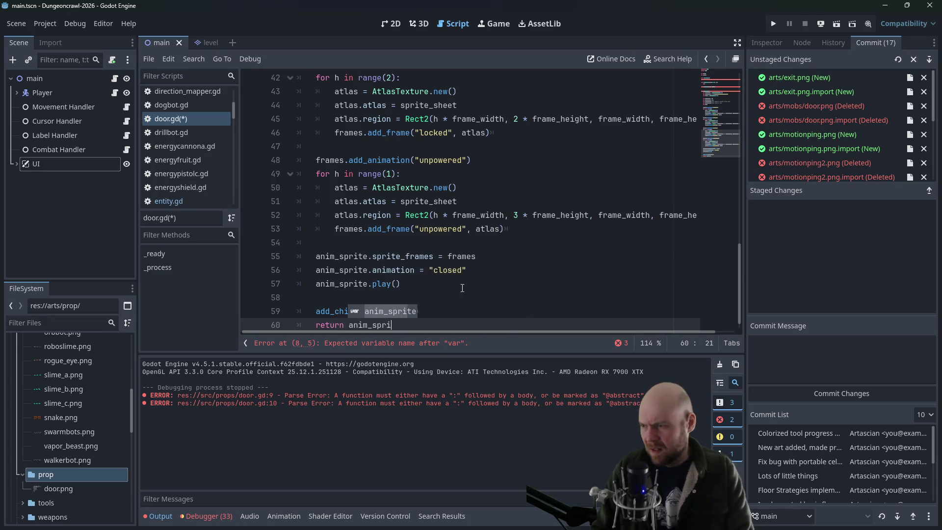
{"action": "key", "text": "ctrl+s"}
{"action": "left_click", "coordinate": [358, 314]}
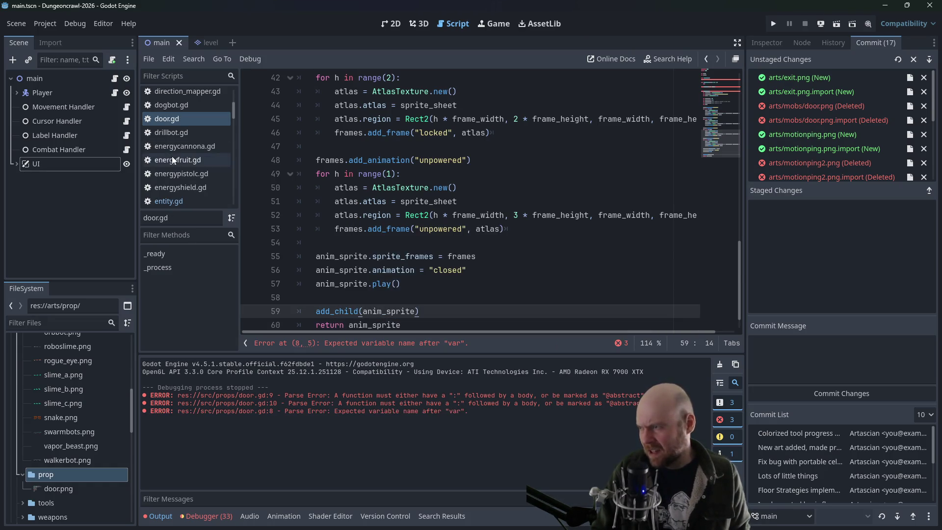
{"action": "scroll", "coordinate": [172, 156], "scroll_direction": "up", "scroll_amount": 1}
{"action": "scroll", "coordinate": [179, 157], "scroll_direction": "down", "scroll_amount": 2}
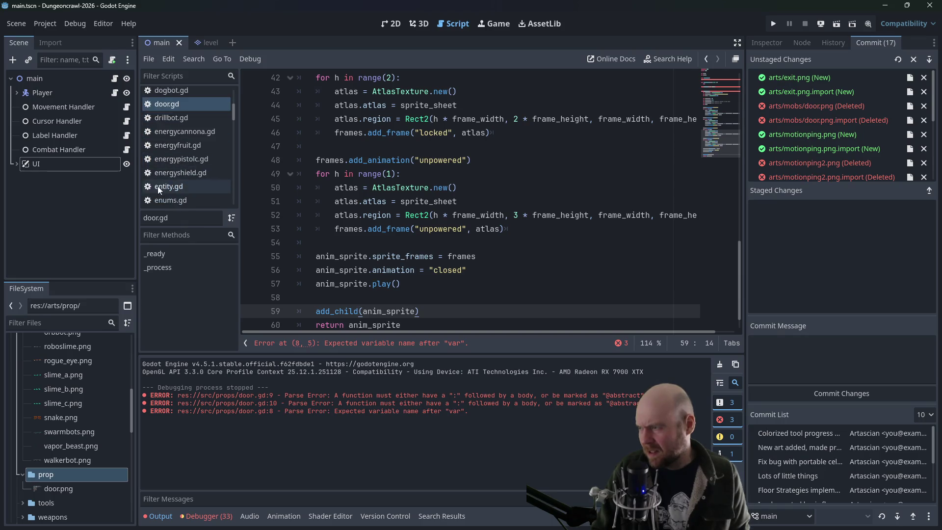
Search entity.gd for get_sprite and go to its call in do_move on line 65.
{"action": "left_click", "coordinate": [157, 186]}
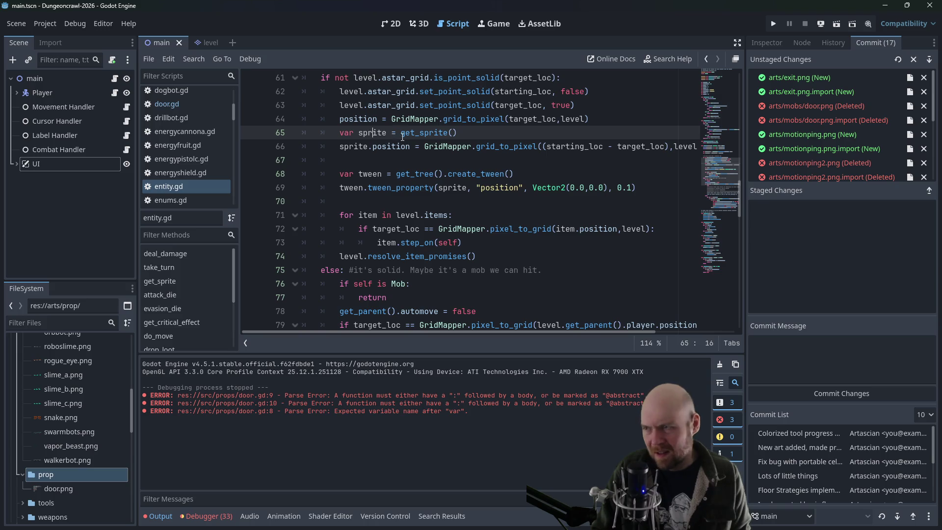
{"action": "scroll", "coordinate": [403, 136], "scroll_direction": "up", "scroll_amount": 1}
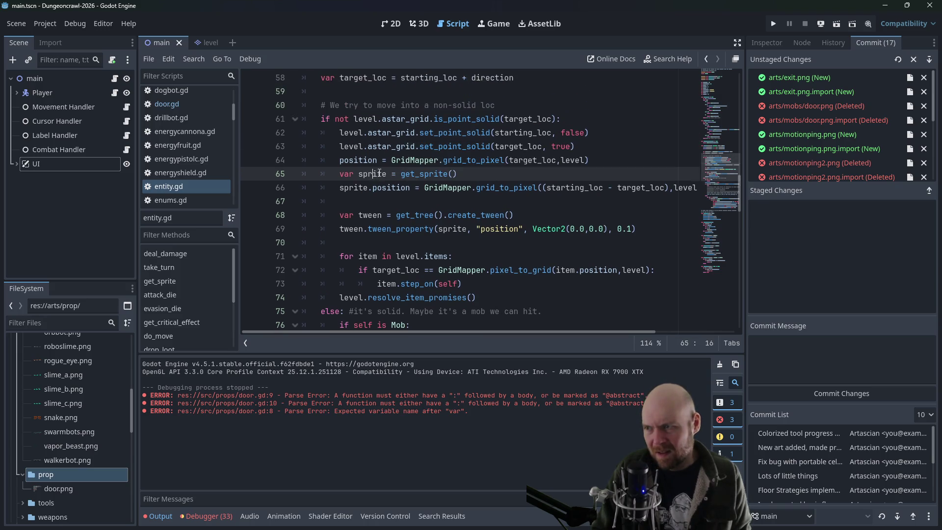
{"action": "mouse_move", "coordinate": [420, 169]}
{"action": "scroll", "coordinate": [424, 159], "scroll_direction": "up", "scroll_amount": 3}
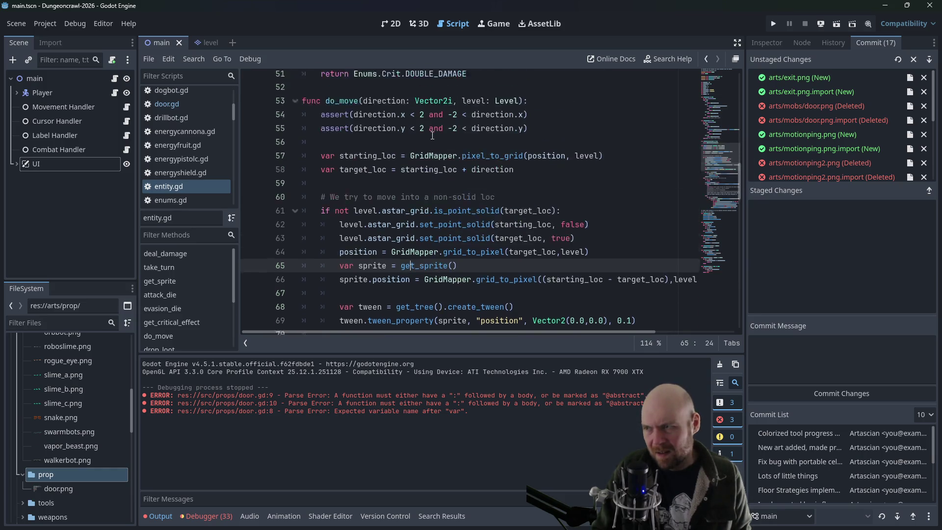
{"action": "key", "text": "ctrl+f"}
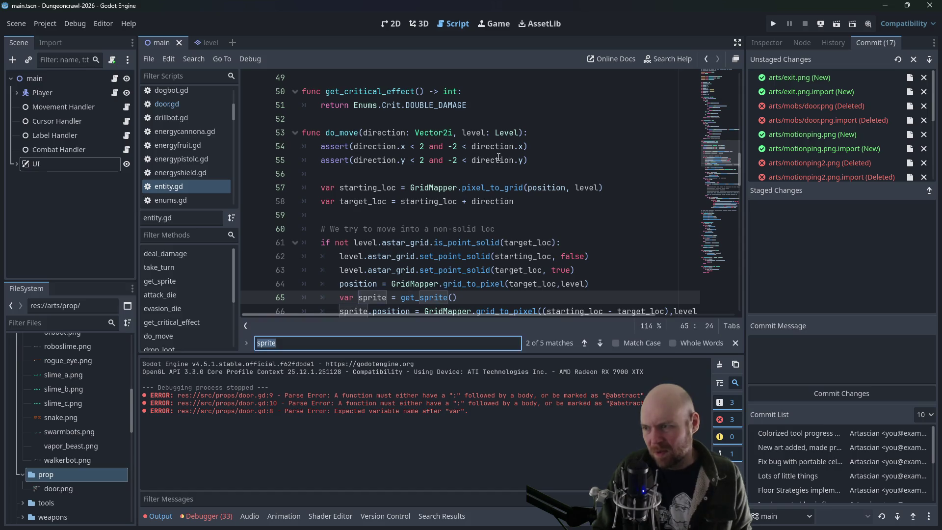
{"action": "type", "text": "get_sprite"}
{"action": "key", "text": "Return"}
{"action": "key", "text": "Return"}
{"action": "key", "text": "Return"}
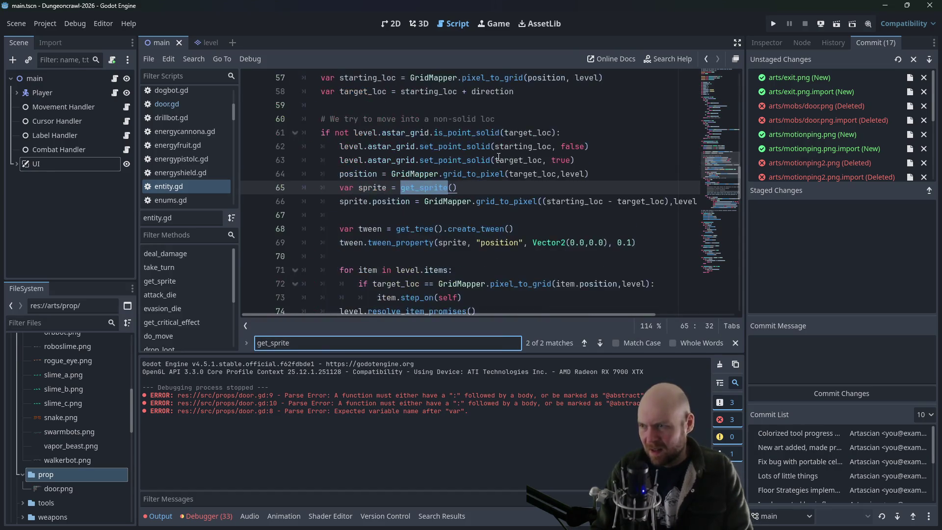
{"action": "left_click", "coordinate": [472, 190]}
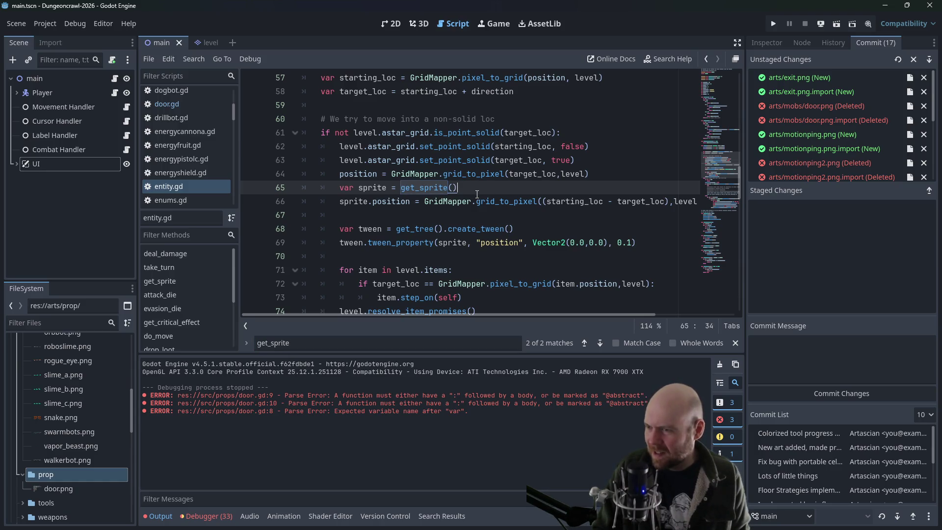
{"action": "scroll", "coordinate": [476, 195], "scroll_direction": "down", "scroll_amount": 5}
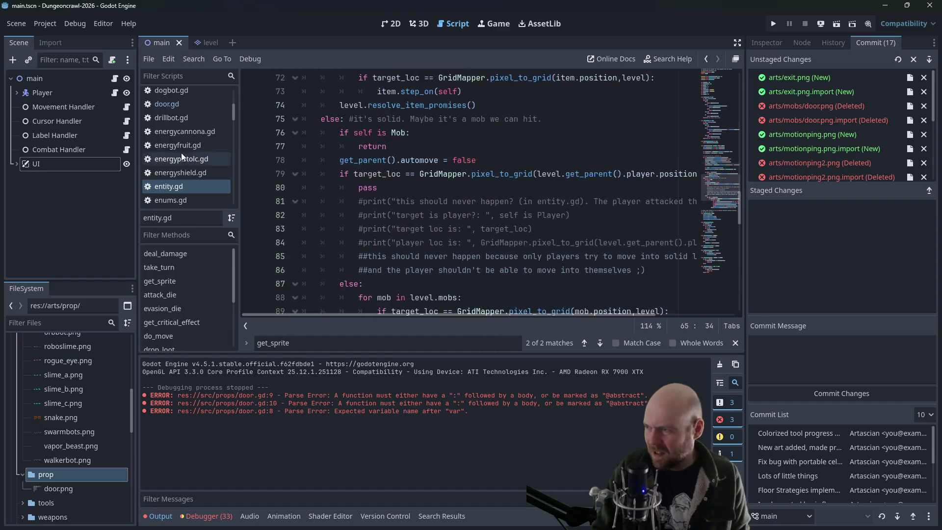
{"action": "scroll", "coordinate": [188, 148], "scroll_direction": "up", "scroll_amount": 3}
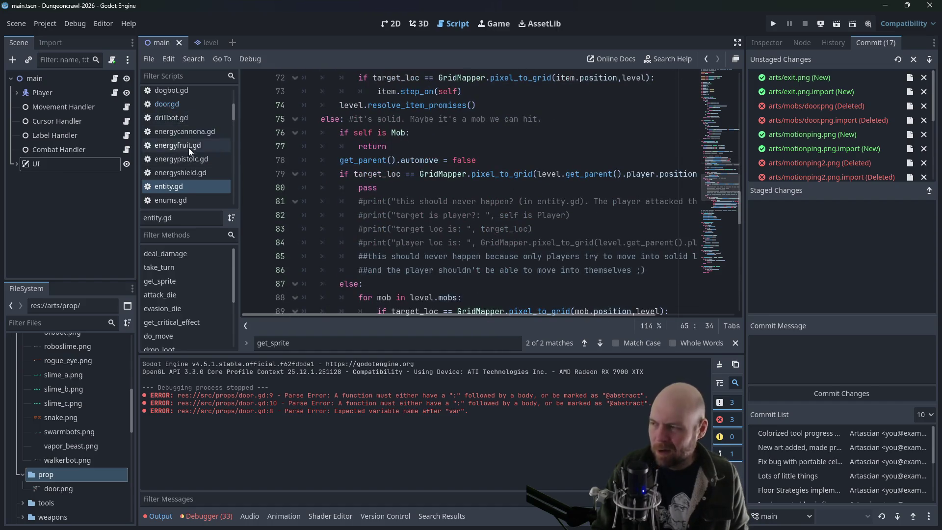
{"action": "left_click", "coordinate": [179, 134]}
Open door.gd and replace the broken get_sprite stub with func _init() that calls get_sprite().
{"action": "left_click", "coordinate": [167, 148]}
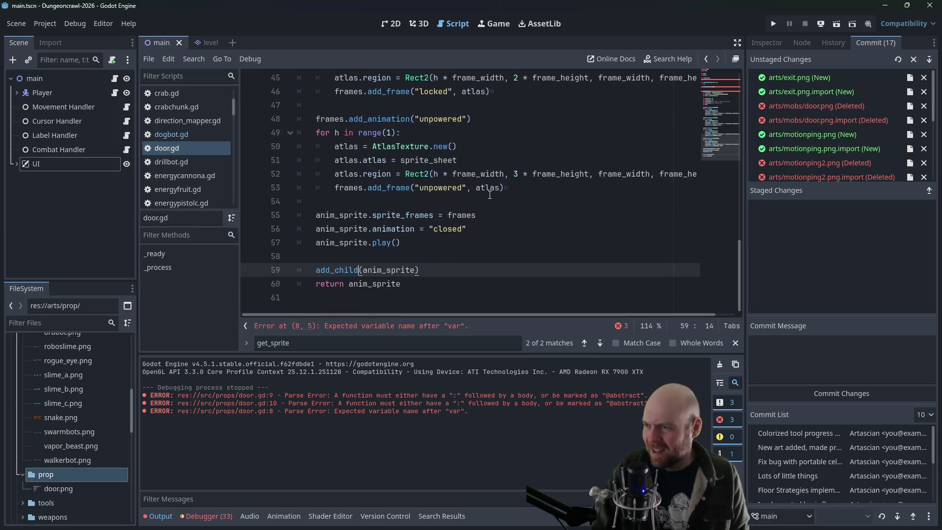
{"action": "scroll", "coordinate": [487, 195], "scroll_direction": "up", "scroll_amount": 9}
{"action": "scroll", "coordinate": [486, 195], "scroll_direction": "up", "scroll_amount": 5}
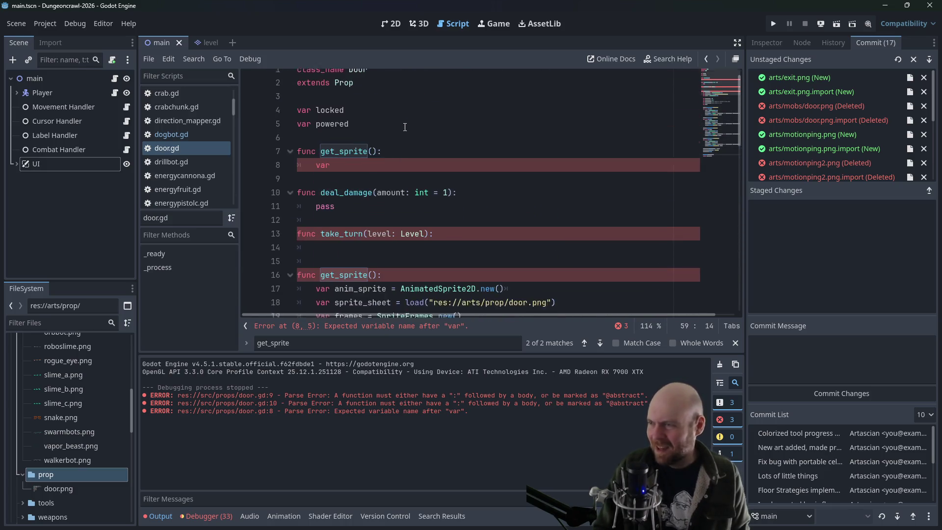
{"action": "left_click", "coordinate": [393, 151]}
{"action": "left_click", "coordinate": [371, 168]}
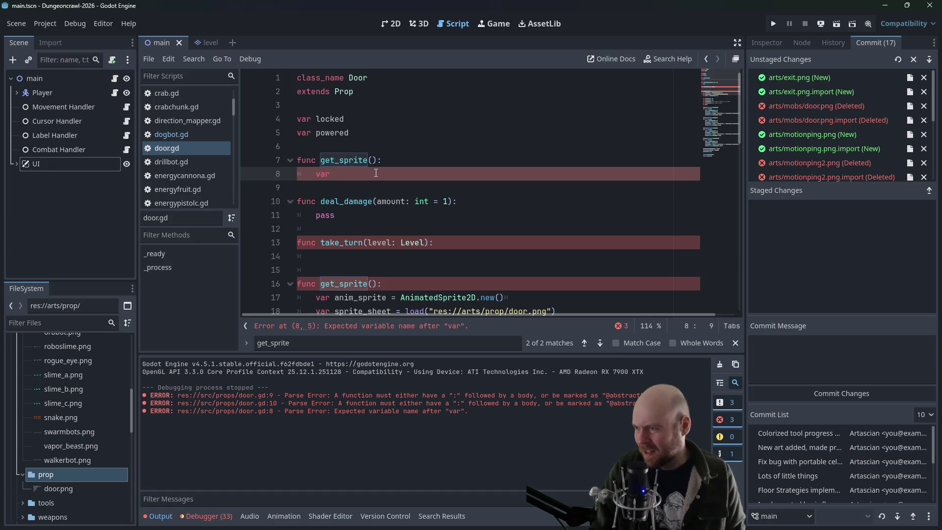
{"action": "scroll", "coordinate": [376, 174], "scroll_direction": "down", "scroll_amount": 4}
{"action": "scroll", "coordinate": [373, 167], "scroll_direction": "up", "scroll_amount": 4}
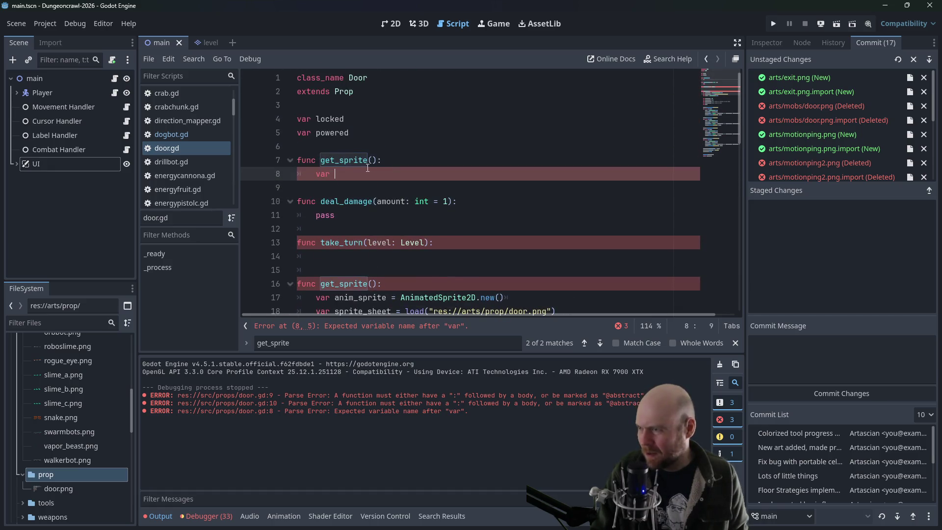
{"action": "left_click", "coordinate": [267, 154], "text": "shift"}
{"action": "key", "text": "BackSpace"}
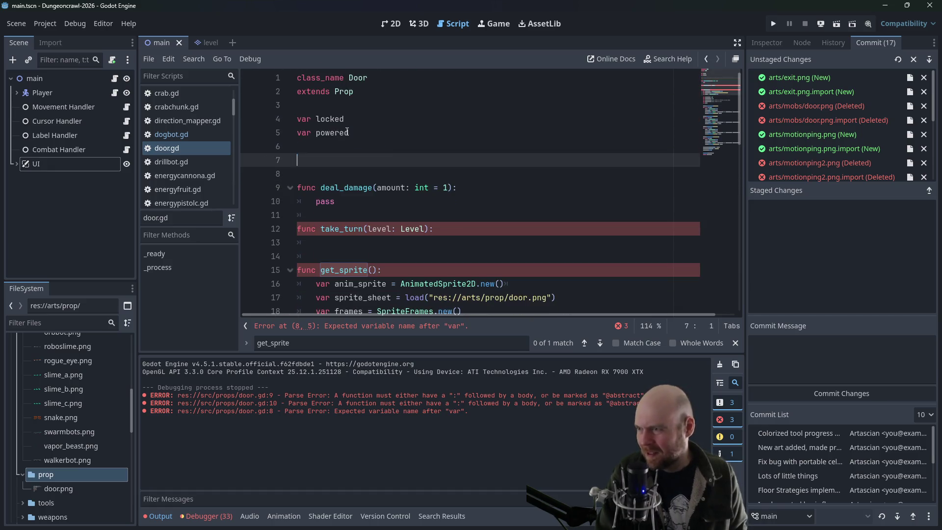
{"action": "type", "text": "func _init("}
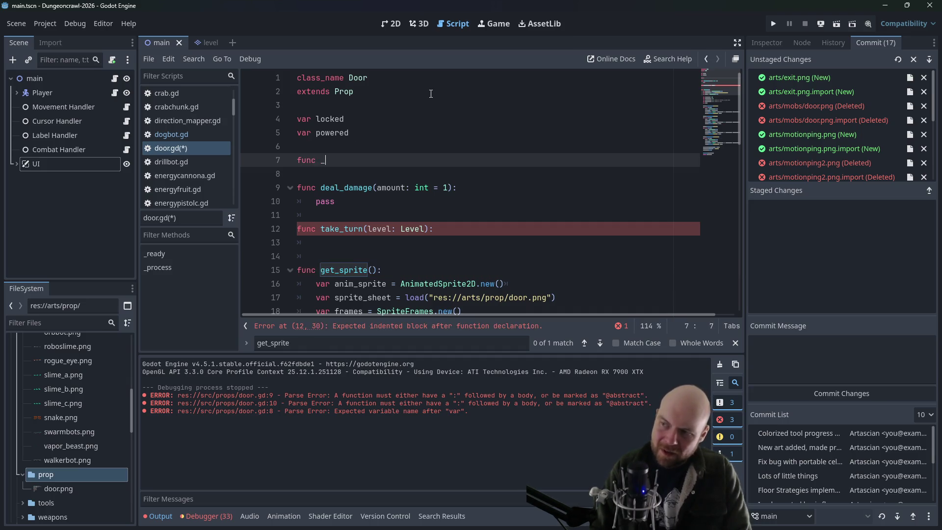
{"action": "type", "text": "):"}
{"action": "key", "text": "Return"}
{"action": "type", "text": "get_sp"}
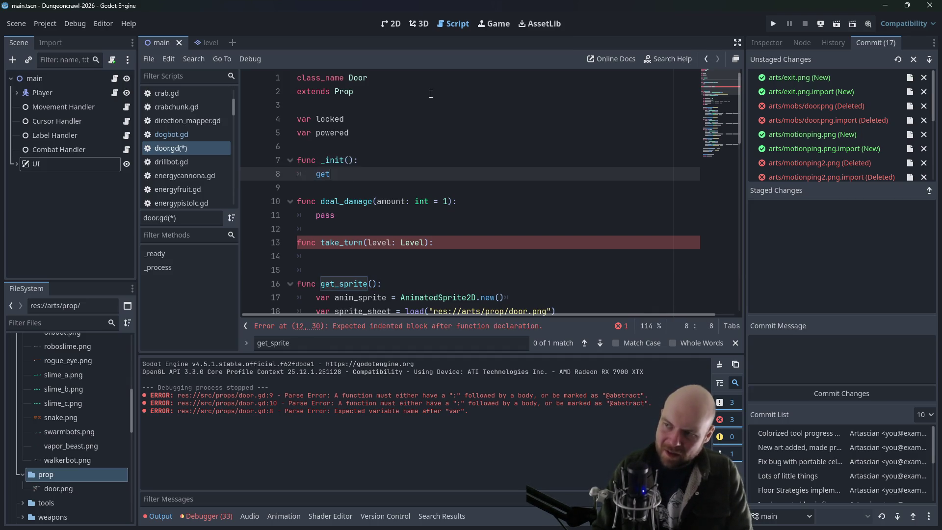
{"action": "key", "text": "Return"}
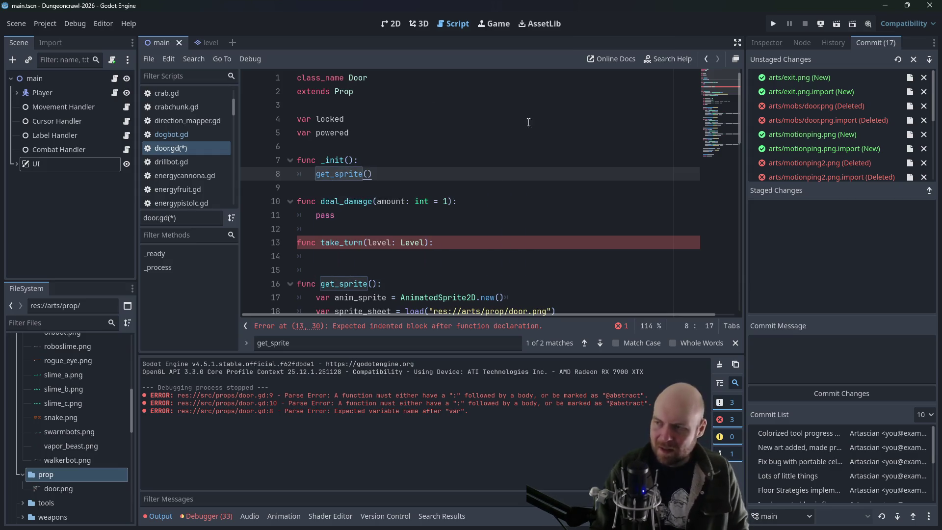
Delete get_sprite's final 'return anim_sprite' line so it ends at add_child, and save door.gd.
{"action": "left_click", "coordinate": [486, 214]}
{"action": "scroll", "coordinate": [490, 216], "scroll_direction": "down", "scroll_amount": 12}
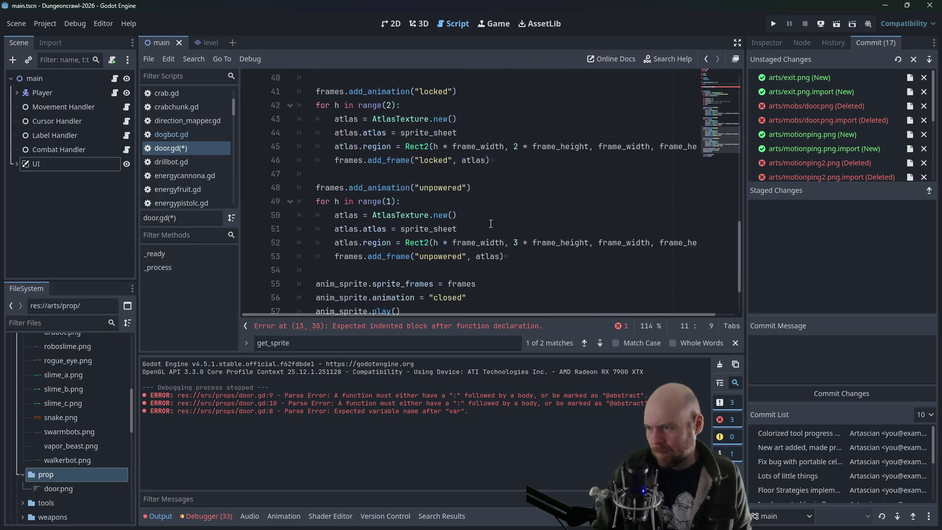
{"action": "scroll", "coordinate": [490, 224], "scroll_direction": "down", "scroll_amount": 2}
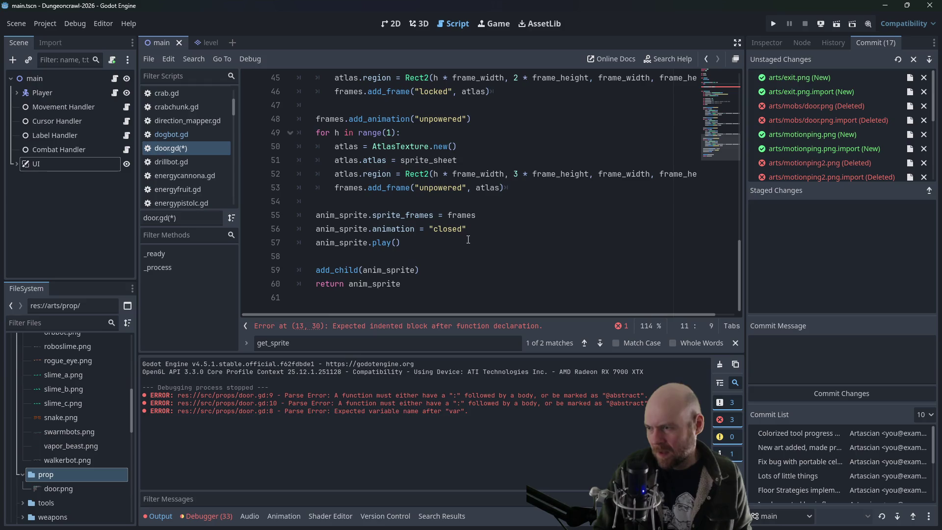
{"action": "mouse_move", "coordinate": [407, 284]}
{"action": "left_mouse_down"}
{"action": "mouse_move", "coordinate": [316, 283]}
{"action": "mouse_move", "coordinate": [316, 270]}
{"action": "left_mouse_up"}
{"action": "left_click", "coordinate": [406, 286]}
{"action": "left_click_drag", "start_coordinate": [407, 286], "coordinate": [268, 287]}
{"action": "key", "text": "BackSpace"}
{"action": "key", "text": "BackSpace"}
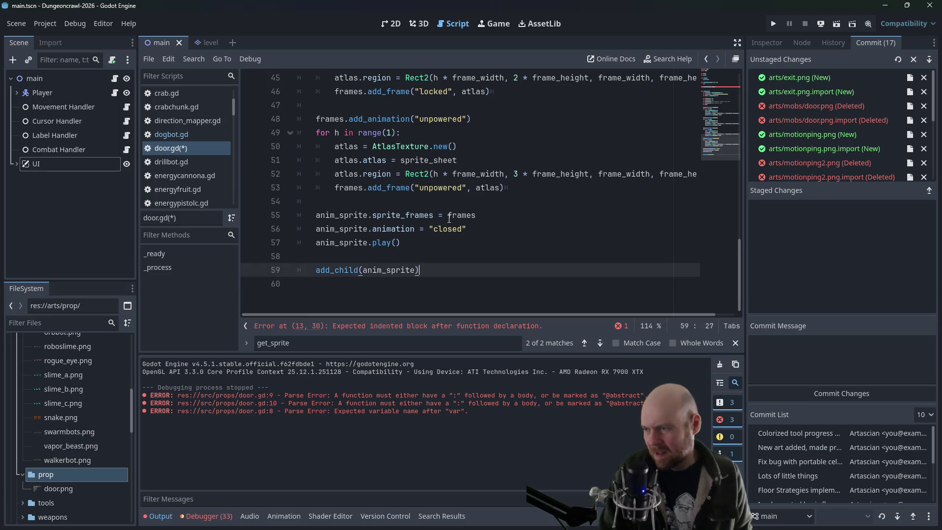
{"action": "scroll", "coordinate": [449, 218], "scroll_direction": "up", "scroll_amount": 10}
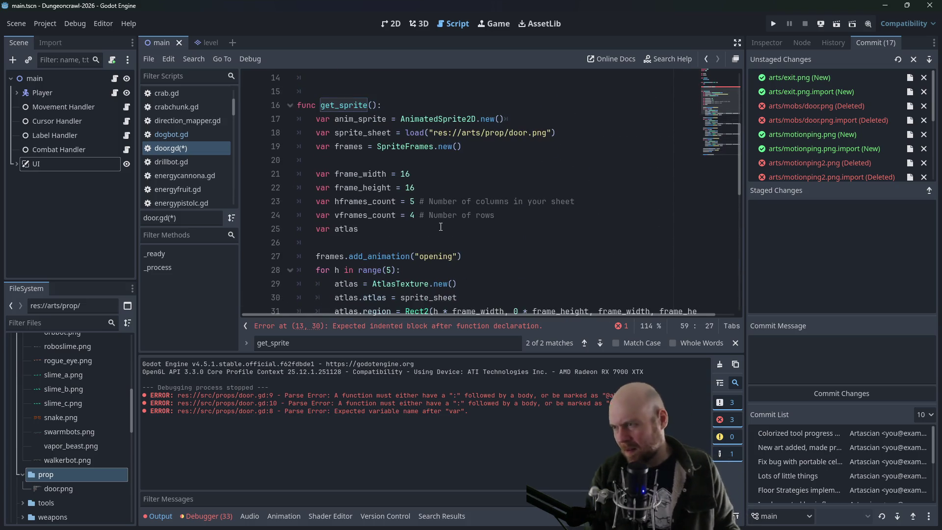
{"action": "scroll", "coordinate": [449, 217], "scroll_direction": "up", "scroll_amount": 4}
{"action": "left_click", "coordinate": [389, 116]}
{"action": "key", "text": "ctrl+s"}
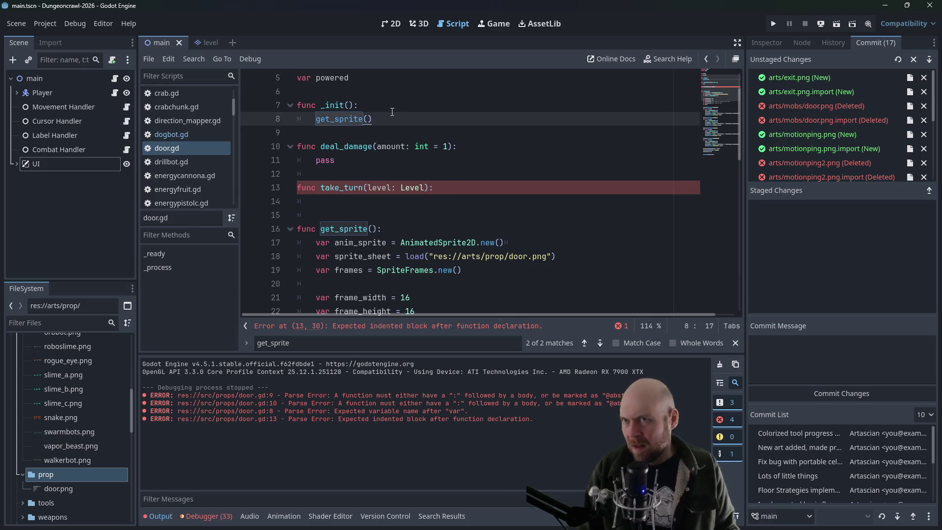
Add is_locked:bool and is_powered:bool parameters to _init, assigning them to locked and powered.
{"action": "left_click", "coordinate": [392, 111]}
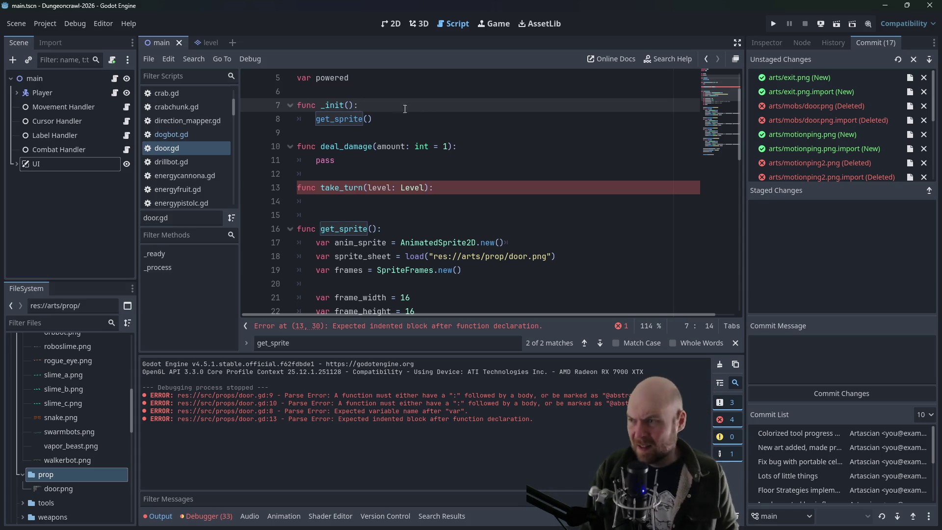
{"action": "scroll", "coordinate": [440, 154], "scroll_direction": "up", "scroll_amount": 2}
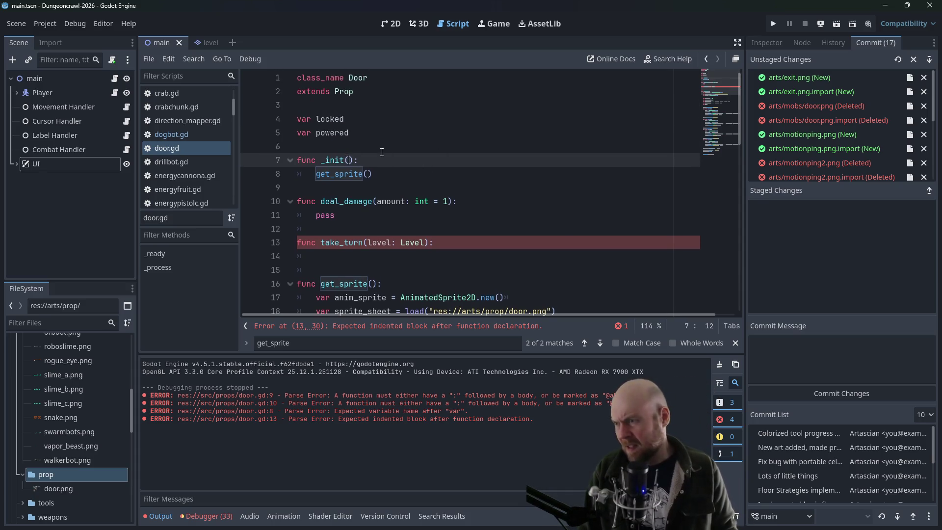
{"action": "type", "text": "is_locked"}
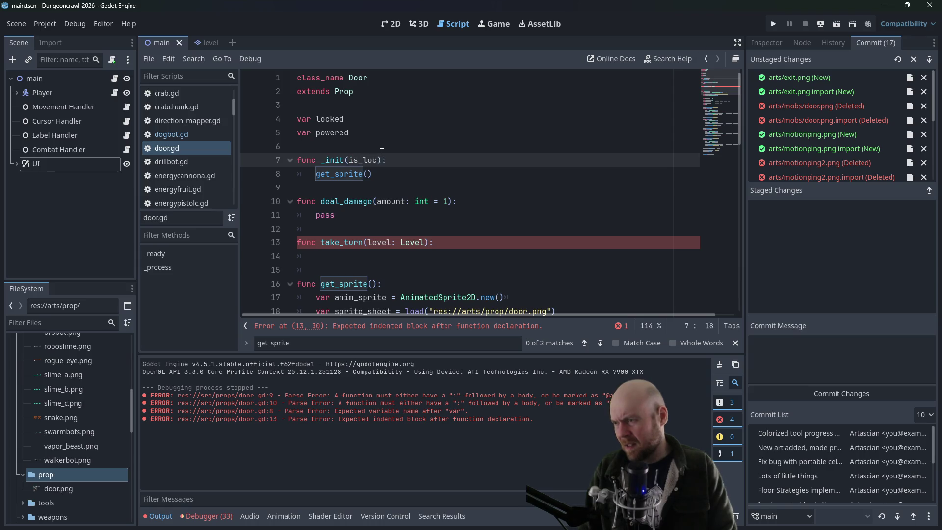
{"action": "type", "text": ":bool"}
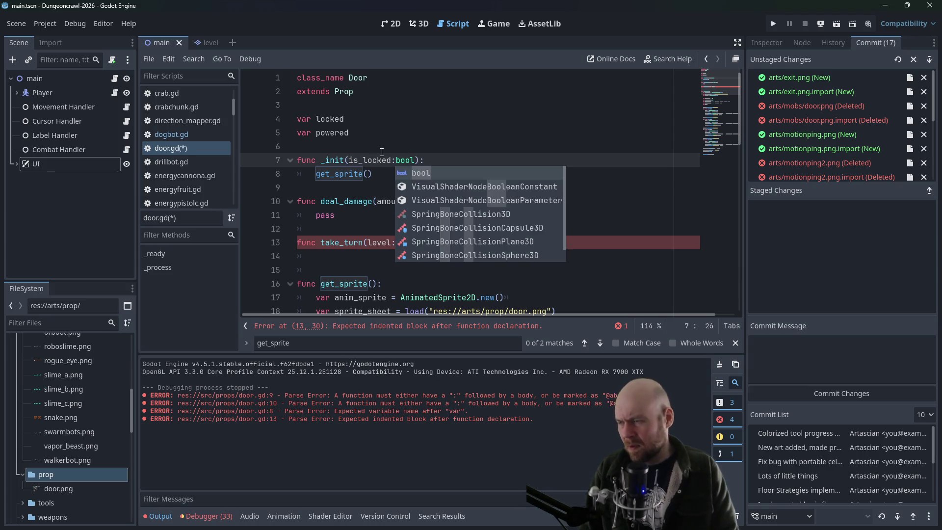
{"action": "type", "text": "=false,i"}
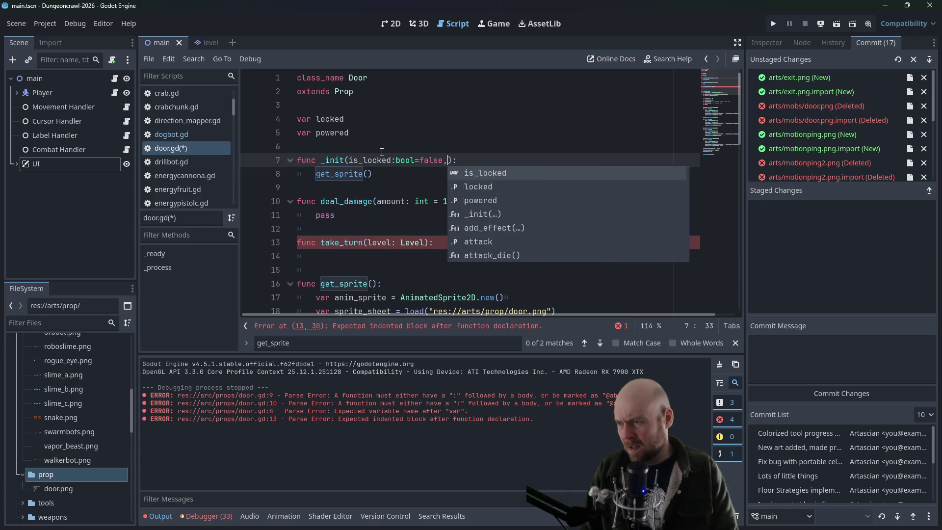
{"action": "type", "text": "s_powered:b"}
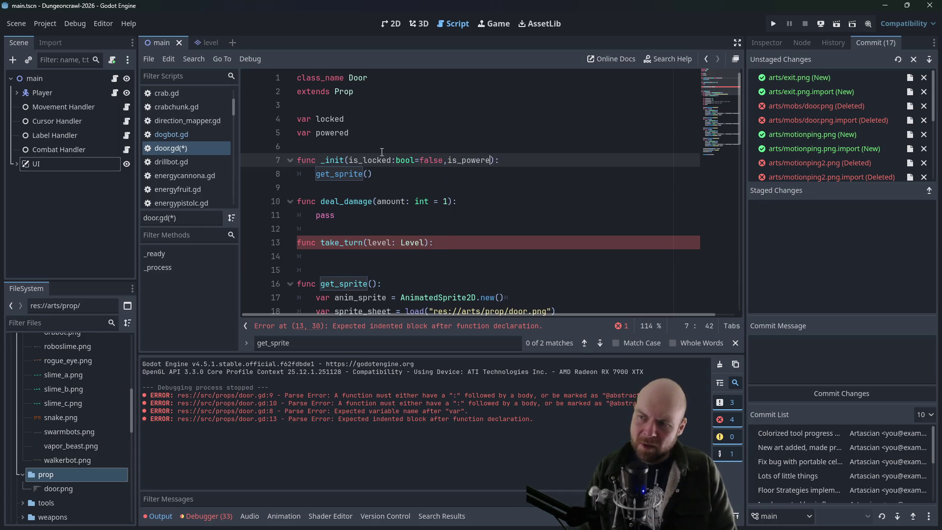
{"action": "type", "text": "ool=false"}
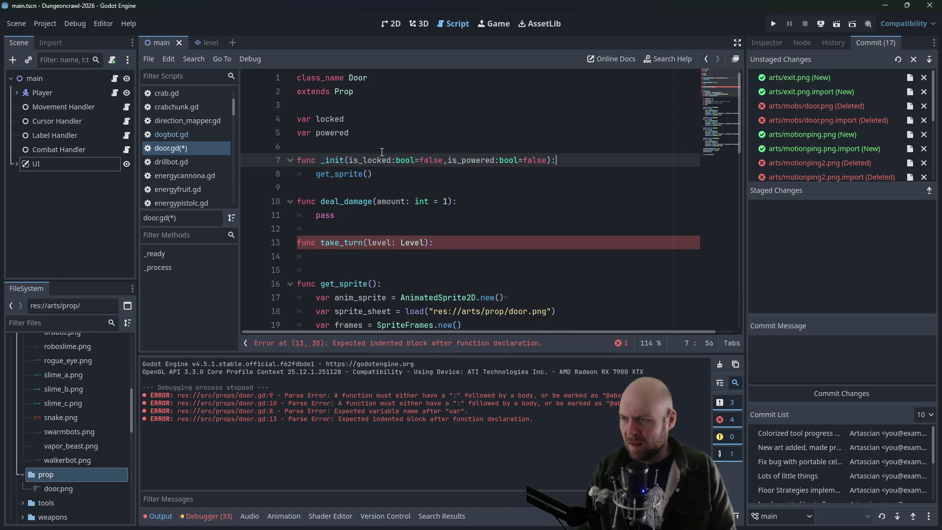
{"action": "key", "text": "Return"}
{"action": "type", "text": "ocked = is_locked"}
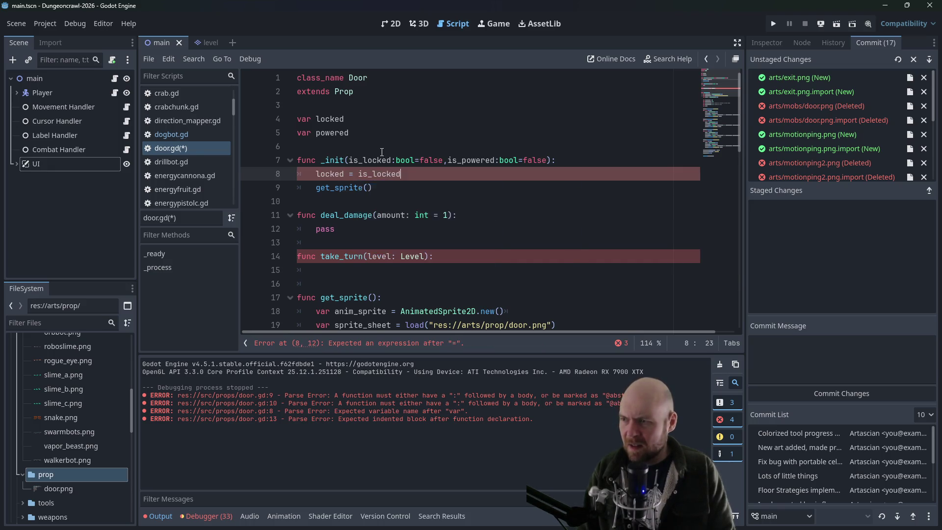
{"action": "key", "text": "Return"}
{"action": "type", "text": "is"}
{"action": "key", "text": "BackSpace"}
{"action": "key", "text": "BackSpace"}
{"action": "type", "text": "powered = is_powered"}
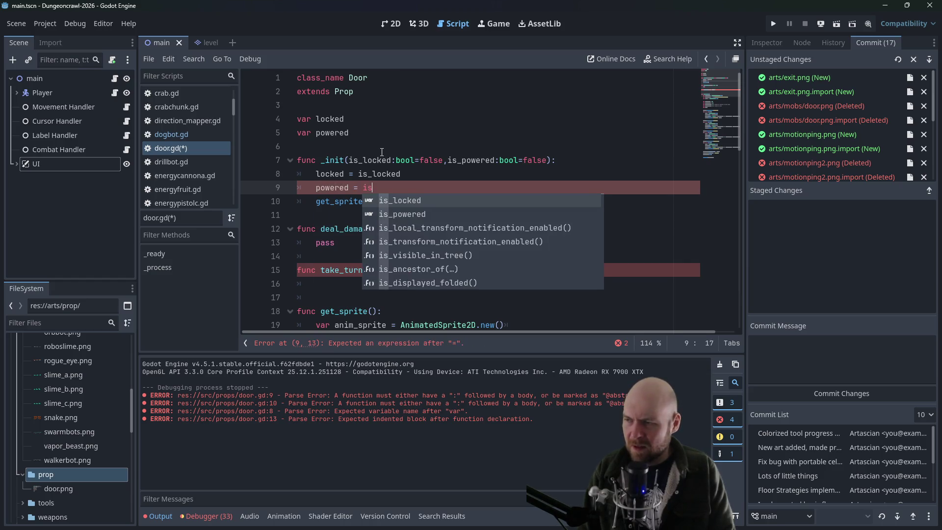
Change is_powered's default value from false to true.
{"action": "left_click_drag", "start_coordinate": [521, 161], "coordinate": [547, 161]}
{"action": "type", "text": "true"}
{"action": "left_click", "coordinate": [609, 171]}
{"action": "scroll", "coordinate": [540, 179], "scroll_direction": "down", "scroll_amount": 2}
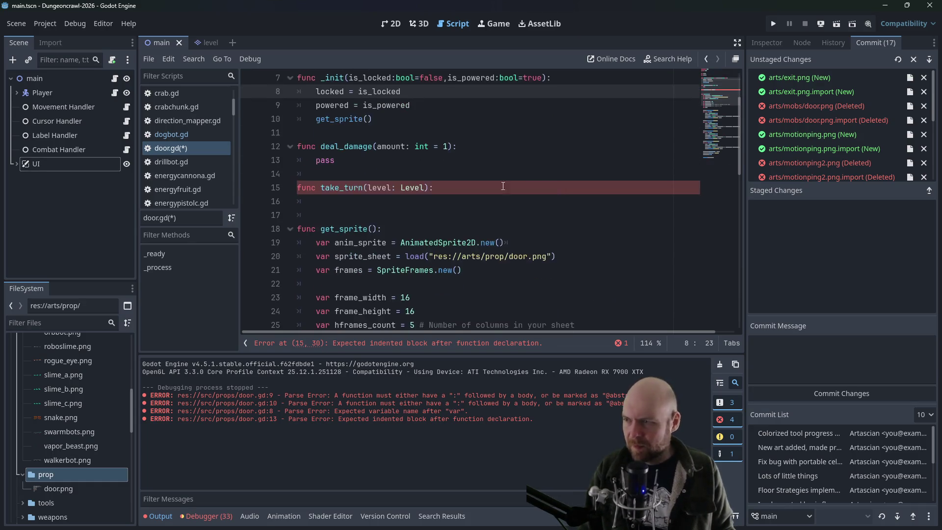
{"action": "scroll", "coordinate": [503, 186], "scroll_direction": "down", "scroll_amount": 12}
Wrap the animation assignment in 'if !powered' and set its animation to "unpowered".
{"action": "left_click", "coordinate": [480, 282]}
{"action": "left_click", "coordinate": [476, 262]}
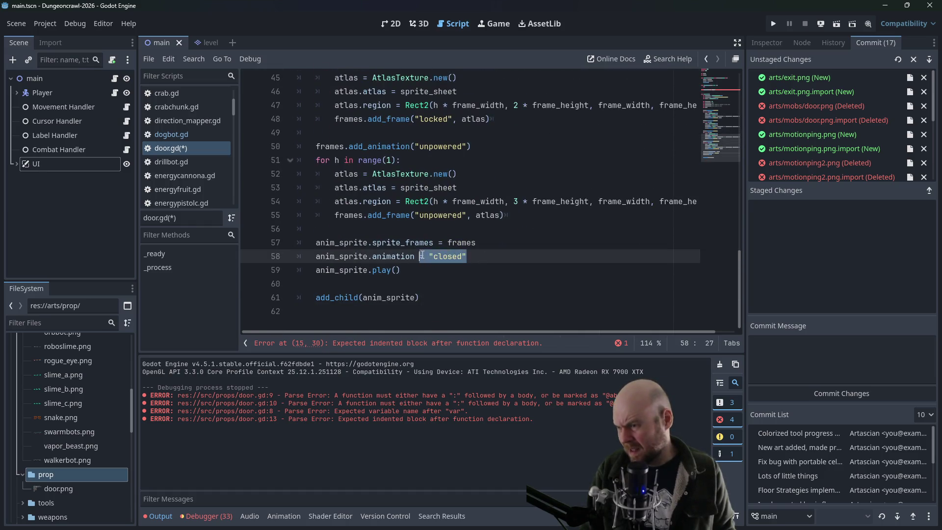
{"action": "left_click", "coordinate": [569, 236]}
{"action": "key", "text": "Return"}
{"action": "type", "text": "if unpowered:"}
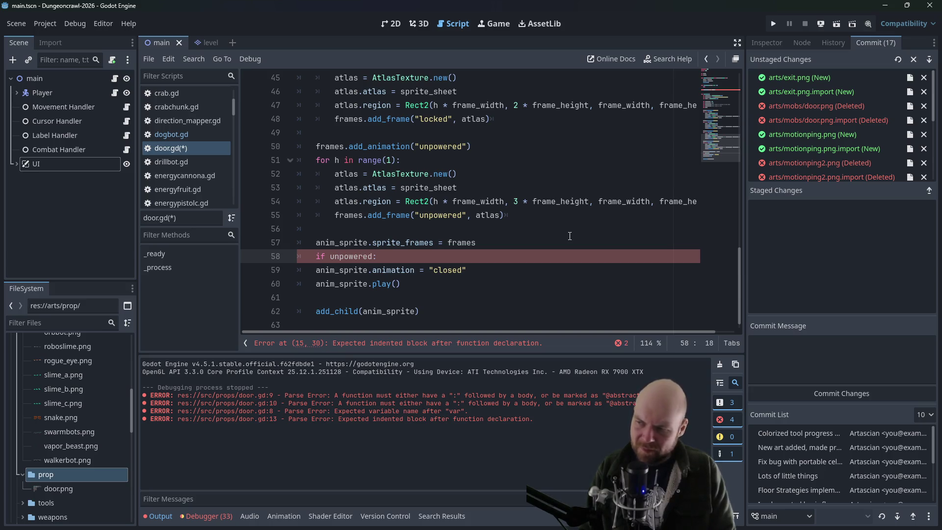
{"action": "key", "text": "Down"}
{"action": "key", "text": "Tab"}
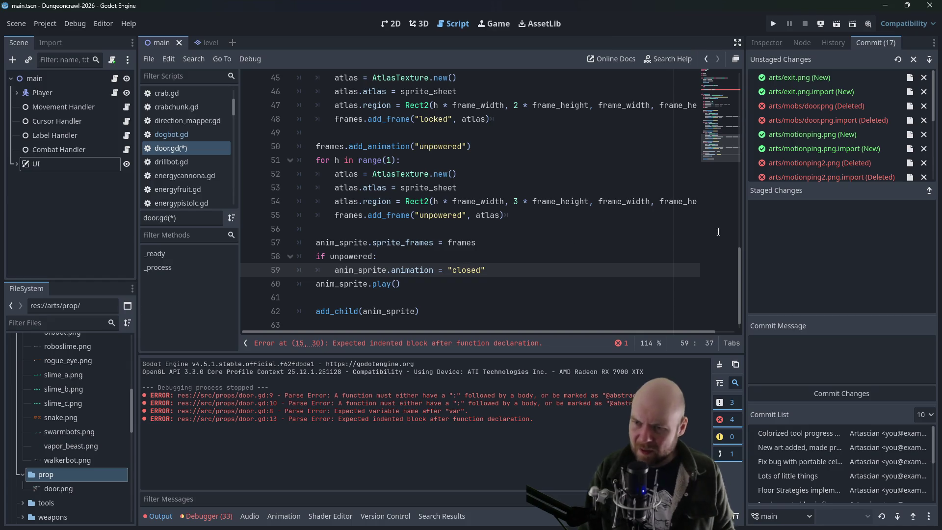
{"action": "mouse_move", "coordinate": [739, 285]}
{"action": "left_mouse_down"}
{"action": "mouse_move", "coordinate": [738, 93]}
{"action": "mouse_move", "coordinate": [720, 252]}
{"action": "left_mouse_up"}
{"action": "left_click", "coordinate": [339, 243]}
{"action": "key", "text": "BackSpace"}
{"action": "key", "text": "BackSpace"}
{"action": "type", "text": "!"}
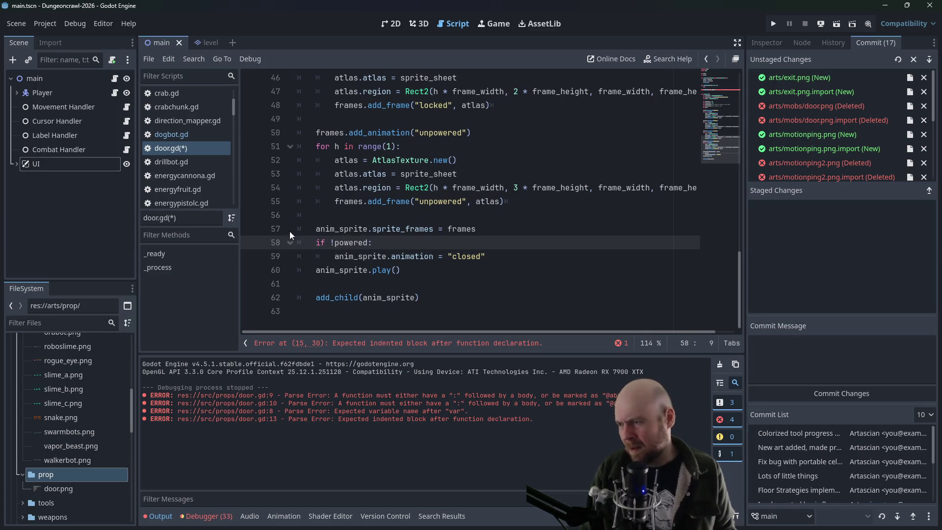
{"action": "left_click_drag", "start_coordinate": [453, 257], "coordinate": [482, 257]}
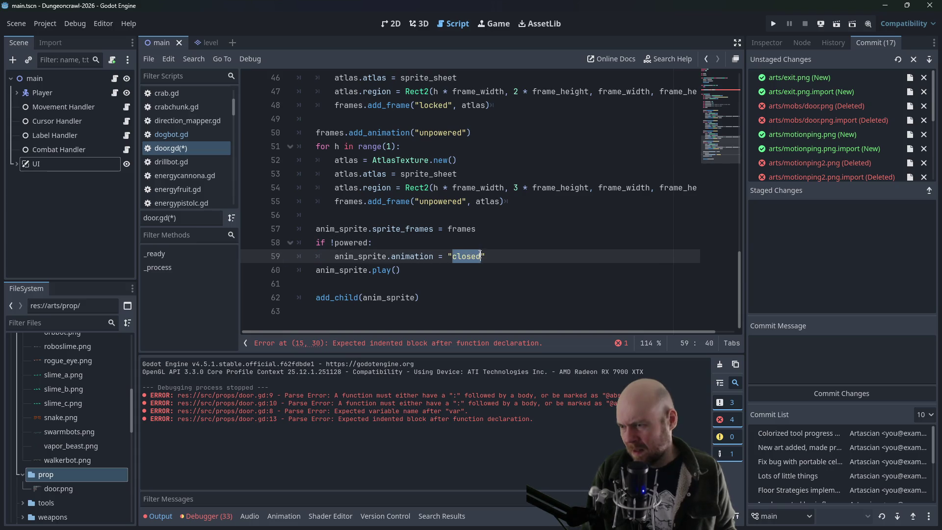
{"action": "type", "text": "unpowered\""}
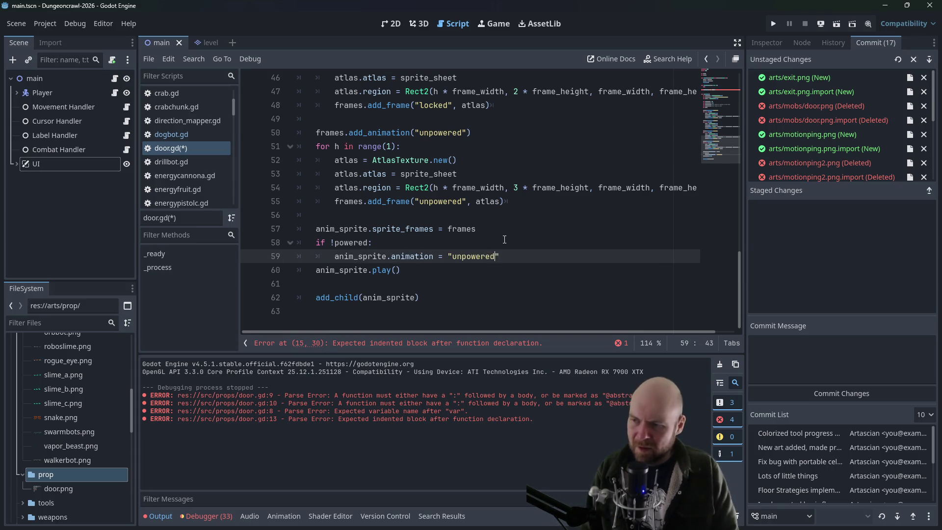
Add an 'elif locked:' branch setting anim_sprite.animation to "locked".
{"action": "key", "text": "Return"}
{"action": "type", "text": "lif "}
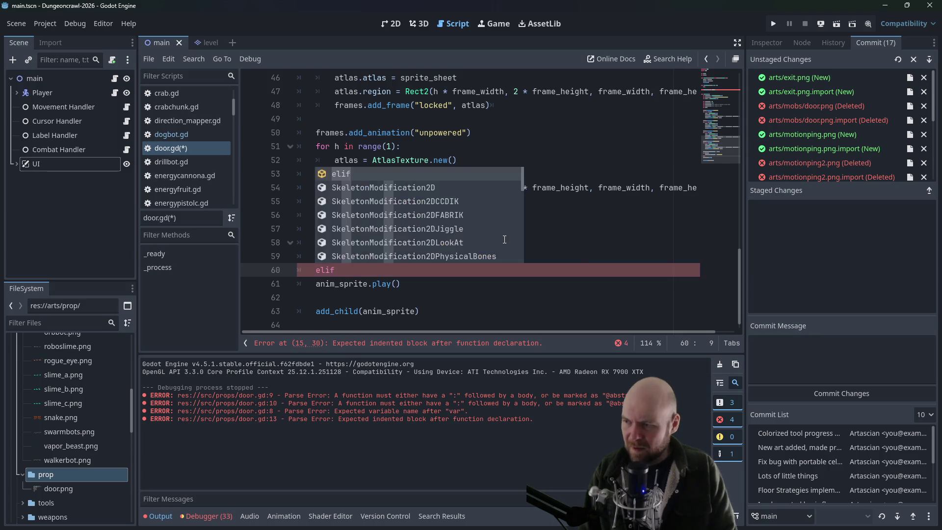
{"action": "type", "text": "locked:"}
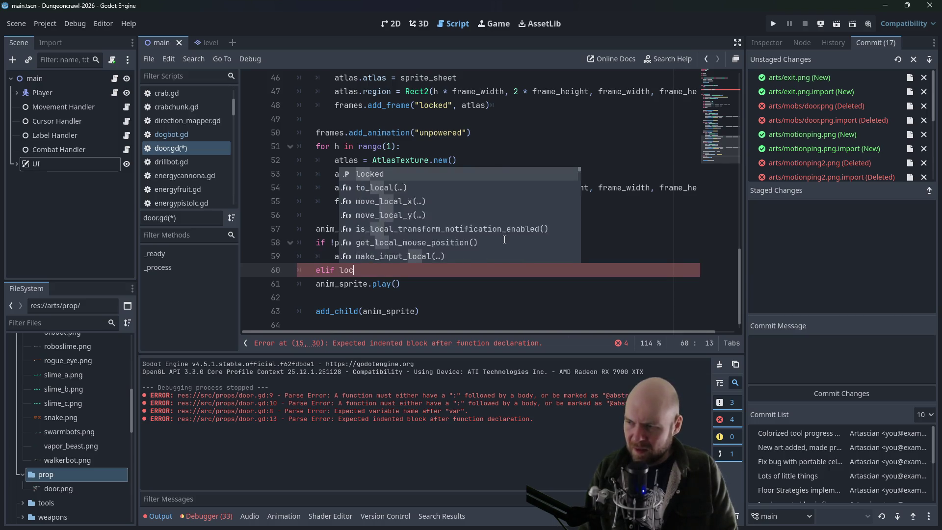
{"action": "key", "text": "Return"}
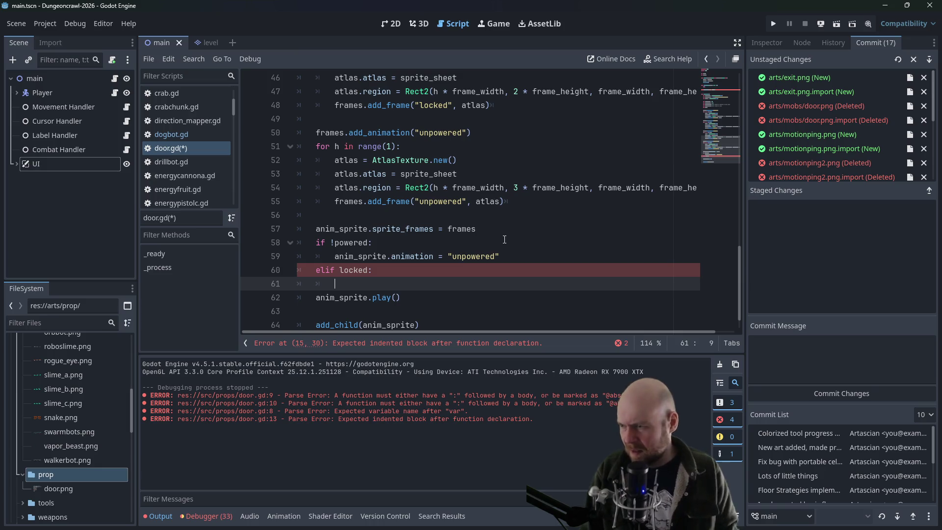
{"action": "type", "text": "anim_sprite.animation = \"l"}
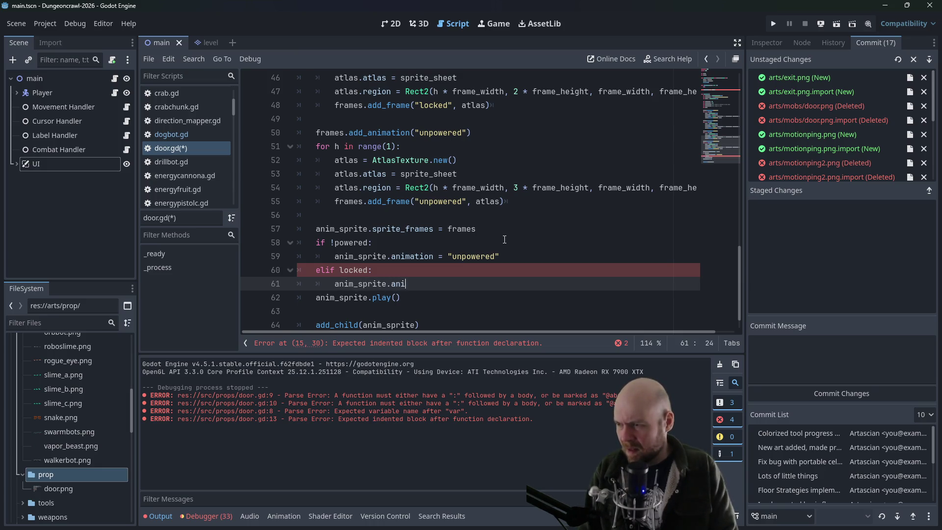
{"action": "type", "text": "ocked\""}
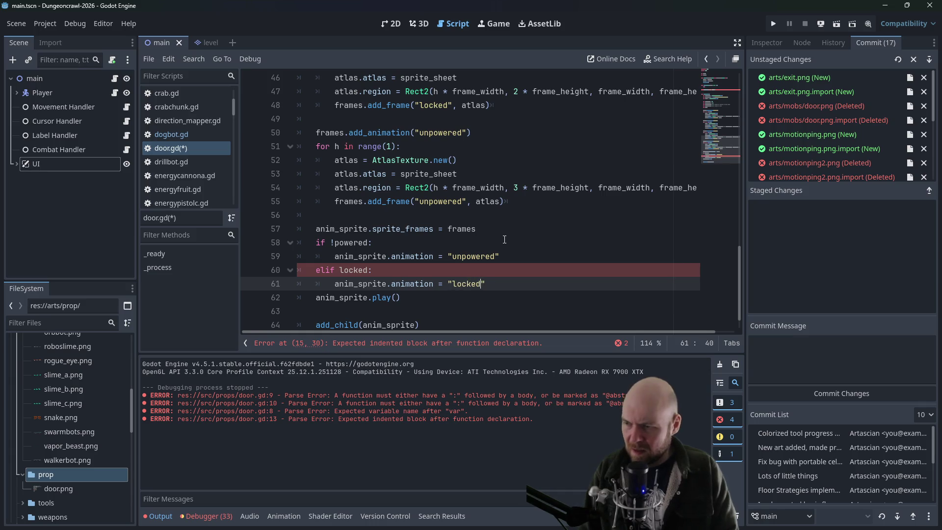
{"action": "key", "text": "Return"}
Add an 'else:' branch setting anim_sprite.animation to "closed", and save door.gd.
{"action": "type", "text": "lif"}
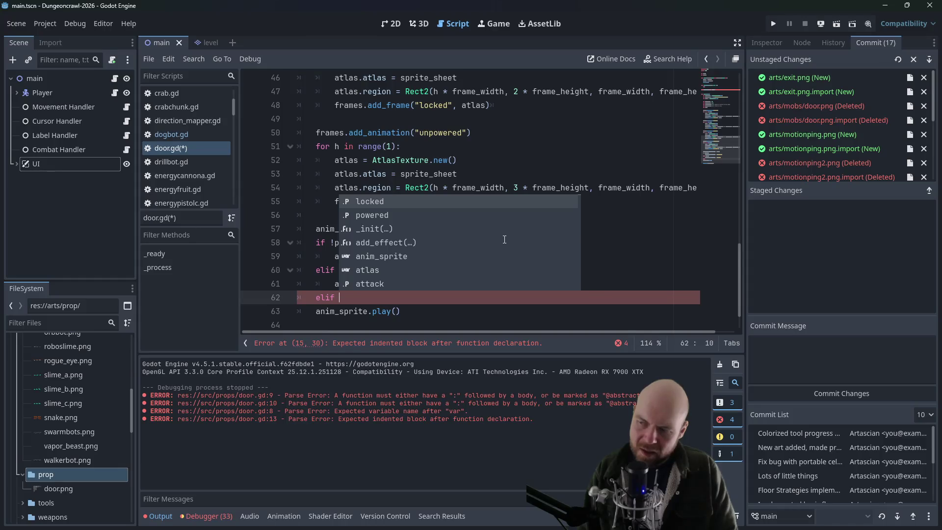
{"action": "key", "text": "BackSpace"}
{"action": "key", "text": "BackSpace"}
{"action": "key", "text": "BackSpace"}
{"action": "type", "text": "se:"}
{"action": "key", "text": "Return"}
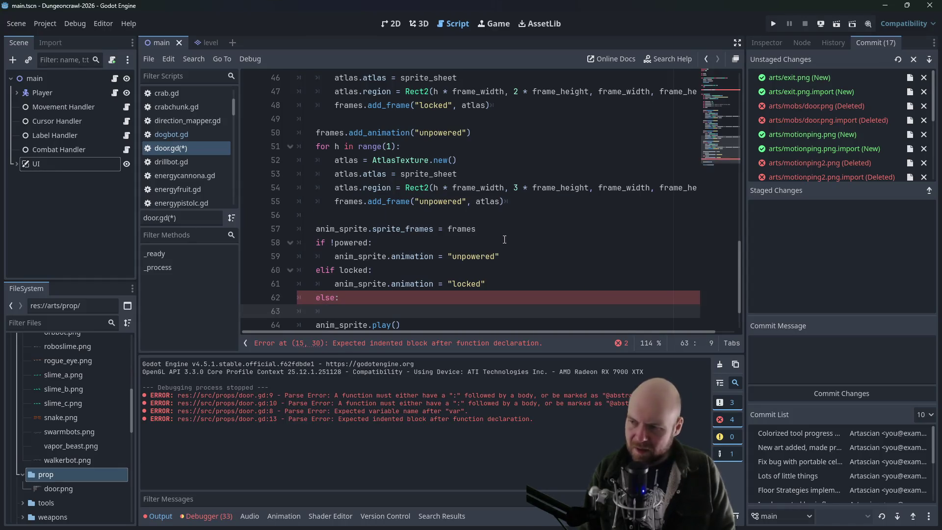
{"action": "type", "text": "anim-sprite.anim"}
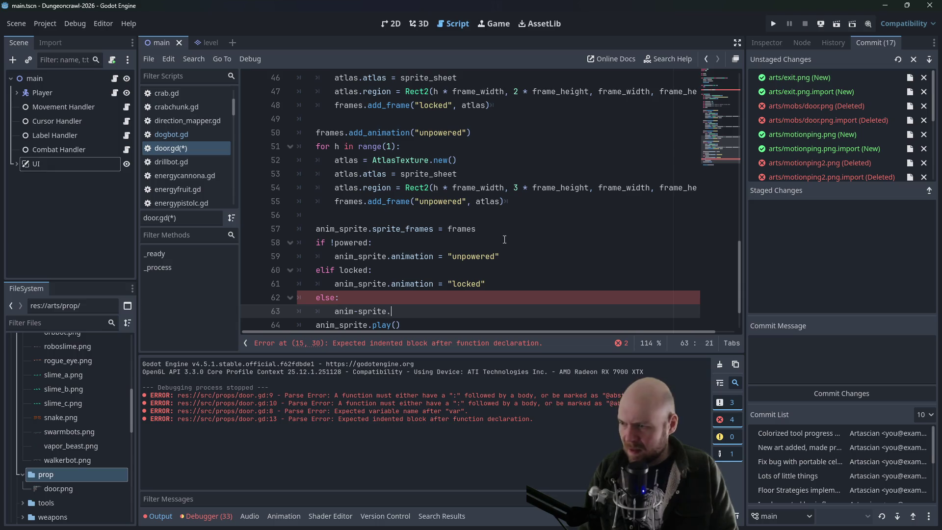
{"action": "key", "text": "BackSpace"}
{"action": "key", "text": "BackSpace"}
{"action": "key", "text": "BackSpace"}
{"action": "type", "text": "_sprite.animation ="}
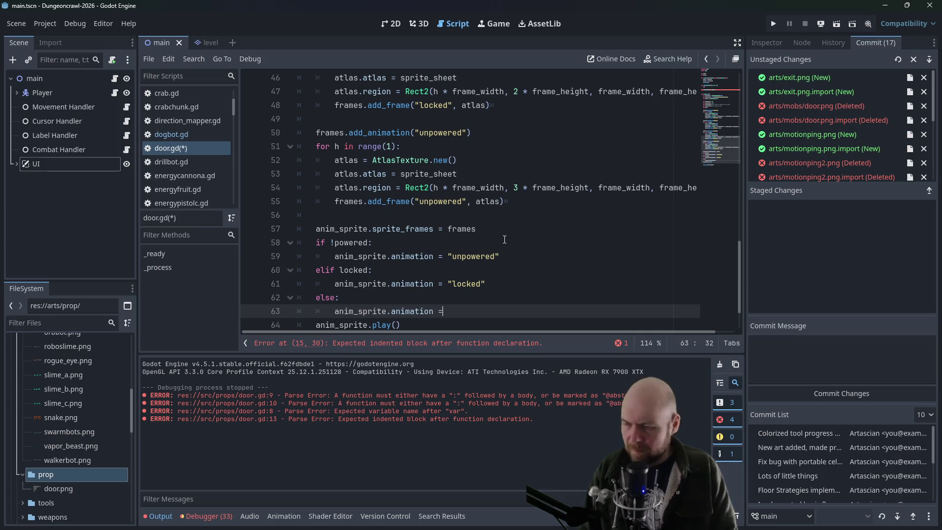
{"action": "type", "text": " \""}
{"action": "key", "text": "Escape"}
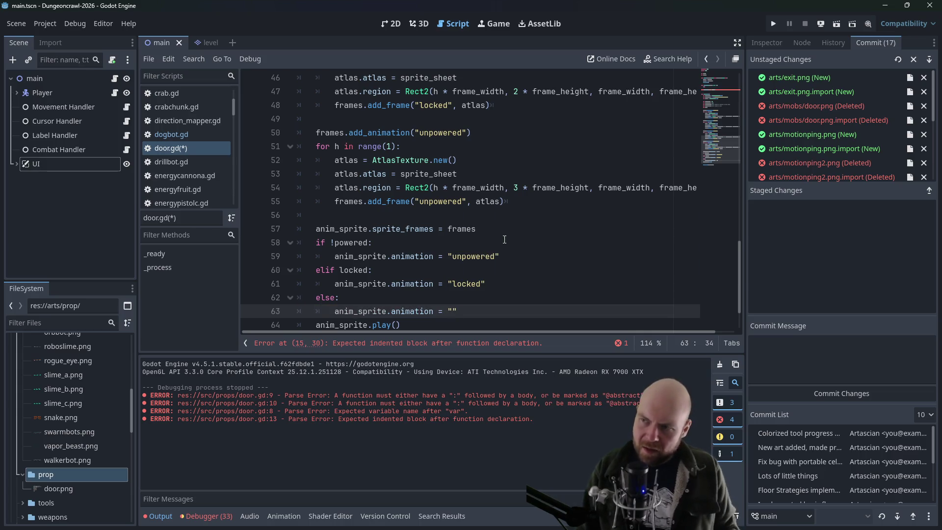
{"action": "scroll", "coordinate": [515, 172], "scroll_direction": "up", "scroll_amount": 1}
{"action": "scroll", "coordinate": [501, 188], "scroll_direction": "down", "scroll_amount": 2}
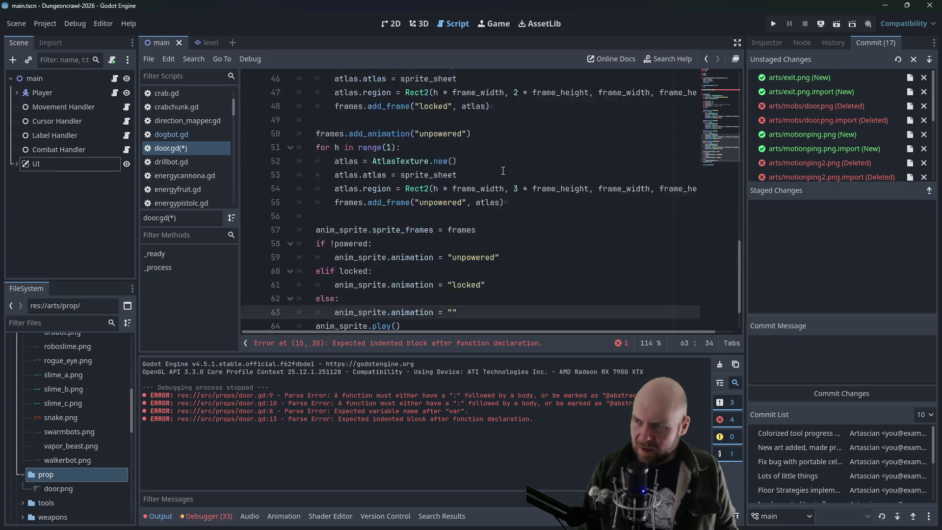
{"action": "type", "text": "losed"}
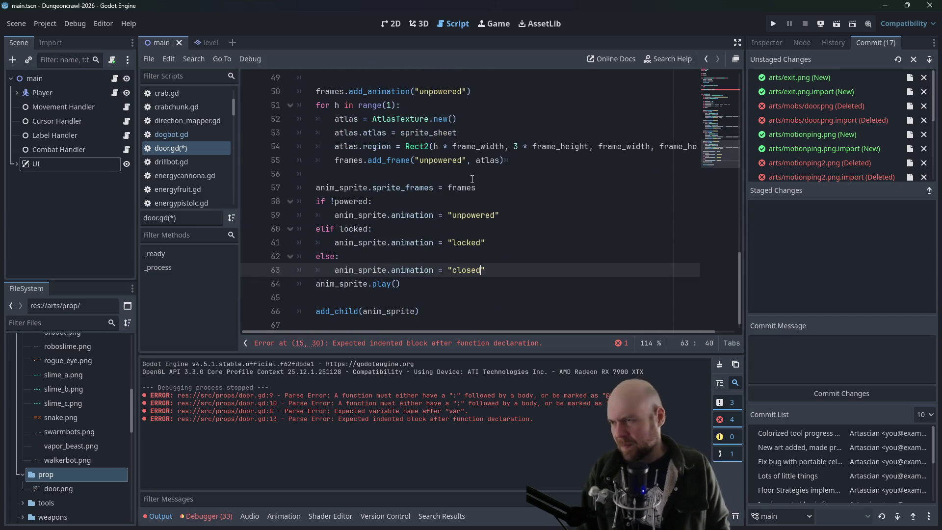
{"action": "left_click", "coordinate": [471, 173]}
{"action": "key", "text": "ctrl+s"}
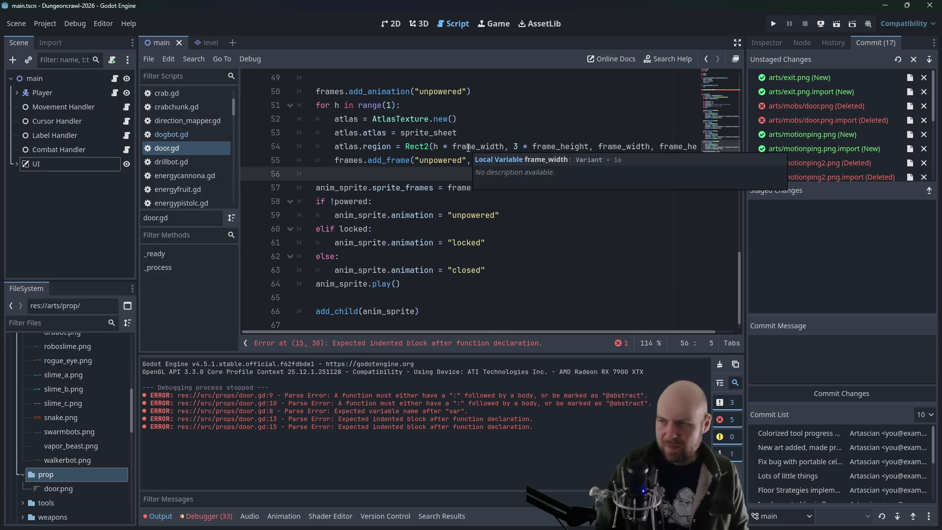
{"action": "left_click", "coordinate": [619, 125]}
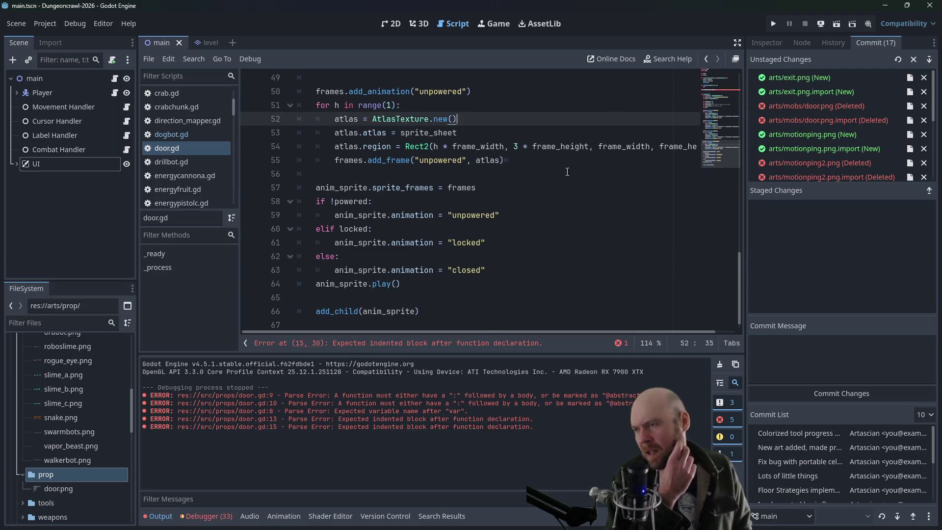
{"action": "scroll", "coordinate": [567, 171], "scroll_direction": "up", "scroll_amount": 10}
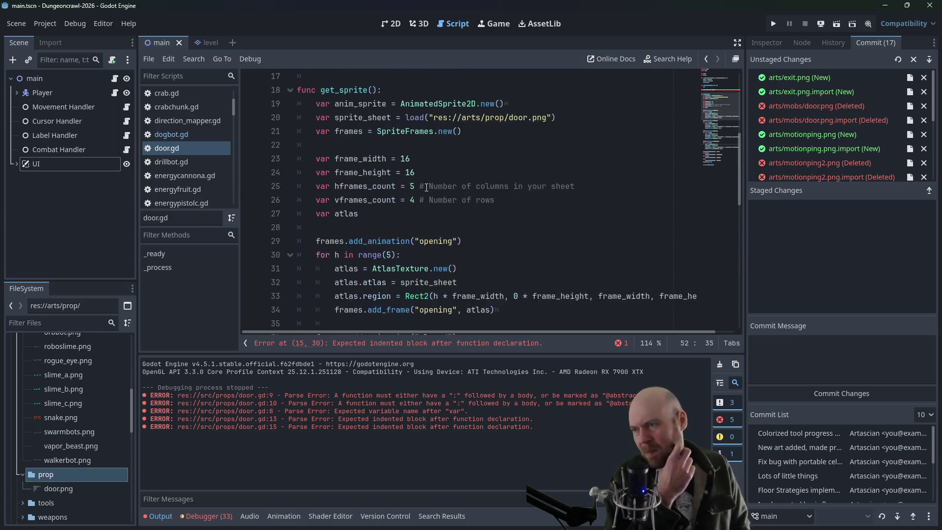
{"action": "scroll", "coordinate": [427, 187], "scroll_direction": "up", "scroll_amount": 2}
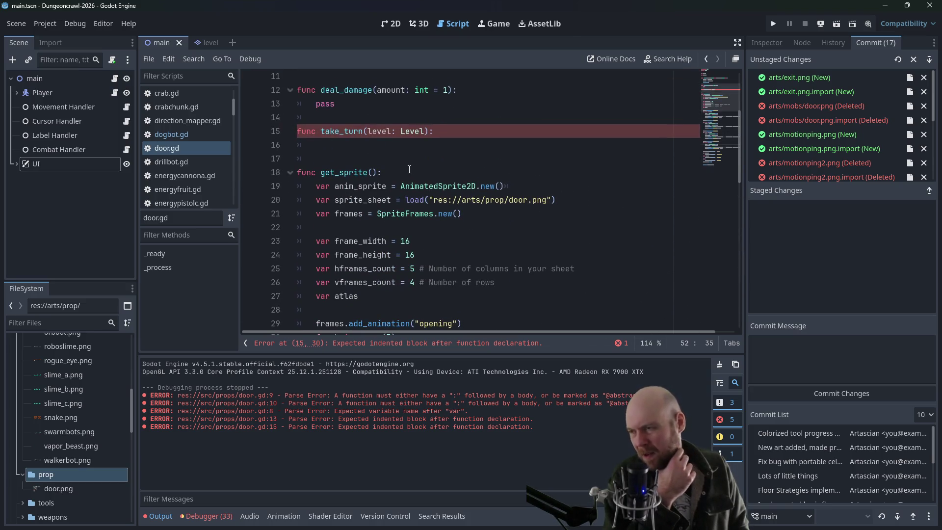
{"action": "left_click", "coordinate": [396, 147]}
{"action": "type", "text": "pass"}
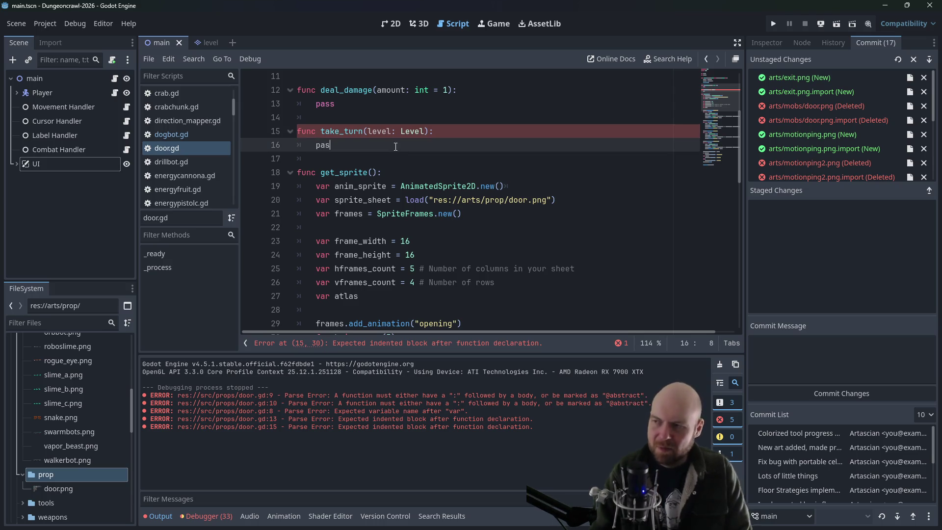
{"action": "left_click", "coordinate": [420, 172]}
{"action": "scroll", "coordinate": [438, 168], "scroll_direction": "up", "scroll_amount": 2}
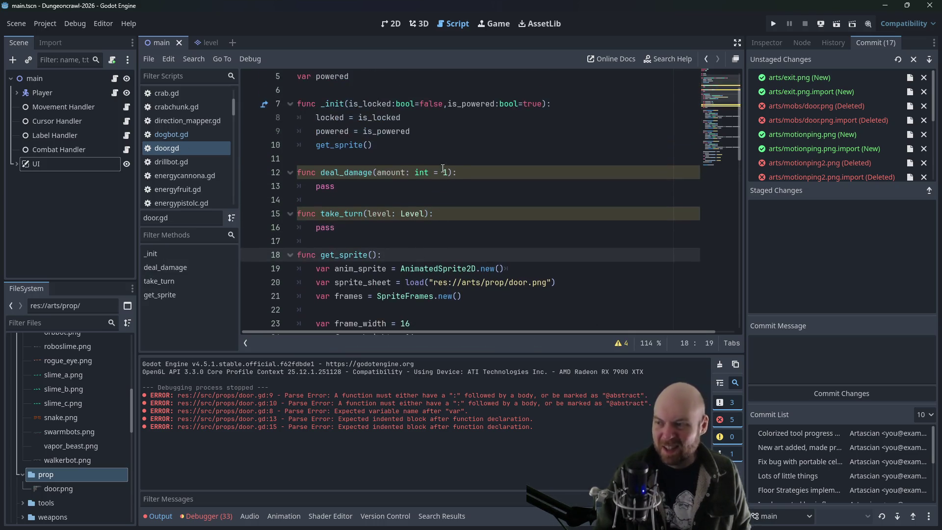
{"action": "scroll", "coordinate": [440, 171], "scroll_direction": "up", "scroll_amount": 2}
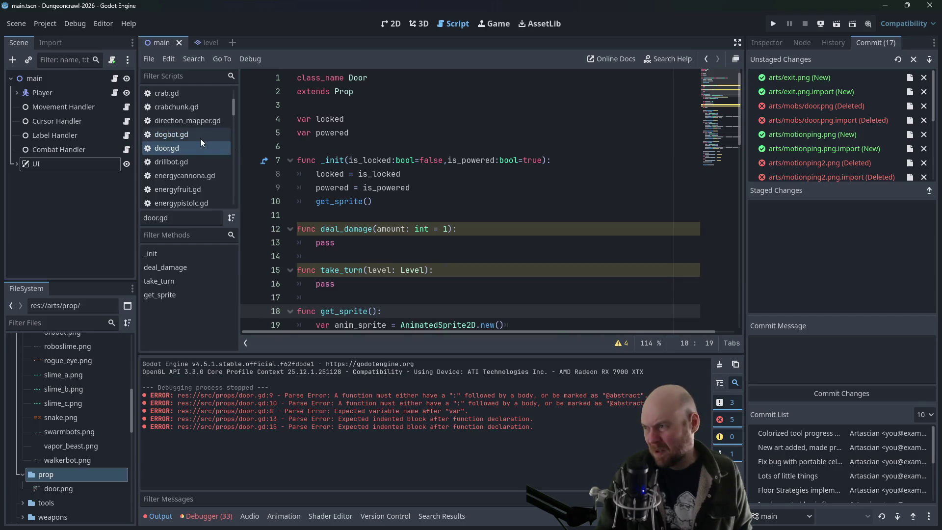
{"action": "scroll", "coordinate": [200, 139], "scroll_direction": "up", "scroll_amount": 3}
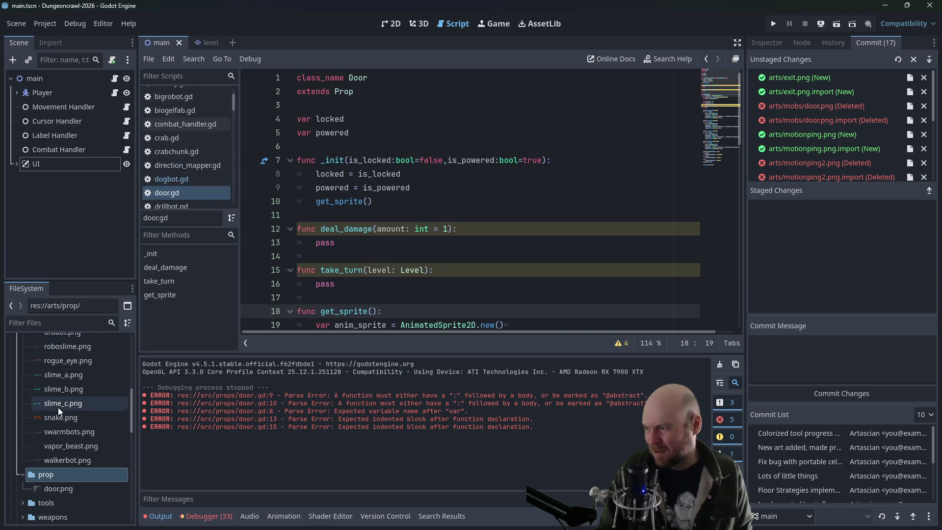
{"action": "scroll", "coordinate": [66, 401], "scroll_direction": "up", "scroll_amount": 3}
{"action": "scroll", "coordinate": [66, 400], "scroll_direction": "up", "scroll_amount": 3}
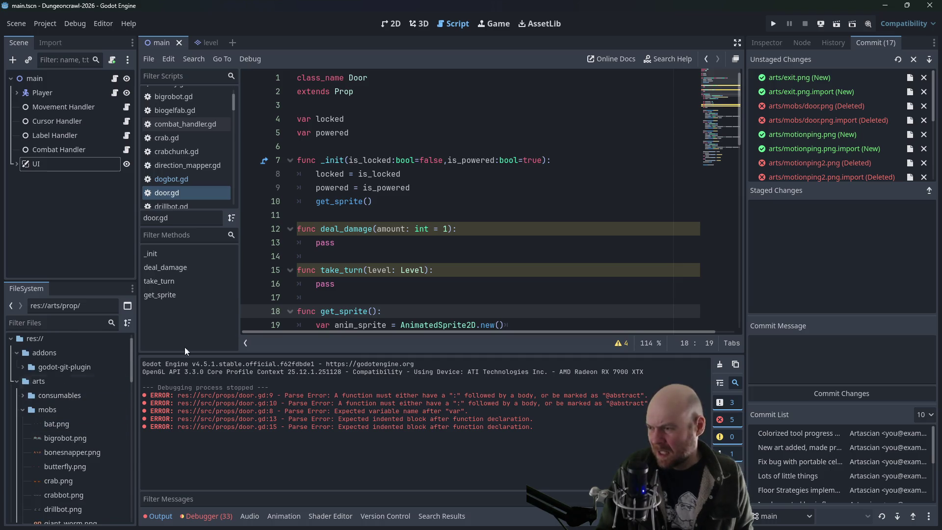
{"action": "left_click_drag", "start_coordinate": [739, 303], "coordinate": [738, 317]}
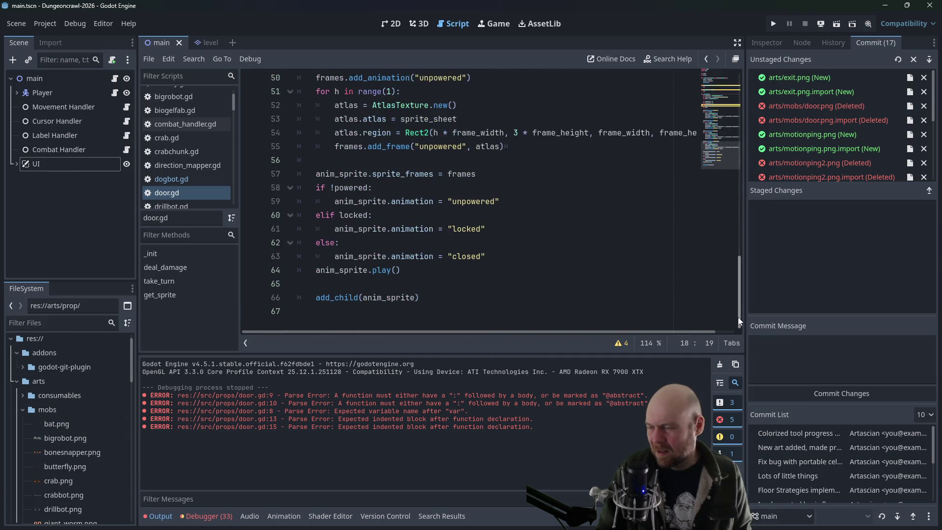
{"action": "left_click", "coordinate": [315, 298]}
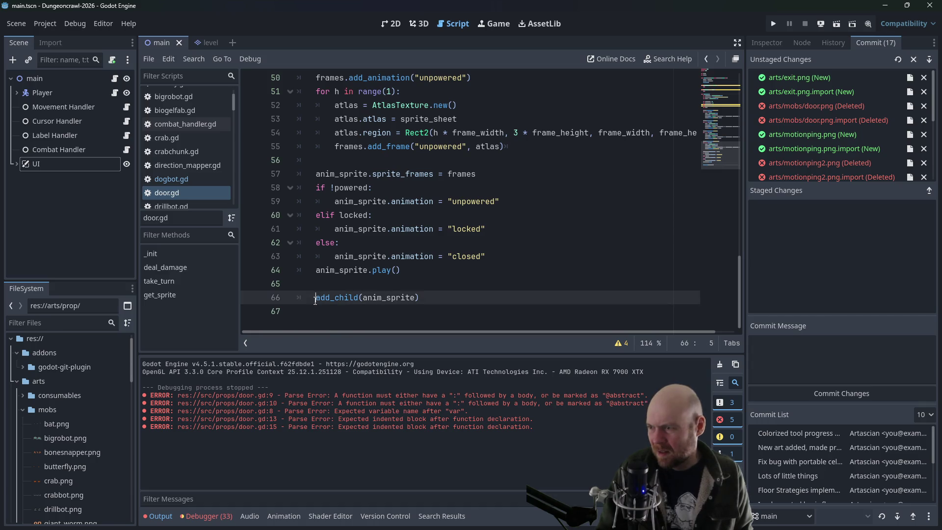
{"action": "left_click_drag", "start_coordinate": [420, 301], "coordinate": [318, 304]}
{"action": "left_click", "coordinate": [317, 303]}
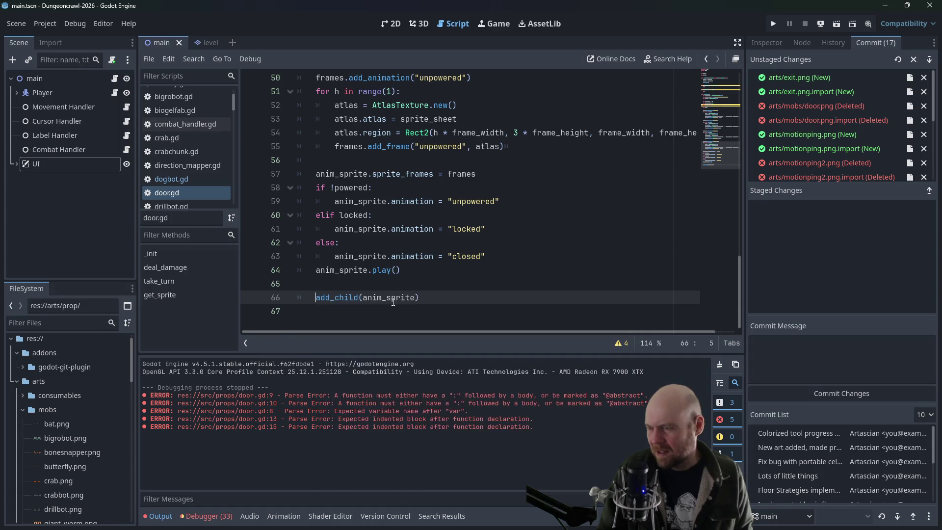
{"action": "mouse_move", "coordinate": [737, 287]}
{"action": "left_mouse_down"}
{"action": "mouse_move", "coordinate": [749, 105]}
{"action": "mouse_move", "coordinate": [730, 264]}
{"action": "mouse_move", "coordinate": [736, 301]}
{"action": "left_mouse_up"}
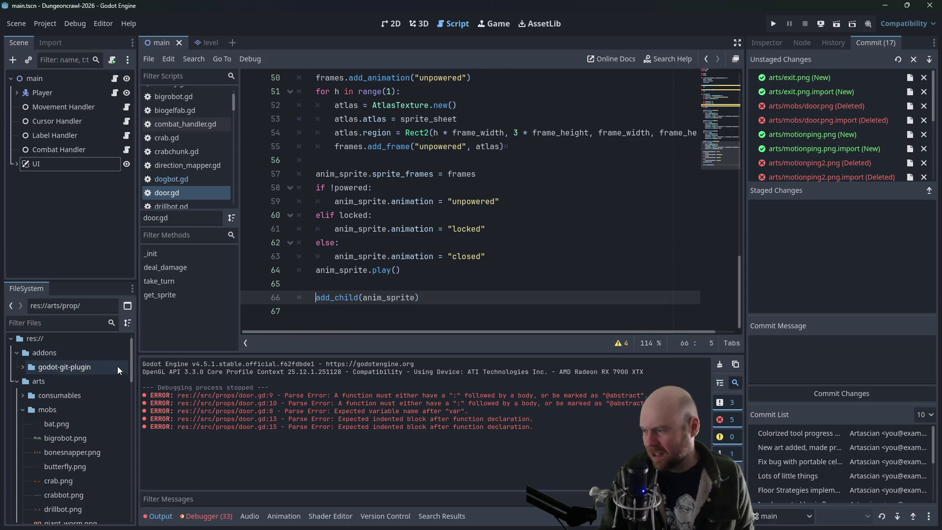
{"action": "left_click", "coordinate": [22, 408]}
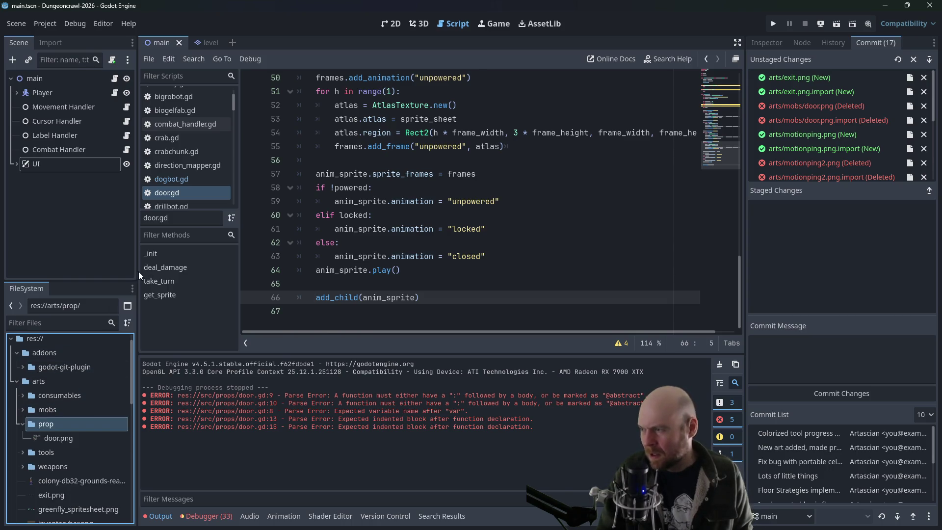
{"action": "scroll", "coordinate": [179, 160], "scroll_direction": "up", "scroll_amount": 2}
{"action": "scroll", "coordinate": [61, 452], "scroll_direction": "down", "scroll_amount": 3}
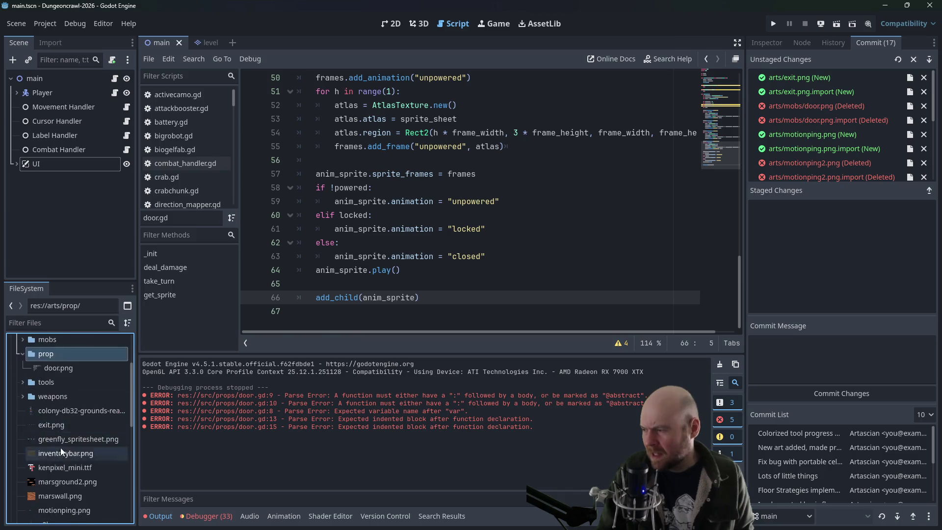
{"action": "left_click", "coordinate": [26, 356]}
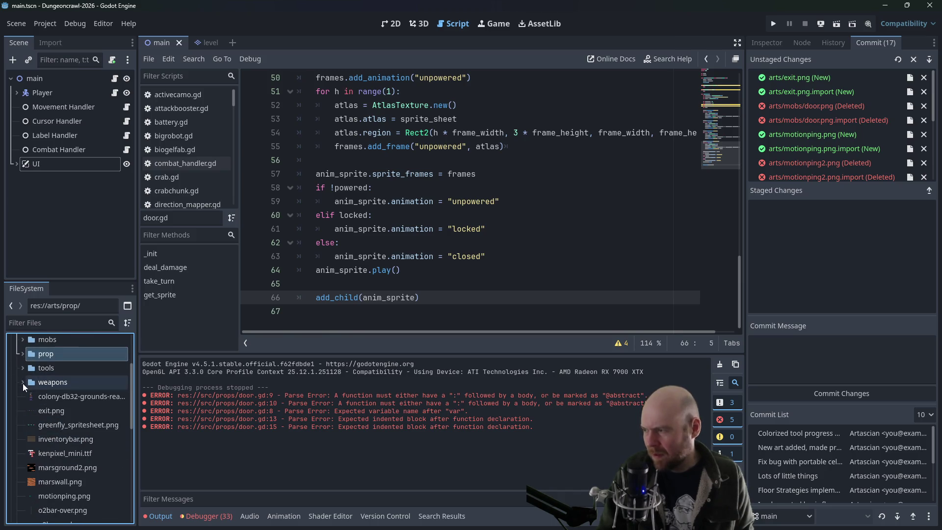
{"action": "scroll", "coordinate": [22, 383], "scroll_direction": "up", "scroll_amount": 2}
{"action": "scroll", "coordinate": [177, 191], "scroll_direction": "down", "scroll_amount": 1}
{"action": "scroll", "coordinate": [180, 182], "scroll_direction": "down", "scroll_amount": 5}
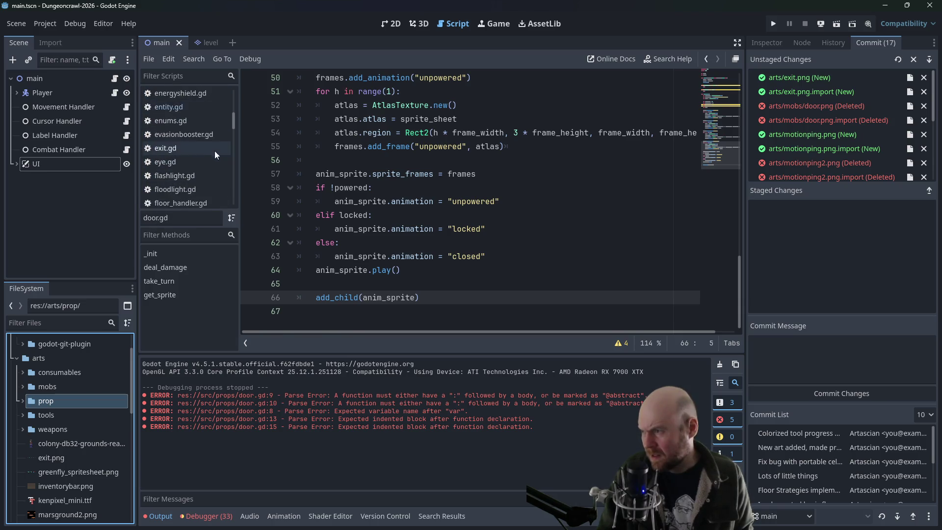
{"action": "scroll", "coordinate": [231, 143], "scroll_direction": "down", "scroll_amount": 6}
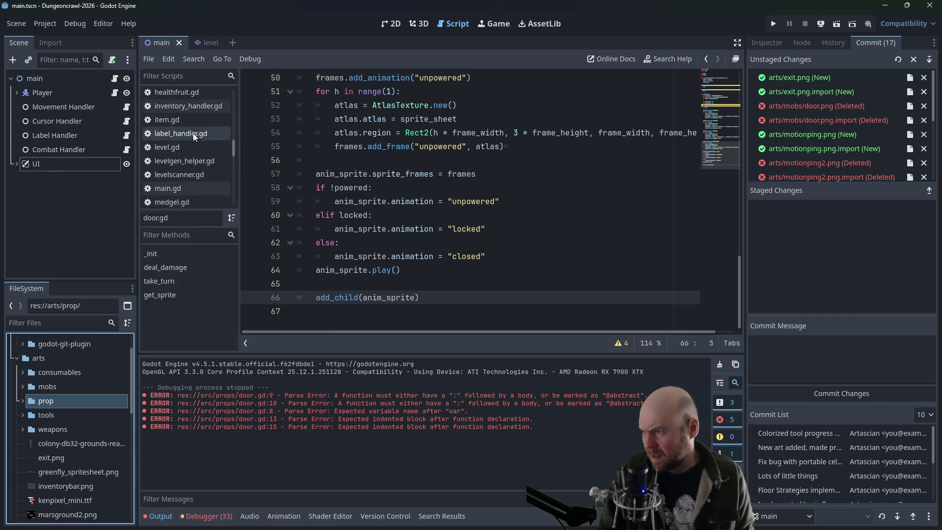
{"action": "left_click", "coordinate": [181, 146]}
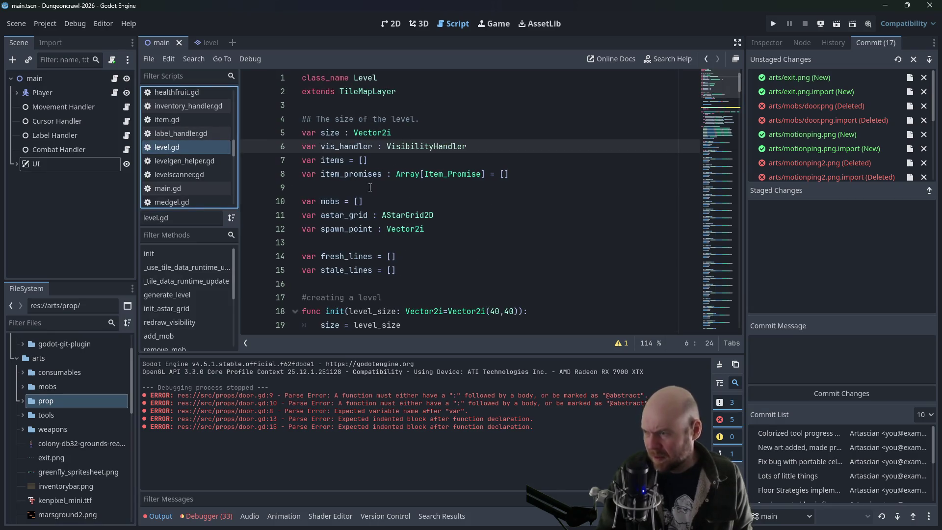
Declare 'var props = []' directly below 'var mobs = []' in level.gd and save.
{"action": "left_click", "coordinate": [410, 187]}
{"action": "key", "text": "BackSpace"}
{"action": "key", "text": "Down"}
{"action": "key", "text": "Return"}
{"action": "key", "text": "Return"}
{"action": "key", "text": "Up"}
{"action": "type", "text": "var "}
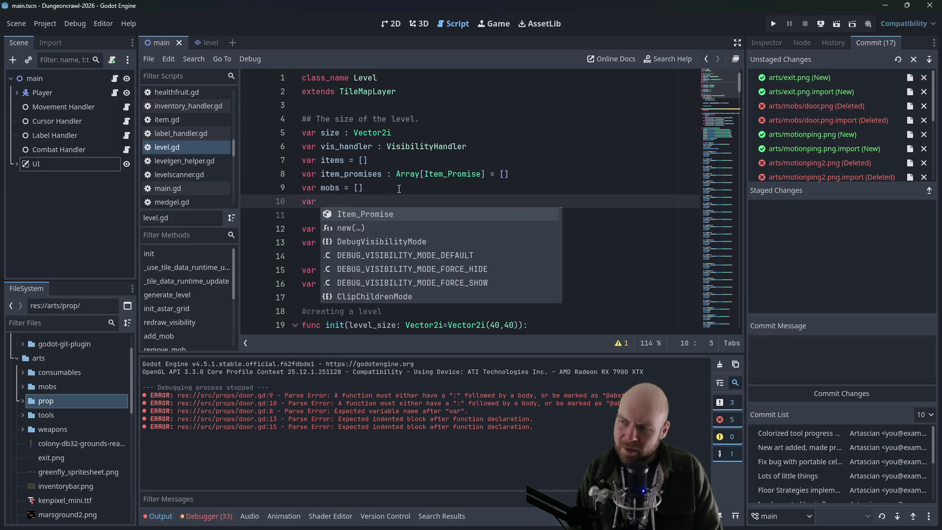
{"action": "type", "text": "props = []"}
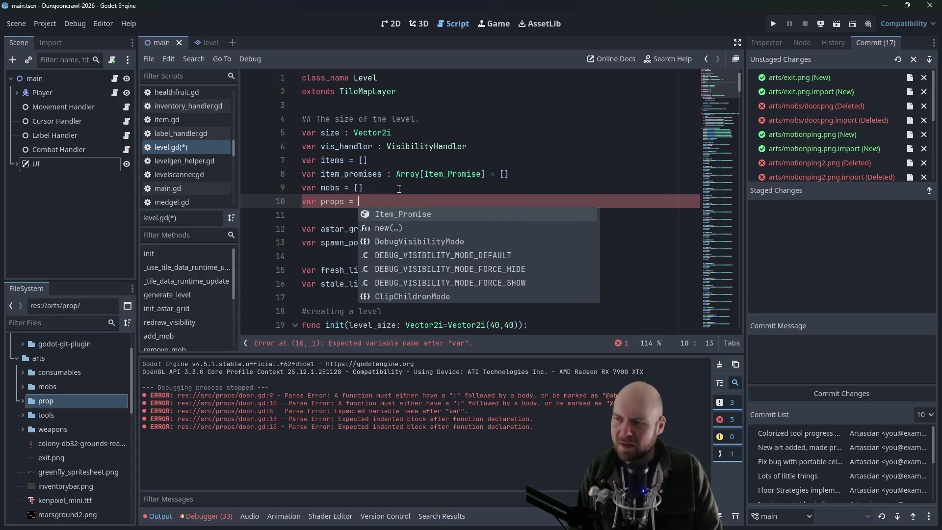
{"action": "left_click", "coordinate": [399, 189]}
{"action": "key", "text": "ctrl+s"}
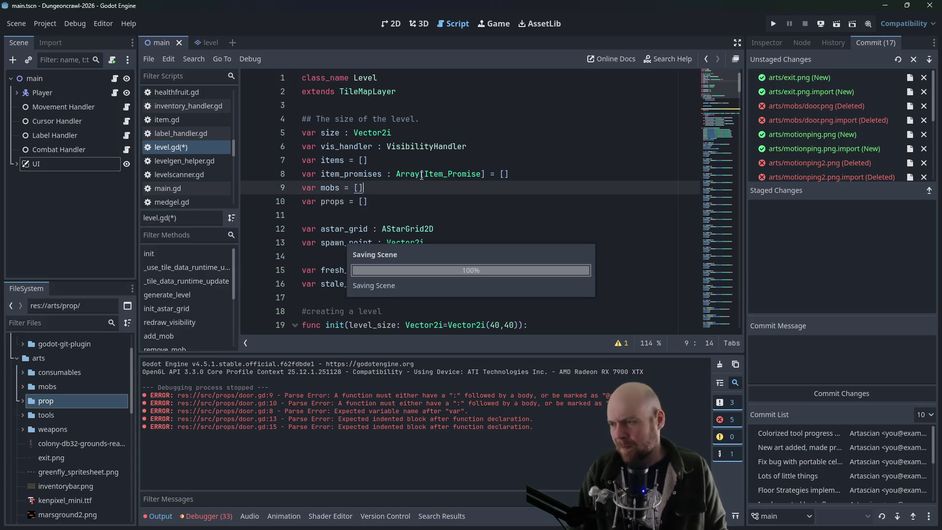
{"action": "left_click", "coordinate": [434, 174]}
{"action": "scroll", "coordinate": [506, 194], "scroll_direction": "down", "scroll_amount": 1}
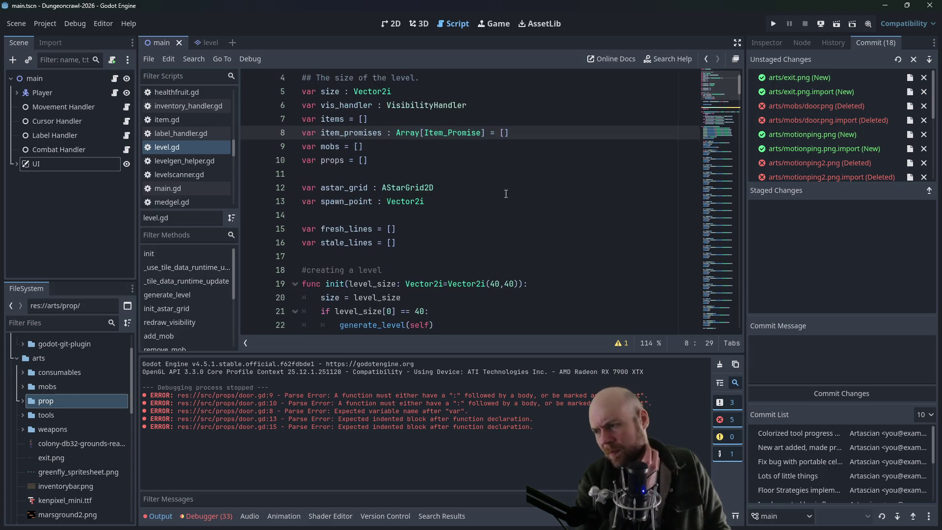
{"action": "left_click_drag", "start_coordinate": [740, 88], "coordinate": [742, 301]}
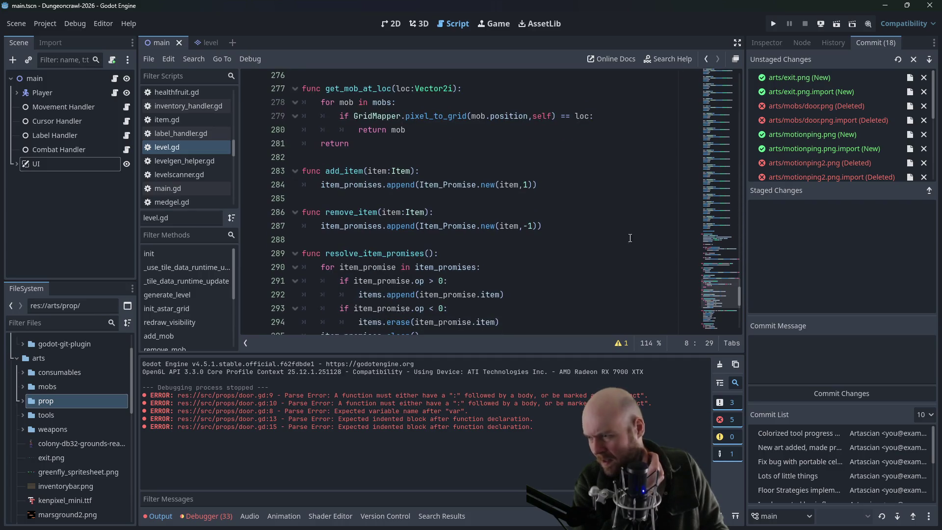
Below remove_item, write func add_prop(prop:Prop) that calls props.append(prop).
{"action": "left_click", "coordinate": [597, 239]}
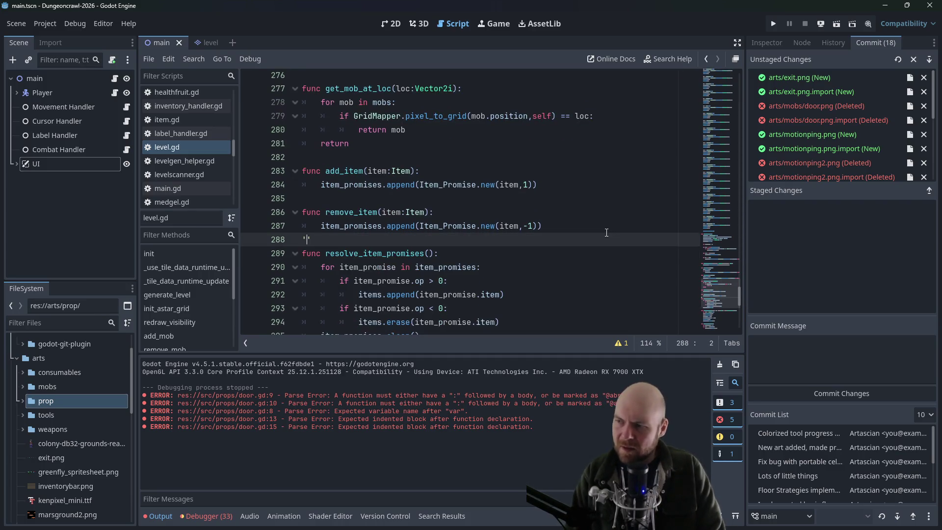
{"action": "key", "text": "Return"}
{"action": "key", "text": "Return"}
{"action": "key", "text": "Up"}
{"action": "type", "text": "nc add_p"}
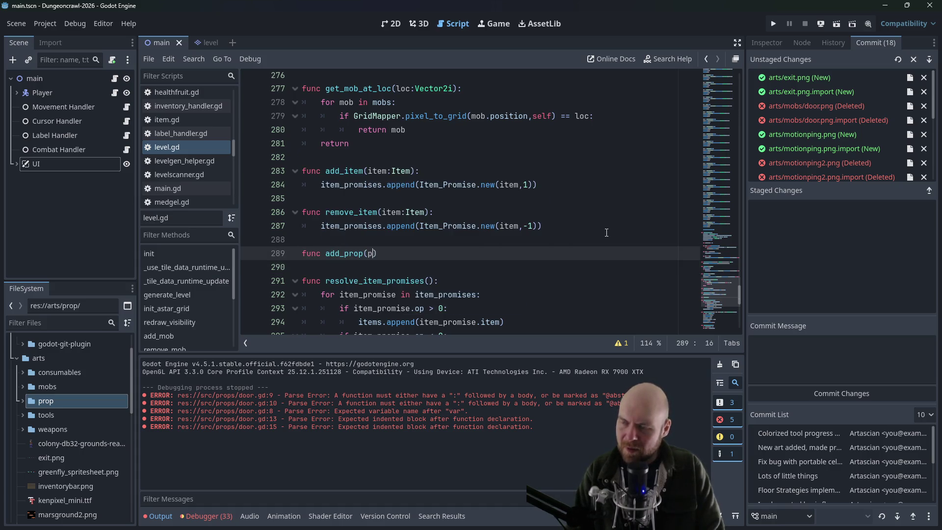
{"action": "type", "text": "p)"}
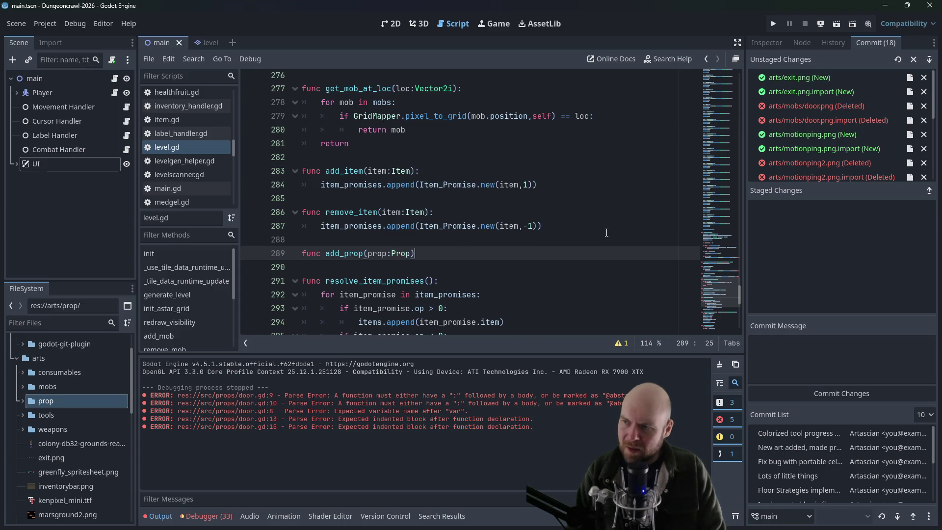
{"action": "key", "text": "Return"}
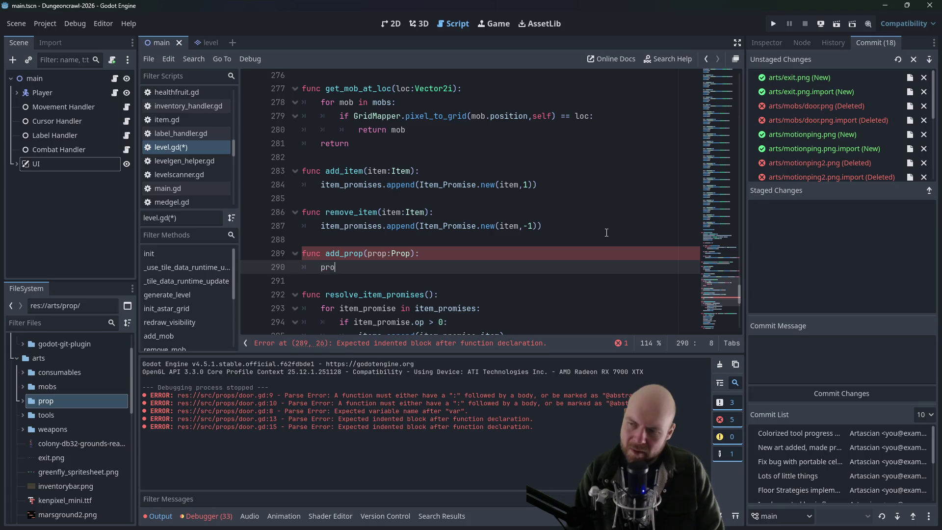
{"action": "type", "text": "ps.app"}
{"action": "key", "text": "Return"}
{"action": "type", "text": "prop"}
Write func remove_prop(prop:Prop) that calls props.erase(prop), and save level.gd.
{"action": "key", "text": "Return"}
{"action": "key", "text": "Return"}
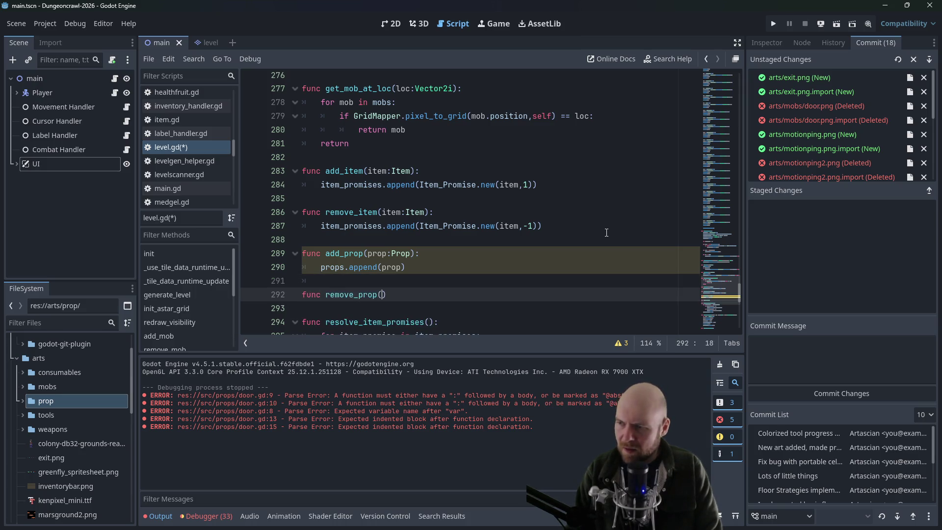
{"action": "type", "text": "Prop"}
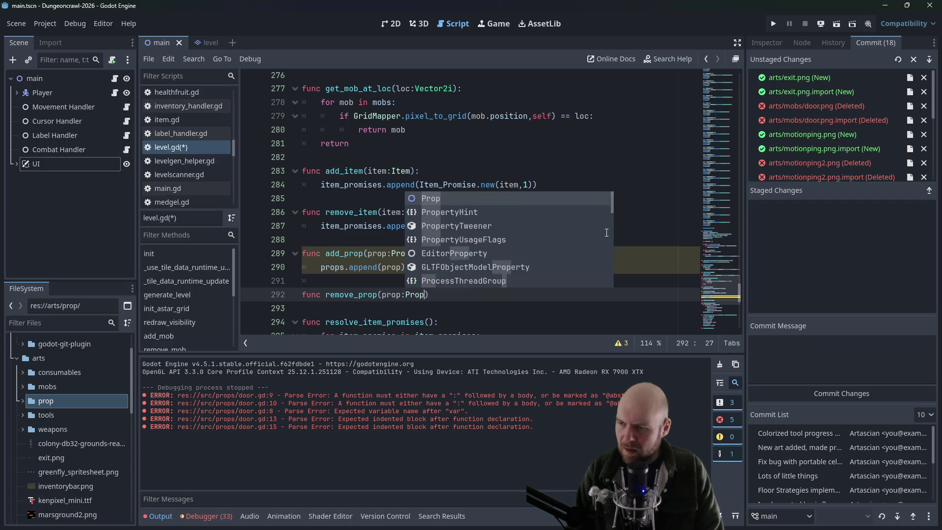
{"action": "type", "text": "):"}
{"action": "key", "text": "Return"}
{"action": "type", "text": "props.er"}
{"action": "key", "text": "Return"}
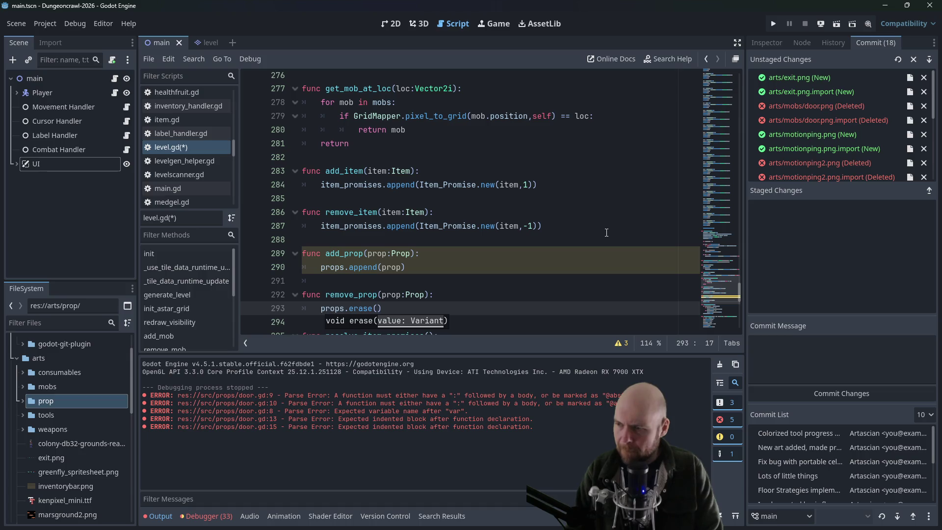
{"action": "left_click", "coordinate": [563, 129]}
{"action": "key", "text": "ctrl+s"}
{"action": "mouse_move", "coordinate": [737, 297]}
{"action": "left_mouse_down"}
{"action": "mouse_move", "coordinate": [743, 81]}
{"action": "mouse_move", "coordinate": [751, 296]}
{"action": "mouse_move", "coordinate": [737, 324]}
{"action": "mouse_move", "coordinate": [731, 286]}
{"action": "left_mouse_up"}
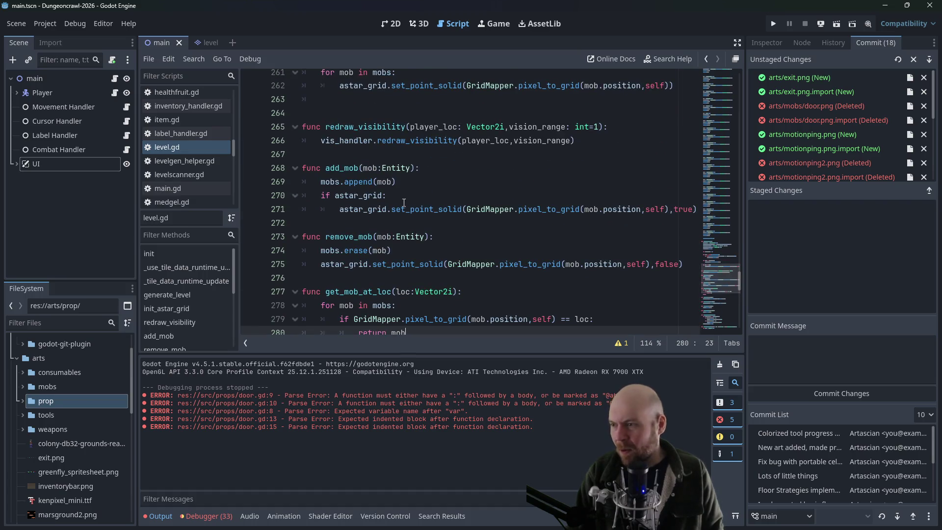
Select the 'if astar_grid:' check on lines 270–271 inside add_mob.
{"action": "left_click_drag", "start_coordinate": [322, 195], "coordinate": [698, 206]}
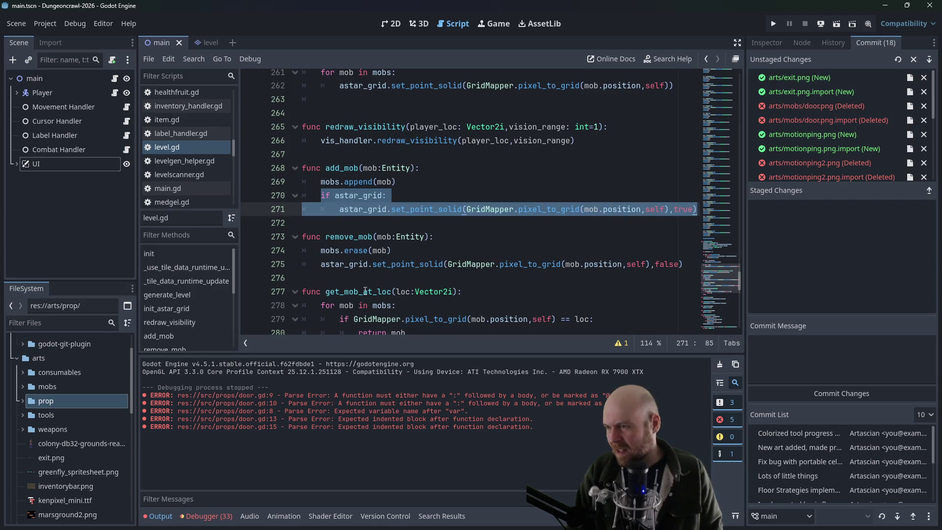
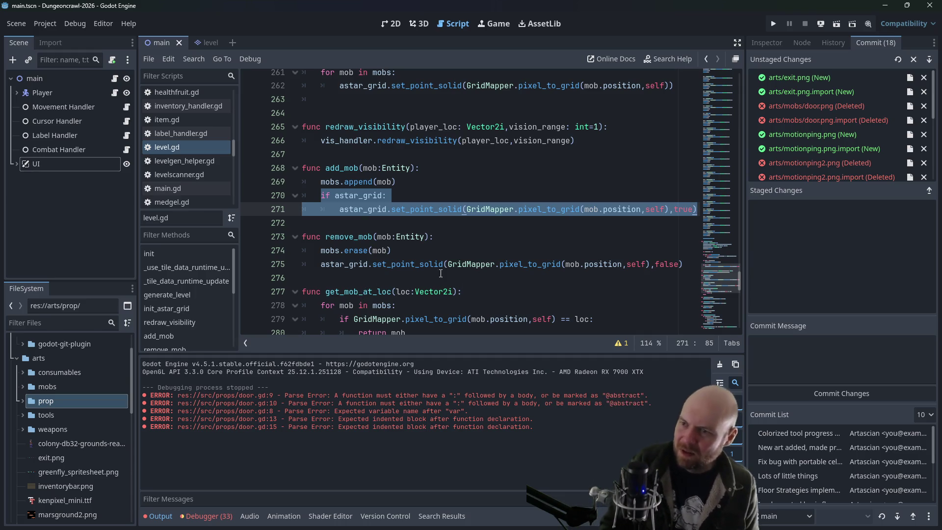
Paste the astar_grid set_point_solid block into add_prop after props.append, changing mob to prop.
{"action": "scroll", "coordinate": [429, 280], "scroll_direction": "down", "scroll_amount": 7}
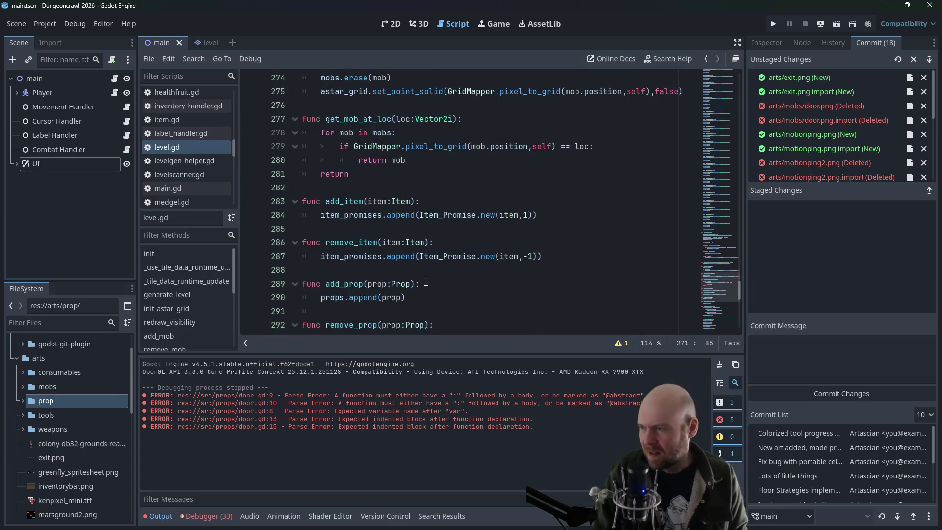
{"action": "left_click", "coordinate": [433, 171]}
{"action": "key", "text": "Return"}
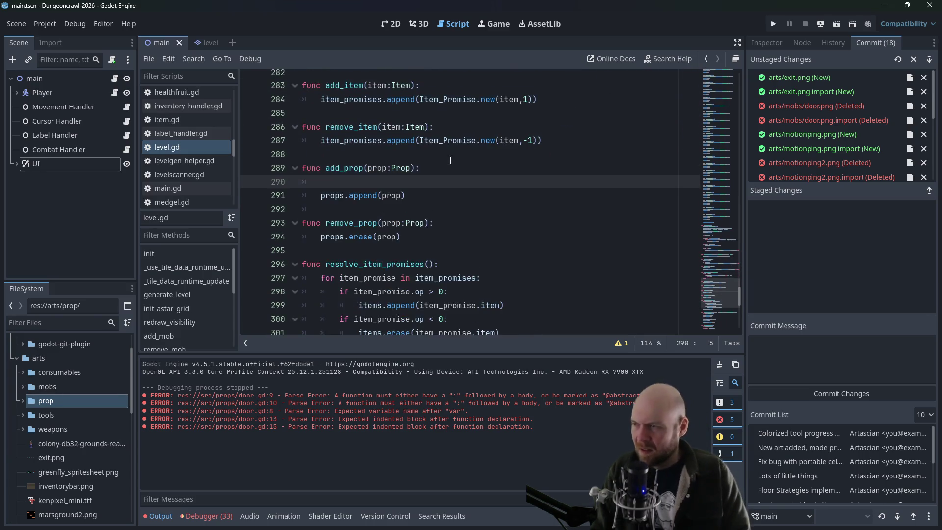
{"action": "type", "text": "if astar_grid: \t\tastar_grid.set_point_solid(GridMapper.pixel_to_grid(mob.position,self),true)"}
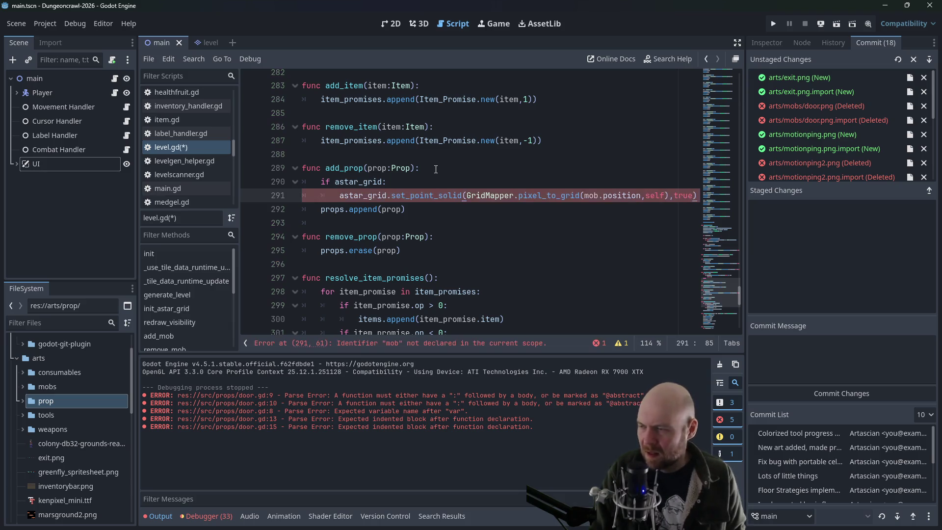
{"action": "key", "text": "ctrl+z"}
{"action": "key", "text": "ctrl+z"}
{"action": "key", "text": "Down"}
{"action": "key", "text": "Return"}
{"action": "type", "text": "if astar_grid: \t\tastar_grid.set_point_solid(GridMapper.pixel_to_grid(mob.position,self),true)"}
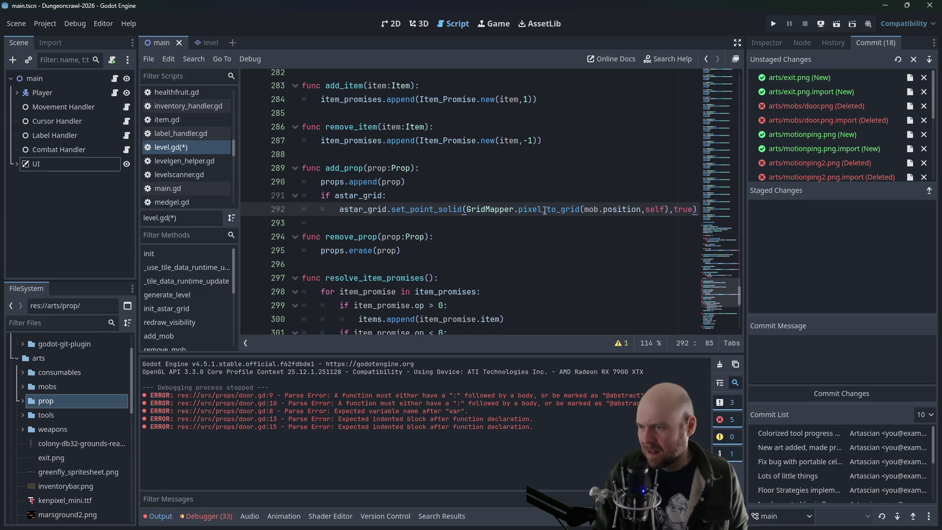
{"action": "left_click_drag", "start_coordinate": [598, 209], "coordinate": [582, 210]}
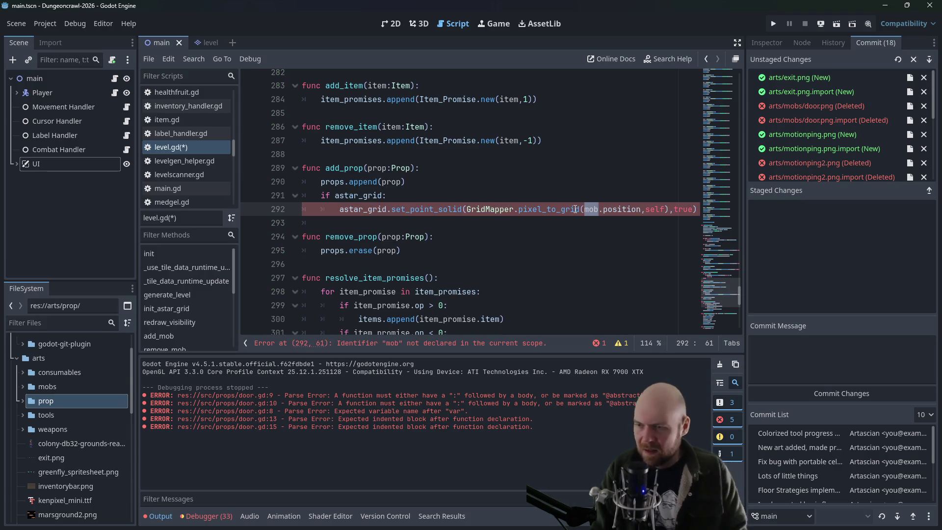
{"action": "type", "text": "prop"}
{"action": "key", "text": "Escape"}
{"action": "key", "text": "Up"}
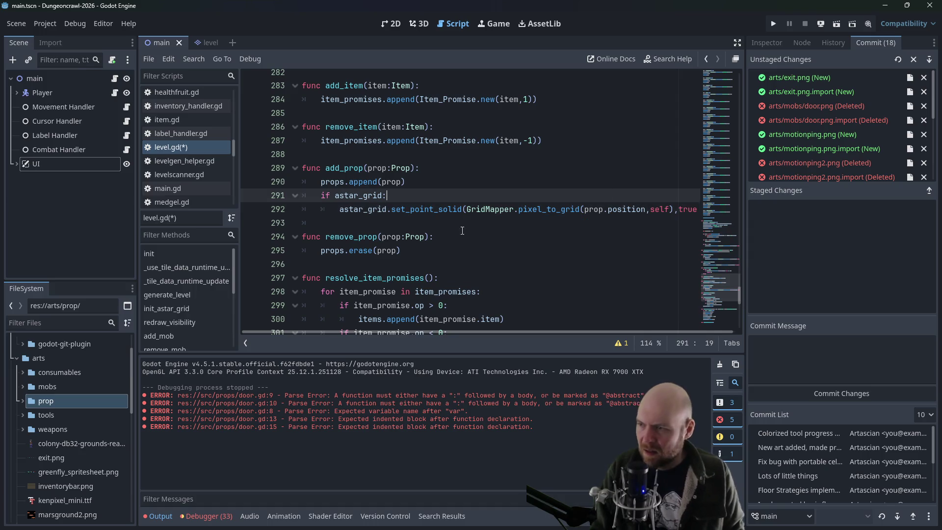
{"action": "scroll", "coordinate": [462, 231], "scroll_direction": "up", "scroll_amount": 3}
{"action": "scroll", "coordinate": [453, 237], "scroll_direction": "up", "scroll_amount": 3}
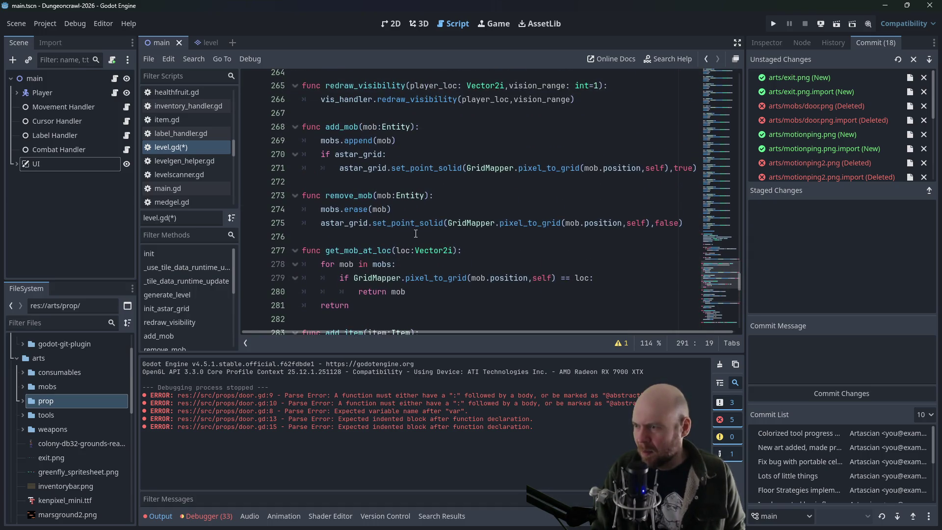
Copy remove_mob's grid-clearing line into remove_prop above props.erase, with mob changed to prop.
{"action": "left_click_drag", "start_coordinate": [321, 224], "coordinate": [684, 223]}
{"action": "key", "text": "ctrl+c"}
{"action": "scroll", "coordinate": [608, 265], "scroll_direction": "down", "scroll_amount": 7}
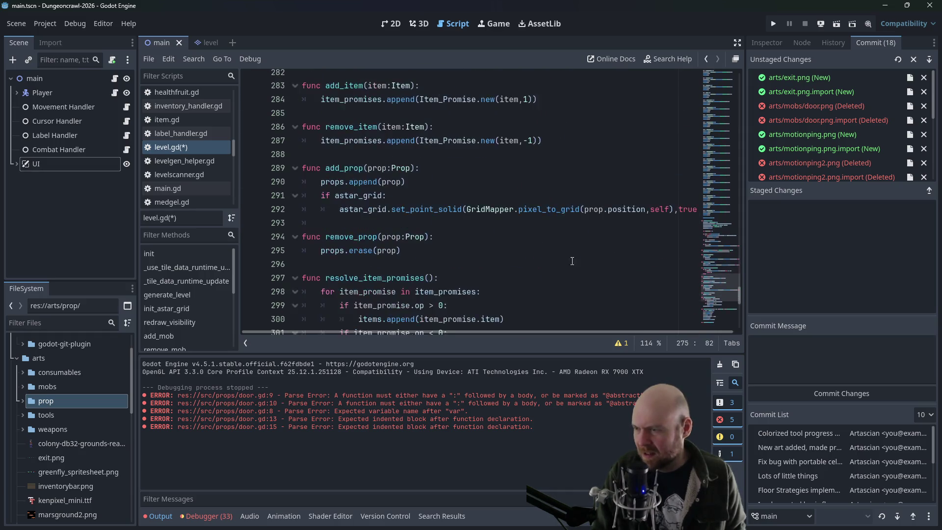
{"action": "left_click", "coordinate": [409, 210]}
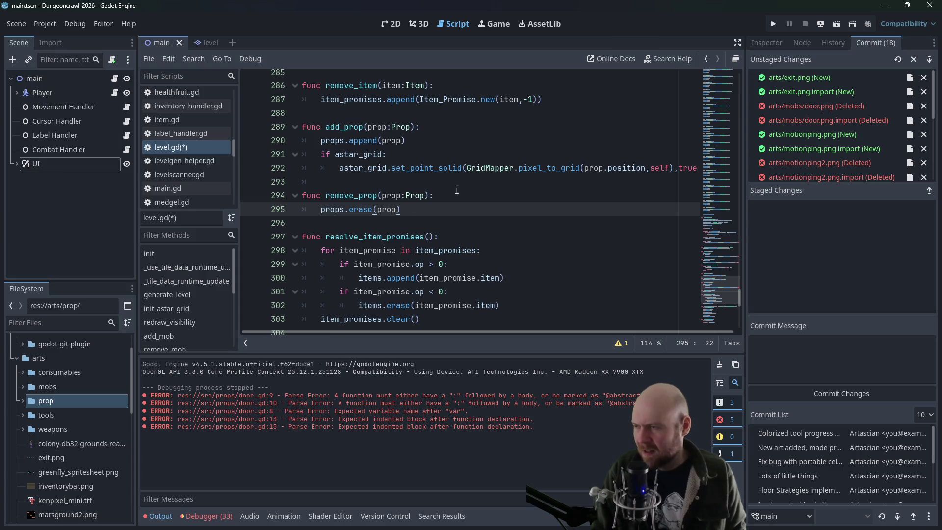
{"action": "key", "text": "Return"}
{"action": "key", "text": "Up"}
{"action": "key", "text": "ctrl+v"}
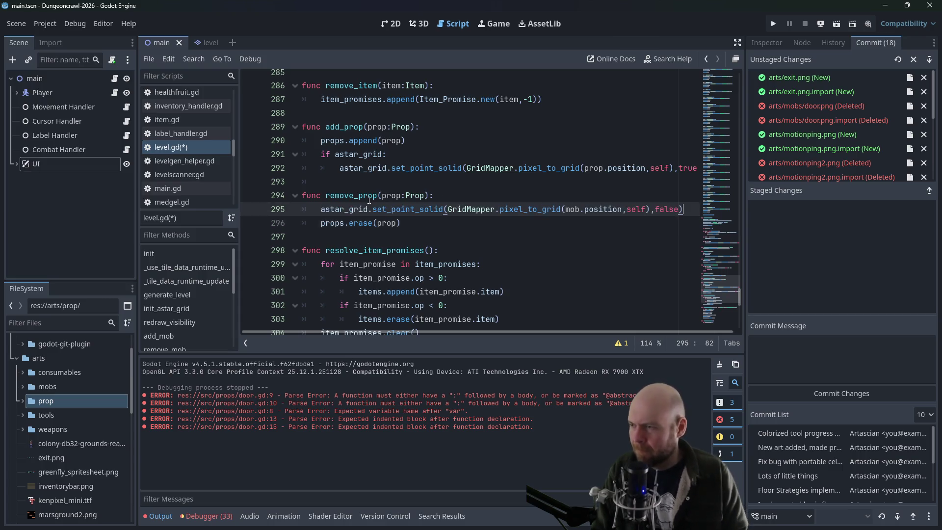
{"action": "scroll", "coordinate": [385, 201], "scroll_direction": "up", "scroll_amount": 8}
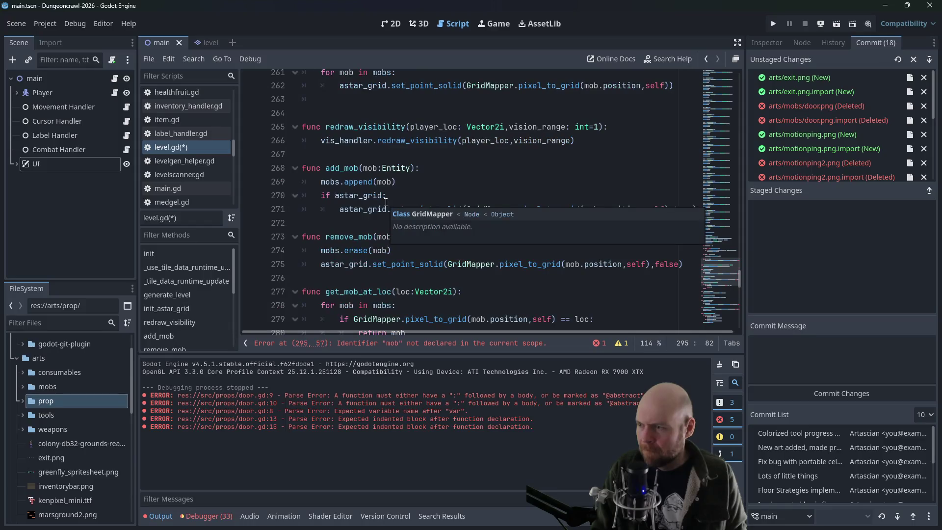
{"action": "left_click", "coordinate": [297, 223]}
{"action": "scroll", "coordinate": [301, 224], "scroll_direction": "down", "scroll_amount": 8}
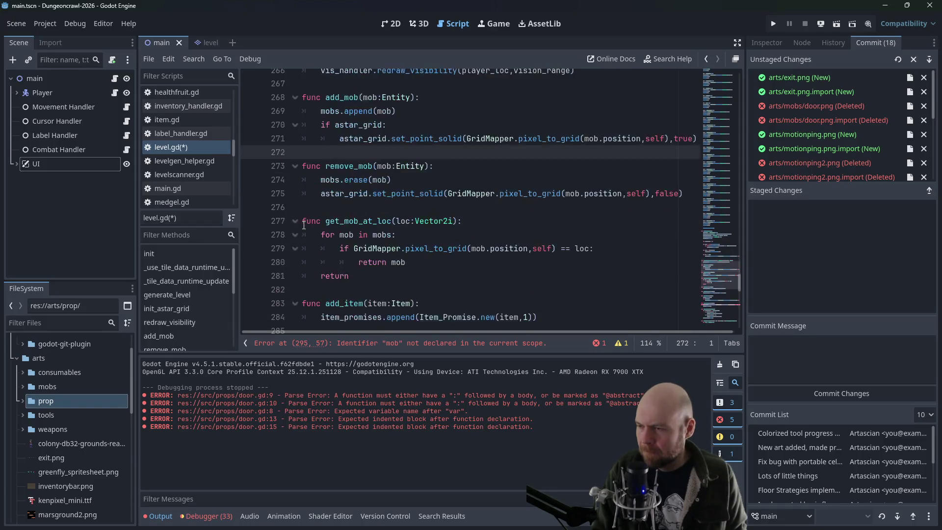
{"action": "left_click", "coordinate": [349, 222]}
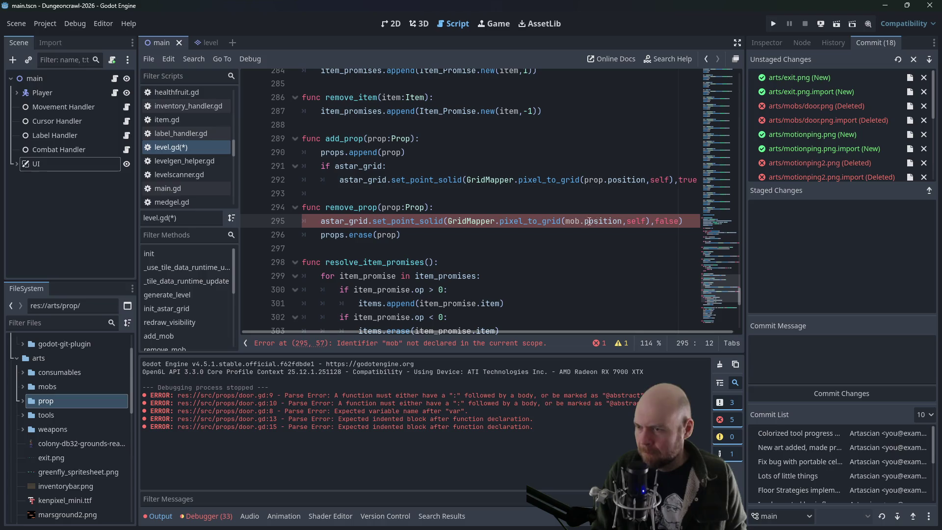
{"action": "left_click_drag", "start_coordinate": [579, 223], "coordinate": [567, 221]}
{"action": "type", "text": "prop"}
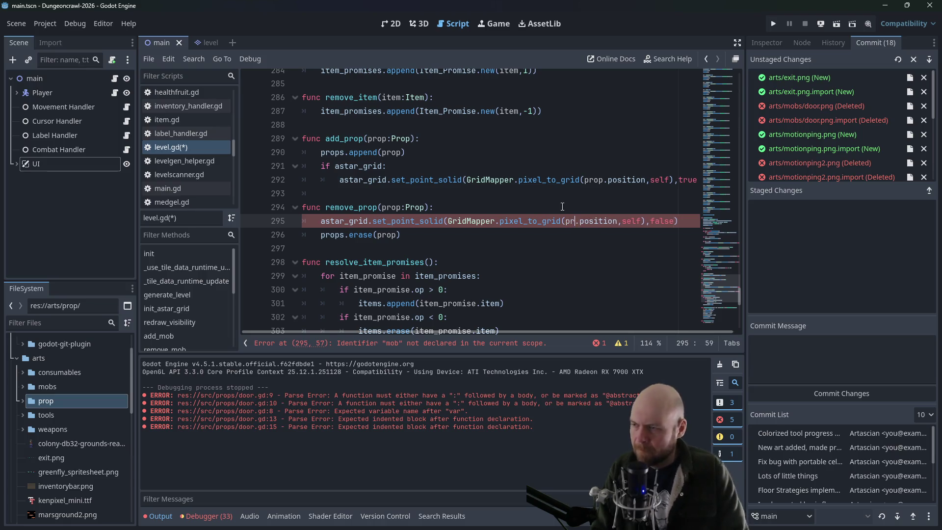
Move props.append(prop) below the astar_grid block in add_prop and save level.gd.
{"action": "left_click", "coordinate": [422, 153]}
{"action": "left_click_drag", "start_coordinate": [423, 154], "coordinate": [303, 153]}
{"action": "key", "text": "ctrl+c"}
{"action": "key", "text": "BackSpace"}
{"action": "key", "text": "BackSpace"}
{"action": "left_click", "coordinate": [337, 181]}
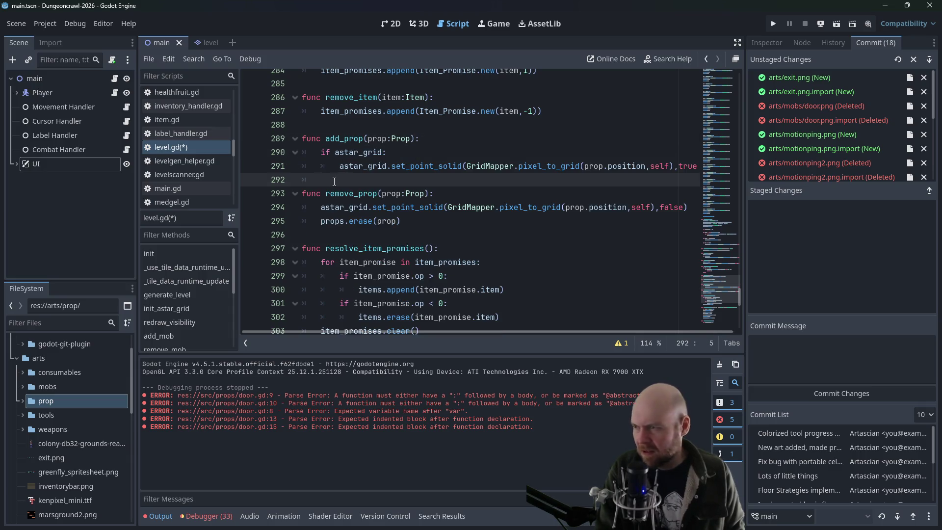
{"action": "key", "text": "Return"}
{"action": "key", "text": "Up"}
{"action": "key", "text": "ctrl+v"}
{"action": "key", "text": "ctrl+s"}
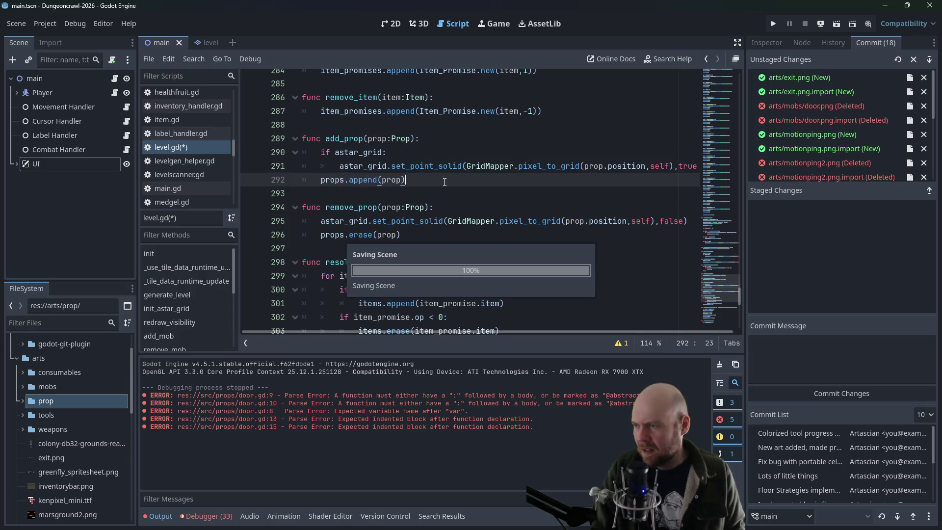
{"action": "left_click", "coordinate": [502, 190]}
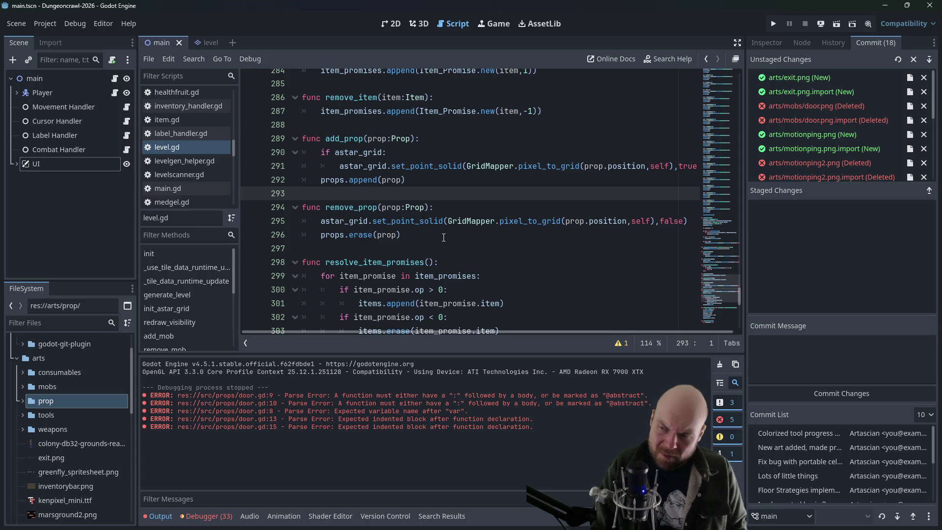
{"action": "left_click_drag", "start_coordinate": [740, 296], "coordinate": [739, 281]}
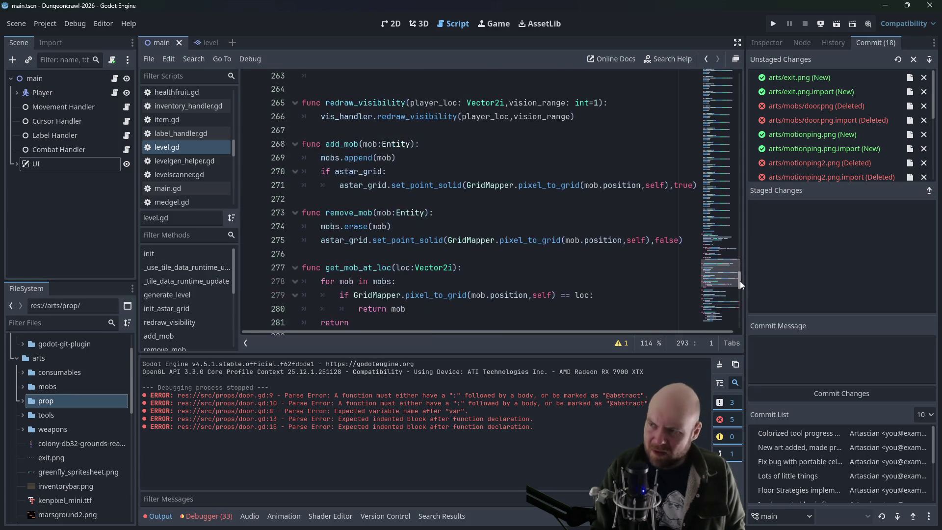
Search level.gd for add_child(mob) and step through every match.
{"action": "left_click", "coordinate": [542, 185]}
{"action": "double_click", "coordinate": [542, 185]}
{"action": "key", "text": "ctrl+f"}
{"action": "key", "text": "BackSpace"}
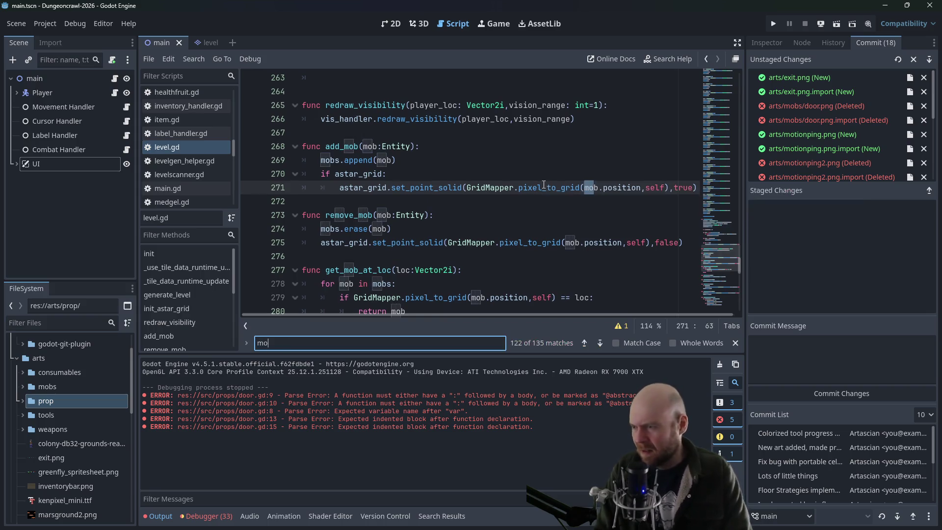
{"action": "type", "text": "add_child("}
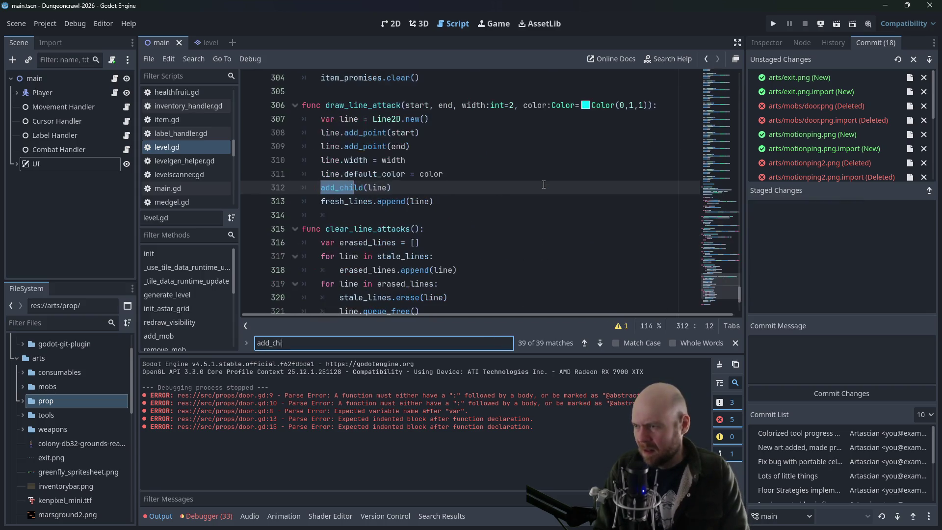
{"action": "type", "text": "mob)"}
{"action": "left_click", "coordinate": [540, 190]}
{"action": "scroll", "coordinate": [540, 190], "scroll_direction": "up", "scroll_amount": 3}
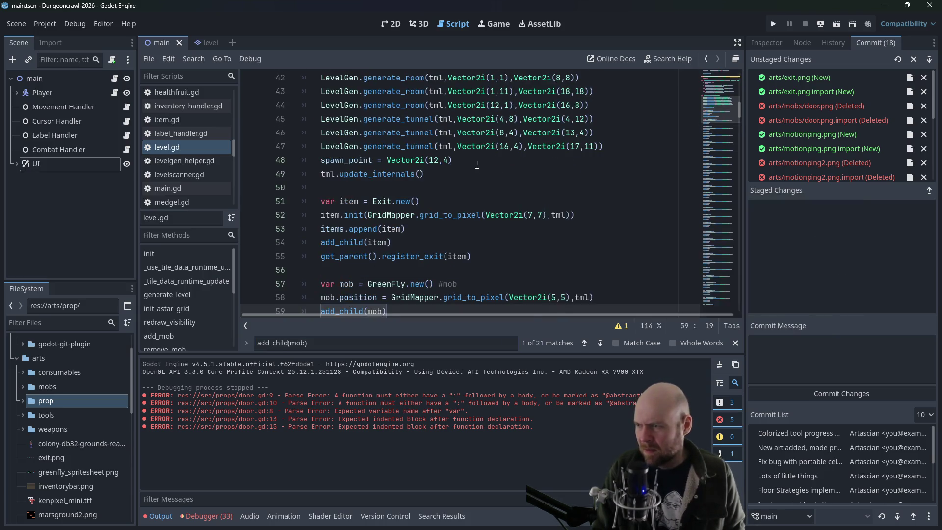
{"action": "scroll", "coordinate": [476, 170], "scroll_direction": "down", "scroll_amount": 1}
{"action": "scroll", "coordinate": [476, 171], "scroll_direction": "up", "scroll_amount": 1}
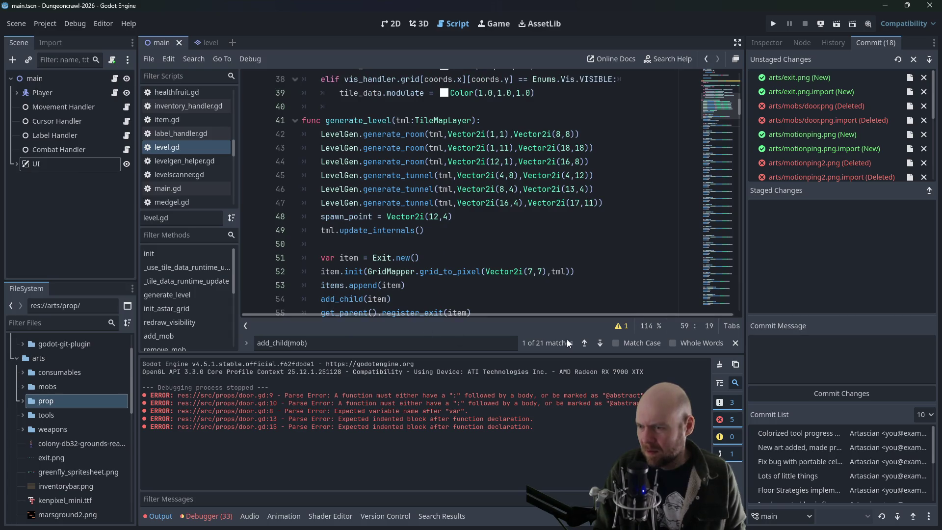
{"action": "left_click", "coordinate": [599, 343]}
{"action": "left_click", "coordinate": [599, 343]}
{"action": "left_click", "coordinate": [600, 343]}
{"action": "left_click", "coordinate": [599, 343]}
{"action": "left_click", "coordinate": [599, 343]}
{"action": "left_click", "coordinate": [599, 343]}
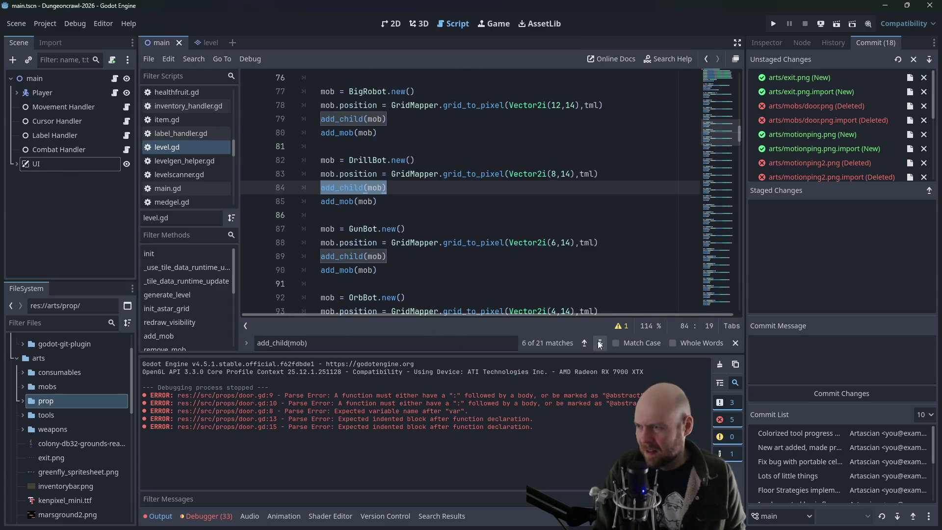
{"action": "left_click", "coordinate": [599, 343]}
{"action": "left_click", "coordinate": [600, 343]}
{"action": "left_click", "coordinate": [600, 343]}
{"action": "left_click", "coordinate": [599, 343]}
{"action": "left_click", "coordinate": [599, 343]}
{"action": "left_click", "coordinate": [599, 343]}
{"action": "left_click", "coordinate": [600, 343]}
{"action": "left_click", "coordinate": [600, 343]}
{"action": "left_click", "coordinate": [599, 342]}
{"action": "left_click", "coordinate": [599, 343]}
{"action": "left_click", "coordinate": [599, 343]}
{"action": "left_click", "coordinate": [600, 343]}
{"action": "left_click", "coordinate": [600, 343]}
{"action": "left_click", "coordinate": [599, 343]}
{"action": "left_click", "coordinate": [600, 343]}
{"action": "left_click", "coordinate": [600, 343]}
{"action": "scroll", "coordinate": [193, 137], "scroll_direction": "up", "scroll_amount": 3}
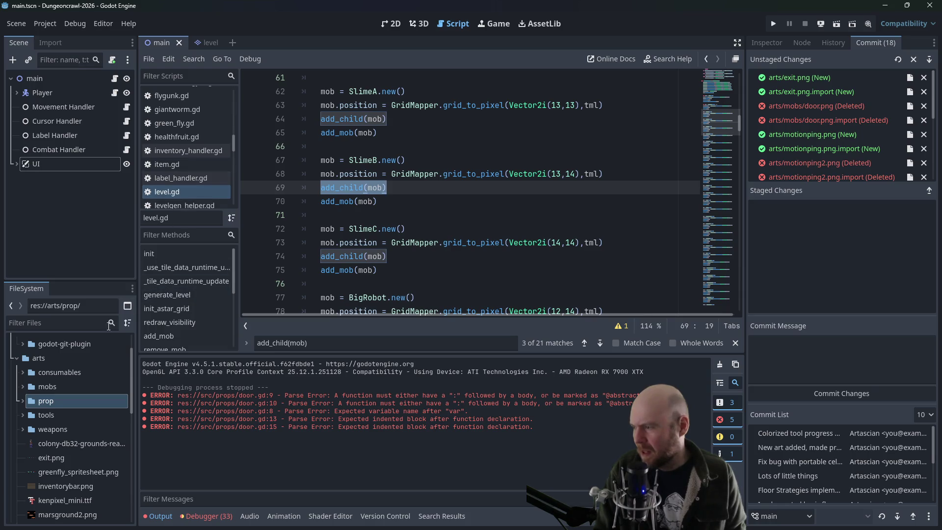
Open floor_handler.gd from src > handler in the FileSystem dock.
{"action": "left_click", "coordinate": [17, 359]}
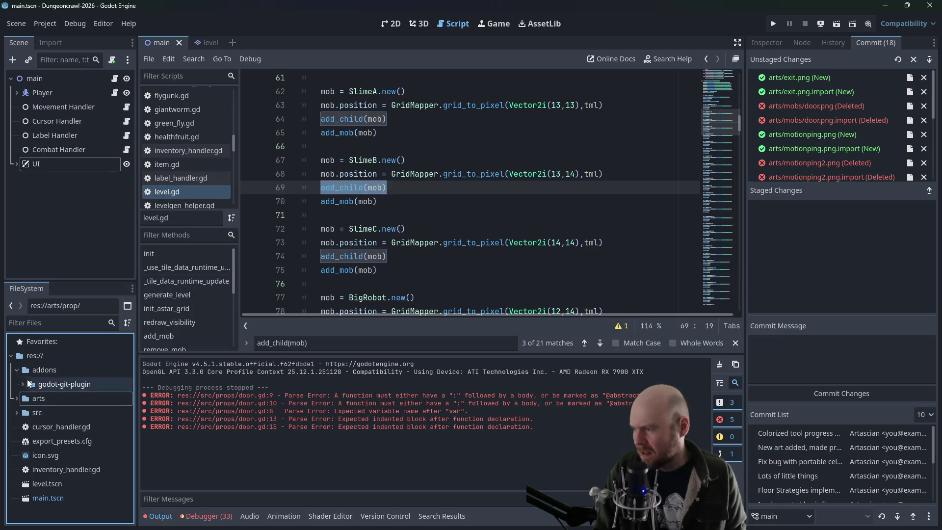
{"action": "left_click", "coordinate": [15, 414]}
{"action": "left_click", "coordinate": [22, 401]}
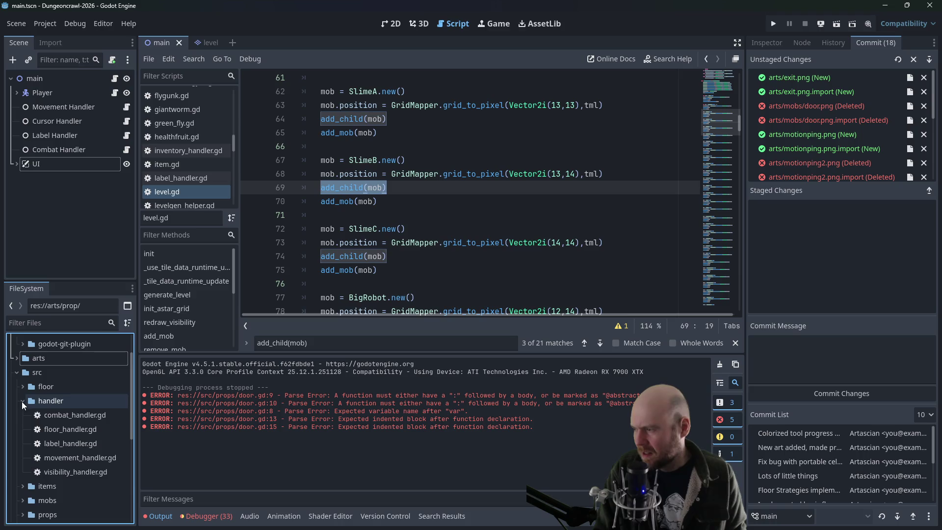
{"action": "double_click", "coordinate": [60, 429]}
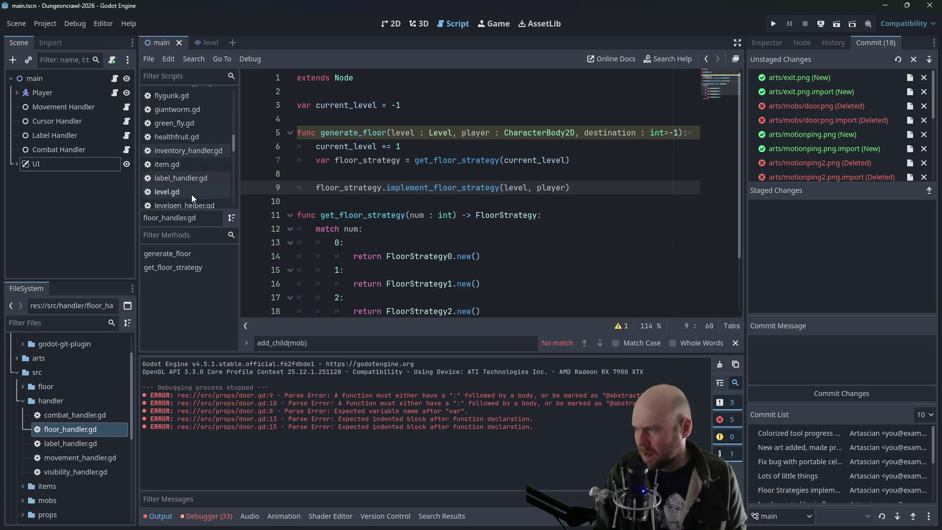
{"action": "left_click", "coordinate": [23, 387]}
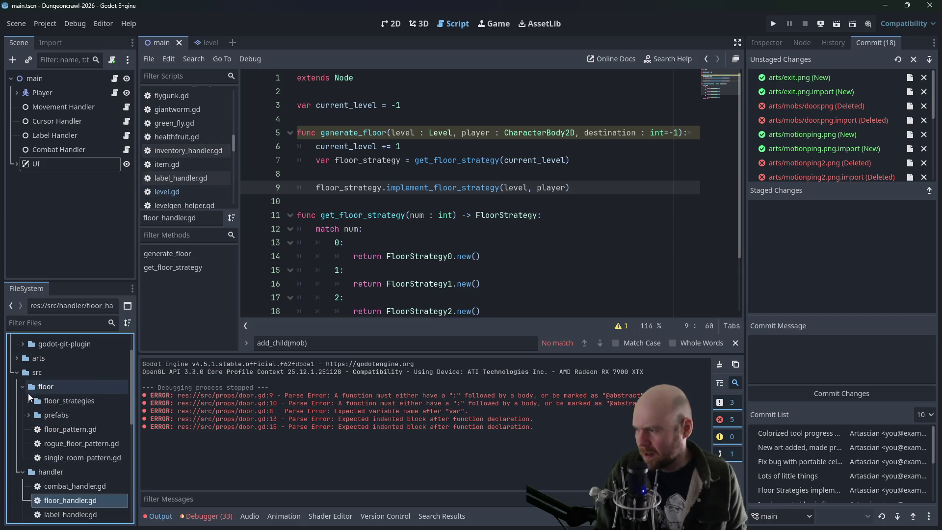
Open floor_strategy_0.gd and add 'var prop = Door.new(true)' below the item setup.
{"action": "left_click", "coordinate": [28, 403]}
{"action": "double_click", "coordinate": [69, 430]}
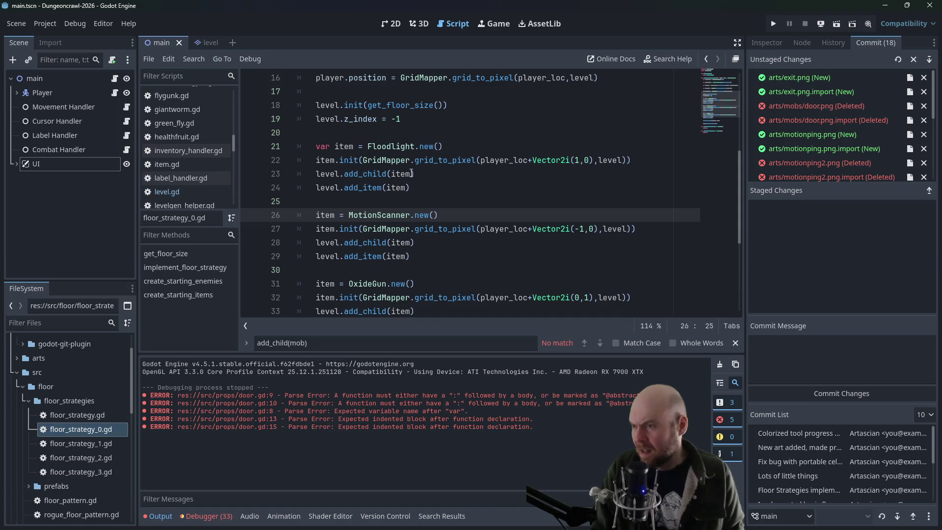
{"action": "scroll", "coordinate": [418, 174], "scroll_direction": "up", "scroll_amount": 2}
{"action": "scroll", "coordinate": [416, 178], "scroll_direction": "down", "scroll_amount": 4}
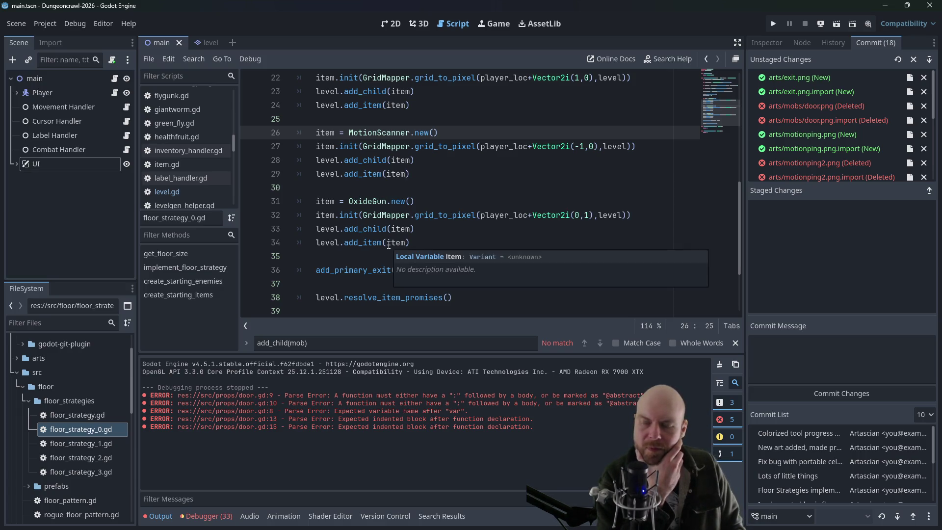
{"action": "left_click", "coordinate": [430, 244]}
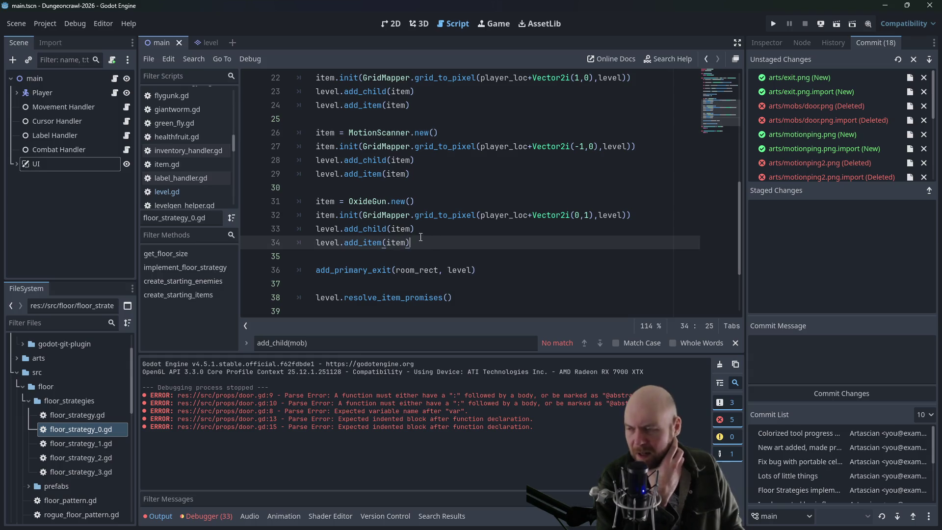
{"action": "key", "text": "Return"}
{"action": "key", "text": "Return"}
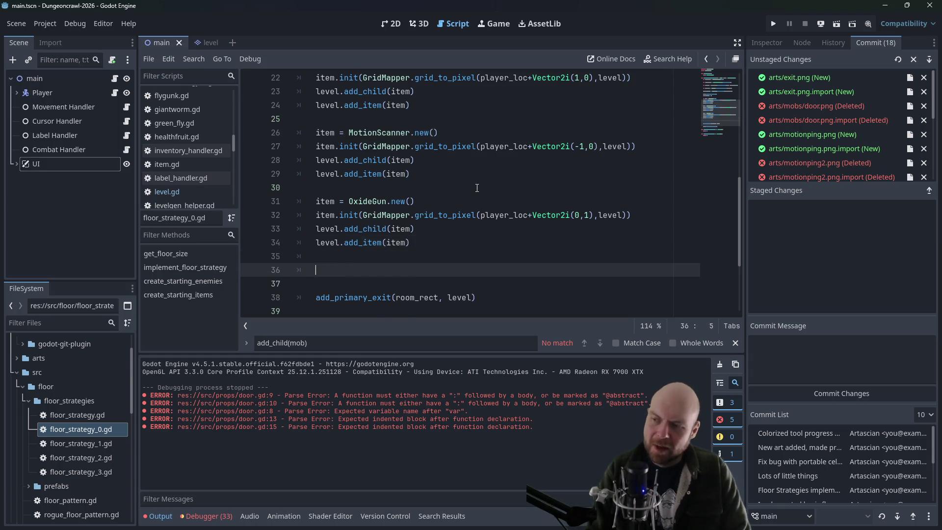
{"action": "type", "text": "Door.new"}
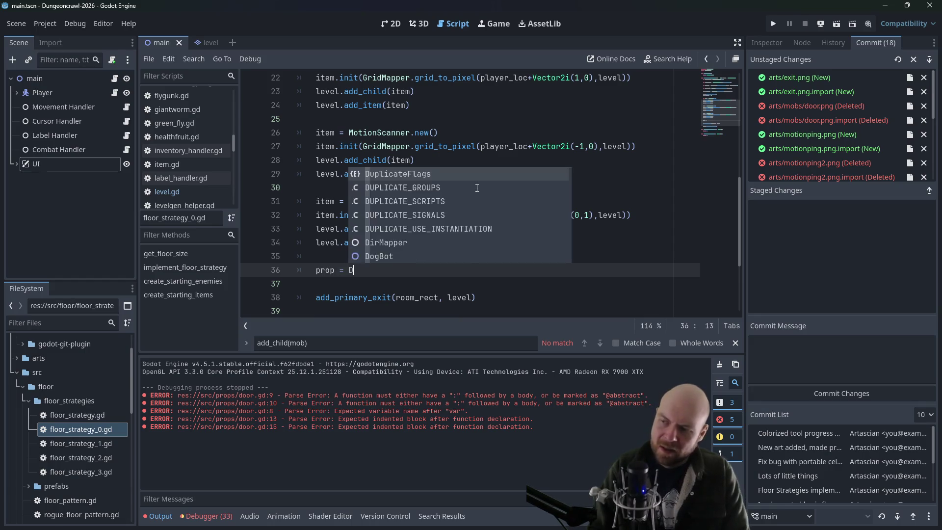
{"action": "type", "text": "(tr"}
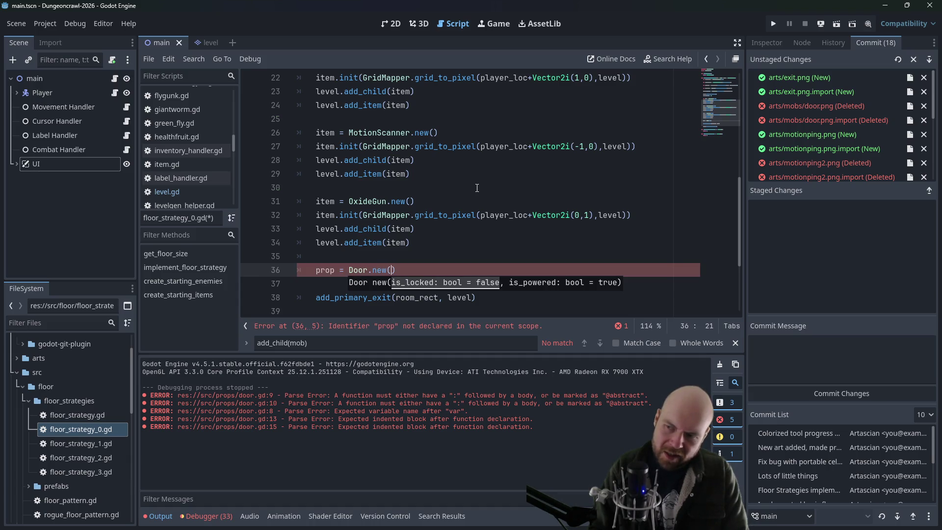
{"action": "type", "text": "ue)"}
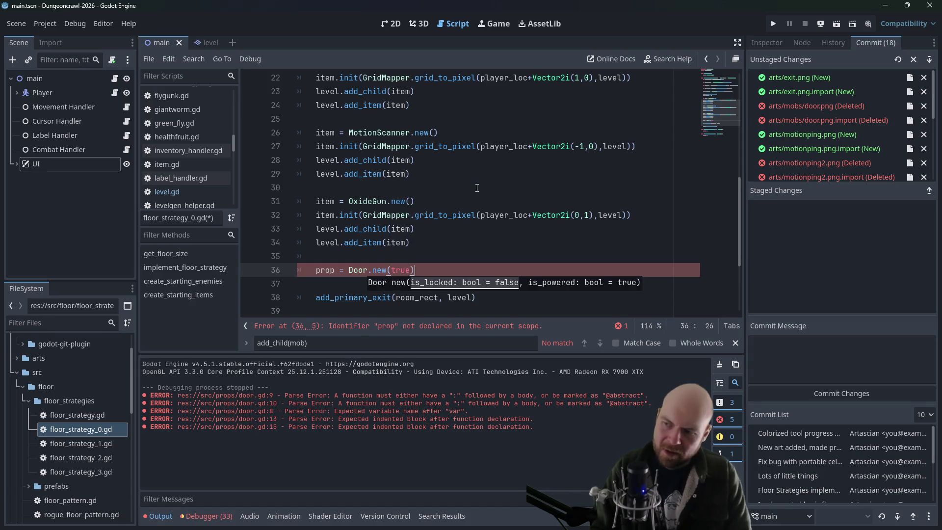
{"action": "key", "text": "Return"}
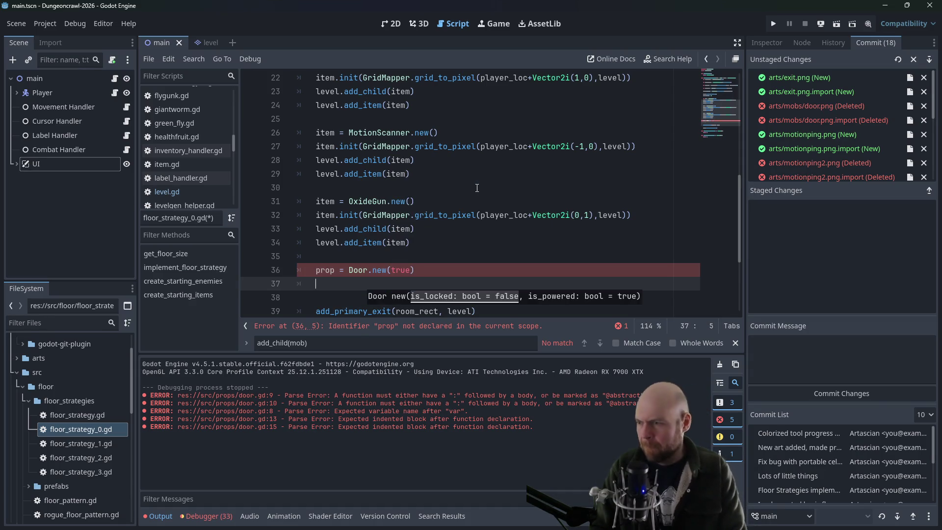
{"action": "key", "text": "Up"}
{"action": "type", "text": "var"}
{"action": "key", "text": "Down"}
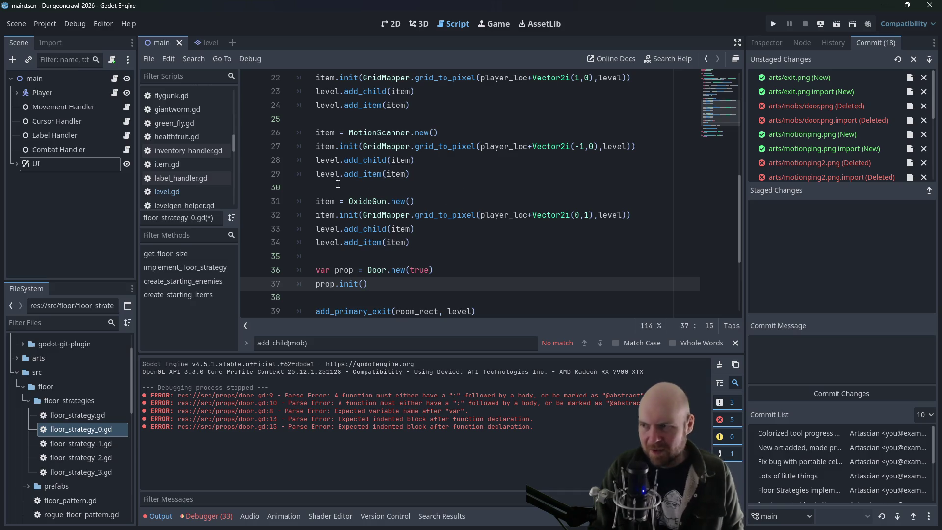
Paste the OxideGun's grid_to_pixel position call into prop.init(), then switch to entity.gd.
{"action": "left_click", "coordinate": [364, 216]}
{"action": "left_click_drag", "start_coordinate": [365, 216], "coordinate": [626, 216]}
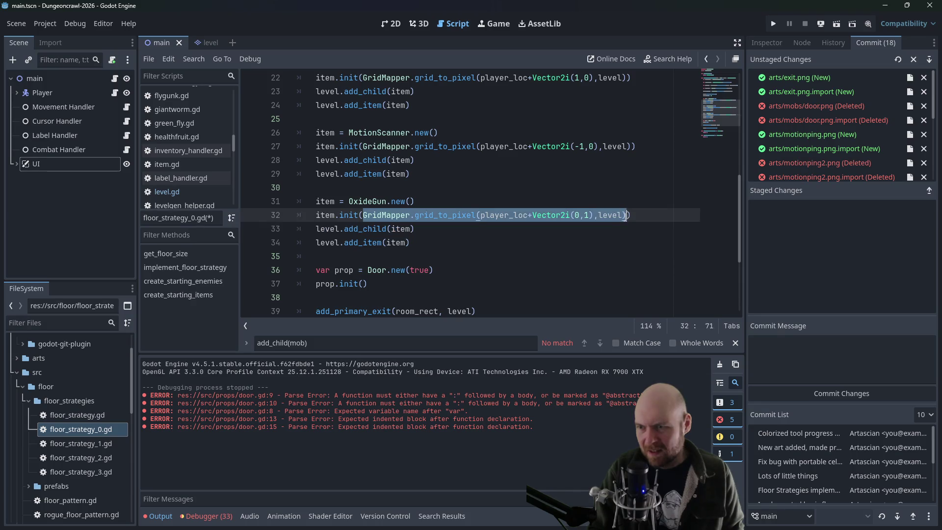
{"action": "key", "text": "ctrl+c"}
{"action": "left_click", "coordinate": [361, 284]}
{"action": "key", "text": "ctrl+v"}
{"action": "scroll", "coordinate": [180, 182], "scroll_direction": "up", "scroll_amount": 3}
{"action": "scroll", "coordinate": [184, 181], "scroll_direction": "up", "scroll_amount": 5}
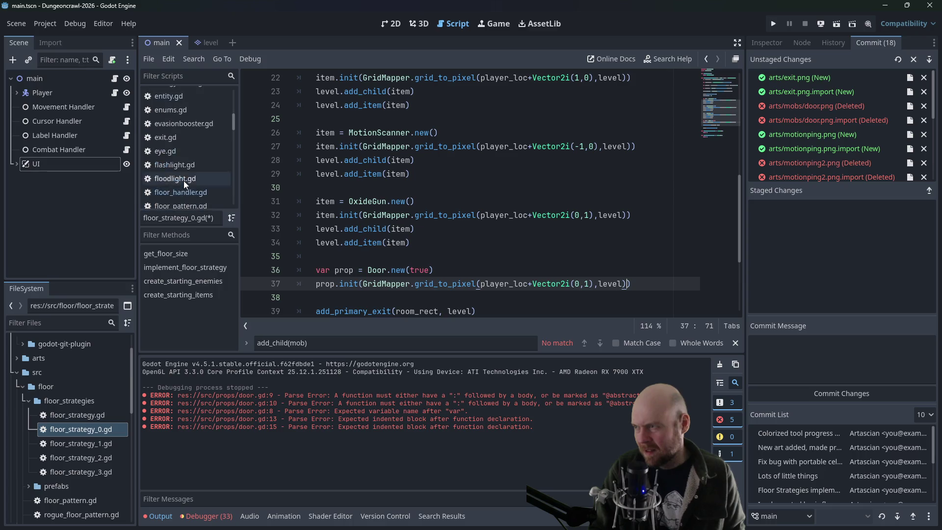
{"action": "left_click", "coordinate": [177, 113]}
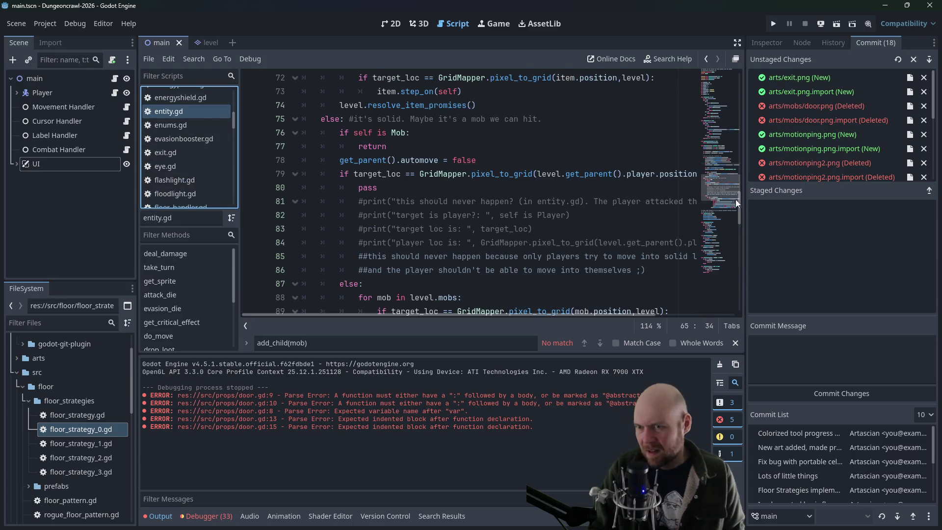
Scroll through entity.gd from the top.
{"action": "left_click", "coordinate": [726, 82]}
{"action": "mouse_move", "coordinate": [726, 96]}
{"action": "left_mouse_down"}
{"action": "mouse_move", "coordinate": [729, 243]}
{"action": "mouse_move", "coordinate": [729, 234]}
{"action": "mouse_move", "coordinate": [729, 219]}
{"action": "mouse_move", "coordinate": [717, 304]}
{"action": "mouse_move", "coordinate": [716, 81]}
{"action": "left_mouse_up"}
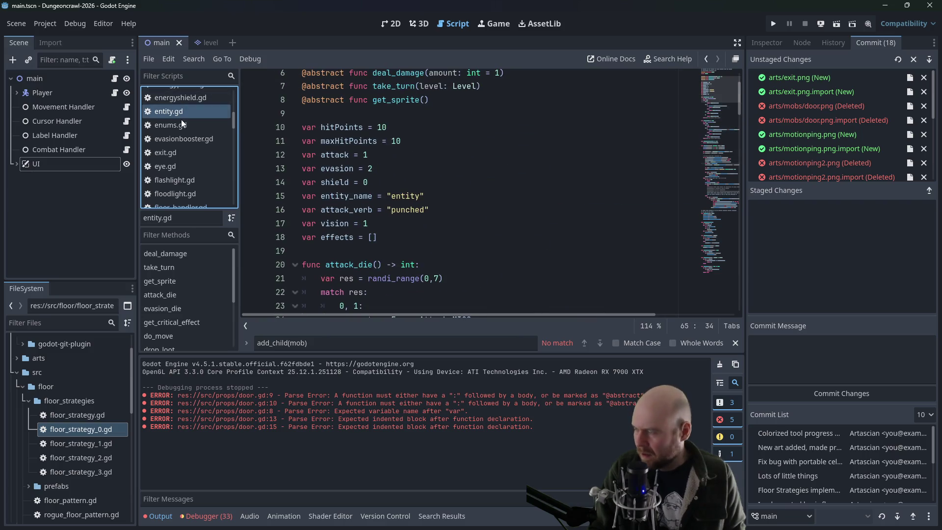
{"action": "scroll", "coordinate": [194, 140], "scroll_direction": "down", "scroll_amount": 3}
{"action": "scroll", "coordinate": [202, 145], "scroll_direction": "down", "scroll_amount": 5}
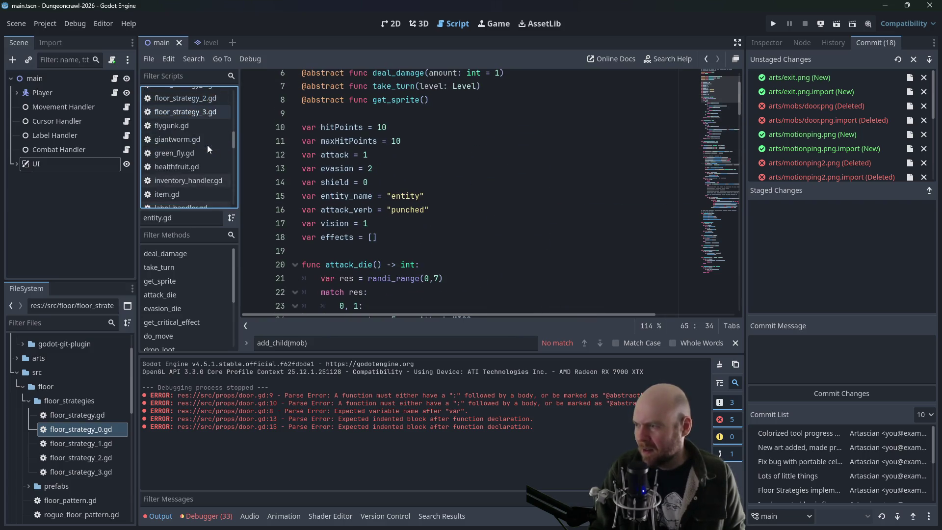
Read the position assignment and set_sprite call in item.gd's init, then return to floor_strategy_0.gd.
{"action": "left_click", "coordinate": [195, 161]}
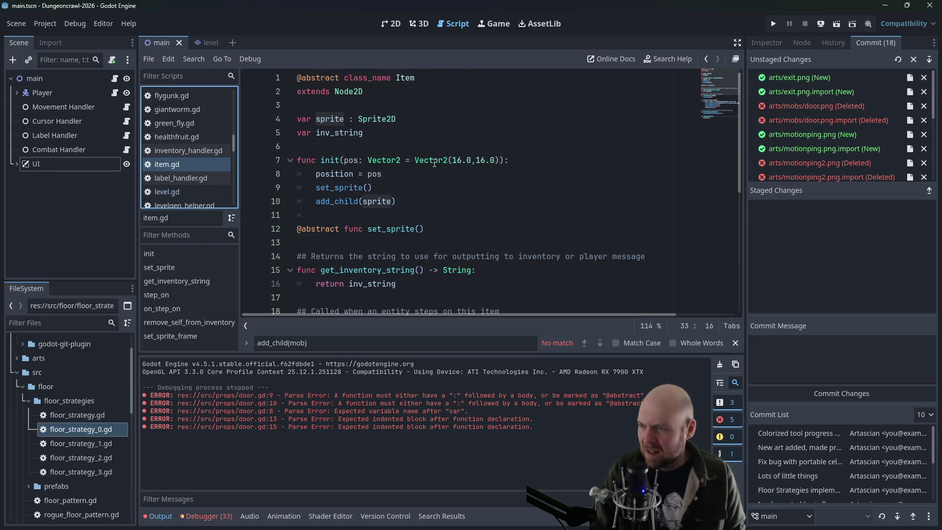
{"action": "left_click", "coordinate": [371, 177]}
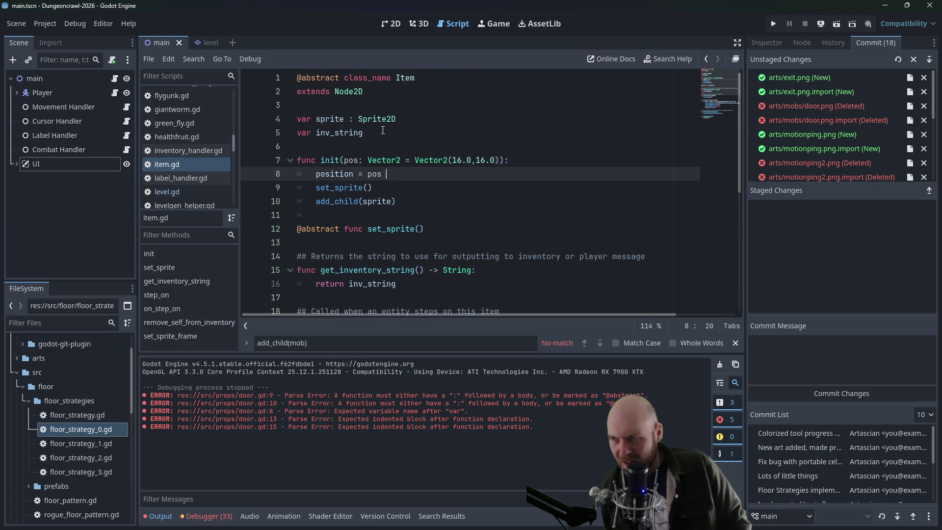
{"action": "left_click", "coordinate": [385, 188]}
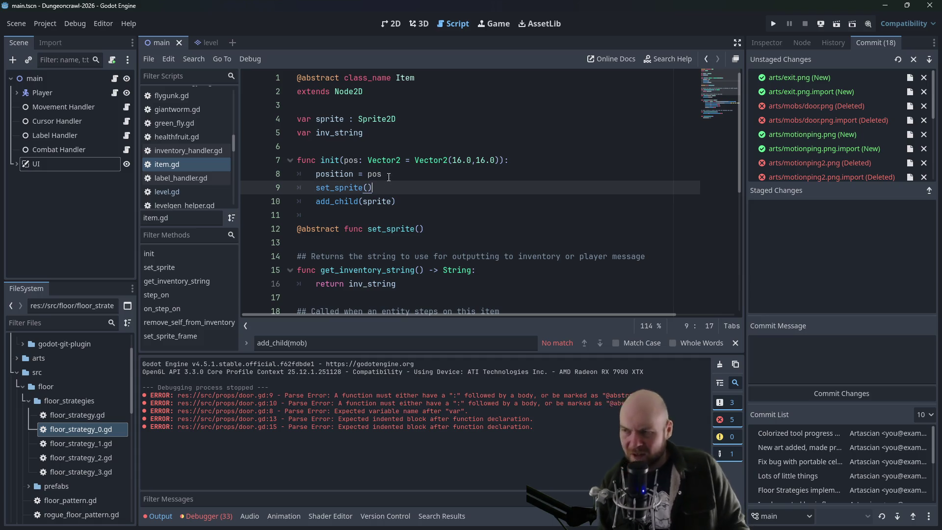
{"action": "left_click", "coordinate": [388, 175]}
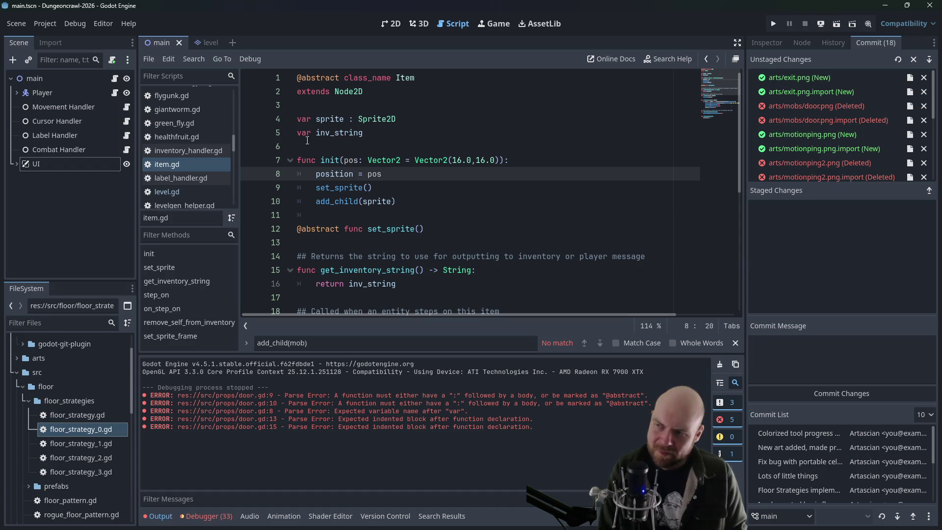
{"action": "scroll", "coordinate": [190, 142], "scroll_direction": "up", "scroll_amount": 4}
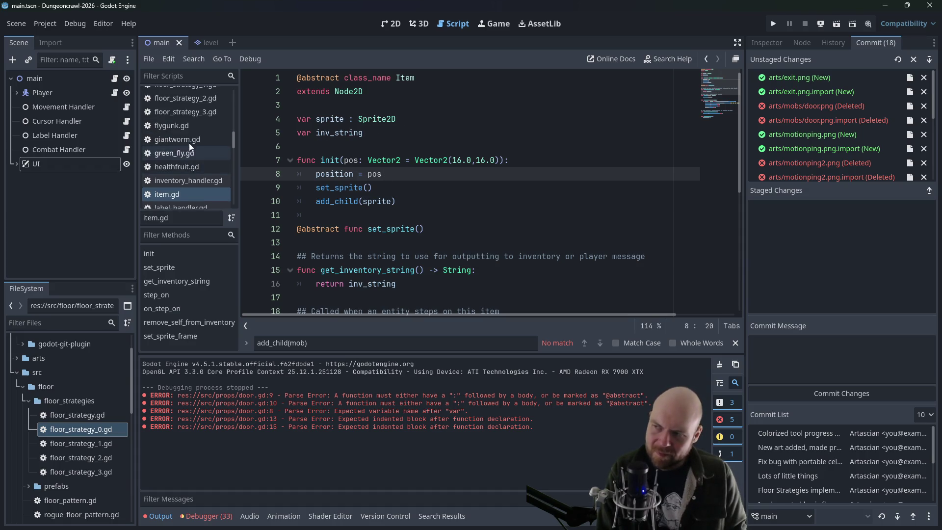
{"action": "left_click", "coordinate": [196, 103]}
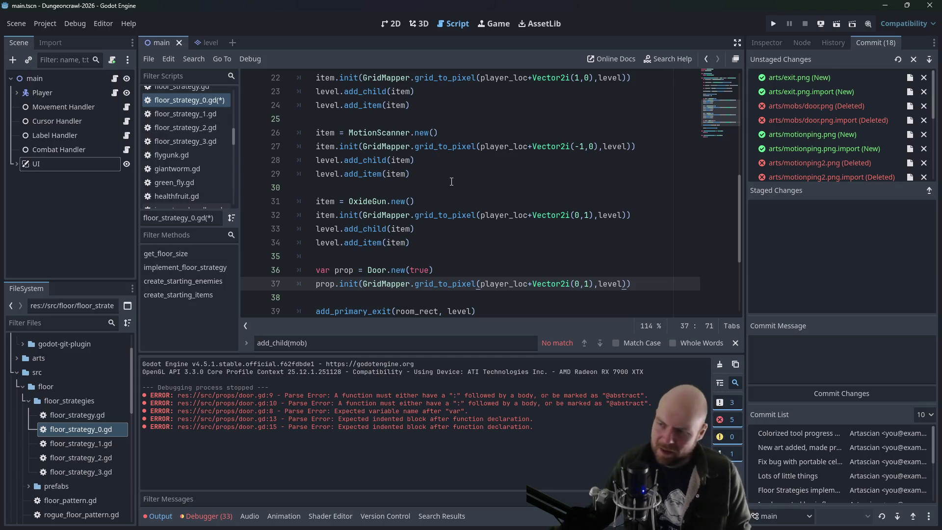
Open mob.gd and scroll through its code.
{"action": "scroll", "coordinate": [178, 192], "scroll_direction": "down", "scroll_amount": 3}
{"action": "scroll", "coordinate": [190, 182], "scroll_direction": "down", "scroll_amount": 2}
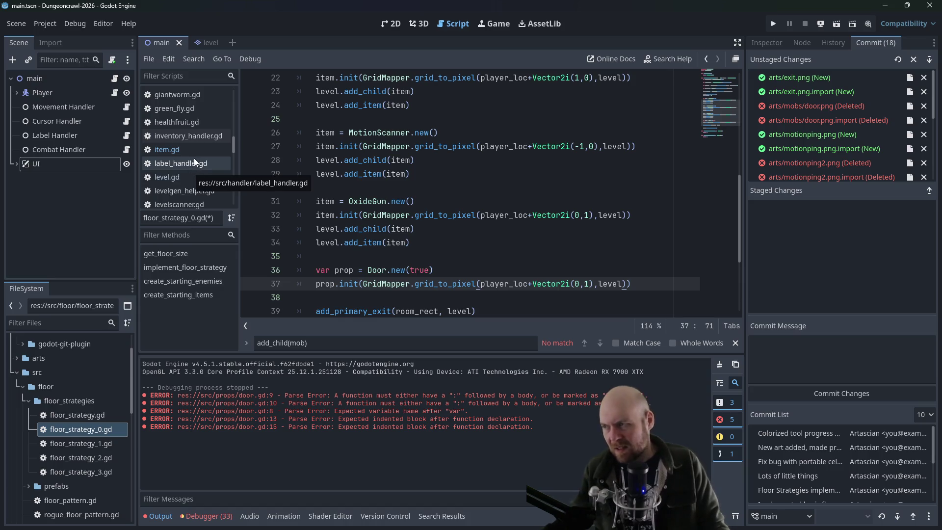
{"action": "scroll", "coordinate": [194, 153], "scroll_direction": "down", "scroll_amount": 8}
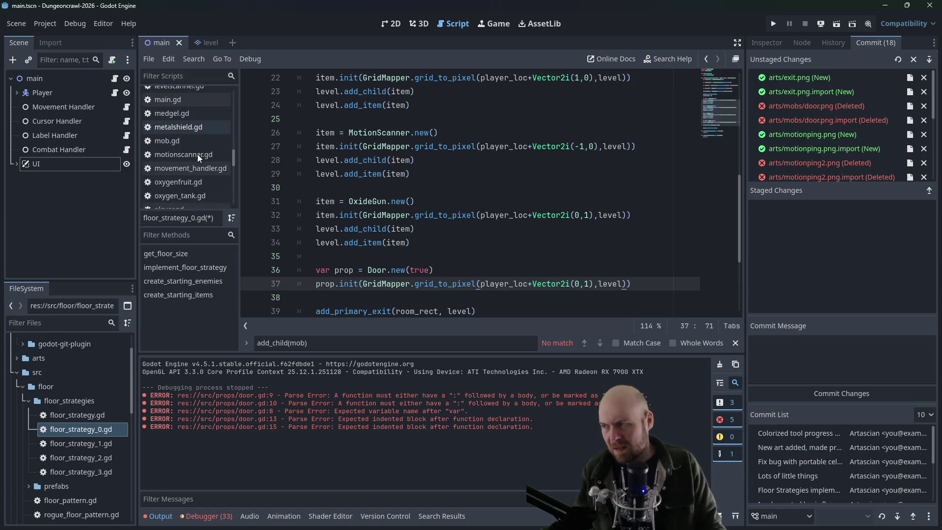
{"action": "left_click", "coordinate": [193, 141]}
{"action": "scroll", "coordinate": [487, 181], "scroll_direction": "up", "scroll_amount": 3}
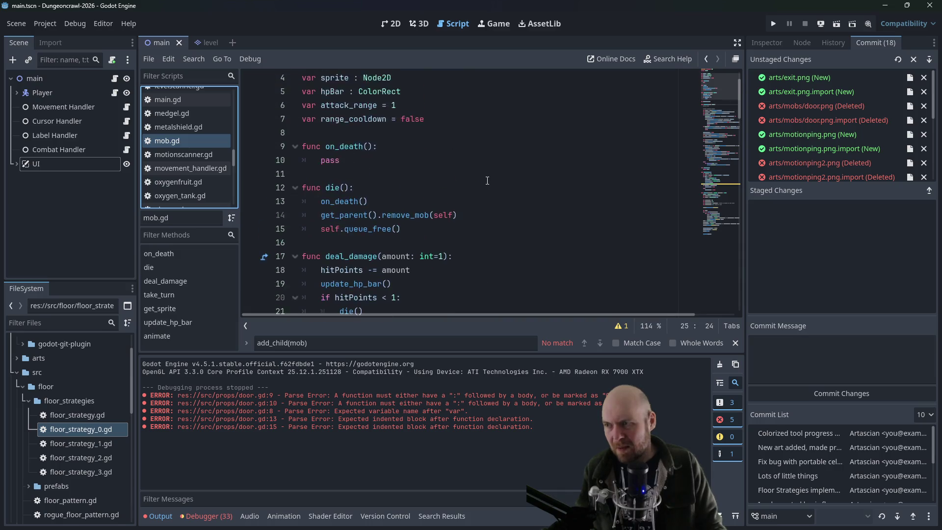
{"action": "scroll", "coordinate": [487, 181], "scroll_direction": "down", "scroll_amount": 5}
{"action": "scroll", "coordinate": [487, 184], "scroll_direction": "down", "scroll_amount": 7}
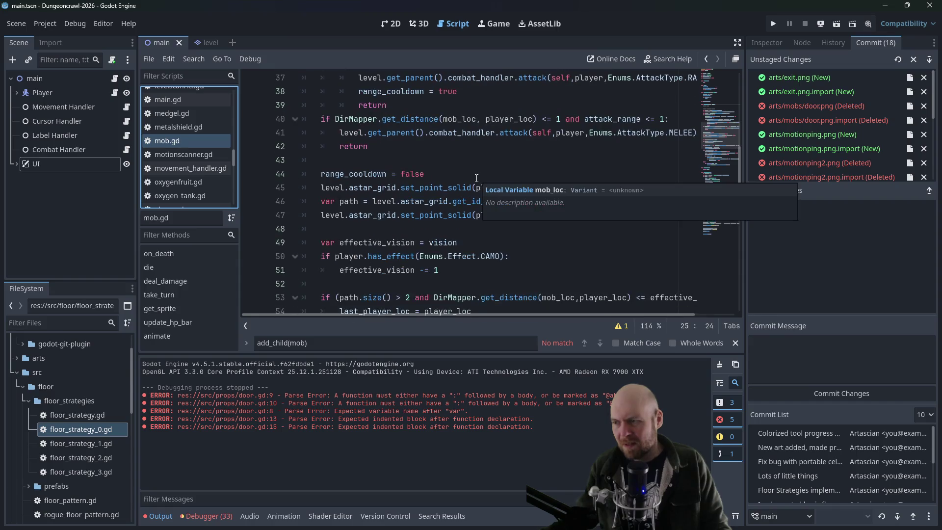
{"action": "scroll", "coordinate": [477, 178], "scroll_direction": "down", "scroll_amount": 9}
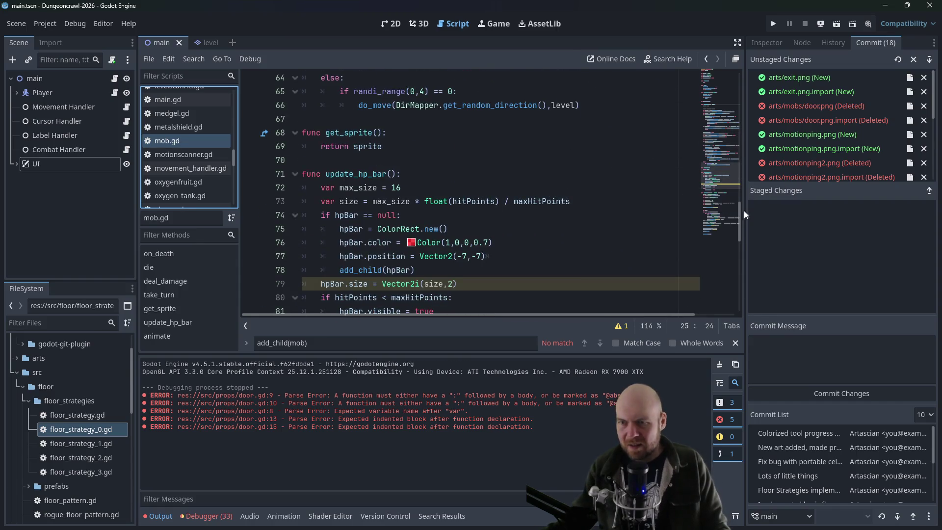
{"action": "mouse_move", "coordinate": [740, 221]}
{"action": "left_mouse_down"}
{"action": "mouse_move", "coordinate": [740, 301]}
{"action": "mouse_move", "coordinate": [725, 84]}
{"action": "left_mouse_up"}
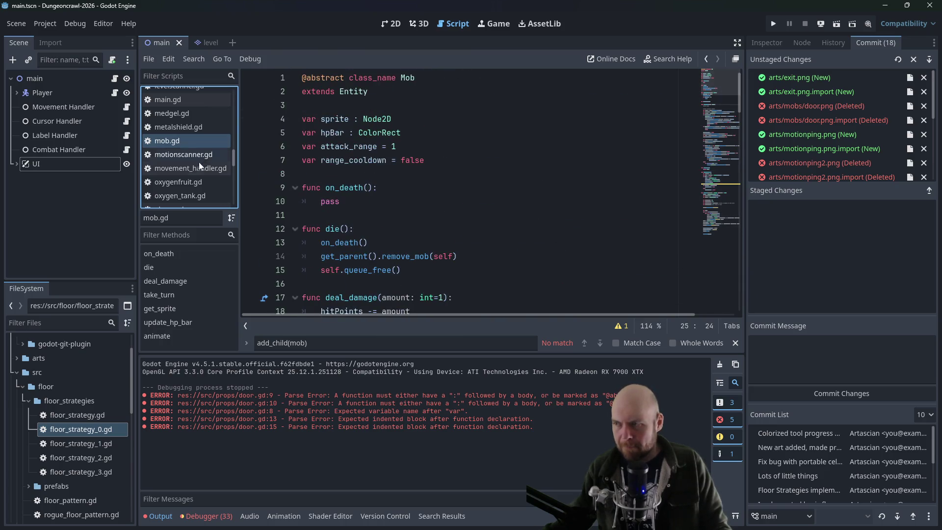
Open floor_strategy_1.gd, then the base floor_strategy.gd script.
{"action": "double_click", "coordinate": [81, 442]}
{"action": "scroll", "coordinate": [445, 241], "scroll_direction": "down", "scroll_amount": 7}
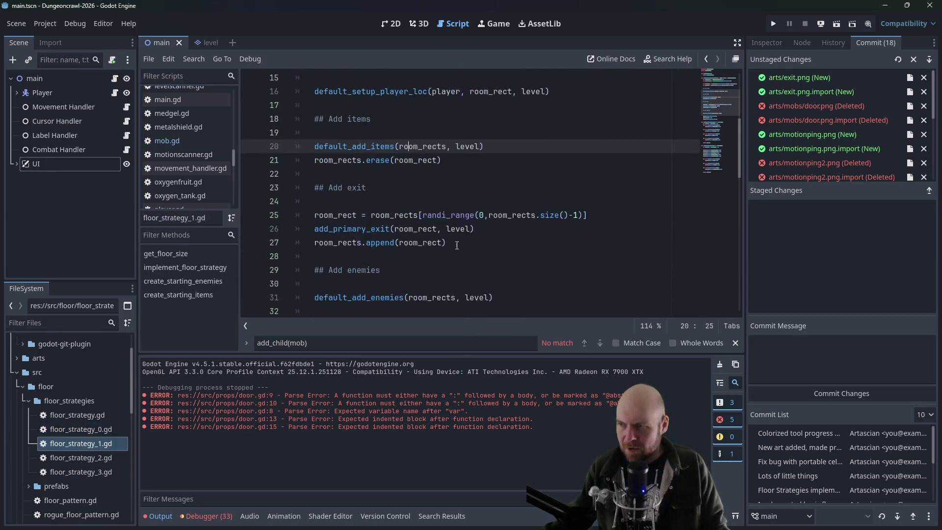
{"action": "double_click", "coordinate": [72, 413]}
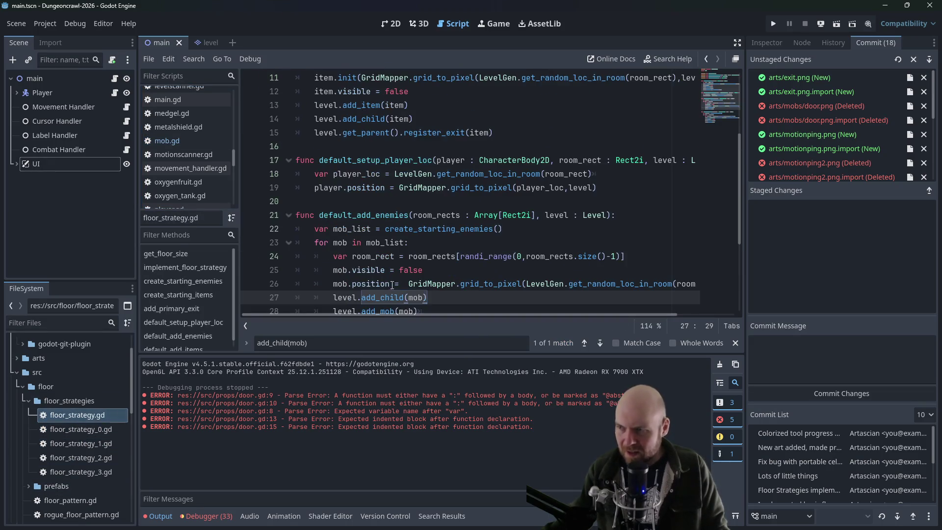
Copy the mob.visible and mob.position lines from default_add_enemies, then reopen floor_strategy_0.gd.
{"action": "scroll", "coordinate": [392, 284], "scroll_direction": "down", "scroll_amount": 1}
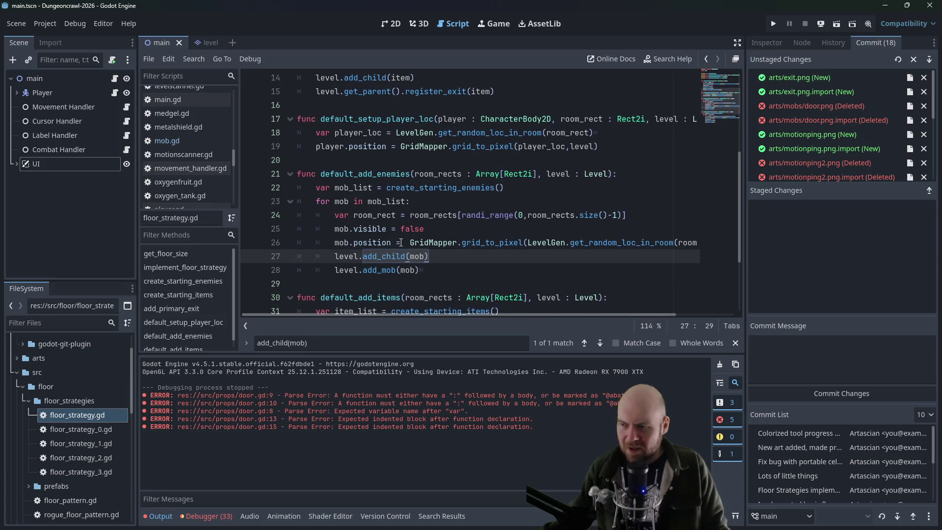
{"action": "left_click", "coordinate": [432, 243]}
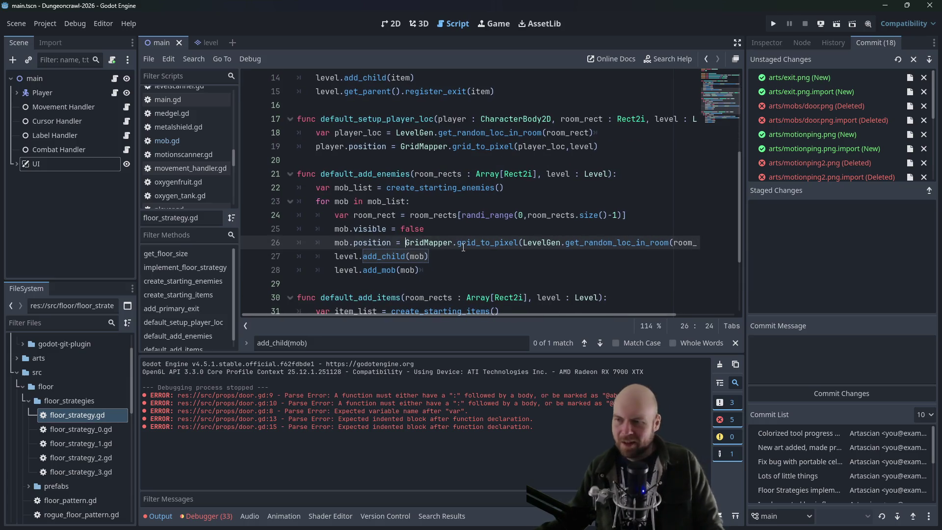
{"action": "left_click_drag", "start_coordinate": [334, 243], "coordinate": [701, 240]}
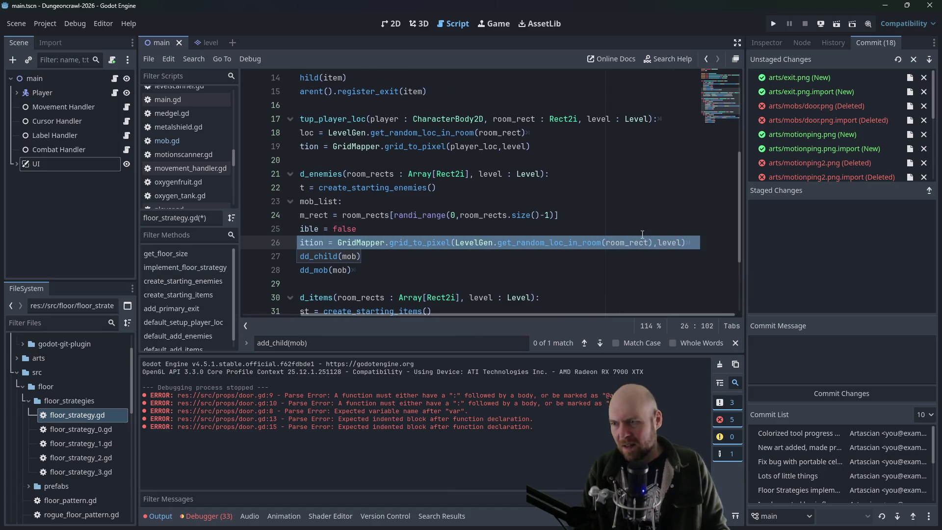
{"action": "left_click_drag", "start_coordinate": [502, 313], "coordinate": [409, 317]}
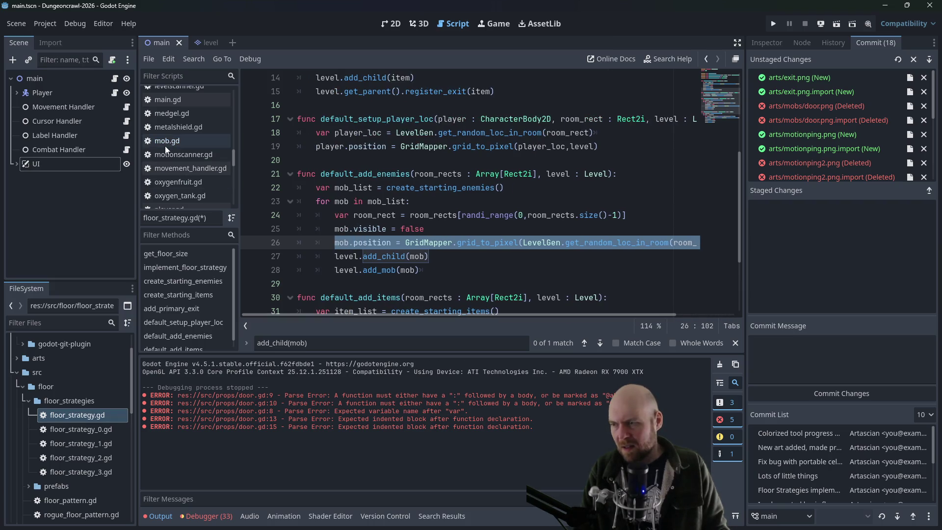
{"action": "left_click_drag", "start_coordinate": [335, 228], "coordinate": [722, 248]}
{"action": "left_click_drag", "start_coordinate": [496, 313], "coordinate": [437, 314]}
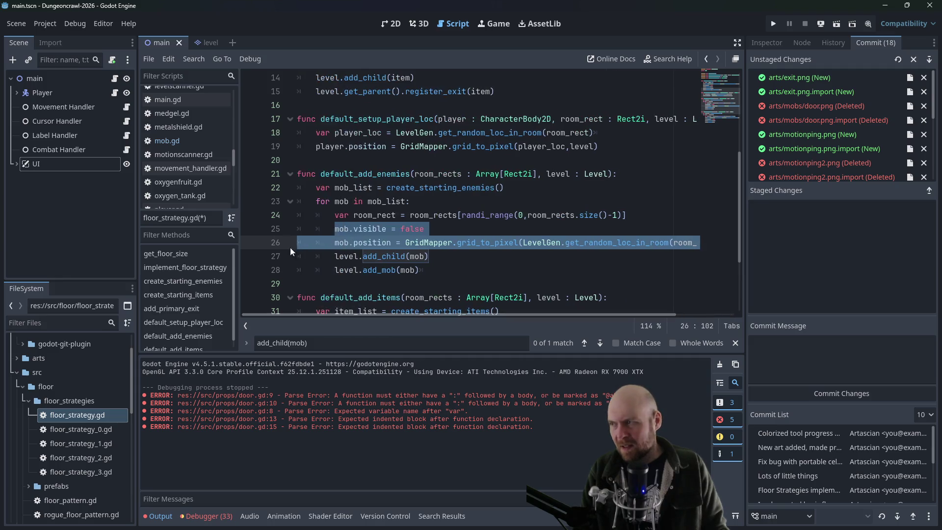
{"action": "scroll", "coordinate": [172, 142], "scroll_direction": "up", "scroll_amount": 5}
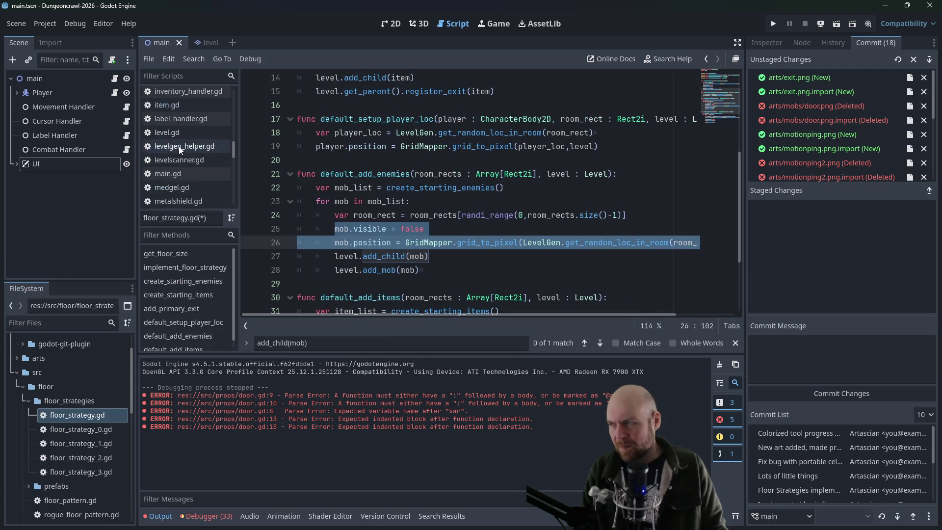
{"action": "double_click", "coordinate": [96, 429]}
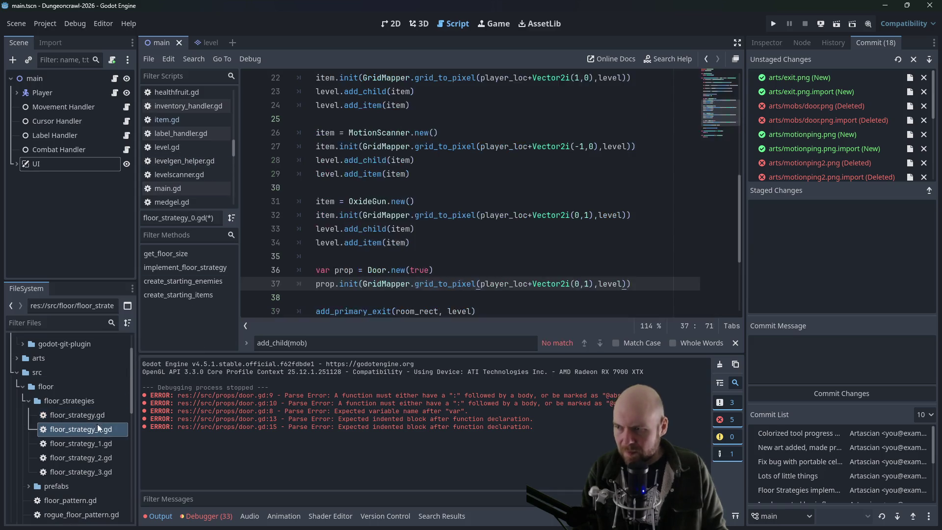
Paste the visibility and position lines below the Door creation, deleting prop.init and fixing indentation.
{"action": "left_click", "coordinate": [451, 293]}
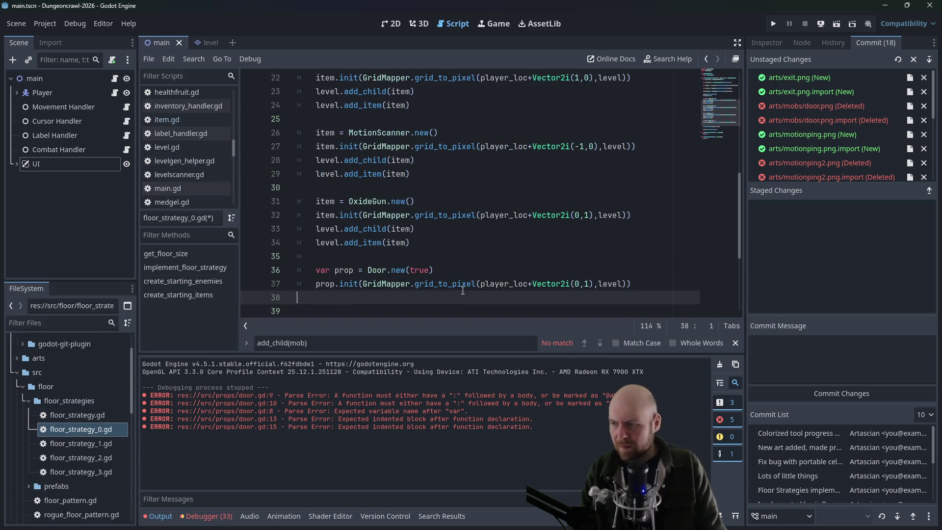
{"action": "type", "text": "mob.visible = false \t\tmob.position = GridMapper.grid_to_pixel(LevelGen.get_random_loc_in_room(room_rect),level)"}
{"action": "left_click_drag", "start_coordinate": [356, 317], "coordinate": [264, 318]}
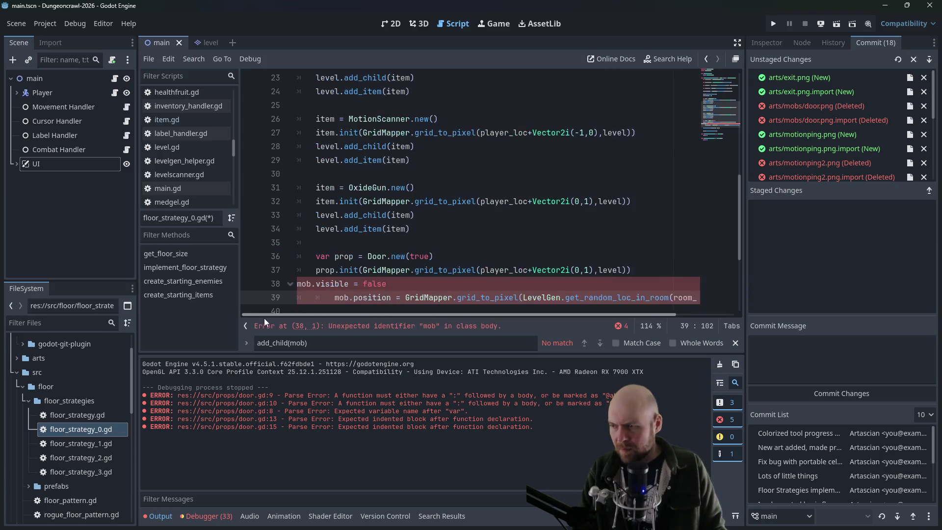
{"action": "key", "text": "Up"}
{"action": "key", "text": "Home"}
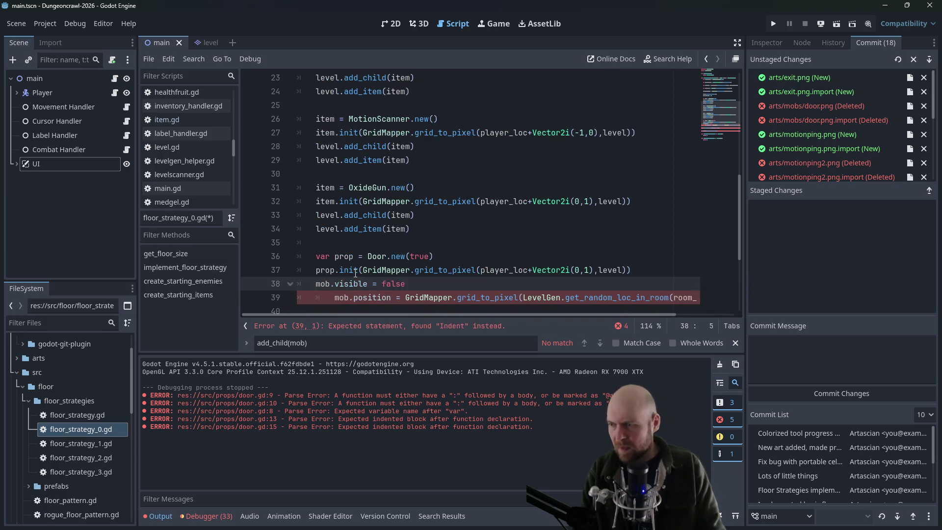
{"action": "key", "text": "Up"}
{"action": "key", "text": "End"}
{"action": "key", "text": "shift+Up"}
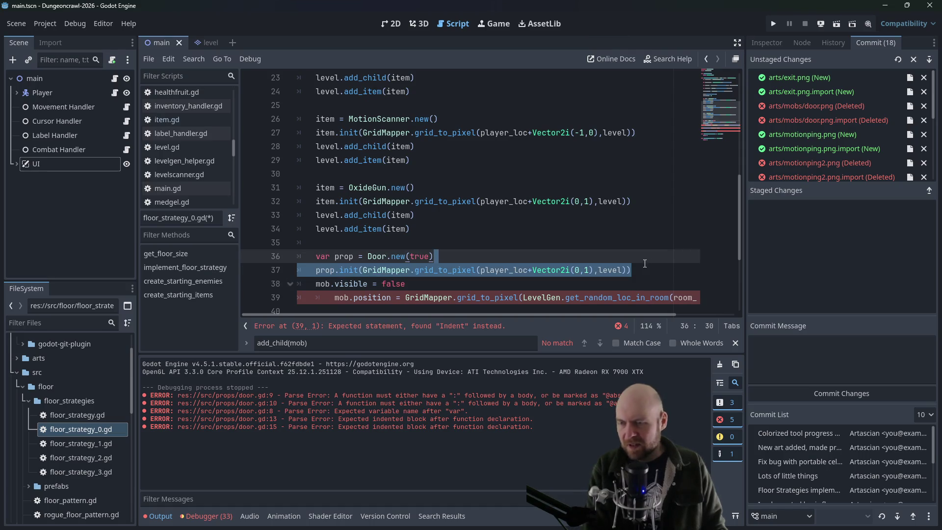
{"action": "key", "text": "BackSpace"}
{"action": "left_click", "coordinate": [336, 285]}
{"action": "key", "text": "BackSpace"}
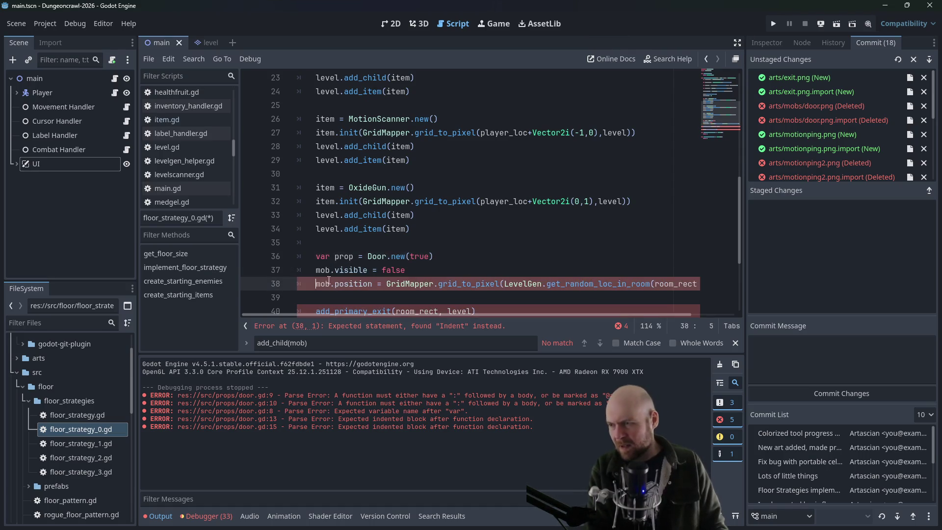
Rename mob to prop on both pasted lines and set prop.visible to true.
{"action": "key", "text": "Up"}
{"action": "type", "text": "prop"}
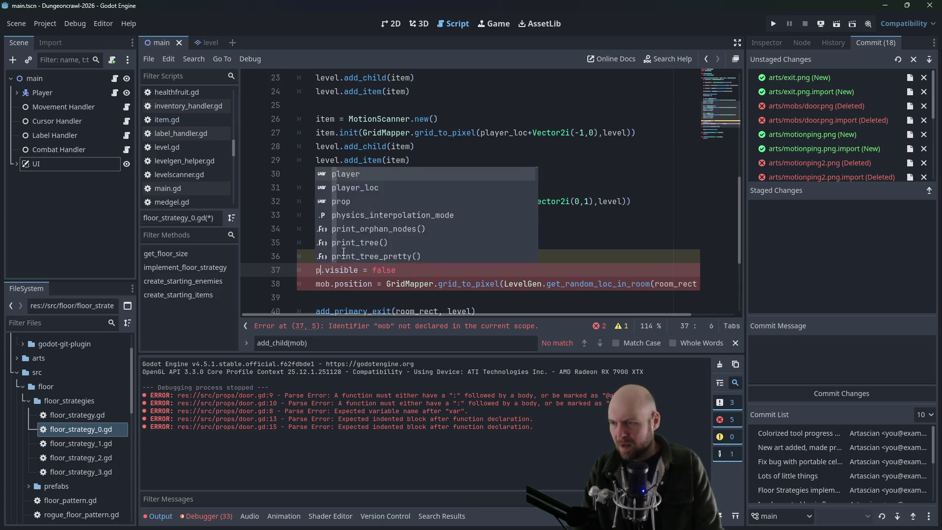
{"action": "key", "text": "Escape"}
{"action": "key", "text": "Down"}
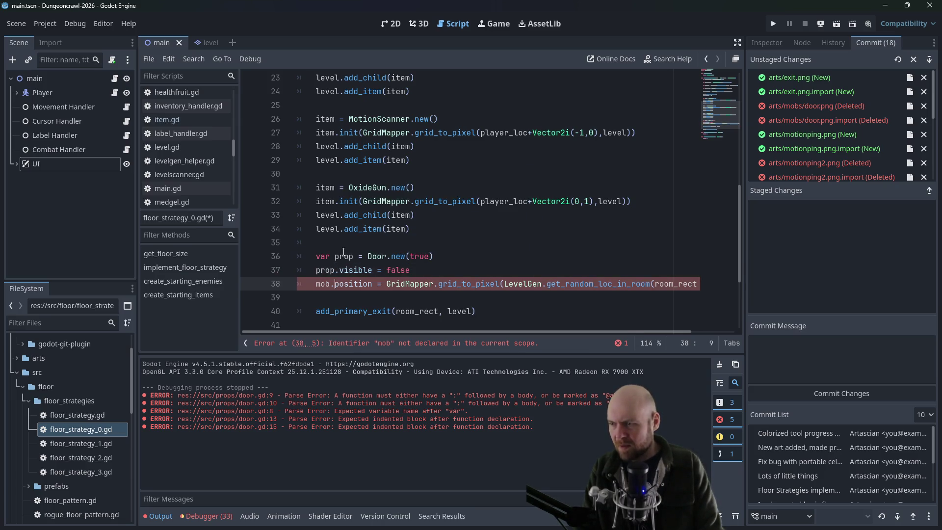
{"action": "key", "text": "BackSpace"}
{"action": "key", "text": "BackSpace"}
{"action": "key", "text": "BackSpace"}
{"action": "type", "text": "prop"}
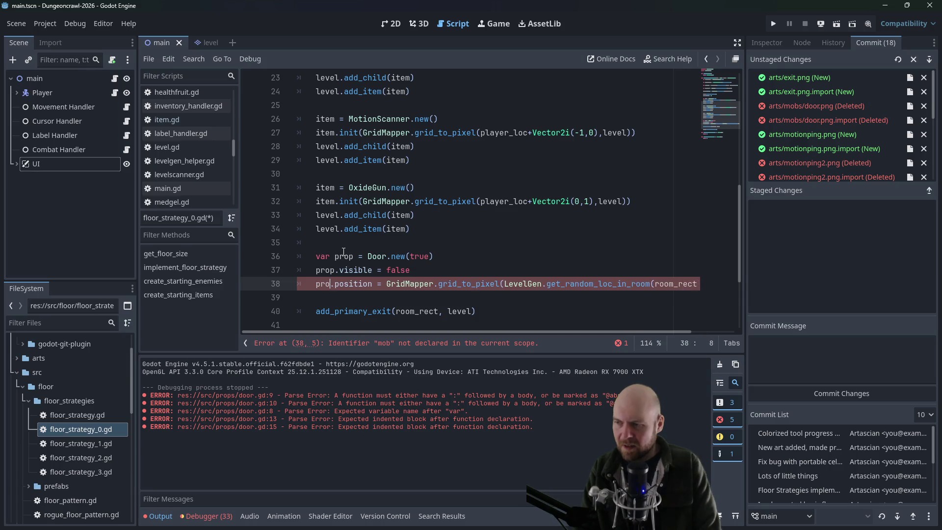
{"action": "key", "text": "Escape"}
{"action": "key", "text": "Up"}
{"action": "key", "text": "End"}
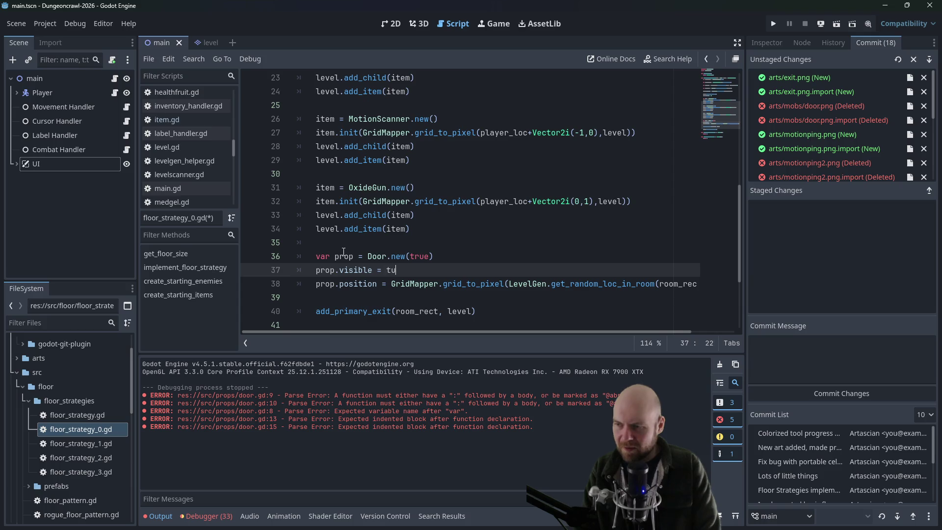
{"action": "type", "text": "r"}
{"action": "key", "text": "Return"}
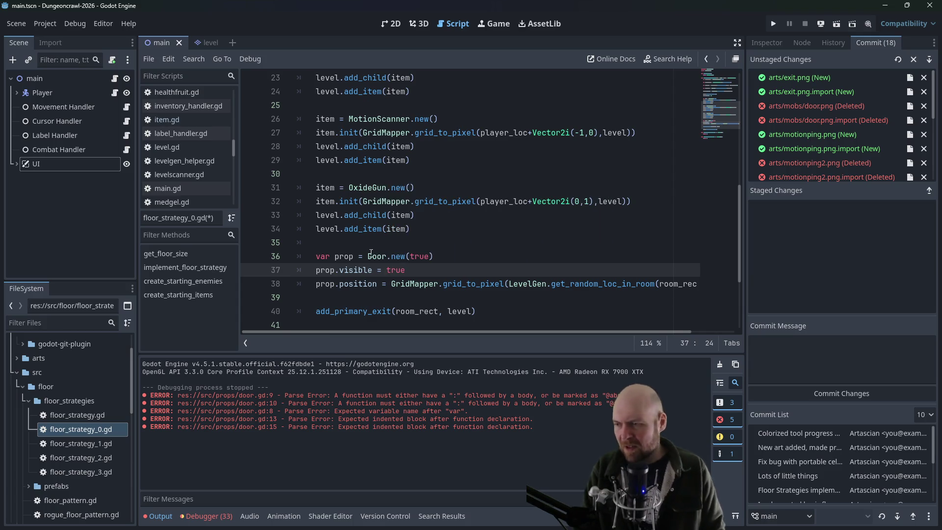
Edit the prop.position line, selecting the LevelGen call inside grid_to_pixel.
{"action": "left_click", "coordinate": [430, 282]}
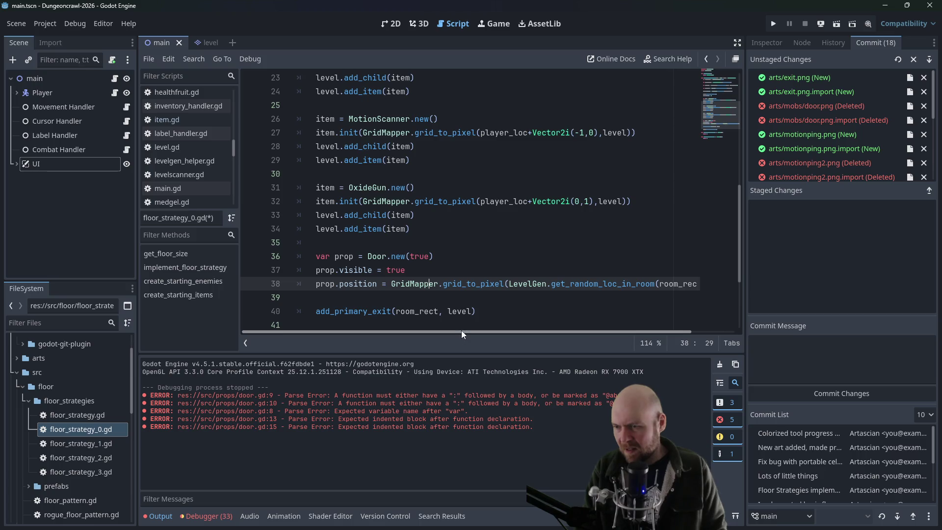
{"action": "left_click_drag", "start_coordinate": [461, 331], "coordinate": [556, 325]}
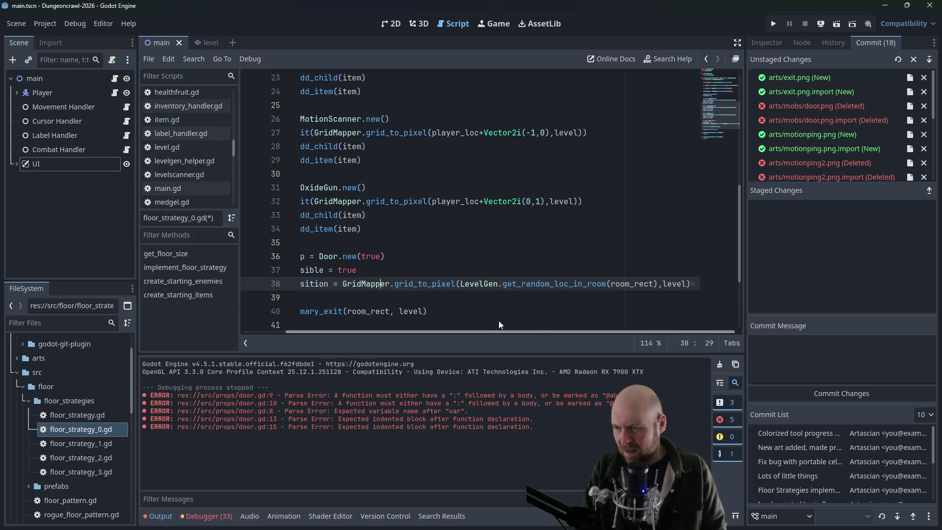
{"action": "scroll", "coordinate": [498, 319], "scroll_direction": "left", "scroll_amount": 3}
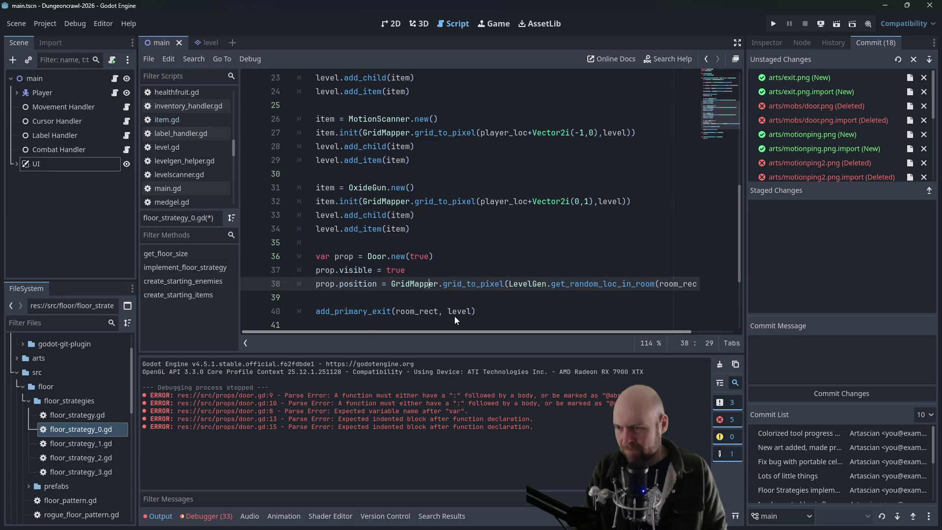
{"action": "left_click", "coordinate": [509, 284]}
{"action": "mouse_move", "coordinate": [510, 284]}
{"action": "left_mouse_down"}
{"action": "mouse_move", "coordinate": [697, 284]}
{"action": "mouse_move", "coordinate": [631, 279]}
{"action": "mouse_move", "coordinate": [657, 279]}
{"action": "left_mouse_up"}
Change the Door prop's position to player_loc+Vector2i(2,0).
{"action": "key", "text": "BackSpace"}
{"action": "type", "text": "player_l"}
{"action": "type", "text": "oc+"}
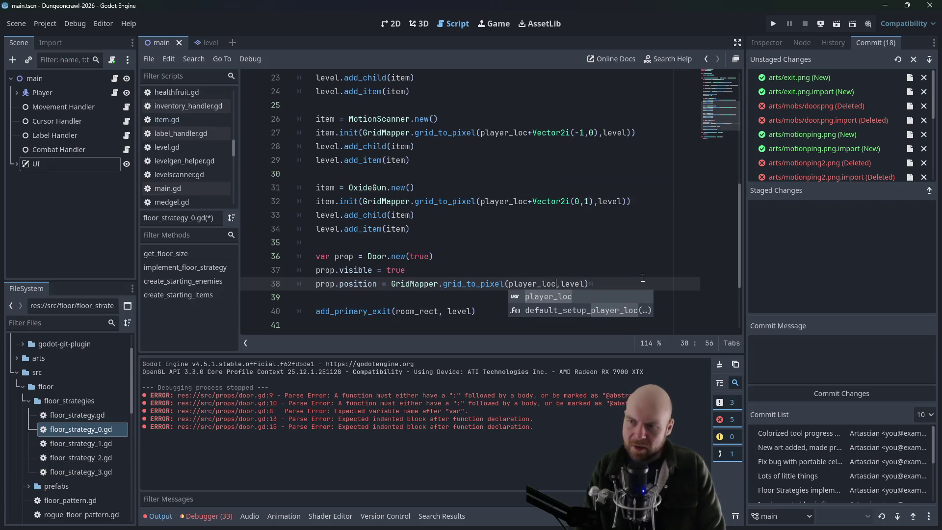
{"action": "type", "text": "Vector2i("}
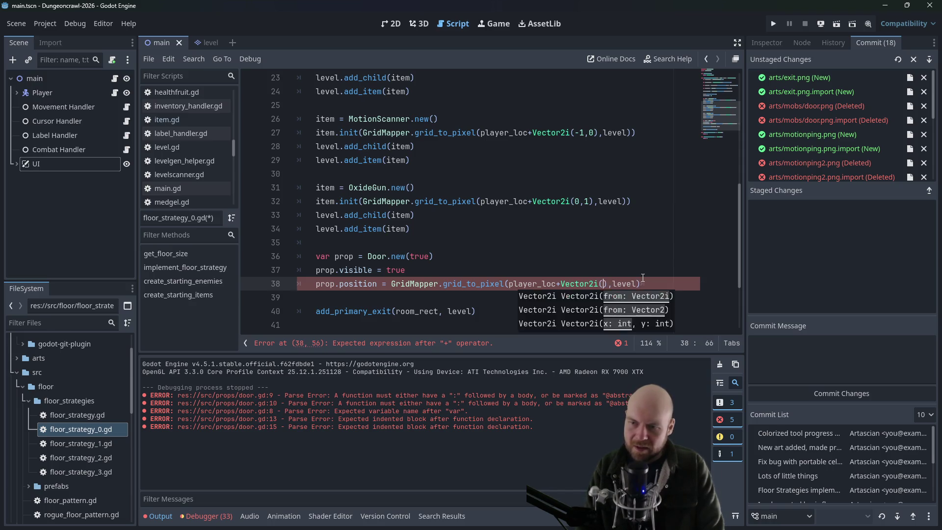
{"action": "type", "text": "2,0"}
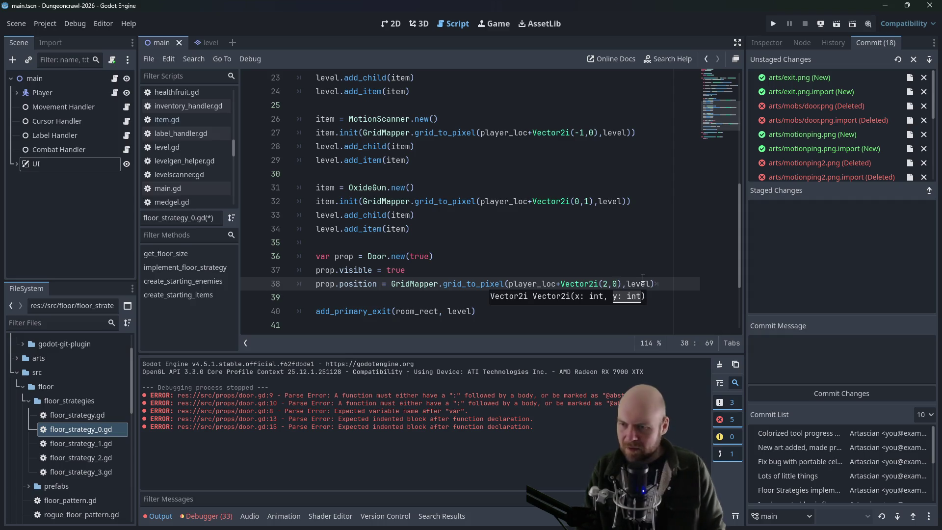
{"action": "left_click", "coordinate": [641, 279]}
Add a level.add_prop(prop) line below the Door's position line.
{"action": "left_click_drag", "start_coordinate": [689, 287], "coordinate": [259, 260]}
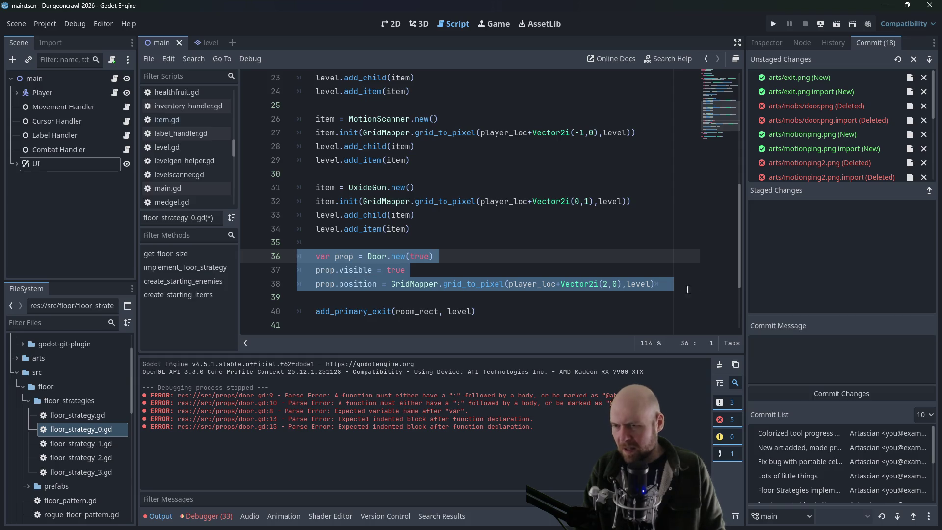
{"action": "left_click", "coordinate": [664, 283]}
{"action": "key", "text": "Return"}
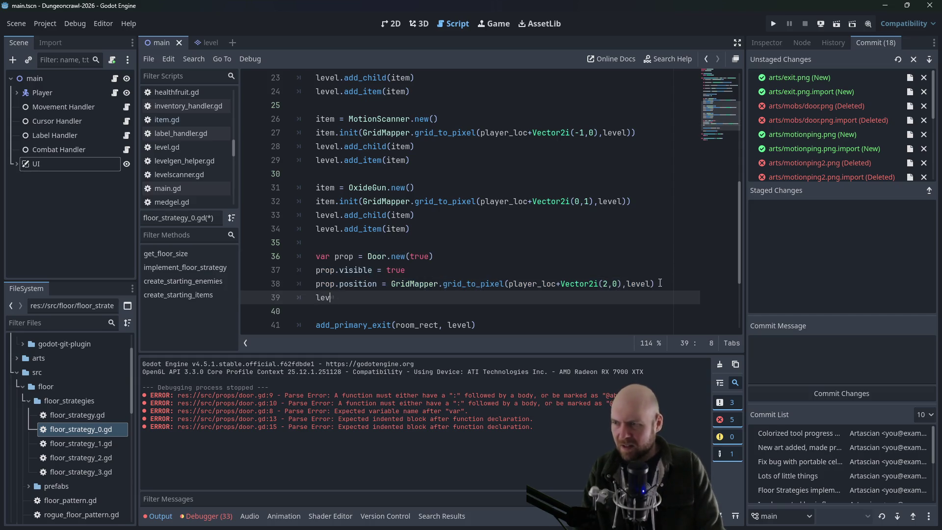
{"action": "type", "text": "rop(prop"}
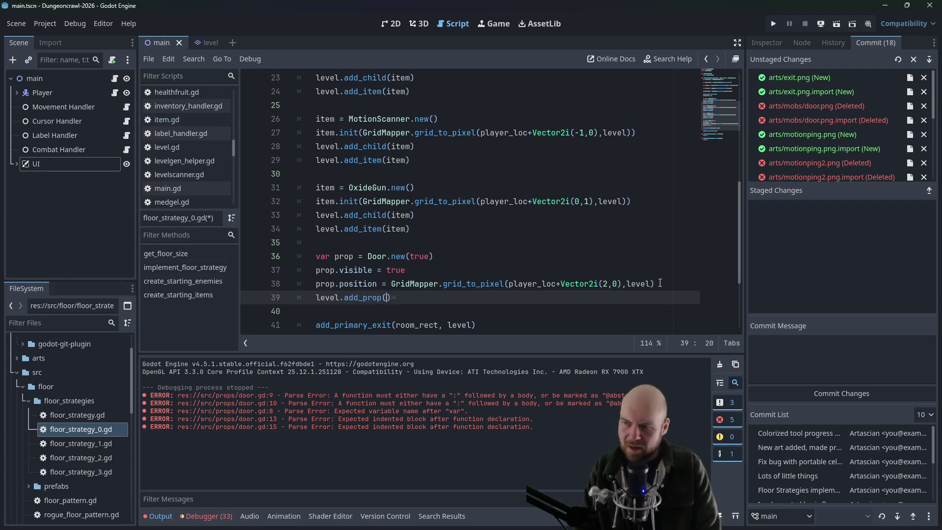
{"action": "type", "text": ")"}
{"action": "key", "text": "Tab"}
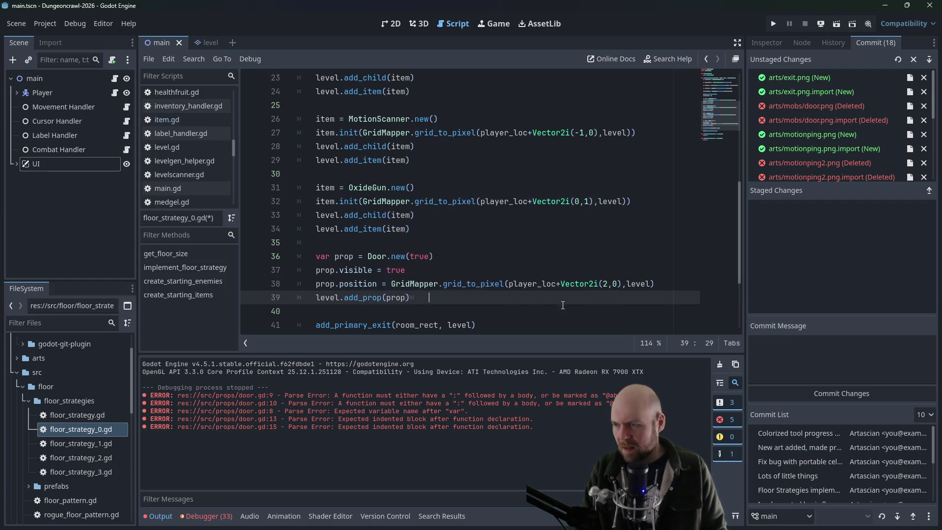
Check the level variable's type from the add_item call and open level.gd.
{"action": "mouse_move", "coordinate": [429, 299]}
{"action": "left_mouse_down"}
{"action": "mouse_move", "coordinate": [314, 270]}
{"action": "mouse_move", "coordinate": [314, 256]}
{"action": "mouse_move", "coordinate": [429, 298]}
{"action": "left_mouse_up"}
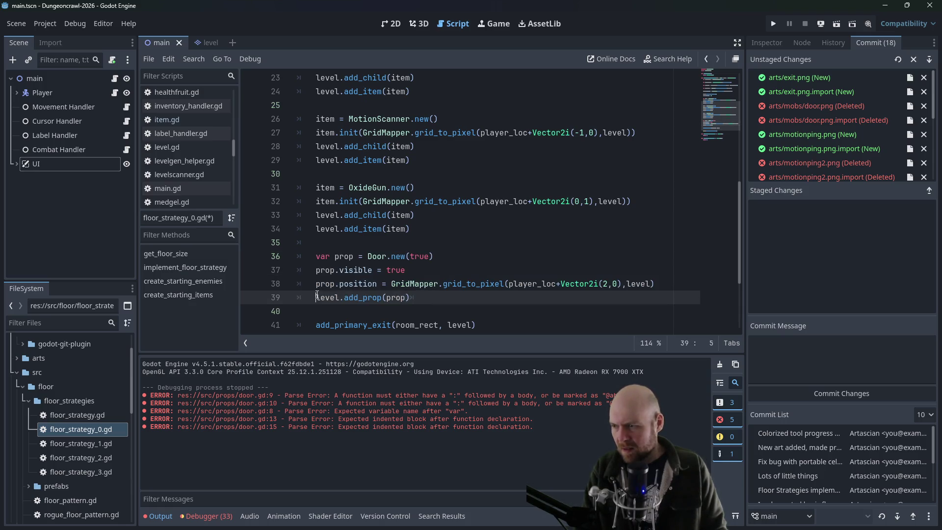
{"action": "mouse_move", "coordinate": [317, 295]}
{"action": "left_click", "coordinate": [324, 229]}
{"action": "left_click", "coordinate": [315, 230]}
{"action": "mouse_move", "coordinate": [315, 234]}
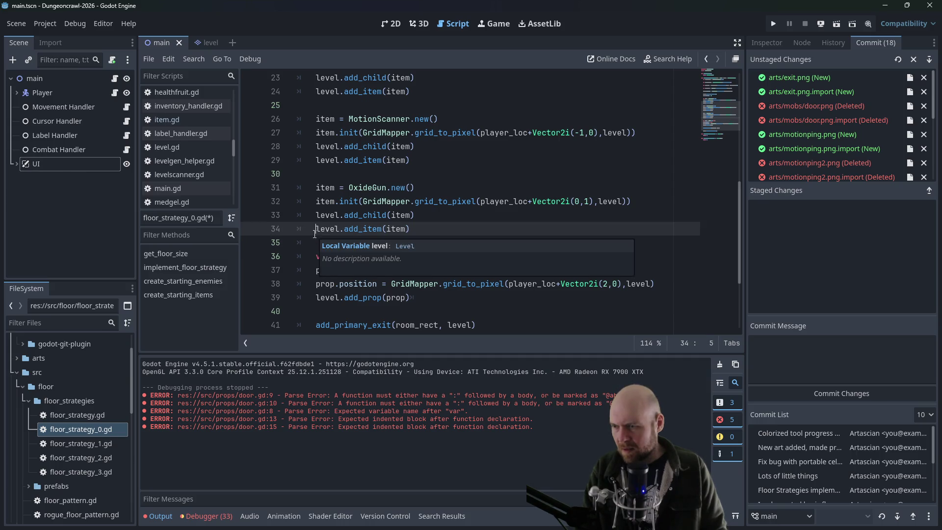
{"action": "left_click", "coordinate": [191, 148]}
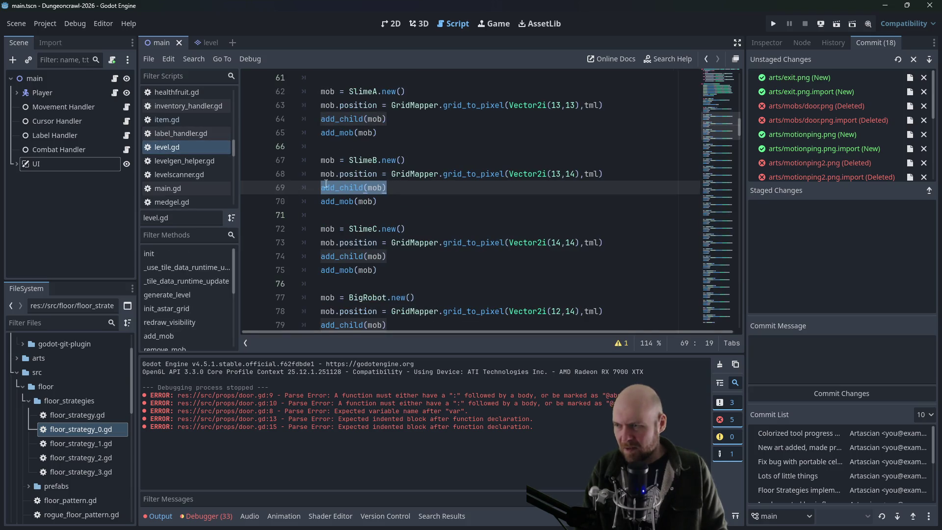
Add remove_child(prop) to remove_prop after props.erase(prop).
{"action": "left_click", "coordinate": [351, 188]}
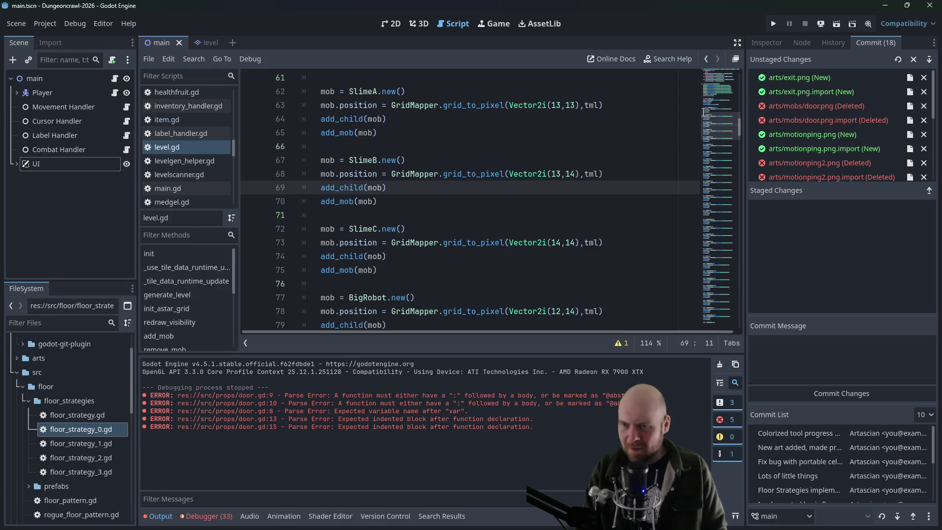
{"action": "left_click_drag", "start_coordinate": [741, 127], "coordinate": [741, 288]}
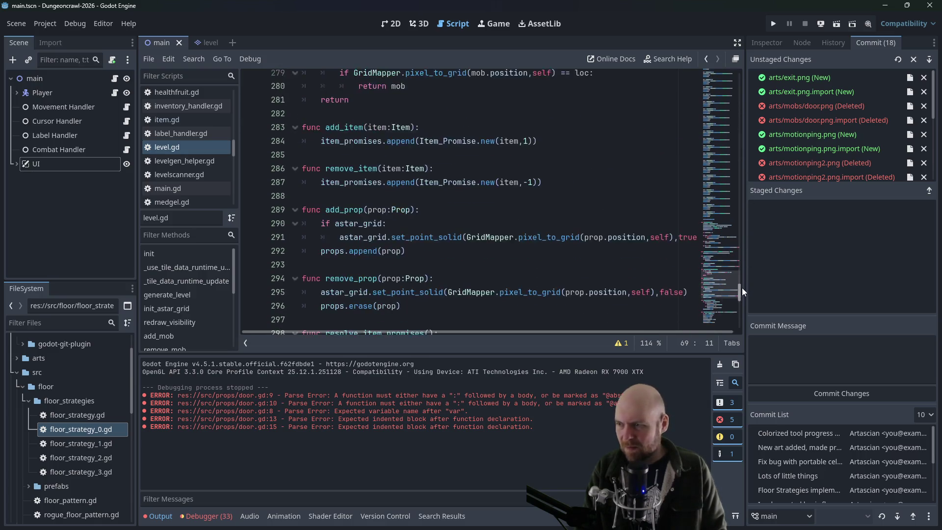
{"action": "scroll", "coordinate": [432, 162], "scroll_direction": "down", "scroll_amount": 3}
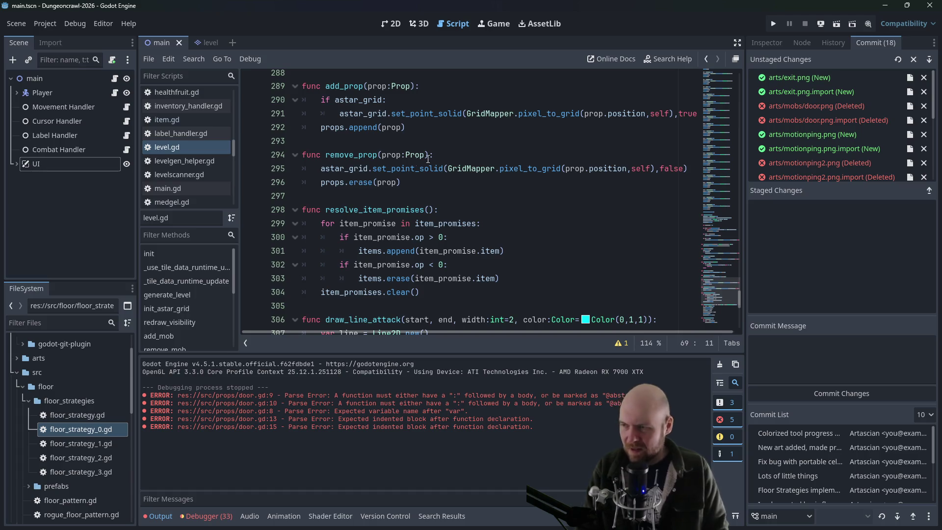
{"action": "left_click", "coordinate": [471, 150]}
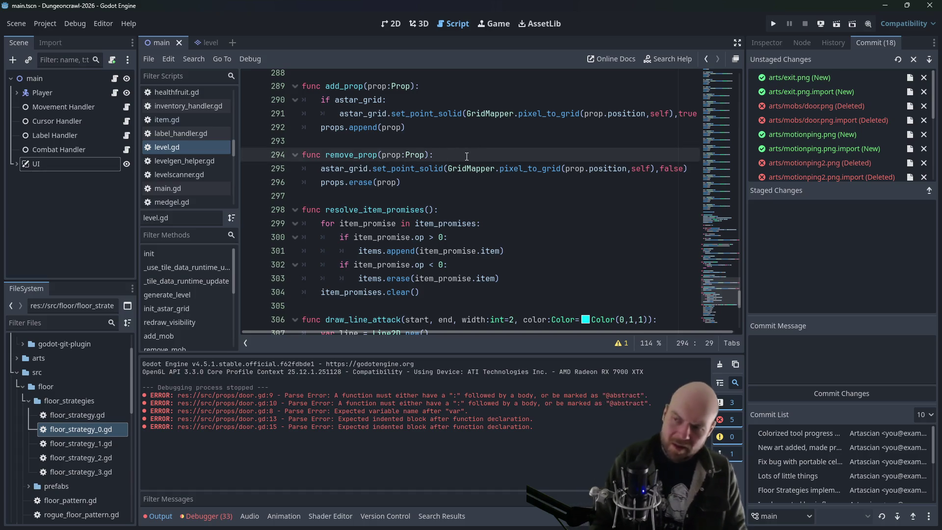
{"action": "key", "text": "Down"}
{"action": "key", "text": "Down"}
{"action": "key", "text": "Return"}
{"action": "type", "text": "p"}
{"action": "key", "text": "BackSpace"}
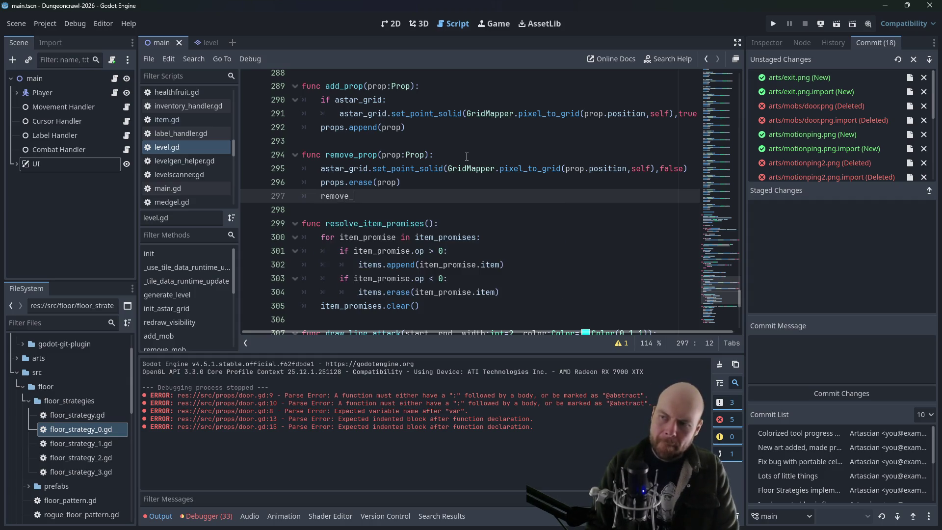
{"action": "type", "text": "d(prop"}
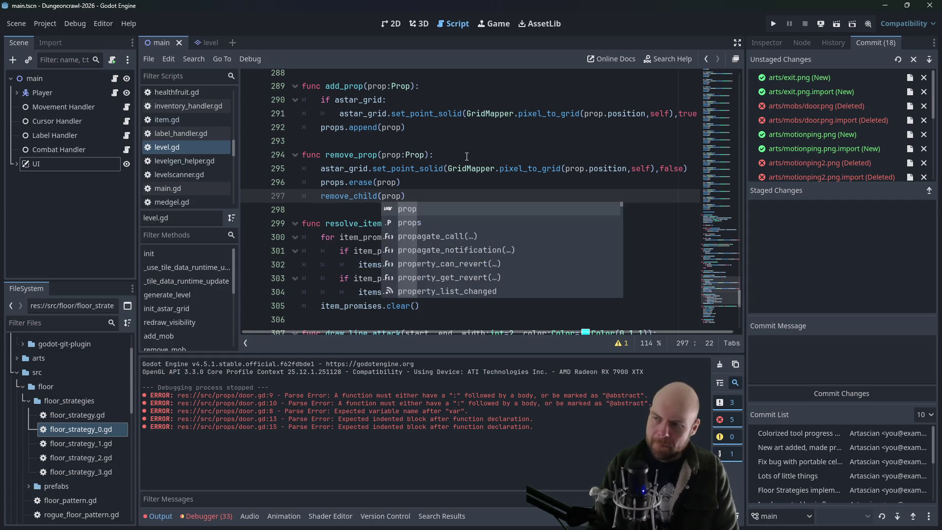
Add add_child(prop) to add_prop after props.append(prop) and save level.gd.
{"action": "left_click", "coordinate": [467, 156]}
{"action": "left_click", "coordinate": [457, 130]}
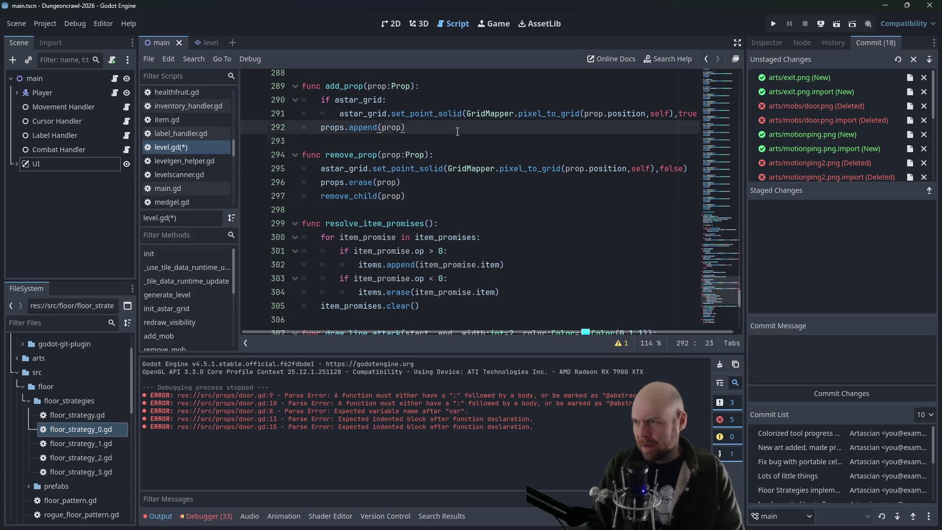
{"action": "key", "text": "Return"}
{"action": "type", "text": "append"}
{"action": "type", "text": "(prop"}
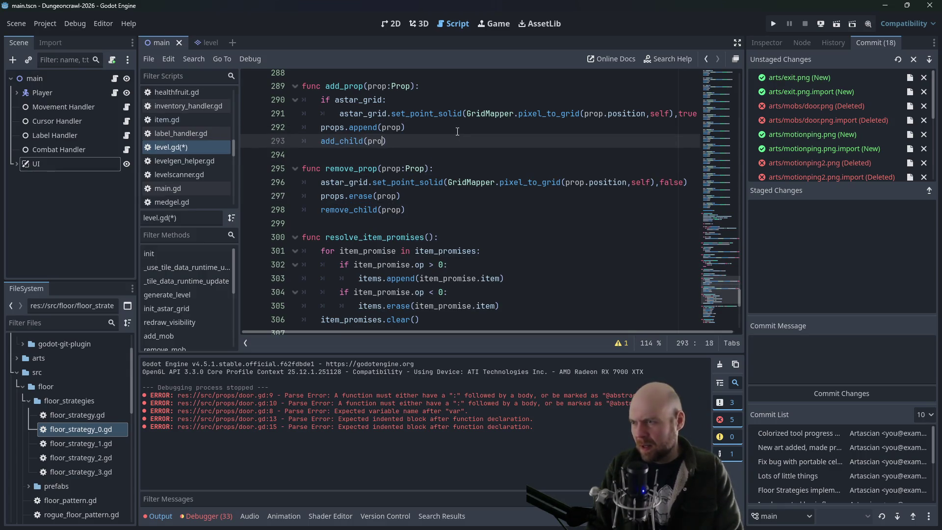
{"action": "key", "text": "ctrl+s"}
Review level.gd, then open floor_strategy_0.gd from the FileSystem dock.
{"action": "left_click", "coordinate": [486, 129]}
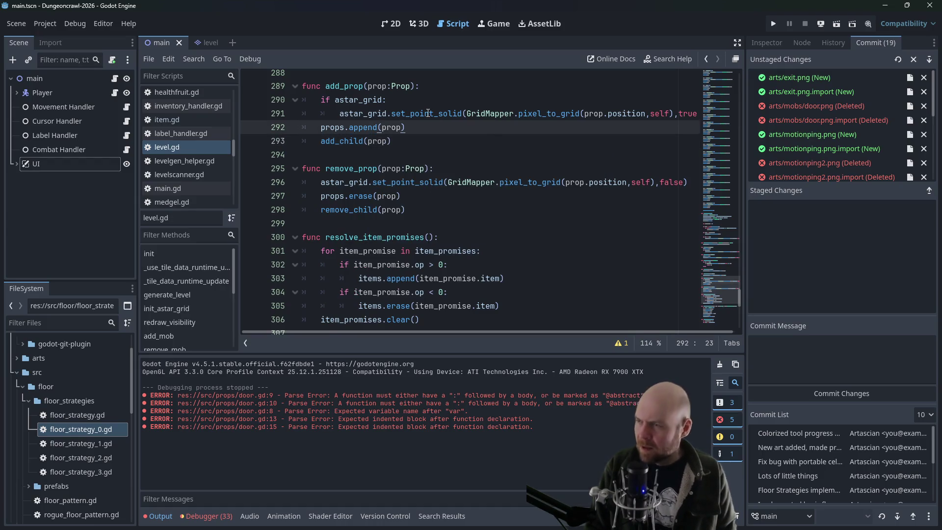
{"action": "scroll", "coordinate": [181, 155], "scroll_direction": "up", "scroll_amount": 3}
{"action": "scroll", "coordinate": [186, 154], "scroll_direction": "up", "scroll_amount": 5}
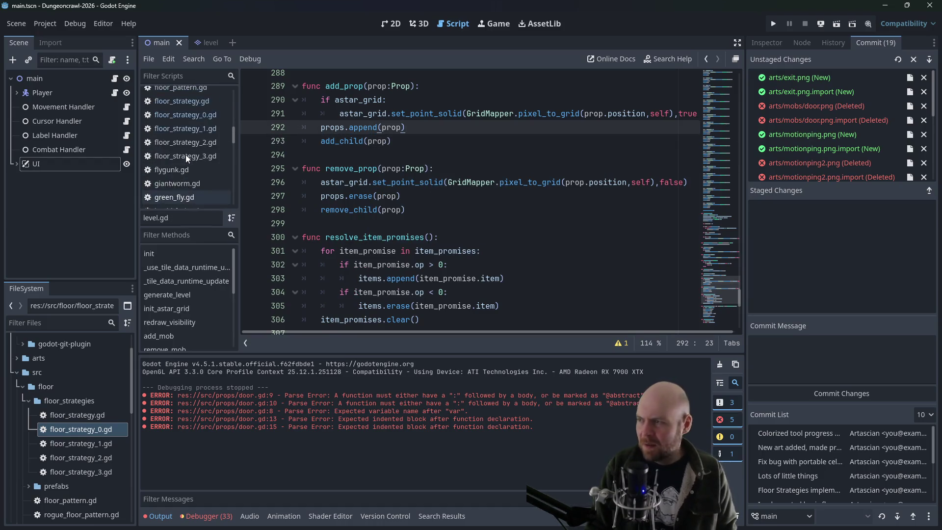
{"action": "scroll", "coordinate": [186, 154], "scroll_direction": "up", "scroll_amount": 5}
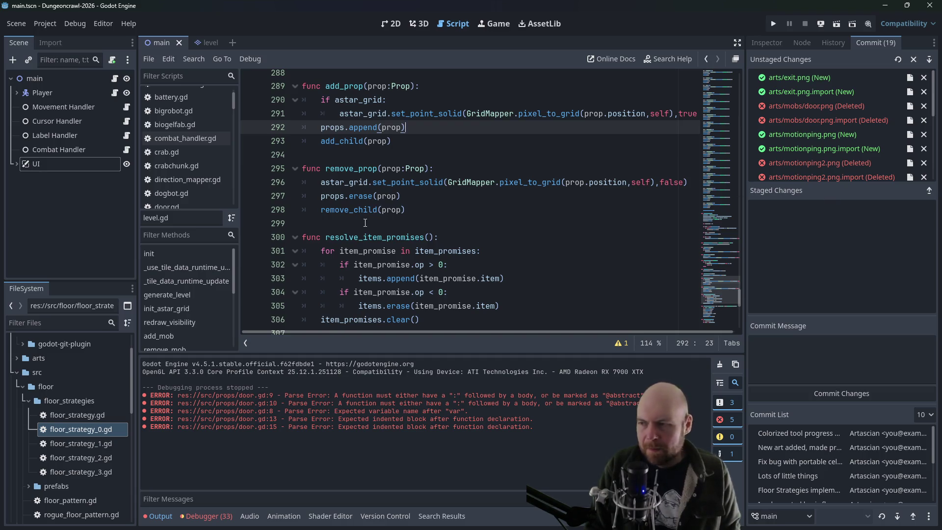
{"action": "scroll", "coordinate": [192, 180], "scroll_direction": "down", "scroll_amount": 2}
{"action": "scroll", "coordinate": [191, 180], "scroll_direction": "down", "scroll_amount": 4}
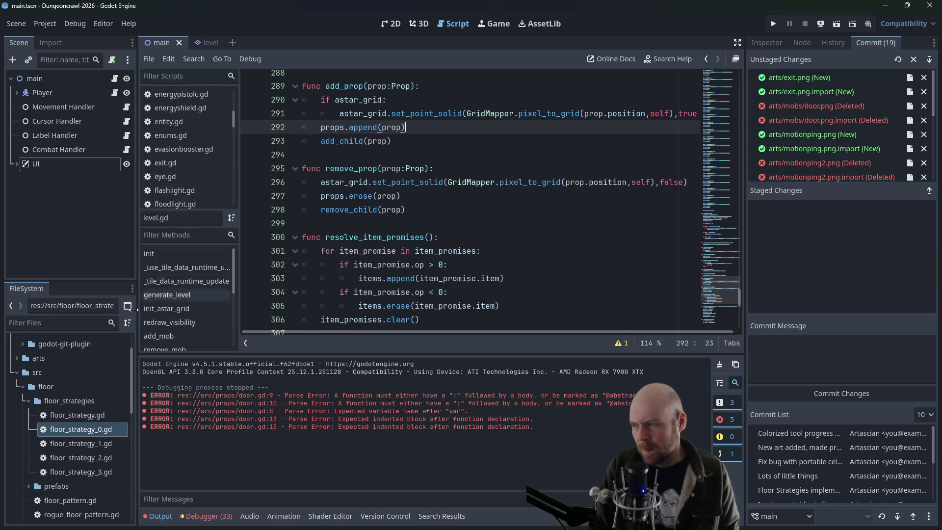
{"action": "double_click", "coordinate": [85, 425]}
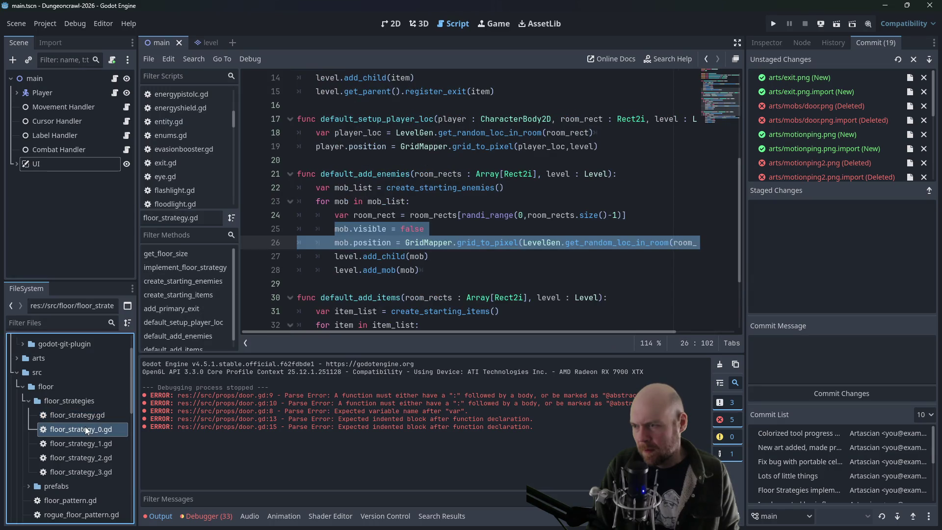
Duplicate the door setup block below the original.
{"action": "left_click", "coordinate": [350, 283]}
{"action": "scroll", "coordinate": [371, 239], "scroll_direction": "down", "scroll_amount": 1}
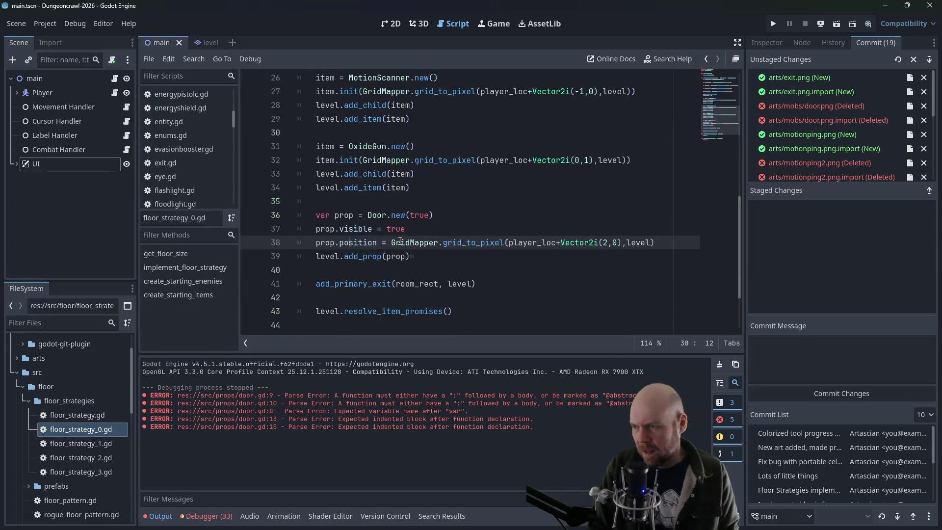
{"action": "mouse_move", "coordinate": [428, 258]}
{"action": "left_mouse_down"}
{"action": "mouse_move", "coordinate": [319, 230]}
{"action": "mouse_move", "coordinate": [316, 216]}
{"action": "left_mouse_up"}
{"action": "key", "text": "ctrl+c"}
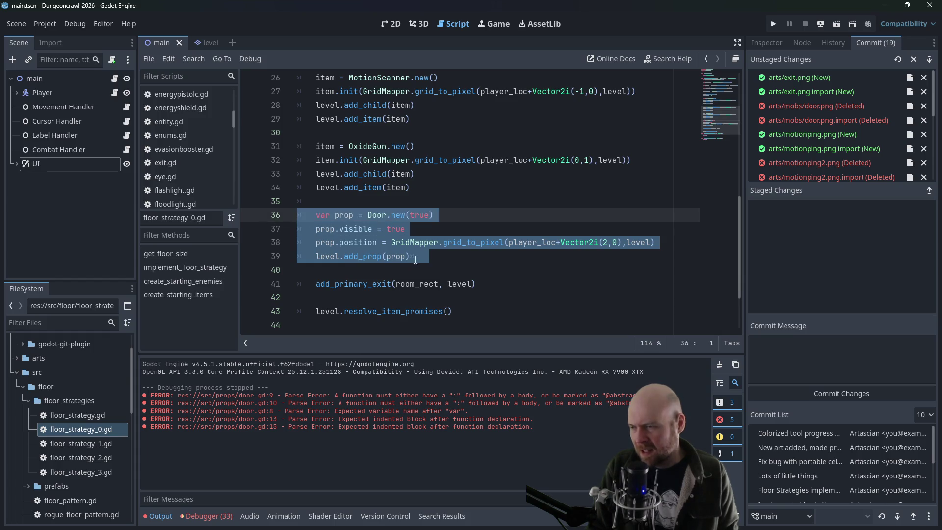
{"action": "left_click", "coordinate": [463, 255]}
{"action": "key", "text": "Return"}
{"action": "key", "text": "Return"}
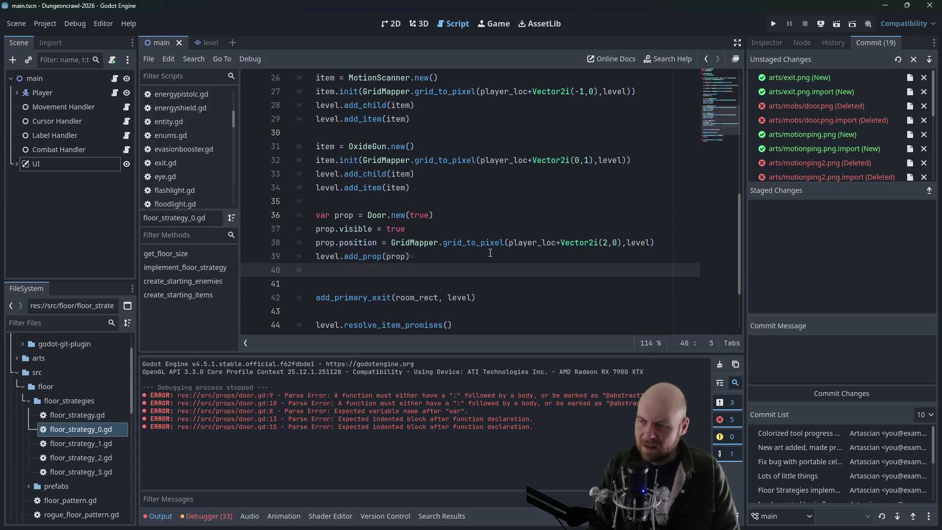
{"action": "key", "text": "ctrl+v"}
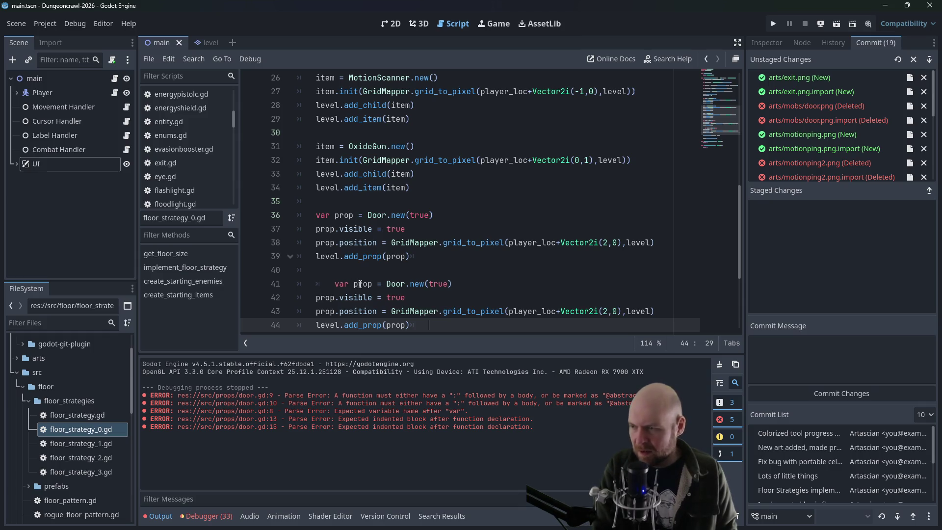
Turn the copy into a Door.new(false,false) at Vector2i(2,1), without var.
{"action": "left_click_drag", "start_coordinate": [353, 284], "coordinate": [297, 284]}
{"action": "key", "text": "BackSpace"}
{"action": "key", "text": "Tab"}
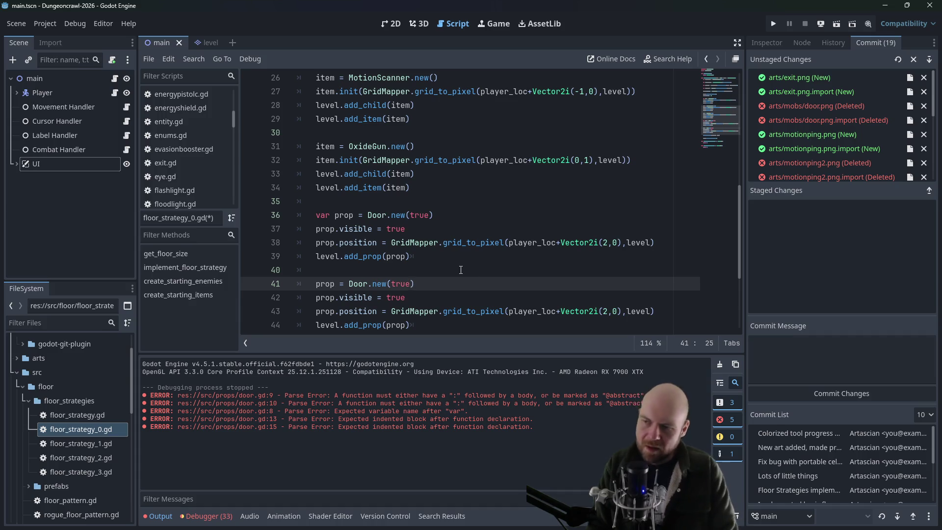
{"action": "type", "text": ",tru"}
{"action": "key", "text": "BackSpace"}
{"action": "key", "text": "BackSpace"}
{"action": "key", "text": "BackSpace"}
{"action": "type", "text": "false"}
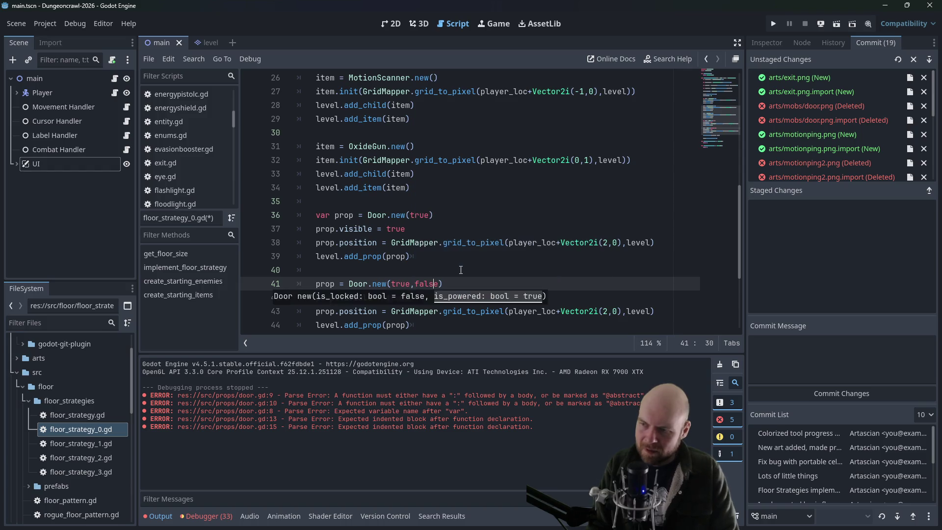
{"action": "key", "text": "BackSpace"}
{"action": "key", "text": "BackSpace"}
{"action": "key", "text": "BackSpace"}
{"action": "type", "text": "false"}
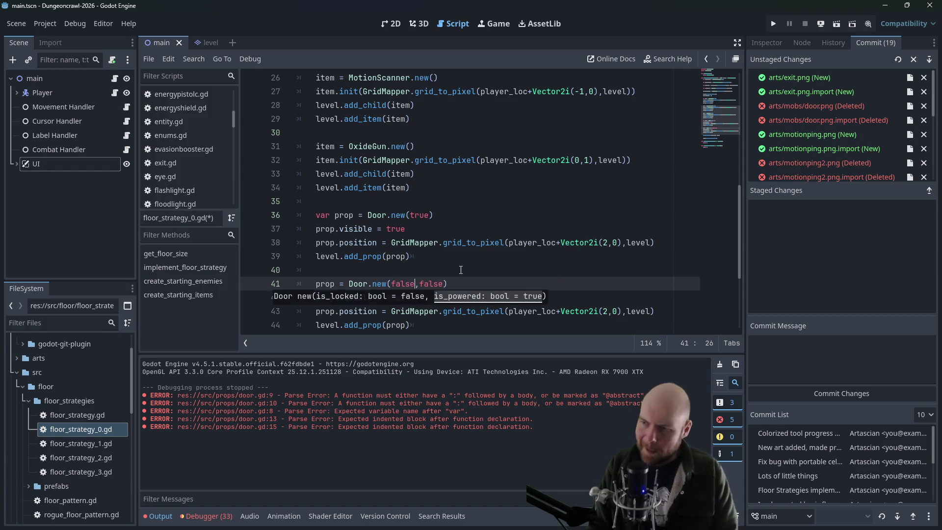
{"action": "left_click", "coordinate": [461, 270]}
{"action": "scroll", "coordinate": [442, 265], "scroll_direction": "down", "scroll_amount": 2}
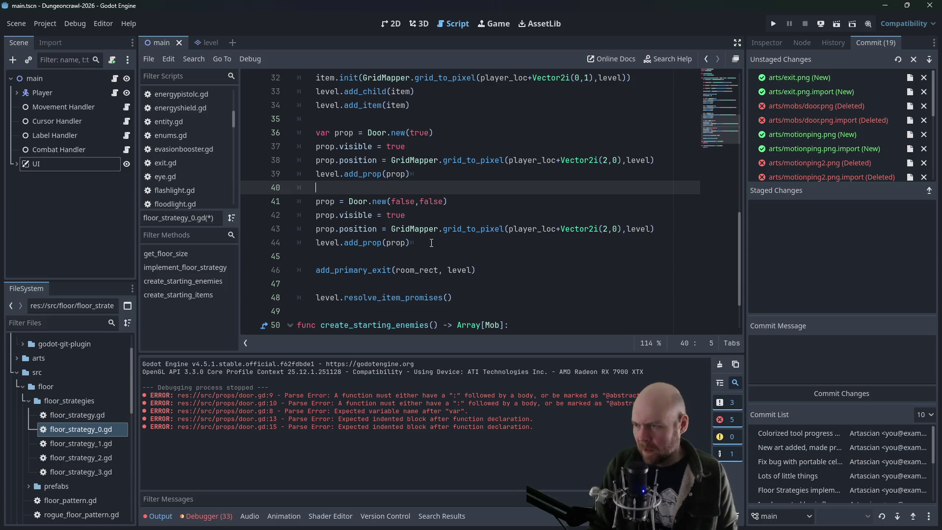
{"action": "double_click", "coordinate": [613, 228]}
{"action": "type", "text": "1"}
Paste a third door as Door.new() at Vector2i(2,2), dropping its var declaration.
{"action": "left_click", "coordinate": [527, 236]}
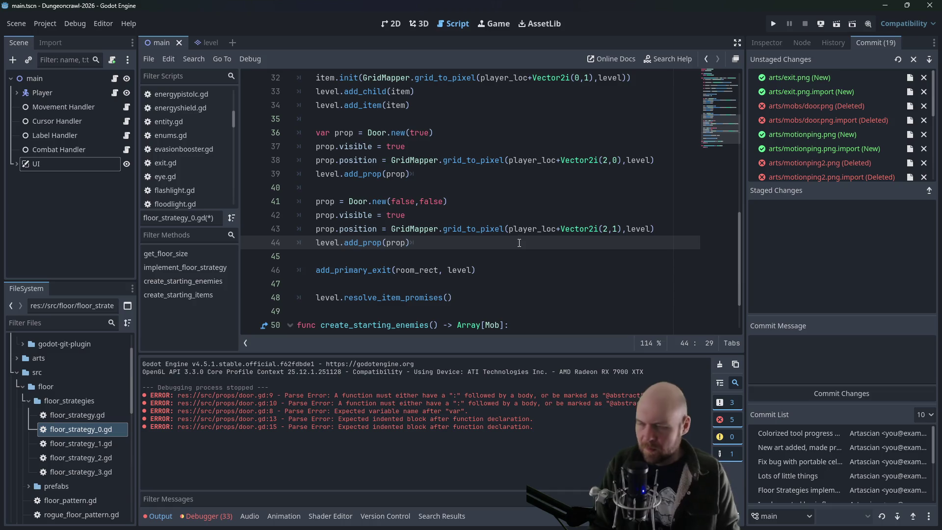
{"action": "key", "text": "Return"}
{"action": "key", "text": "ctrl+v"}
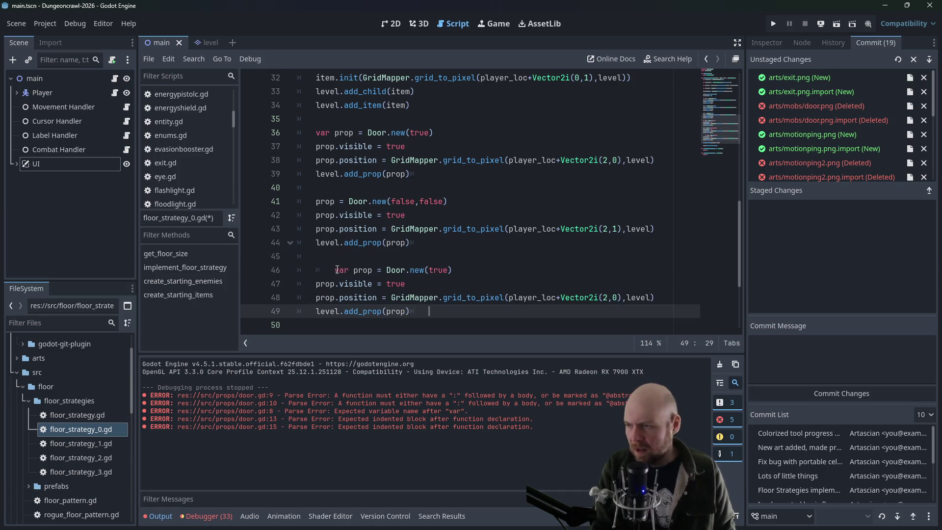
{"action": "left_click", "coordinate": [337, 270]}
{"action": "key", "text": "BackSpace"}
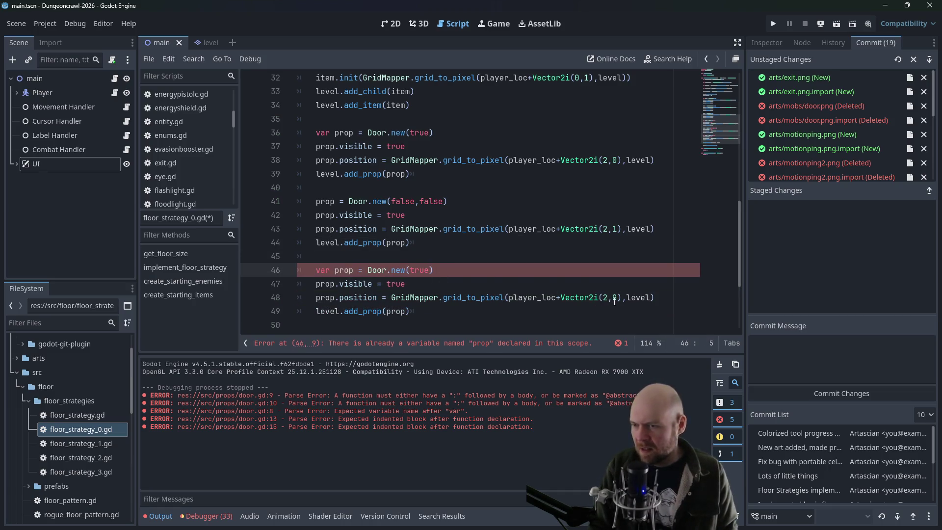
{"action": "double_click", "coordinate": [614, 298]}
{"action": "type", "text": "2"}
{"action": "left_click_drag", "start_coordinate": [429, 270], "coordinate": [412, 270]}
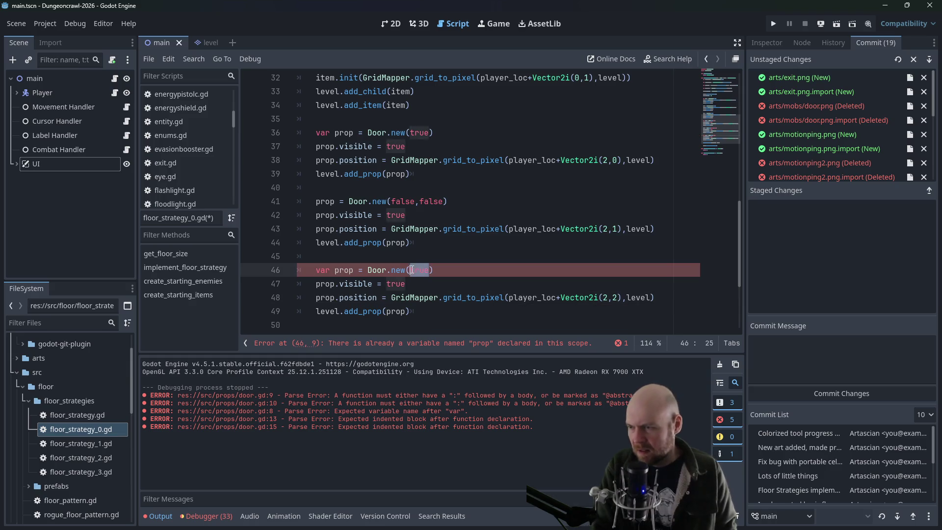
{"action": "key", "text": "BackSpace"}
{"action": "left_click", "coordinate": [450, 236]}
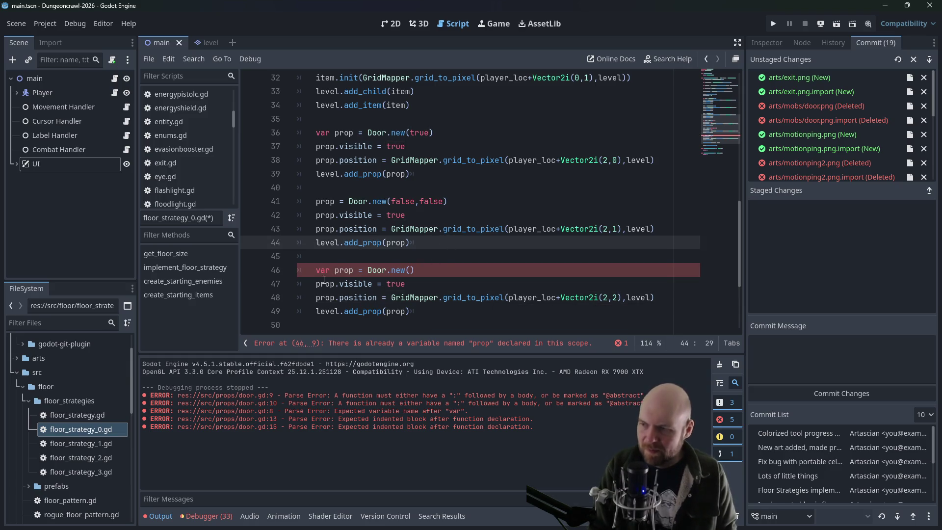
{"action": "double_click", "coordinate": [323, 270]}
{"action": "key", "text": "Delete"}
{"action": "key", "text": "Delete"}
Save the scripts and run the game.
{"action": "scroll", "coordinate": [324, 280], "scroll_direction": "down", "scroll_amount": 2}
{"action": "key", "text": "ctrl+s"}
{"action": "left_click", "coordinate": [774, 23]}
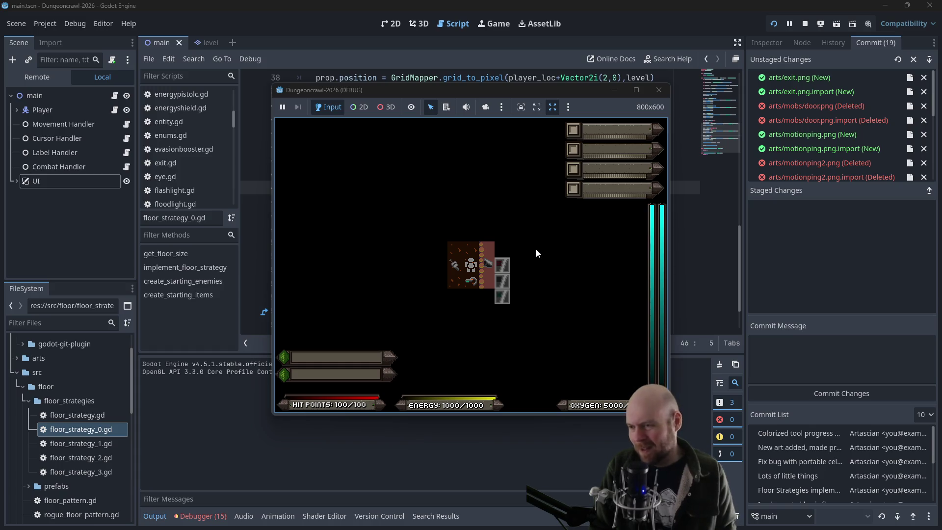
Inspect the three doors beside the starting room, then close the game window.
{"action": "left_click", "coordinate": [659, 90]}
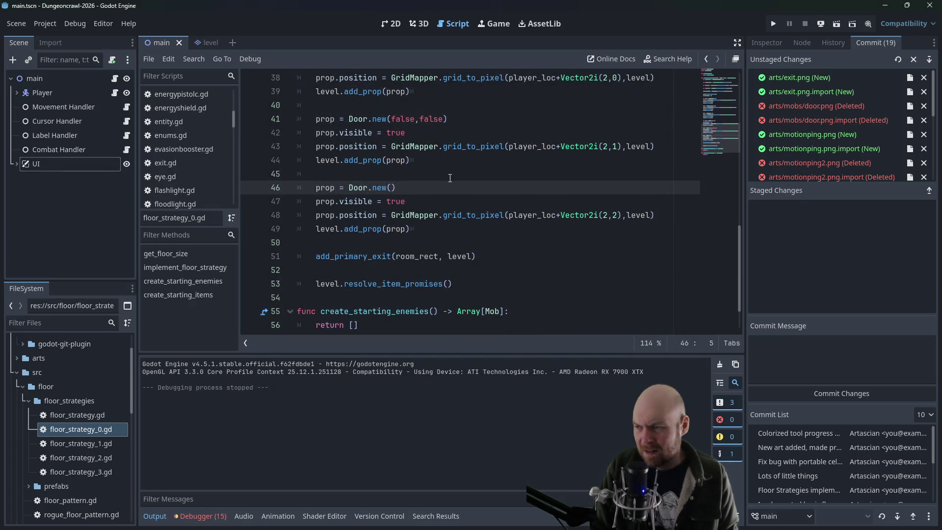
{"action": "left_click", "coordinate": [450, 178]}
{"action": "scroll", "coordinate": [169, 172], "scroll_direction": "up", "scroll_amount": 2}
{"action": "scroll", "coordinate": [172, 173], "scroll_direction": "up", "scroll_amount": 3}
Scroll door.gd to its frame variables and place the 'godot animatedsprite2d speed' search results beside it.
{"action": "left_click", "coordinate": [200, 144]}
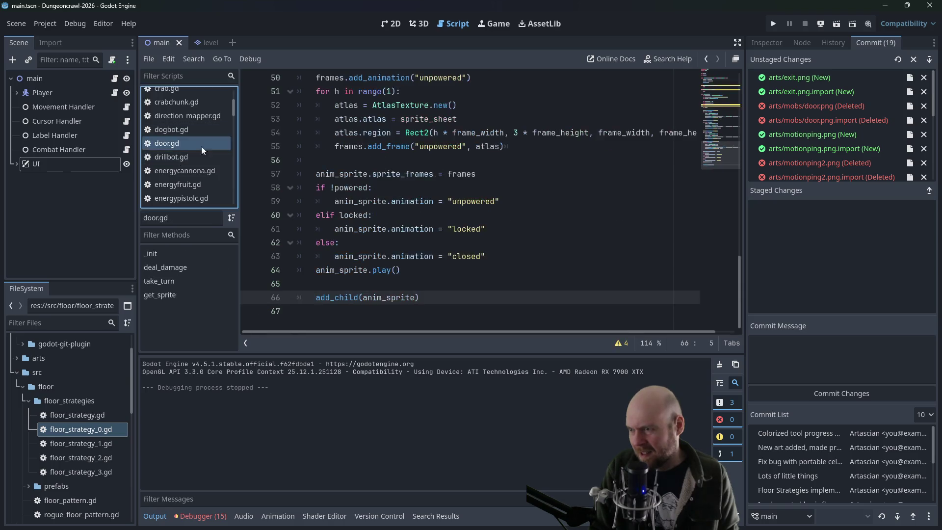
{"action": "scroll", "coordinate": [521, 250], "scroll_direction": "up", "scroll_amount": 7}
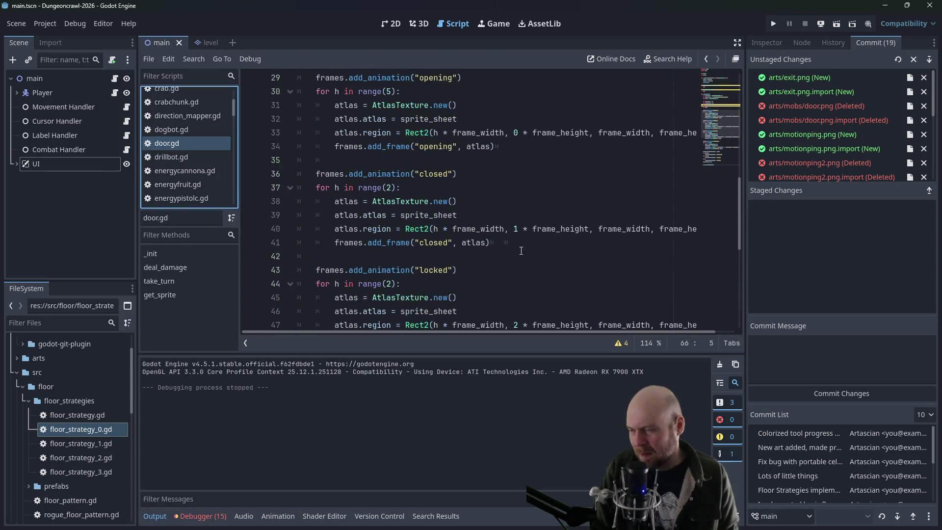
{"action": "scroll", "coordinate": [520, 251], "scroll_direction": "up", "scroll_amount": 1}
{"action": "scroll", "coordinate": [518, 251], "scroll_direction": "up", "scroll_amount": 1}
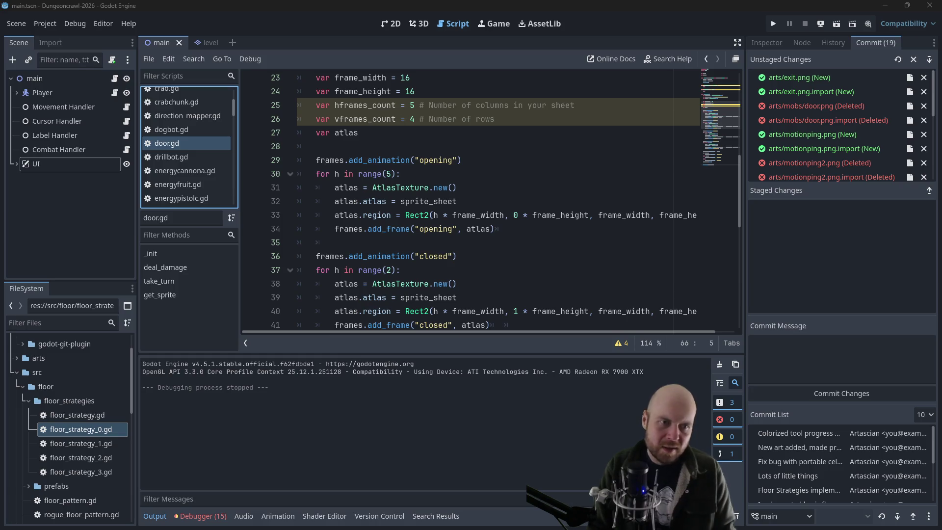
{"action": "mouse_move", "coordinate": [689, 118]}
{"action": "left_mouse_down"}
{"action": "mouse_move", "coordinate": [608, 129]}
{"action": "mouse_move", "coordinate": [605, 110]}
{"action": "left_mouse_up"}
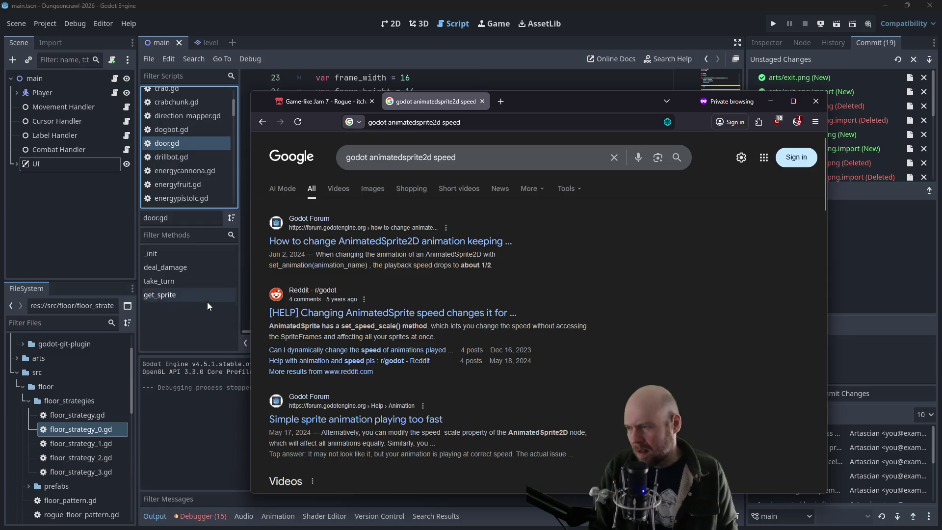
Read the speed_scale entry in the AnimatedSprite2D help, then return to door.gd.
{"action": "left_click", "coordinate": [207, 302]}
{"action": "scroll", "coordinate": [436, 197], "scroll_direction": "up", "scroll_amount": 2}
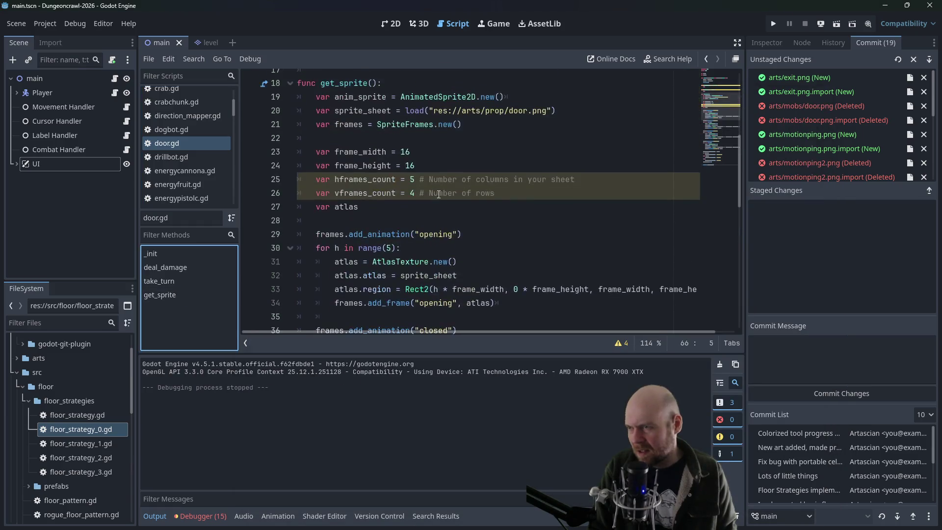
{"action": "left_click", "coordinate": [425, 99], "text": "ctrl"}
{"action": "scroll", "coordinate": [420, 181], "scroll_direction": "down", "scroll_amount": 2}
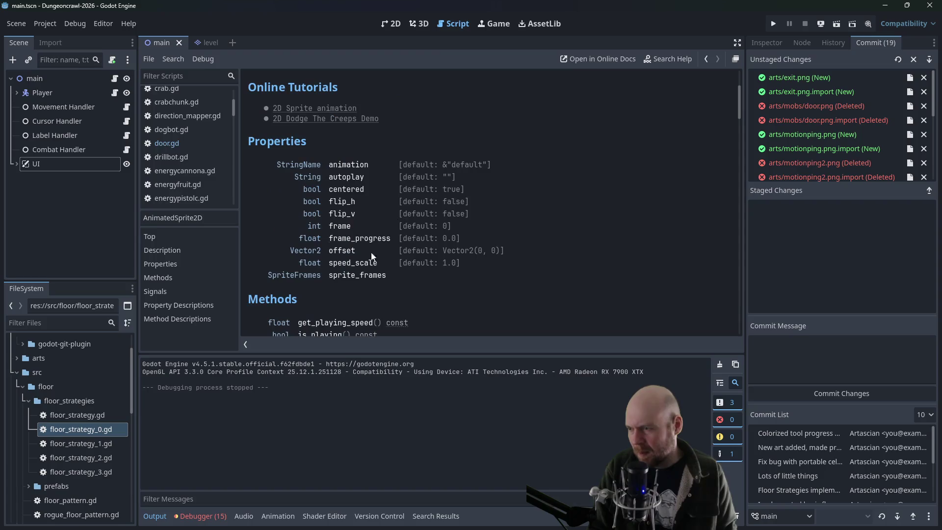
{"action": "left_click", "coordinate": [346, 265]}
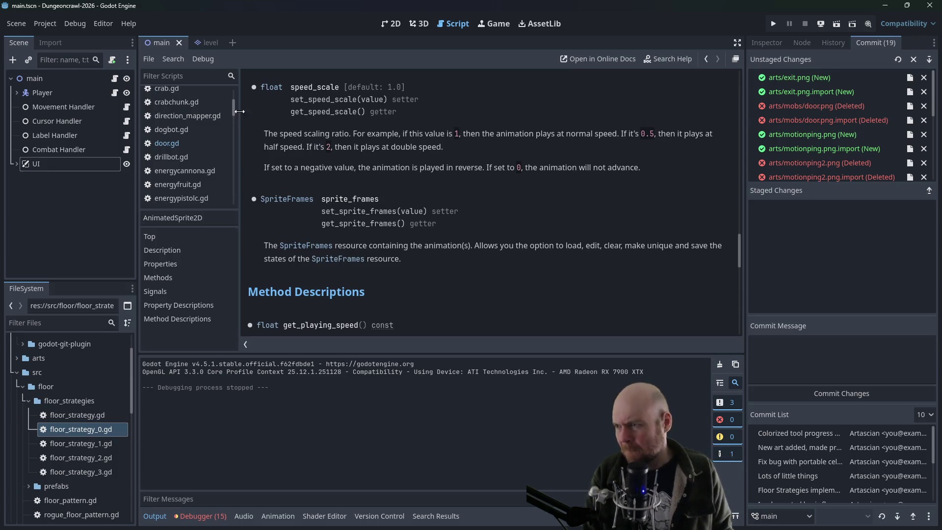
{"action": "scroll", "coordinate": [59, 393], "scroll_direction": "up", "scroll_amount": 2}
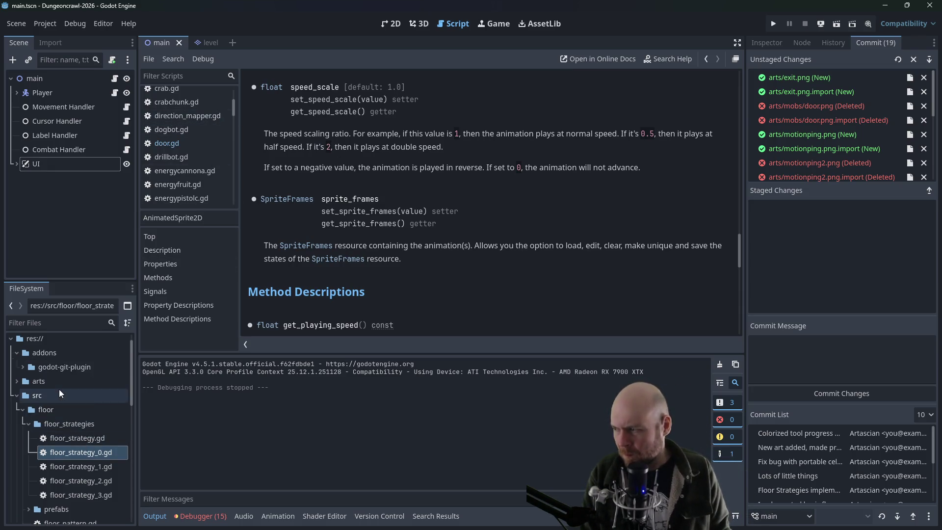
{"action": "scroll", "coordinate": [74, 417], "scroll_direction": "down", "scroll_amount": 3}
{"action": "scroll", "coordinate": [76, 417], "scroll_direction": "up", "scroll_amount": 1}
{"action": "left_click", "coordinate": [168, 143]}
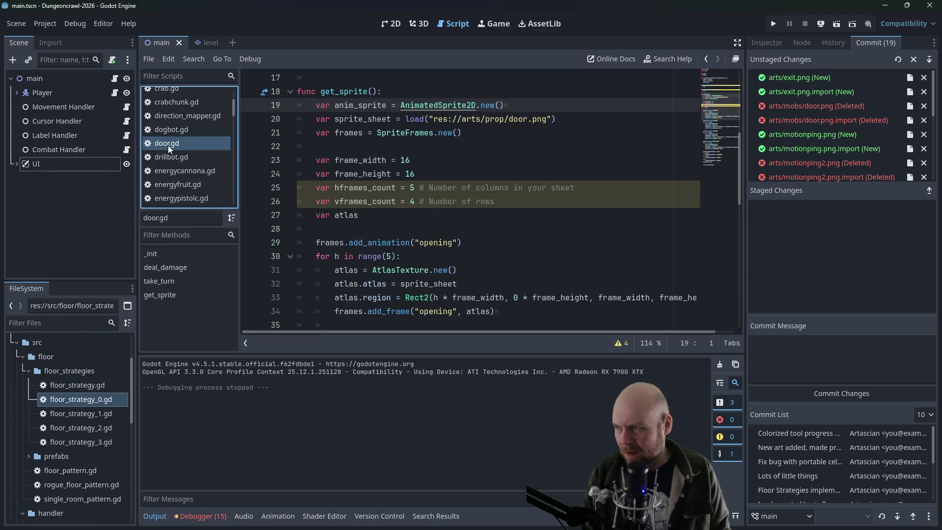
Add anim_sprite.speed_scale = 0.2 below the sprite_frames assignment, then save and run with F5.
{"action": "left_click", "coordinate": [503, 214]}
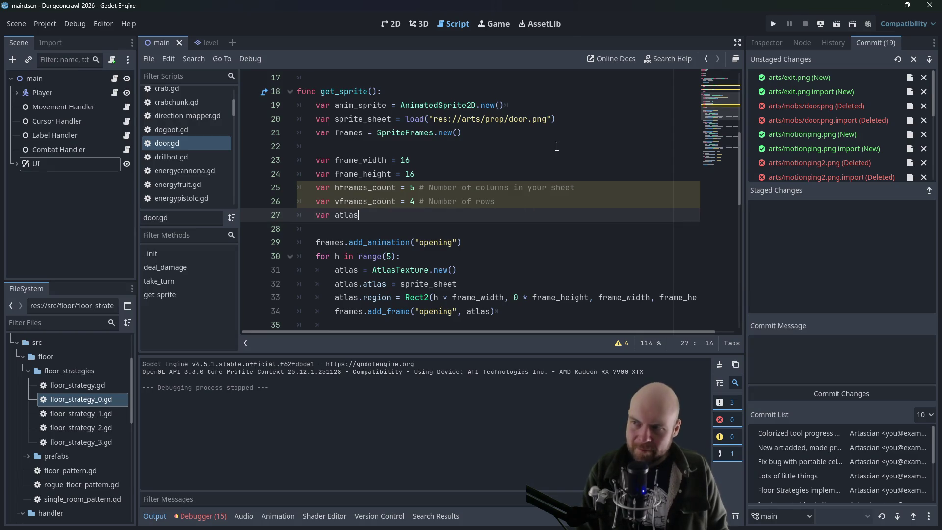
{"action": "scroll", "coordinate": [557, 147], "scroll_direction": "down", "scroll_amount": 10}
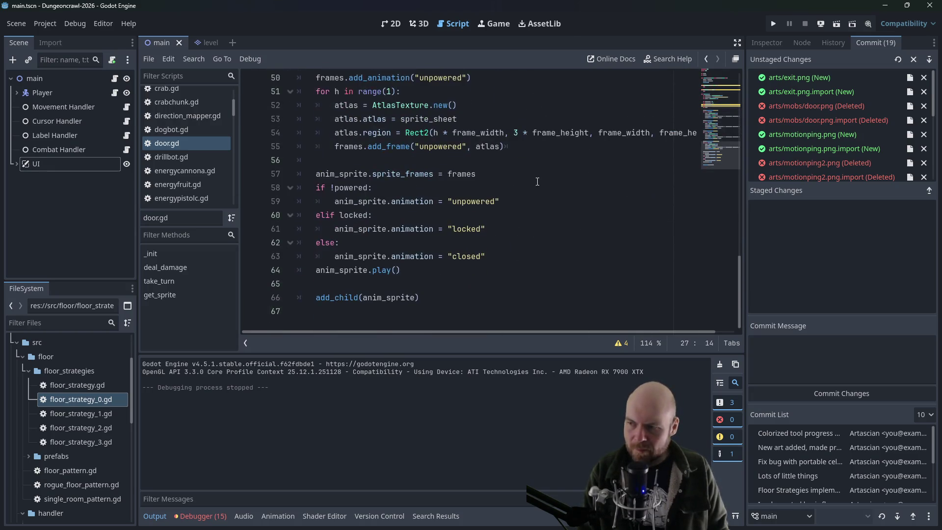
{"action": "left_click", "coordinate": [507, 174]}
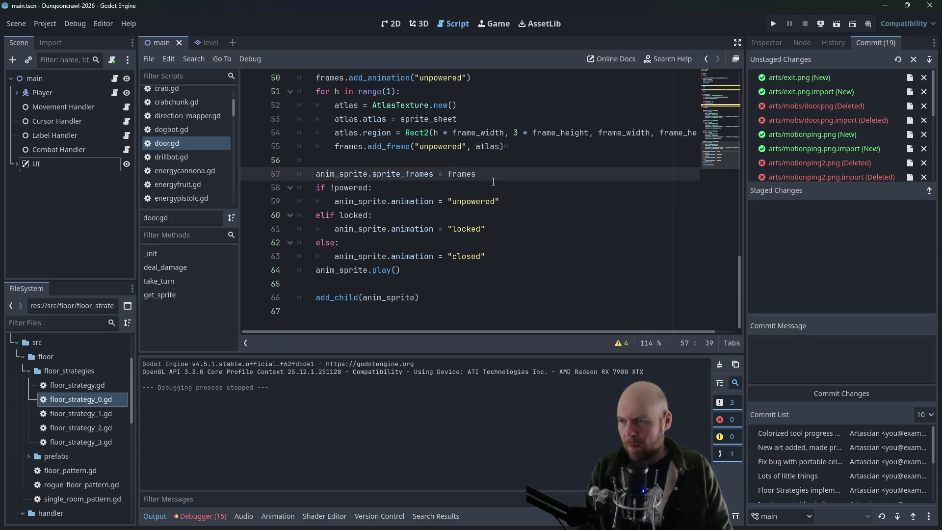
{"action": "key", "text": "Return"}
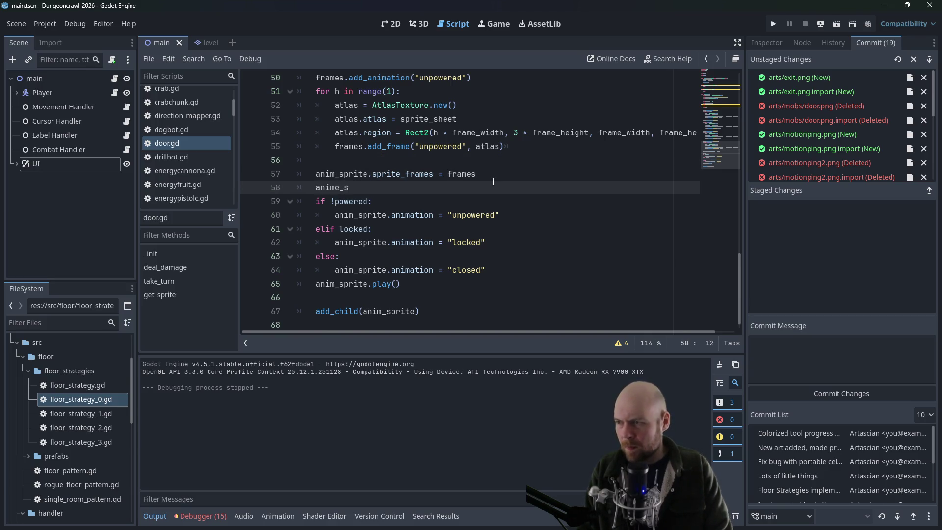
{"action": "key", "text": "BackSpace"}
{"action": "key", "text": "BackSpace"}
{"action": "key", "text": "BackSpace"}
{"action": "type", "text": "_sp"}
{"action": "key", "text": "Return"}
{"action": "type", "text": ".spe"}
{"action": "type", "text": "_f"}
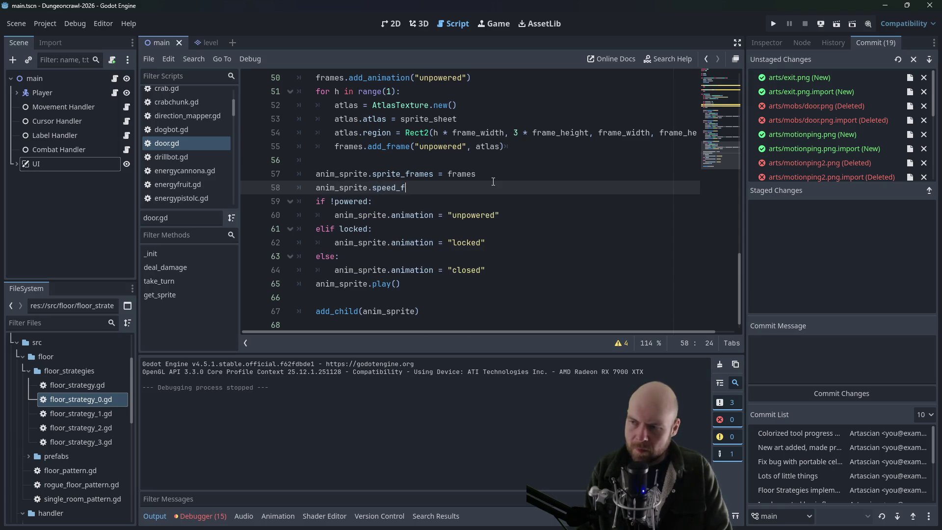
{"action": "type", "text": ".2"}
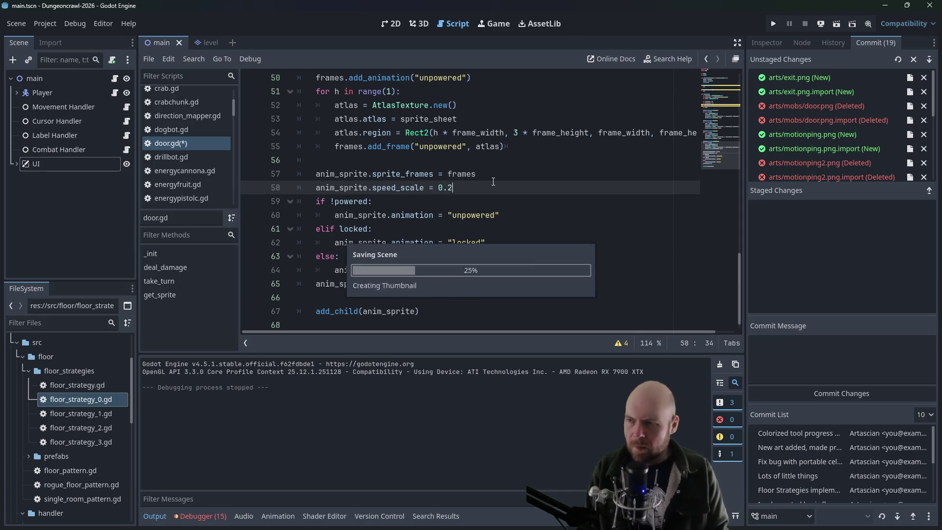
{"action": "key", "text": "F5"}
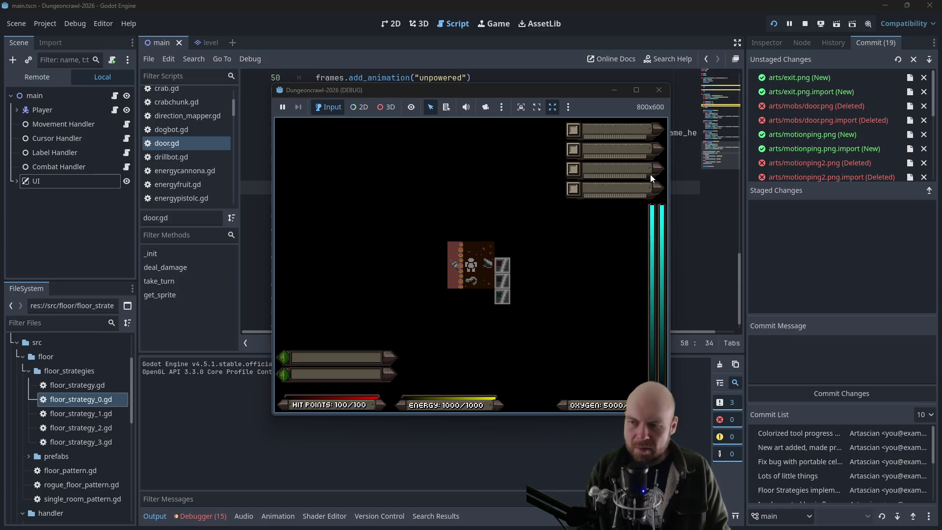
Move the player right onto the item and back left, then stop the game.
{"action": "key", "text": "Right"}
{"action": "key", "text": "Right"}
{"action": "key", "text": "Right"}
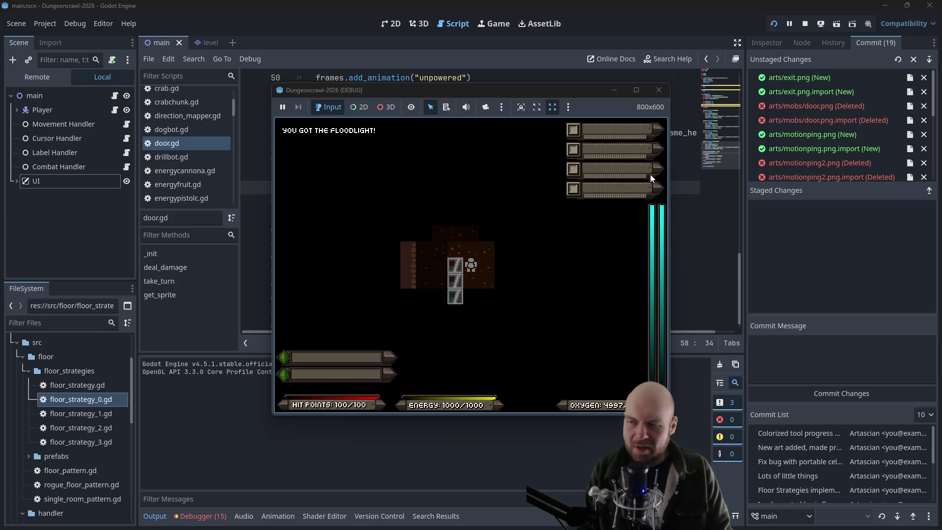
{"action": "key", "text": "Left"}
{"action": "key", "text": "Left"}
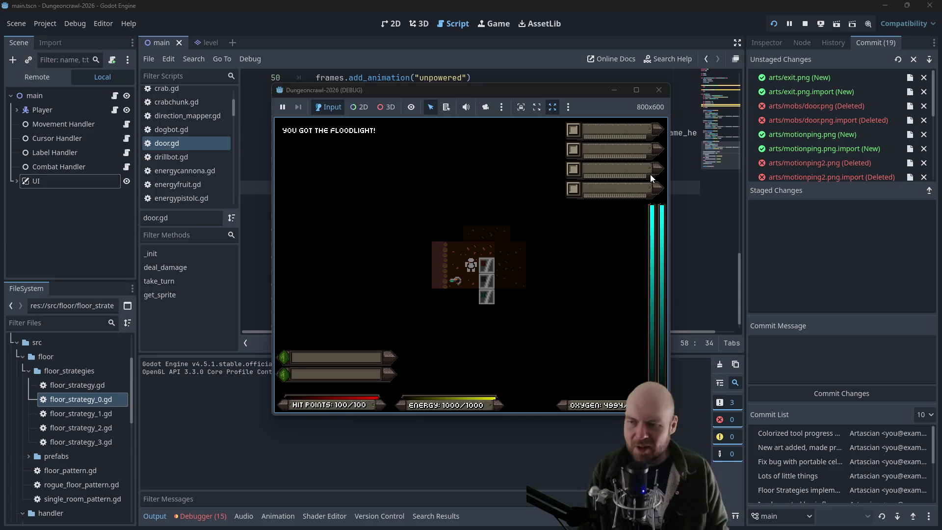
{"action": "left_click", "coordinate": [656, 90]}
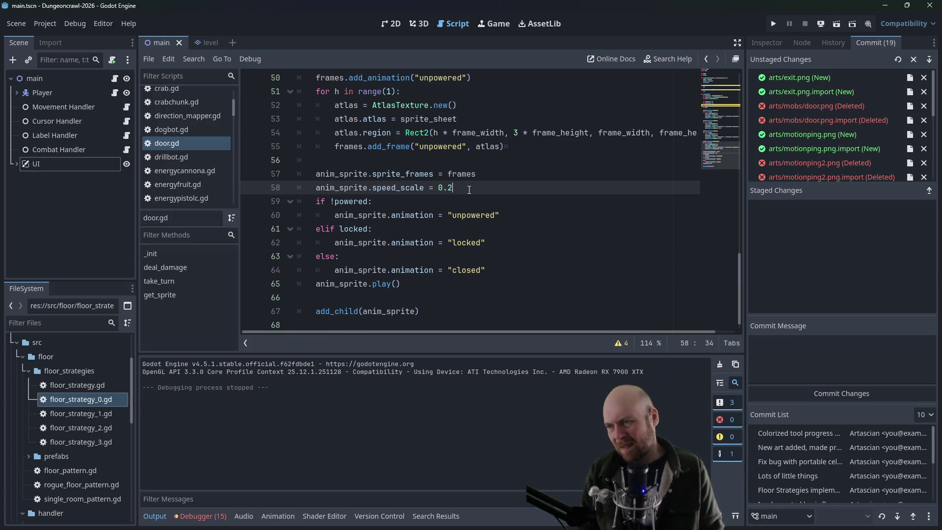
Declare var speed_scale = 0.2 and an opening_speed_scale variable below the powered variable.
{"action": "scroll", "coordinate": [562, 236], "scroll_direction": "up", "scroll_amount": 2}
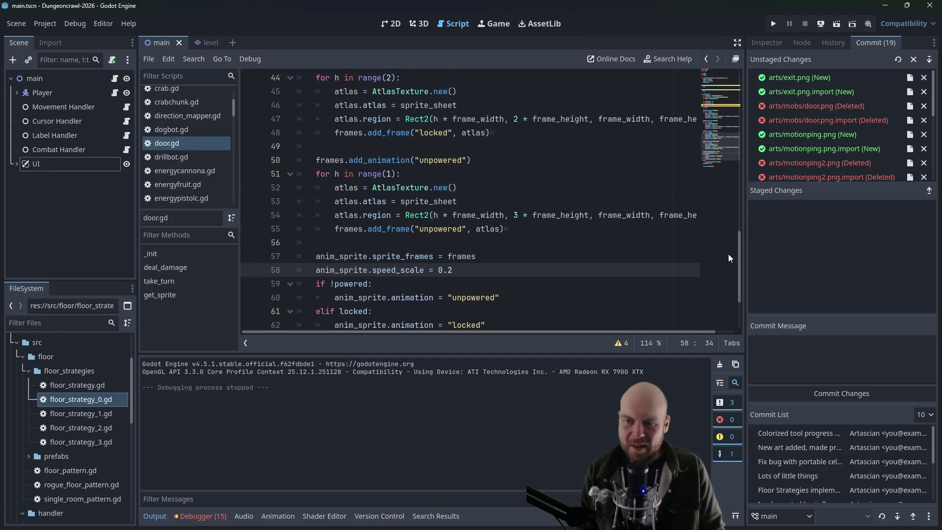
{"action": "scroll", "coordinate": [442, 197], "scroll_direction": "up", "scroll_amount": 15}
{"action": "left_click", "coordinate": [429, 133]}
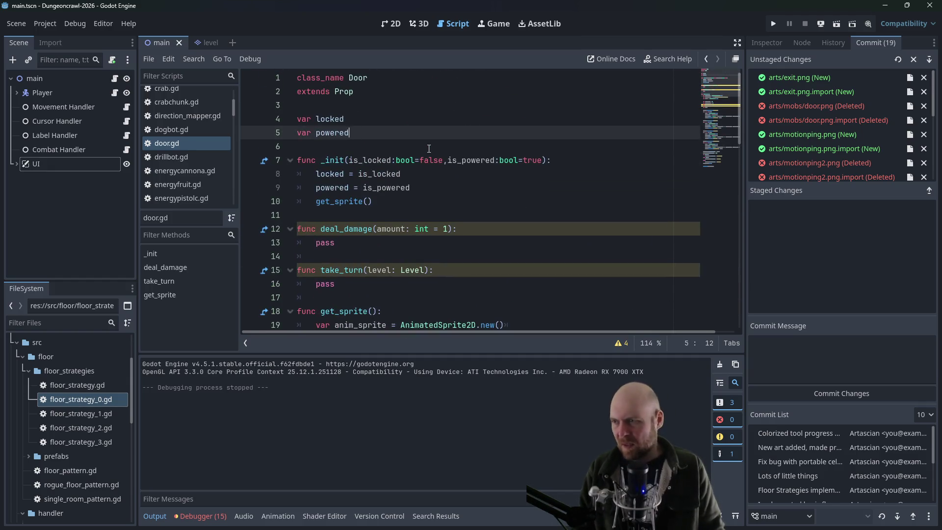
{"action": "key", "text": "Return"}
{"action": "key", "text": "Return"}
{"action": "type", "text": "var speed_scale = 0.2"}
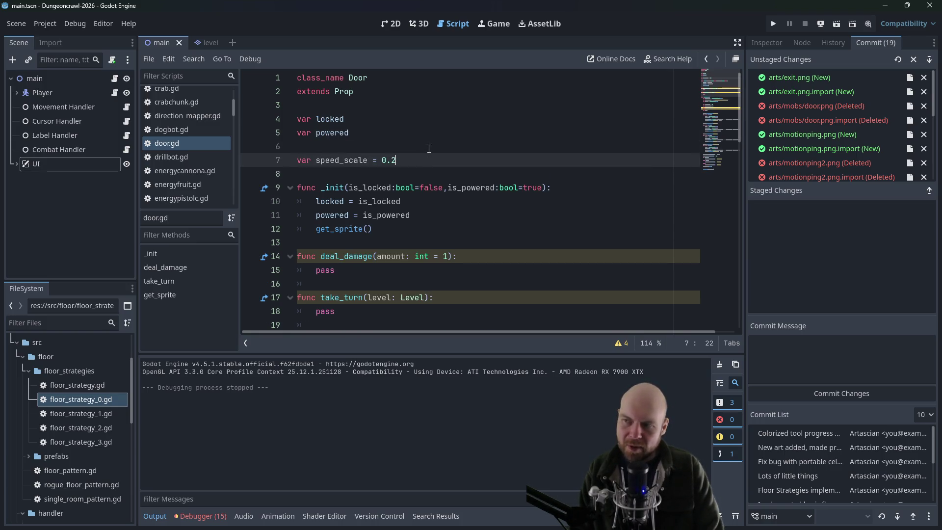
{"action": "key", "text": "Return"}
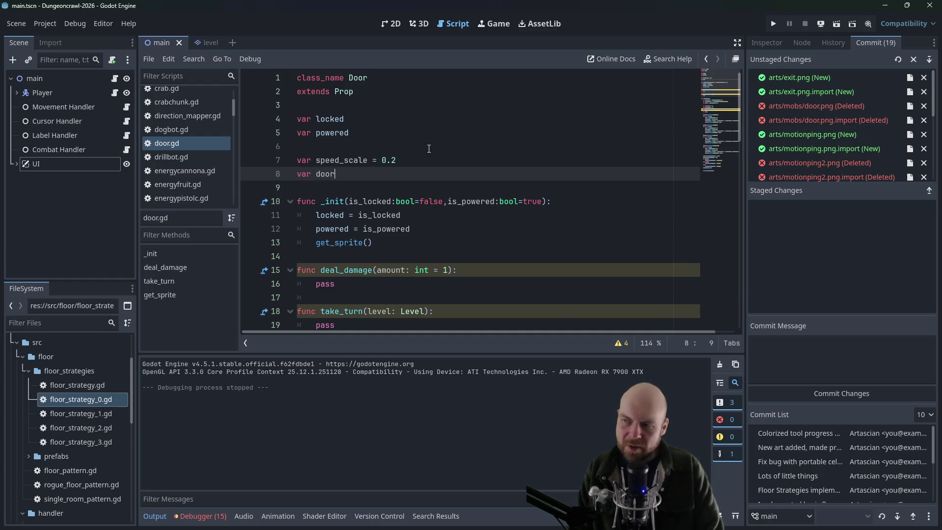
{"action": "type", "text": "pening_"}
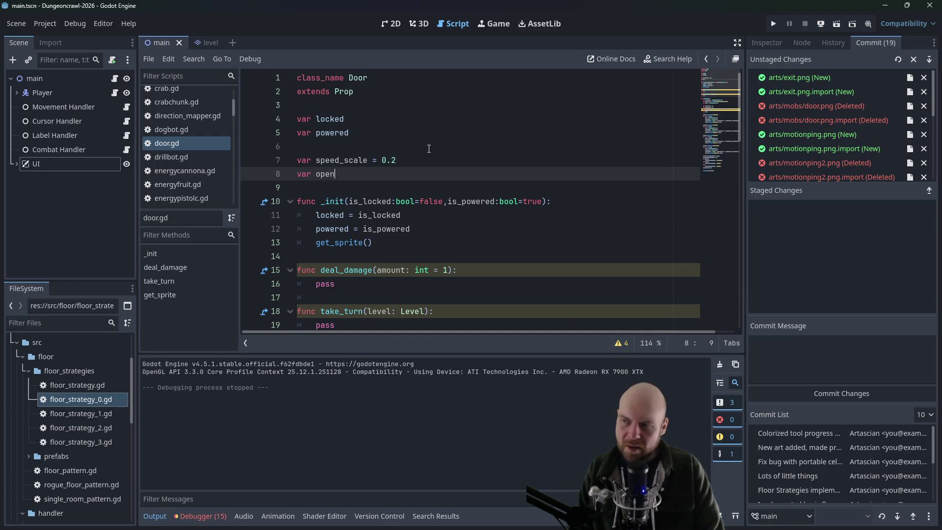
{"action": "type", "text": "speed_scale = 0"}
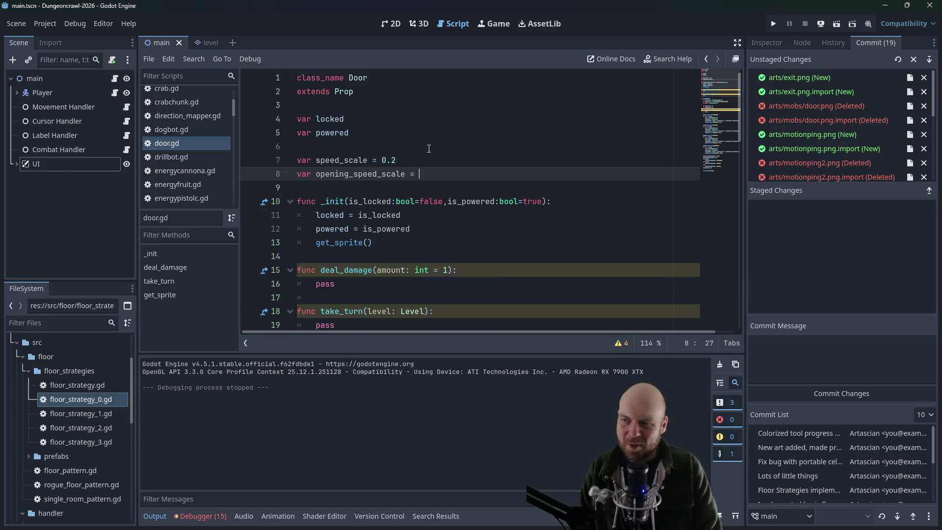
{"action": "left_click", "coordinate": [413, 154]}
Replace 0.2 on line 61 with speed_scale and save door.gd.
{"action": "left_click_drag", "start_coordinate": [739, 142], "coordinate": [726, 313]}
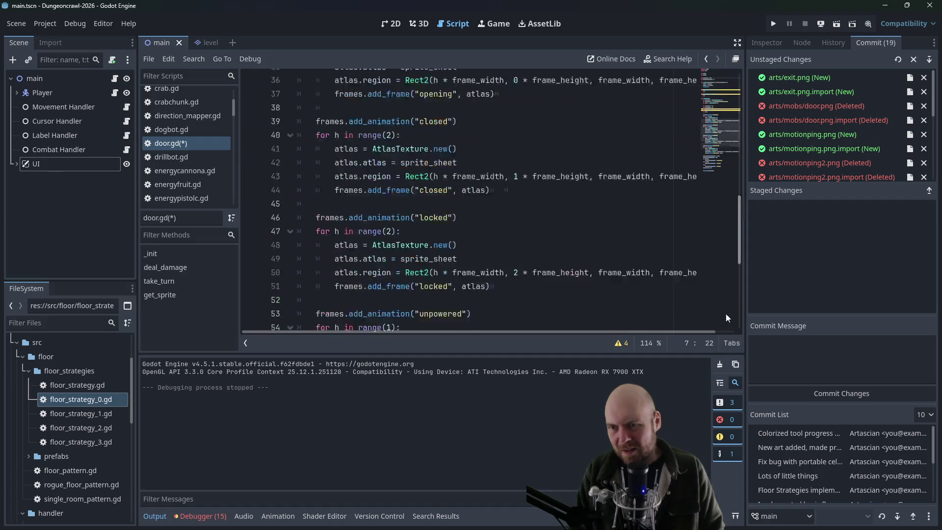
{"action": "double_click", "coordinate": [446, 173]}
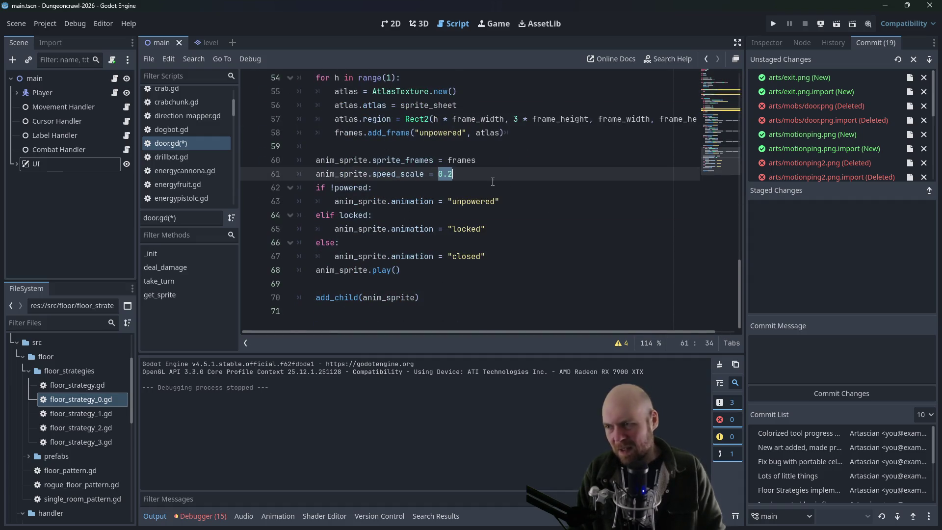
{"action": "type", "text": "speed_scale"}
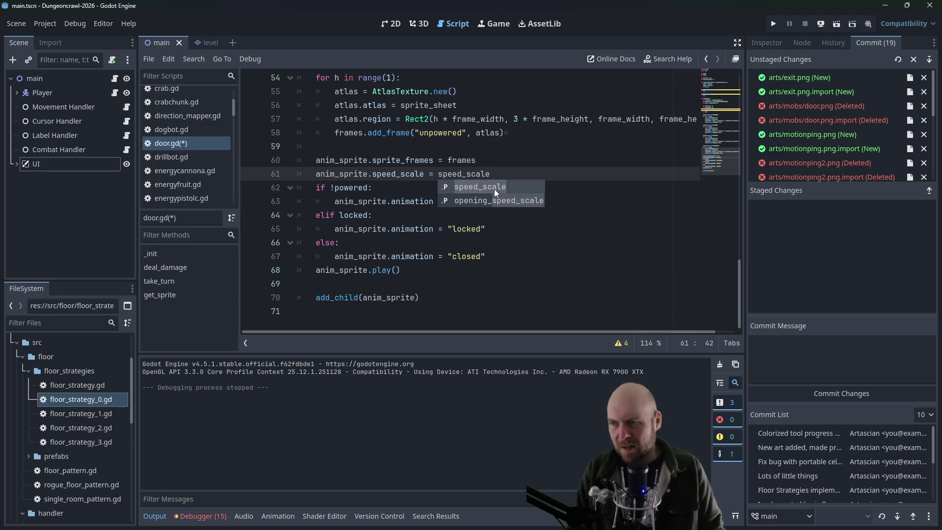
{"action": "key", "text": "Escape"}
{"action": "key", "text": "ctrl+s"}
{"action": "scroll", "coordinate": [641, 172], "scroll_direction": "up", "scroll_amount": 4}
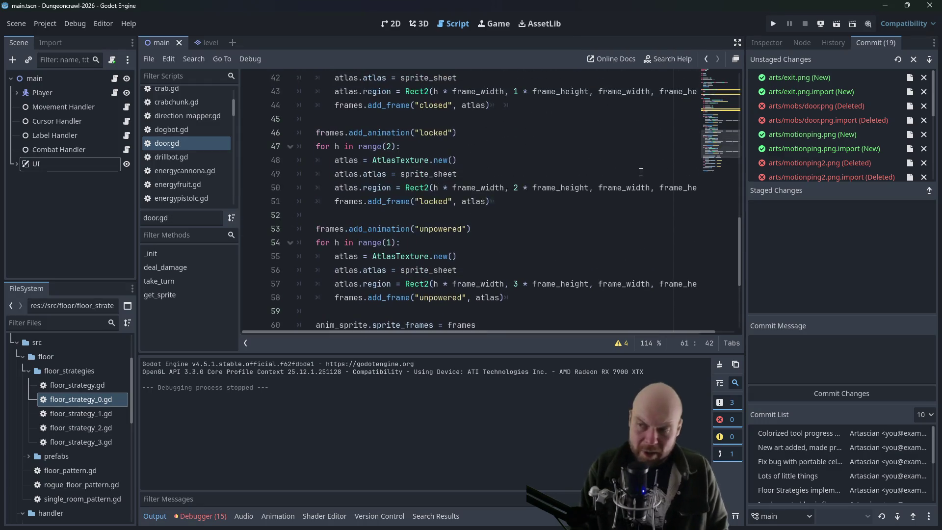
Collapse the floor folders, expand src/handler, and open visibility_handler.gd.
{"action": "scroll", "coordinate": [629, 180], "scroll_direction": "up", "scroll_amount": 9}
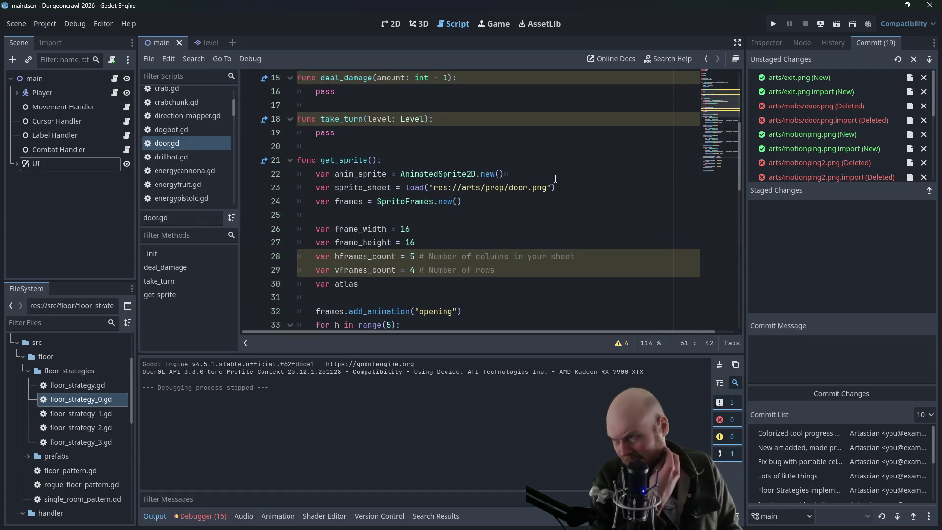
{"action": "scroll", "coordinate": [196, 160], "scroll_direction": "down", "scroll_amount": 3}
{"action": "scroll", "coordinate": [191, 179], "scroll_direction": "down", "scroll_amount": 5}
{"action": "scroll", "coordinate": [198, 179], "scroll_direction": "down", "scroll_amount": 8}
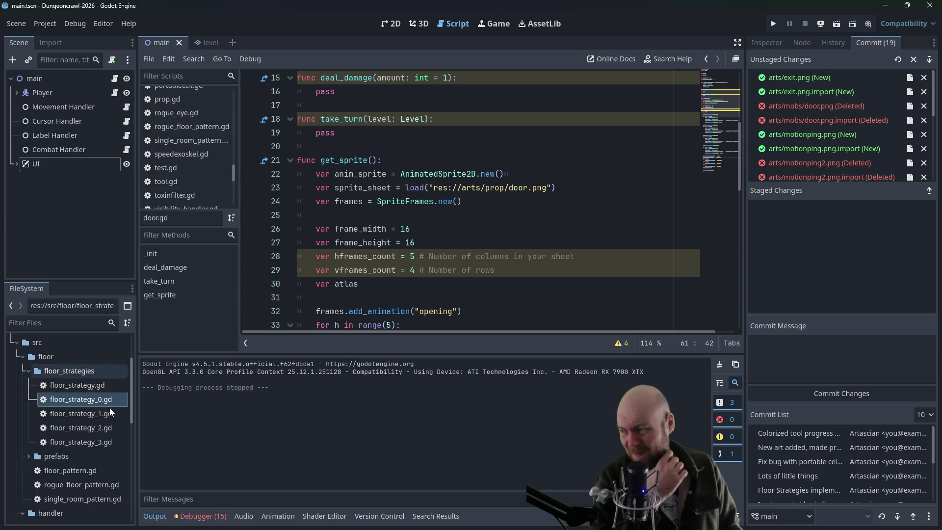
{"action": "left_click", "coordinate": [27, 371]}
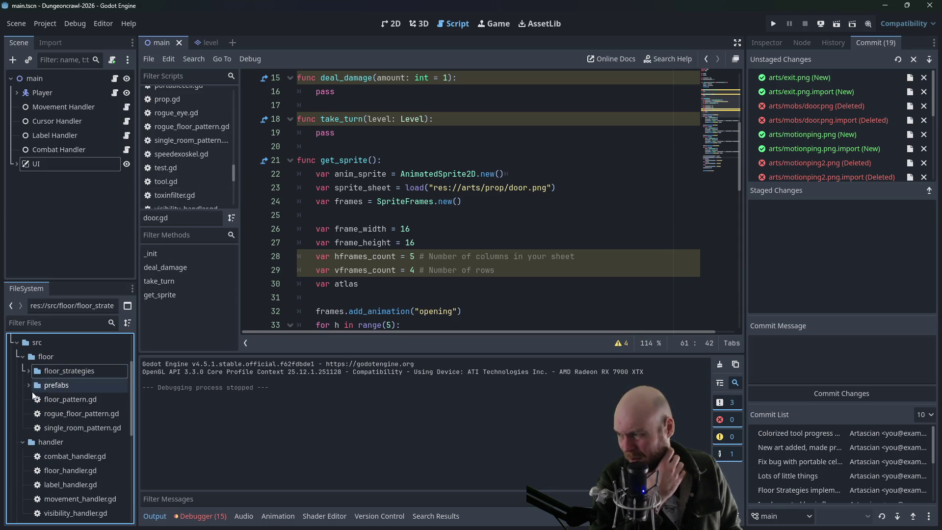
{"action": "left_click", "coordinate": [22, 441]}
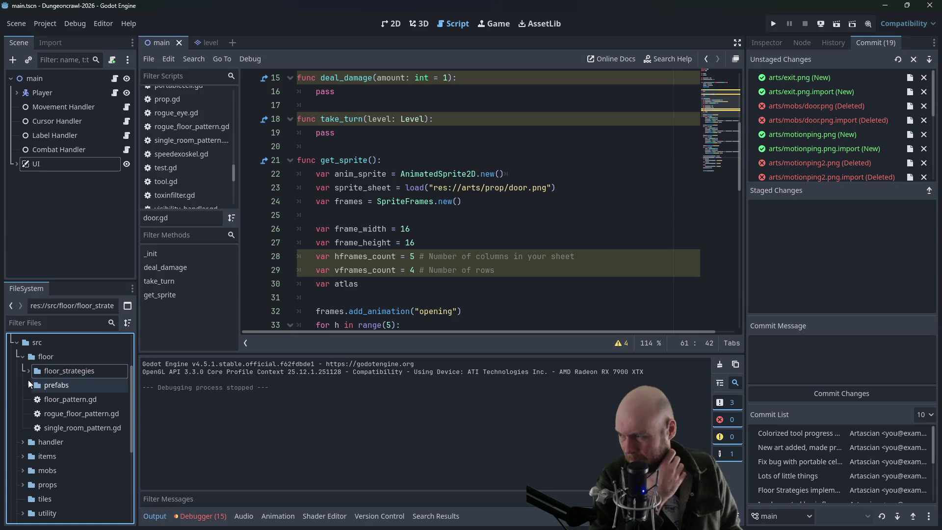
{"action": "left_click", "coordinate": [22, 357]}
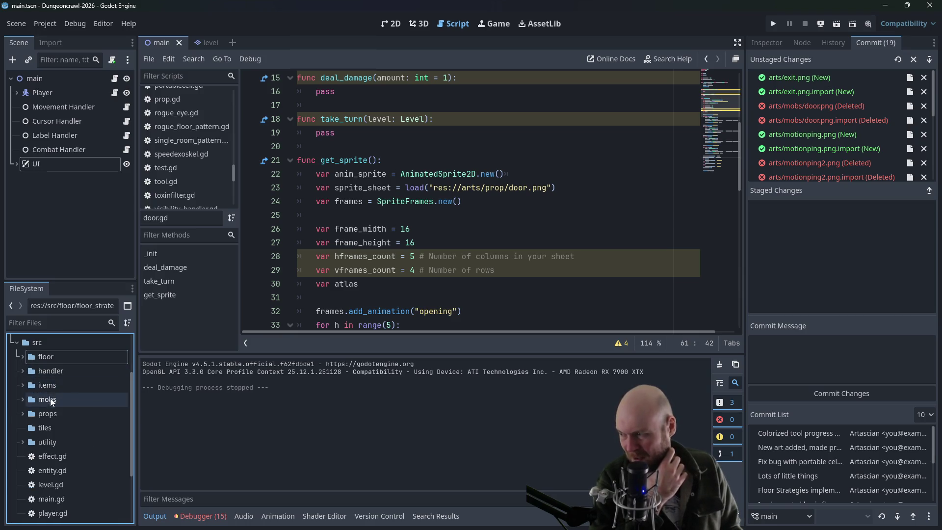
{"action": "left_click", "coordinate": [23, 370]}
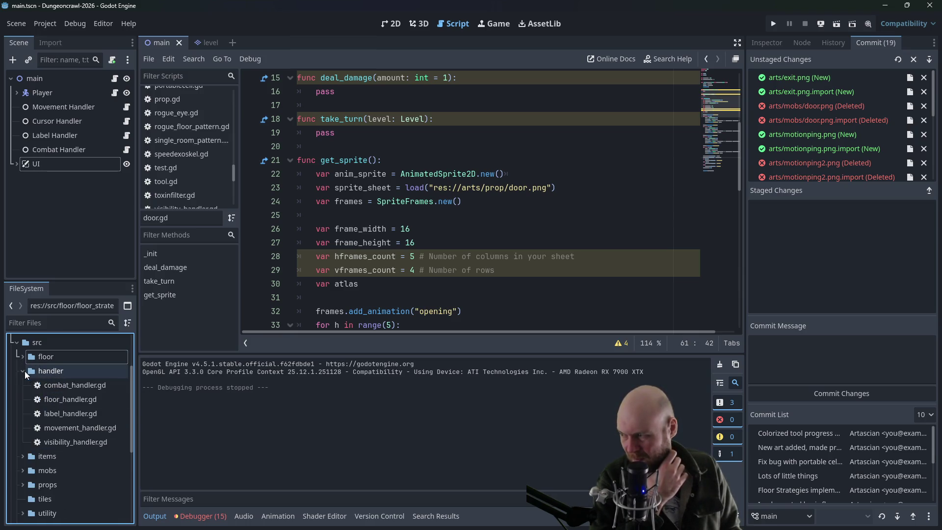
{"action": "double_click", "coordinate": [58, 440]}
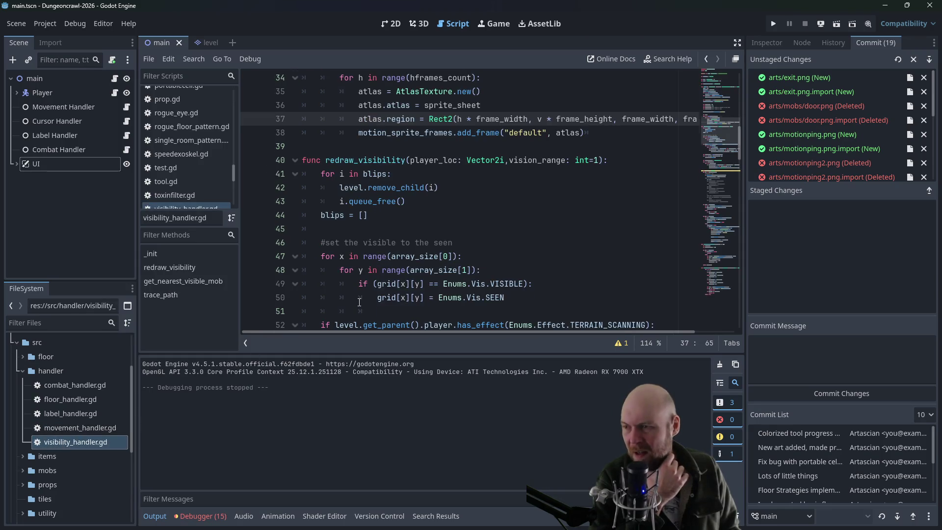
Read through redraw_visibility down to the item visibility loop at line 99.
{"action": "scroll", "coordinate": [359, 302], "scroll_direction": "up", "scroll_amount": 10}
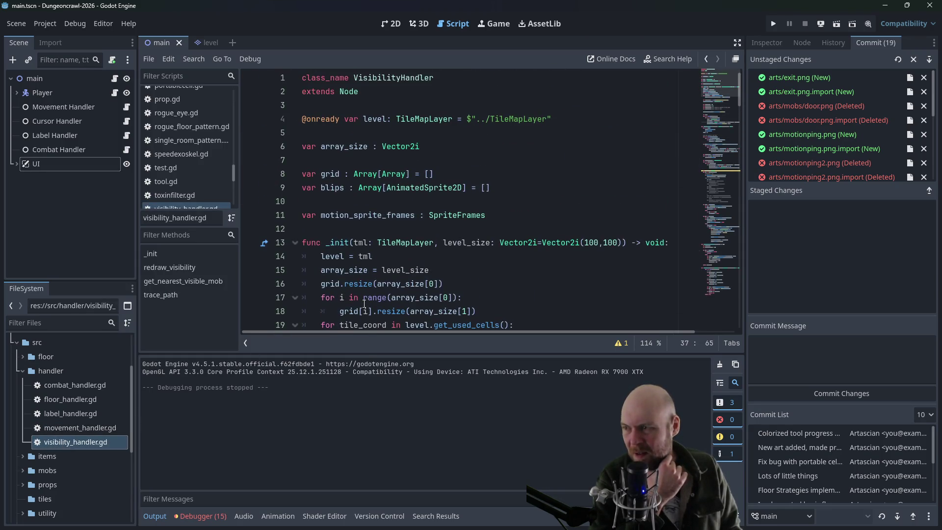
{"action": "scroll", "coordinate": [364, 303], "scroll_direction": "down", "scroll_amount": 11}
{"action": "scroll", "coordinate": [365, 301], "scroll_direction": "down", "scroll_amount": 3}
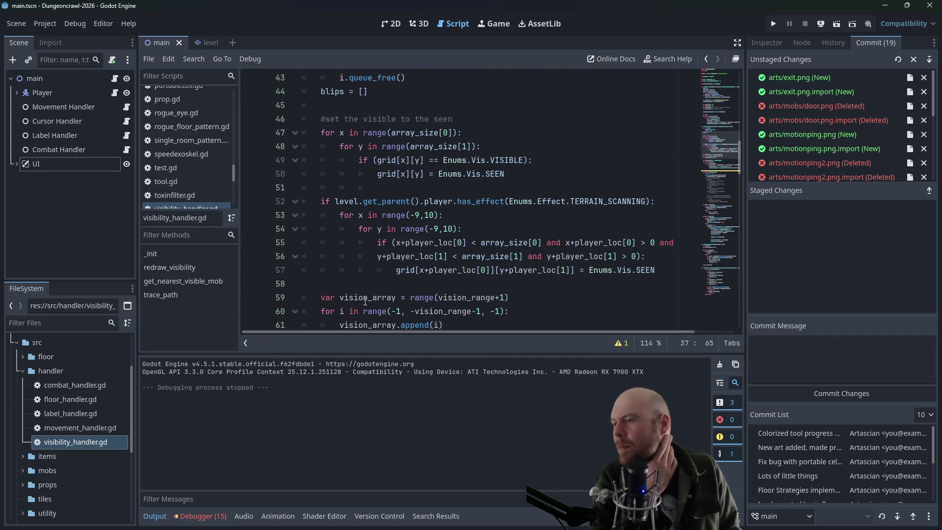
{"action": "scroll", "coordinate": [365, 301], "scroll_direction": "down", "scroll_amount": 1}
{"action": "scroll", "coordinate": [365, 301], "scroll_direction": "down", "scroll_amount": 3}
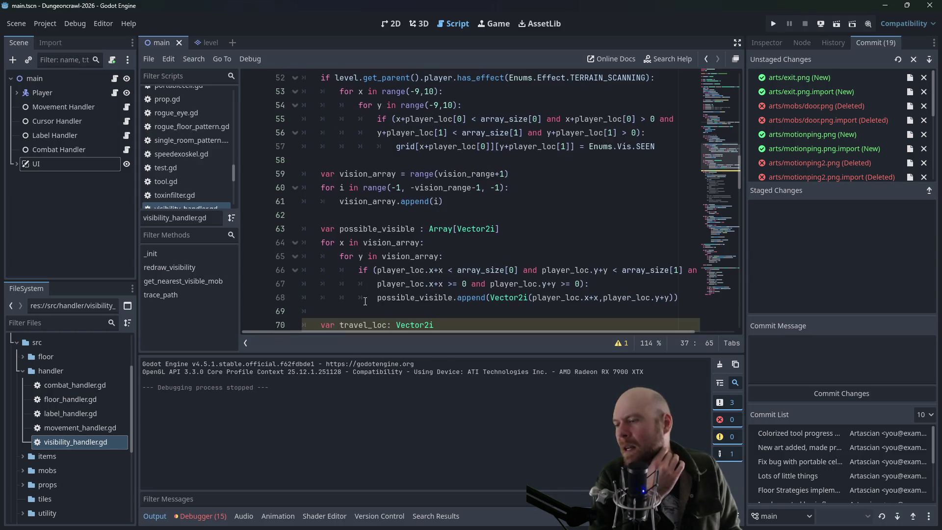
{"action": "scroll", "coordinate": [365, 301], "scroll_direction": "down", "scroll_amount": 2}
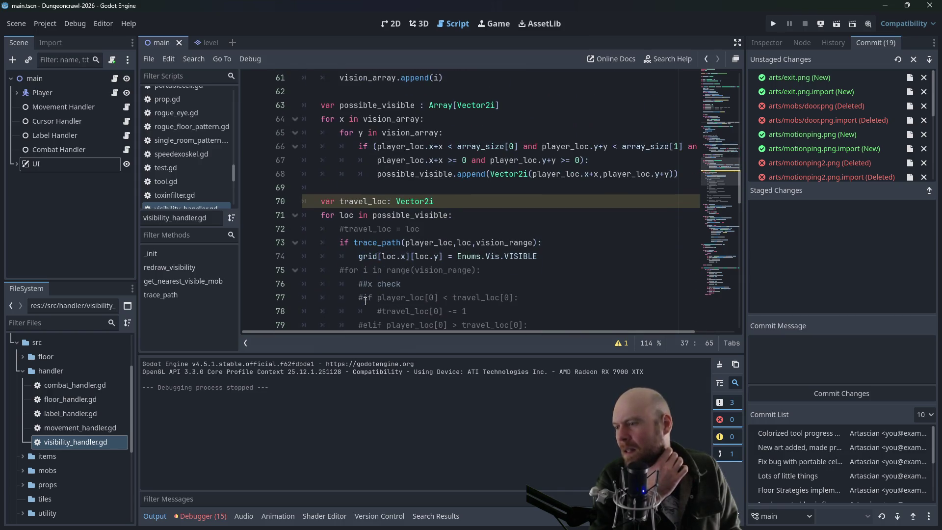
{"action": "scroll", "coordinate": [365, 302], "scroll_direction": "down", "scroll_amount": 3}
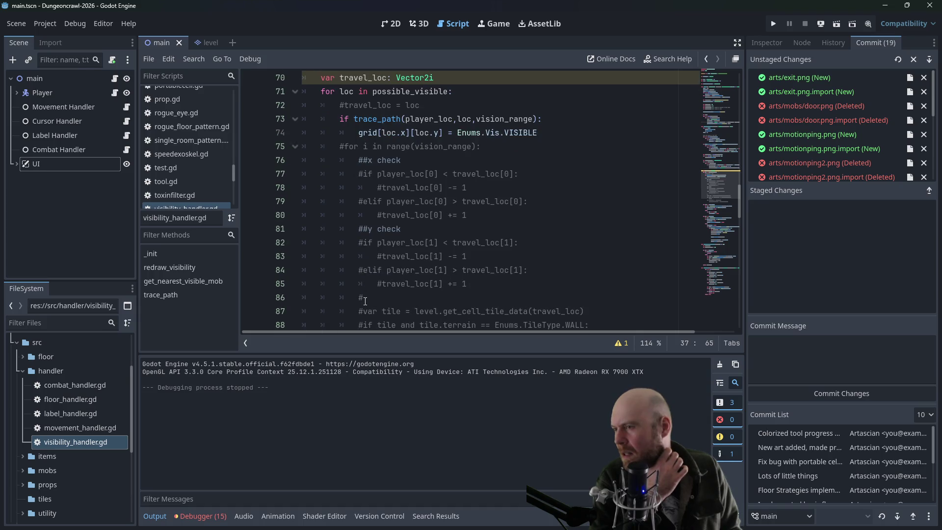
{"action": "scroll", "coordinate": [365, 301], "scroll_direction": "down", "scroll_amount": 3}
{"action": "scroll", "coordinate": [365, 301], "scroll_direction": "down", "scroll_amount": 5}
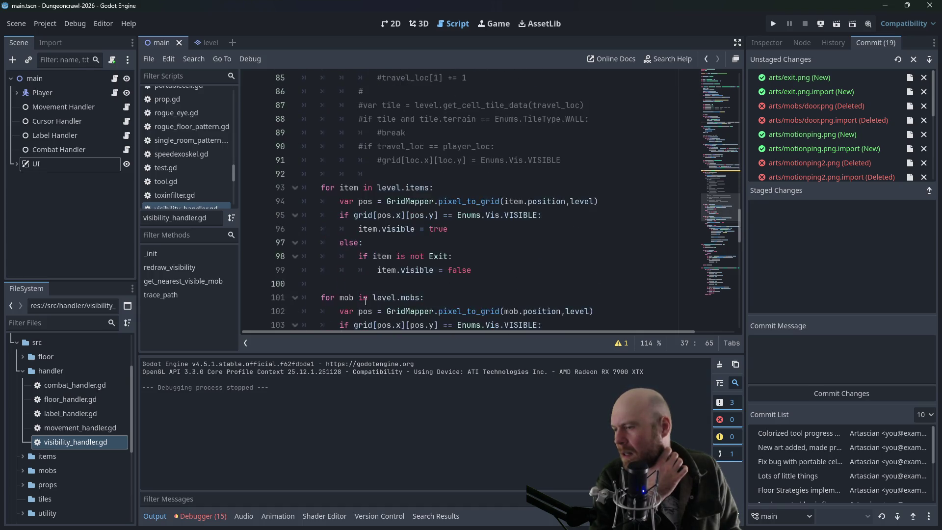
{"action": "scroll", "coordinate": [365, 302], "scroll_direction": "down", "scroll_amount": 3}
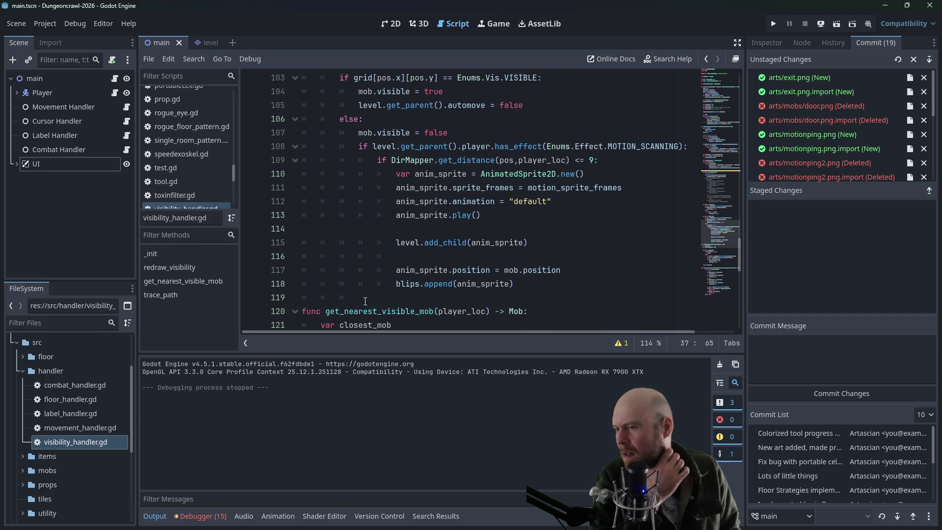
{"action": "scroll", "coordinate": [363, 300], "scroll_direction": "up", "scroll_amount": 6}
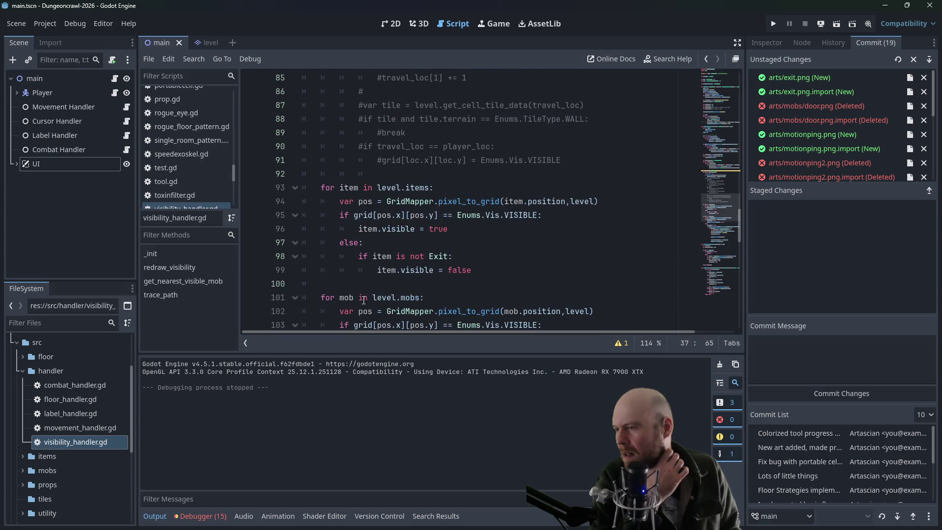
{"action": "left_click", "coordinate": [475, 271]}
Duplicate the item visibility loop below and turn its header into 'for prop in level.props'.
{"action": "left_click_drag", "start_coordinate": [299, 214], "coordinate": [304, 187]}
{"action": "key", "text": "ctrl+c"}
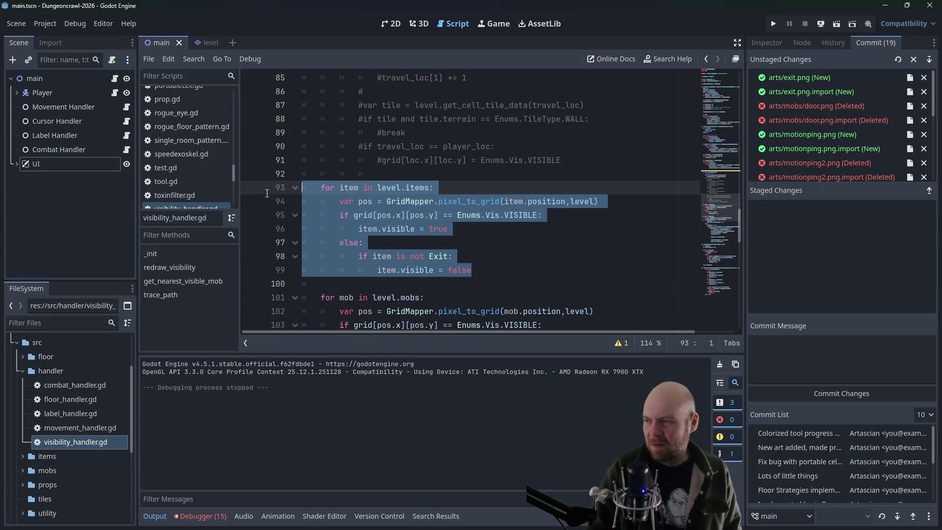
{"action": "left_click", "coordinate": [372, 284]}
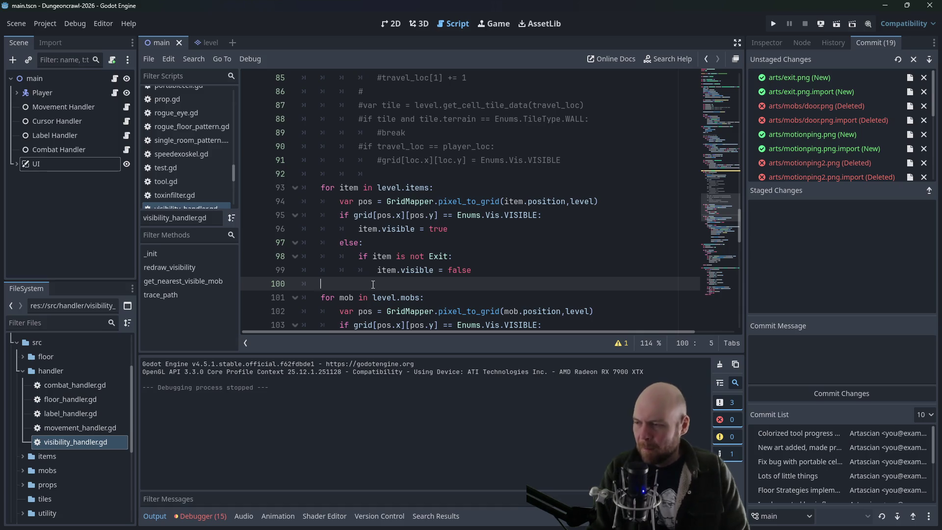
{"action": "key", "text": "Return"}
{"action": "key", "text": "ctrl+v"}
{"action": "scroll", "coordinate": [387, 255], "scroll_direction": "up", "scroll_amount": 3}
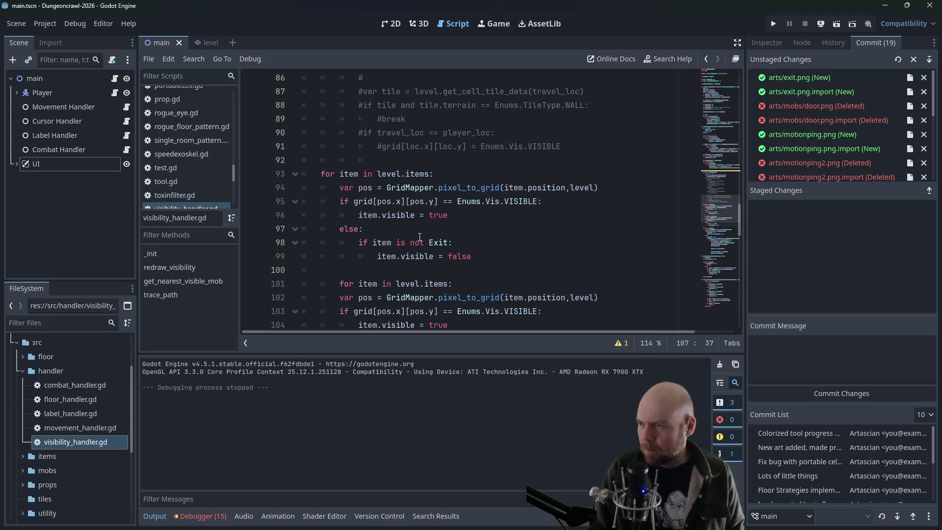
{"action": "scroll", "coordinate": [403, 231], "scroll_direction": "down", "scroll_amount": 3}
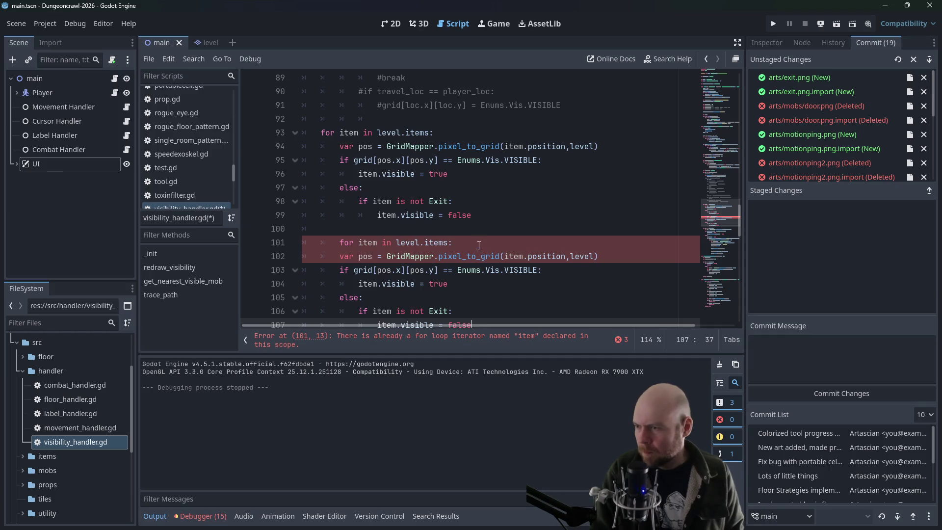
{"action": "left_click", "coordinate": [469, 241]}
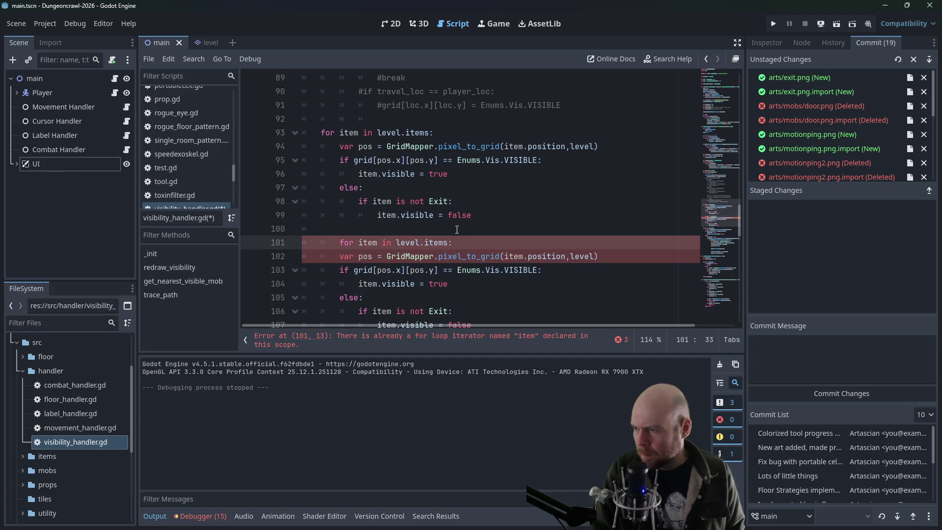
{"action": "left_click", "coordinate": [339, 243]}
{"action": "key", "text": "BackSpace"}
{"action": "double_click", "coordinate": [341, 242]}
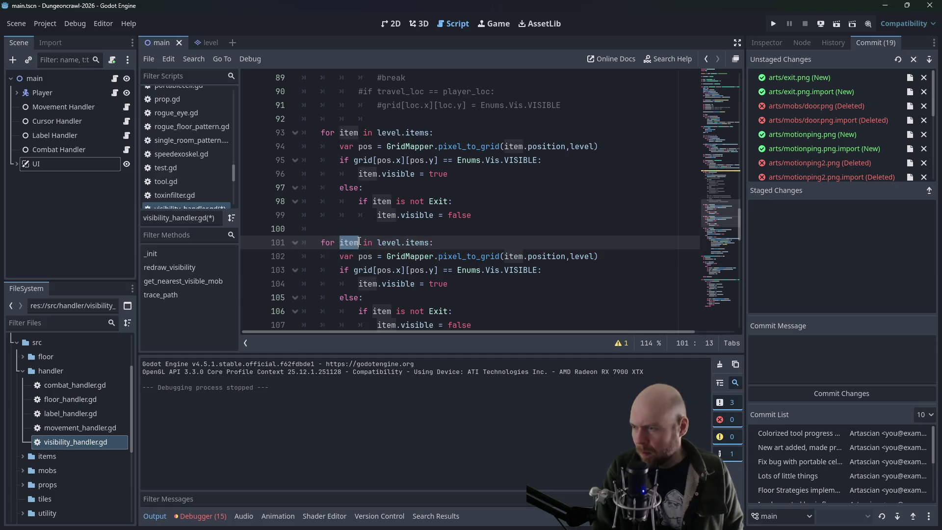
{"action": "type", "text": "prop"}
{"action": "key", "text": "Right"}
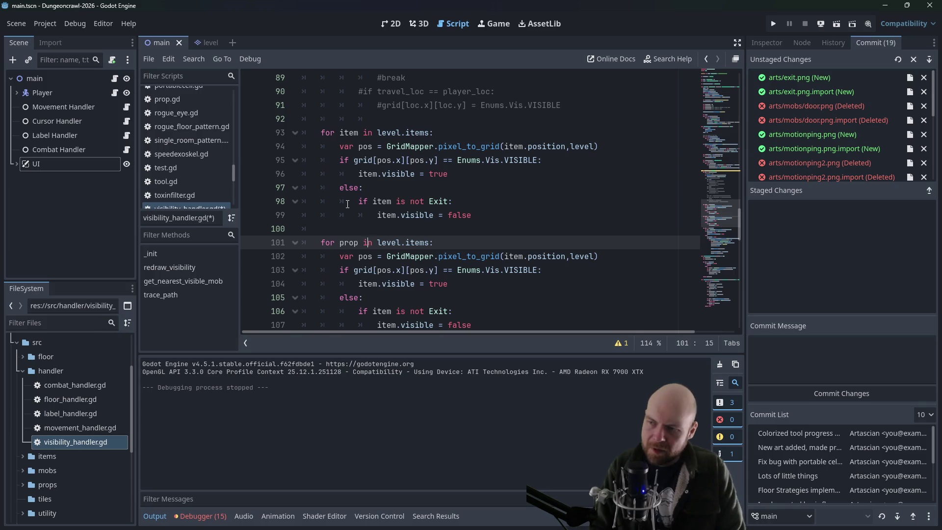
{"action": "key", "text": "Delete"}
{"action": "key", "text": "BackSpace"}
{"action": "key", "text": "BackSpace"}
{"action": "key", "text": "BackSpace"}
{"action": "type", "text": "props"}
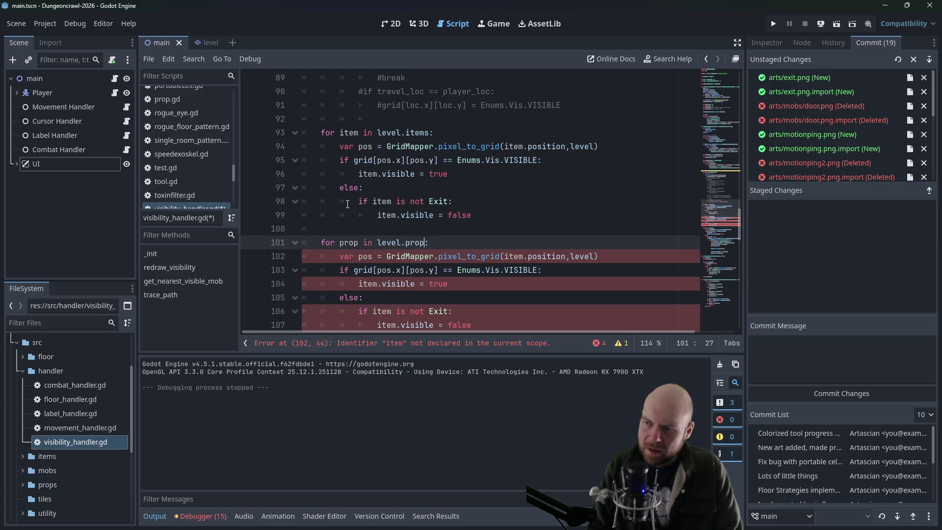
{"action": "left_click", "coordinate": [415, 256]}
Replace item with prop in the pixel_to_grid call, the visible line and the Exit check.
{"action": "scroll", "coordinate": [375, 256], "scroll_direction": "down", "scroll_amount": 1}
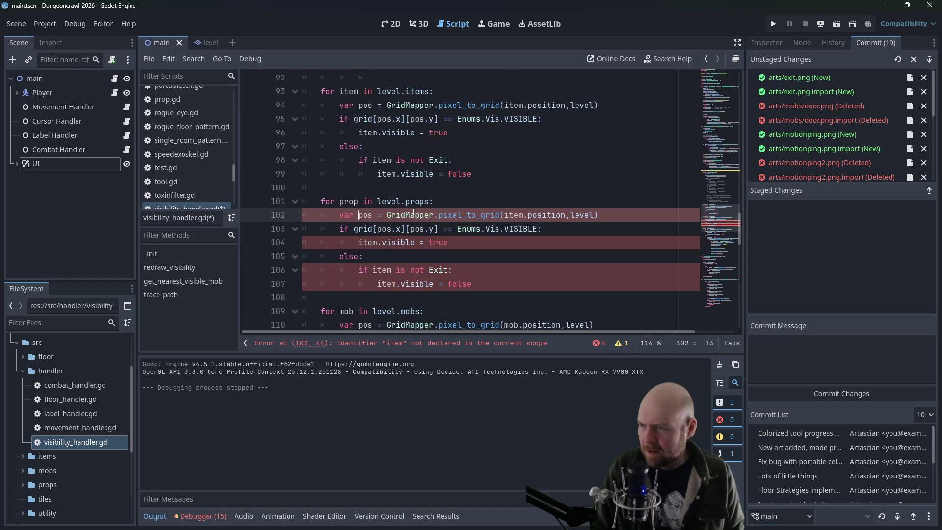
{"action": "left_click", "coordinate": [505, 214]}
{"action": "type", "text": "prop"}
{"action": "left_click", "coordinate": [426, 201]}
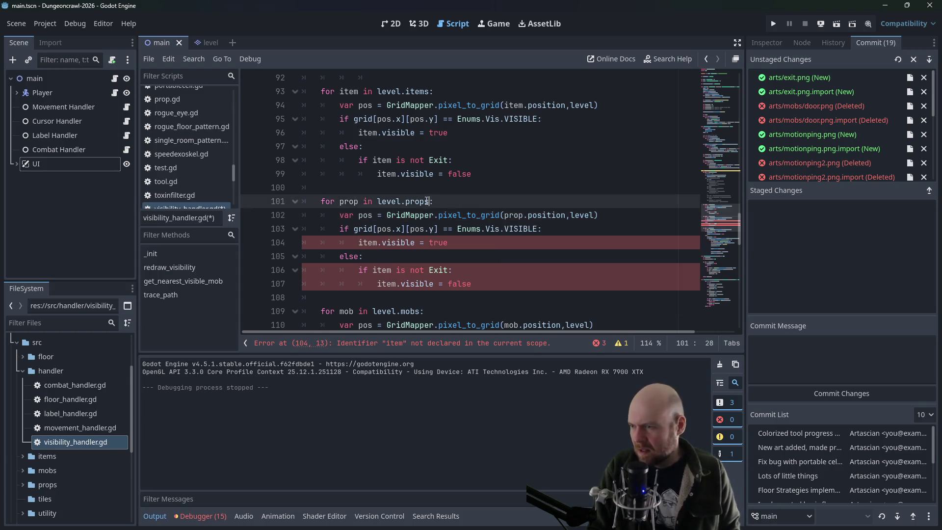
{"action": "left_click", "coordinate": [358, 243]}
{"action": "type", "text": "prop"}
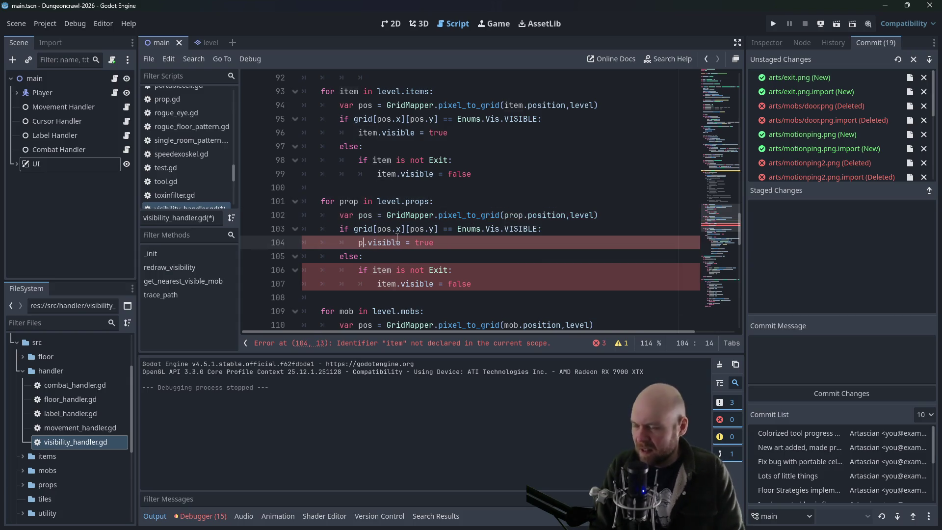
{"action": "key", "text": "Escape"}
{"action": "key", "text": "Down"}
{"action": "key", "text": "Down"}
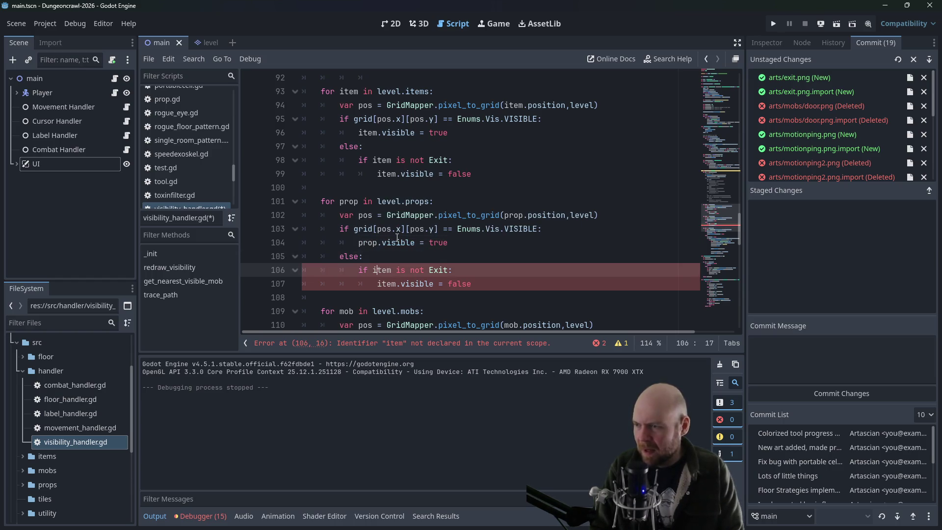
{"action": "key", "text": "BackSpace"}
{"action": "key", "text": "BackSpace"}
{"action": "key", "text": "BackSpace"}
{"action": "type", "text": "prop"}
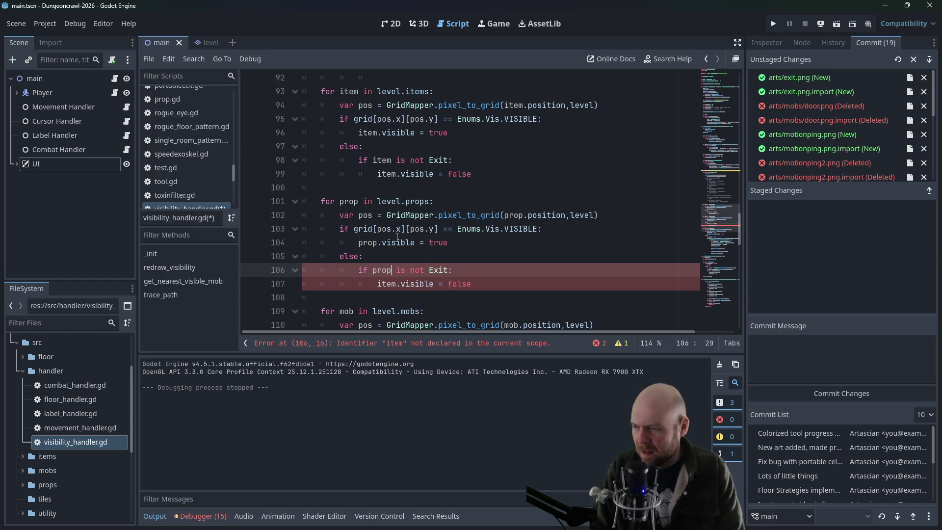
{"action": "key", "text": "Escape"}
Delete the Exit check and else branch, save visibility_handler.gd, and relaunch the game.
{"action": "left_click_drag", "start_coordinate": [454, 270], "coordinate": [278, 276]}
{"action": "key", "text": "BackSpace"}
{"action": "key", "text": "BackSpace"}
{"action": "left_click", "coordinate": [374, 269]}
{"action": "key", "text": "shift+Tab"}
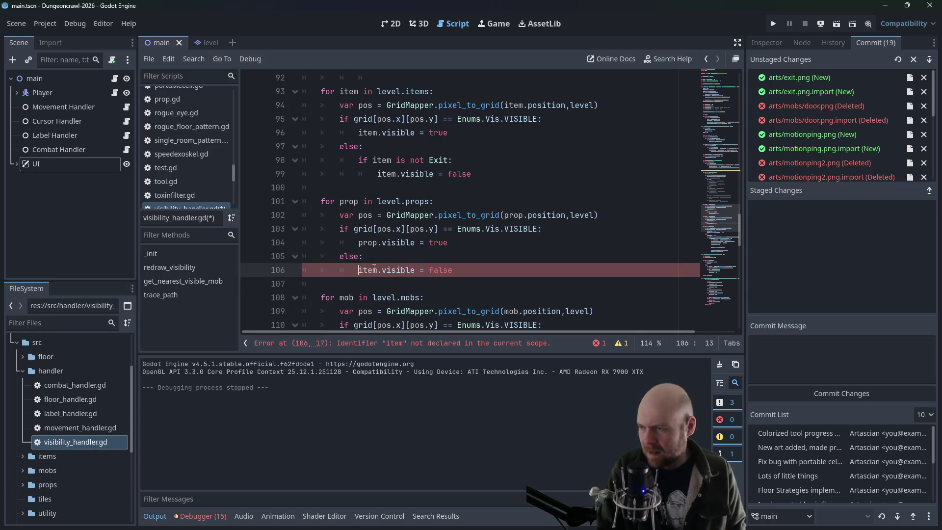
{"action": "double_click", "coordinate": [361, 270]}
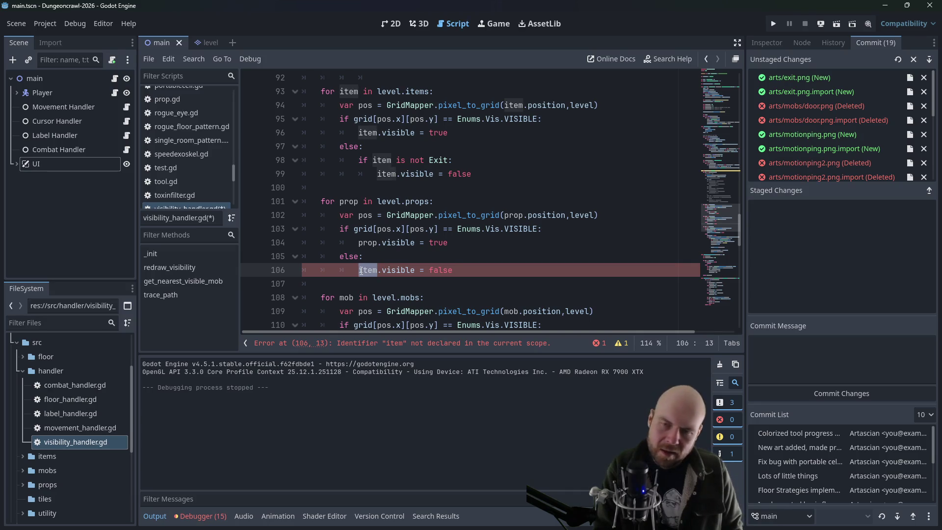
{"action": "left_click", "coordinate": [460, 270]}
{"action": "mouse_move", "coordinate": [466, 266]}
{"action": "left_mouse_down"}
{"action": "mouse_move", "coordinate": [354, 267]}
{"action": "mouse_move", "coordinate": [338, 252]}
{"action": "left_mouse_up"}
{"action": "key", "text": "BackSpace"}
{"action": "key", "text": "BackSpace"}
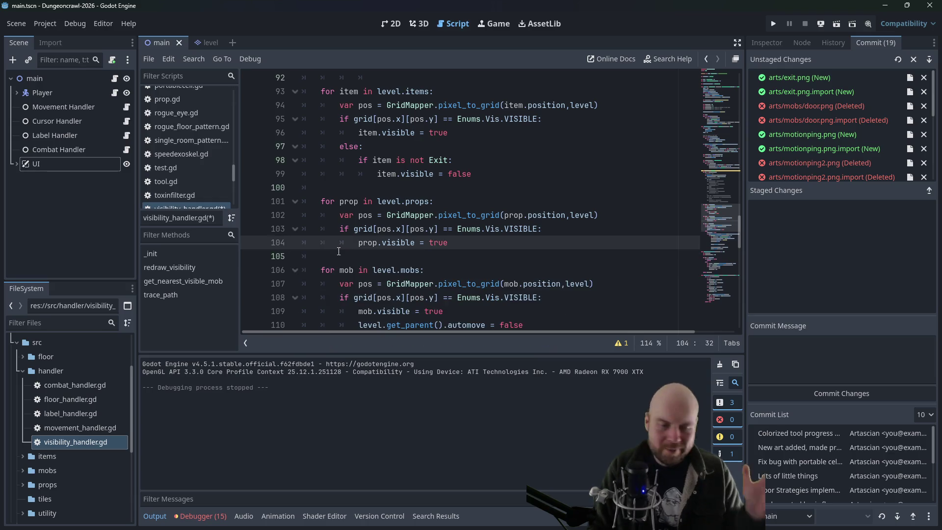
{"action": "key", "text": "ctrl+s"}
{"action": "key", "text": "F5"}
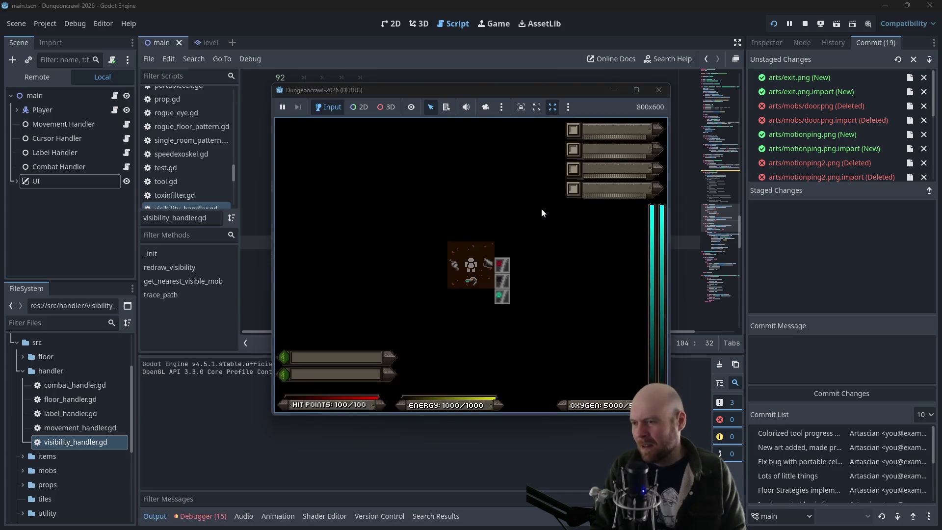
Walk the player around the starting room with the arrow keys, then stop the game.
{"action": "key", "text": "Right"}
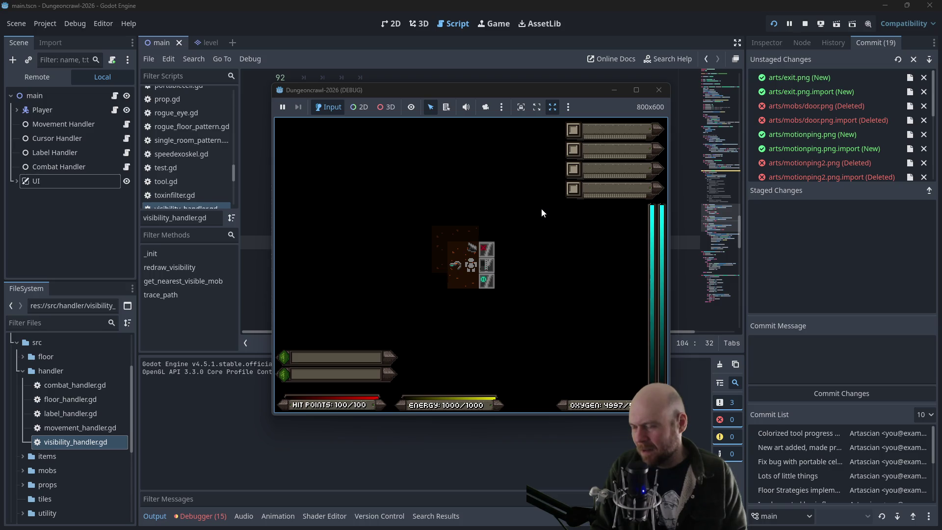
{"action": "key", "text": "Up"}
{"action": "key", "text": "Up"}
{"action": "key", "text": "Right"}
{"action": "key", "text": "Right"}
{"action": "key", "text": "Left"}
{"action": "key", "text": "Left"}
{"action": "key", "text": "Down"}
{"action": "key", "text": "Down"}
{"action": "key", "text": "Right"}
{"action": "key", "text": "Down"}
{"action": "key", "text": "Down"}
{"action": "key", "text": "Left"}
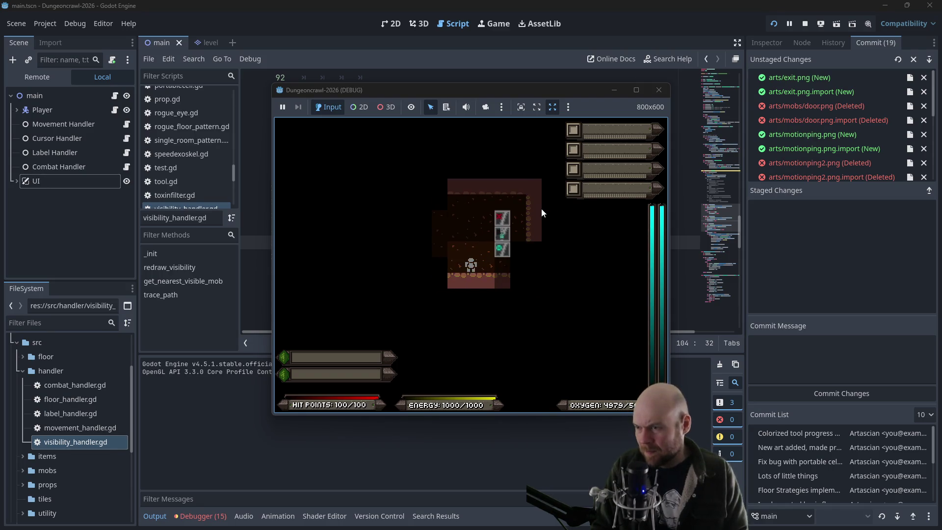
{"action": "key", "text": "Left"}
{"action": "left_click", "coordinate": [658, 90]}
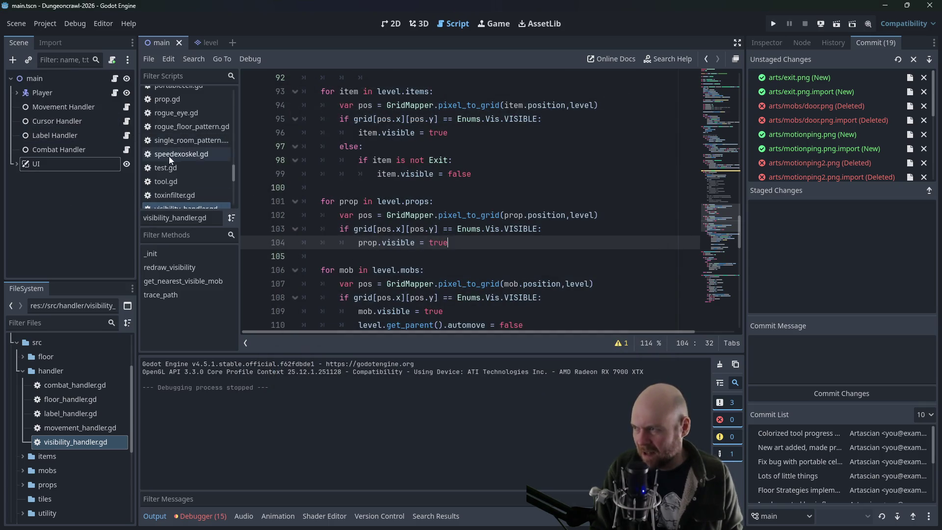
Open floor_strategy_0.gd from the floor_strategies folder in the FileSystem.
{"action": "scroll", "coordinate": [175, 188], "scroll_direction": "up", "scroll_amount": 2}
{"action": "scroll", "coordinate": [176, 185], "scroll_direction": "up", "scroll_amount": 3}
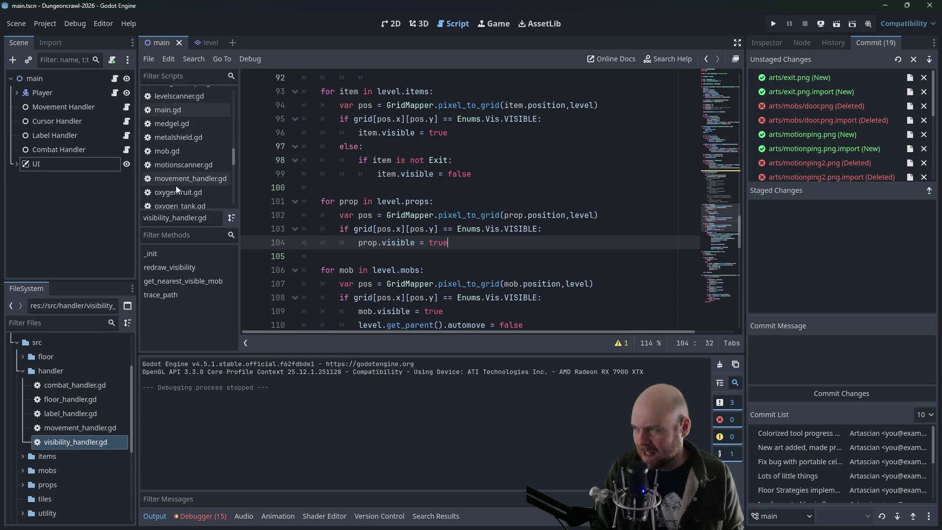
{"action": "scroll", "coordinate": [72, 369], "scroll_direction": "up", "scroll_amount": 2}
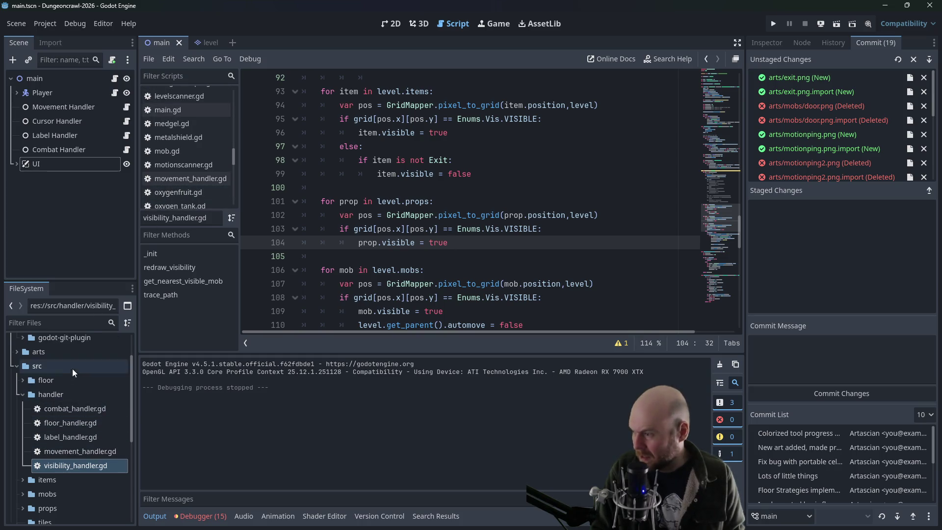
{"action": "left_click", "coordinate": [22, 393]}
{"action": "left_click", "coordinate": [23, 380]}
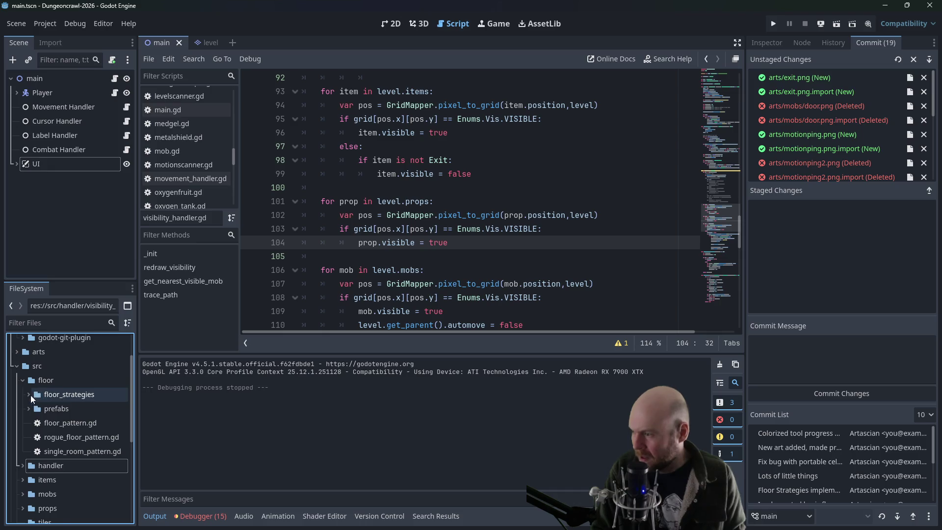
{"action": "left_click", "coordinate": [28, 394]}
{"action": "left_click", "coordinate": [86, 427]}
{"action": "double_click", "coordinate": [87, 428]}
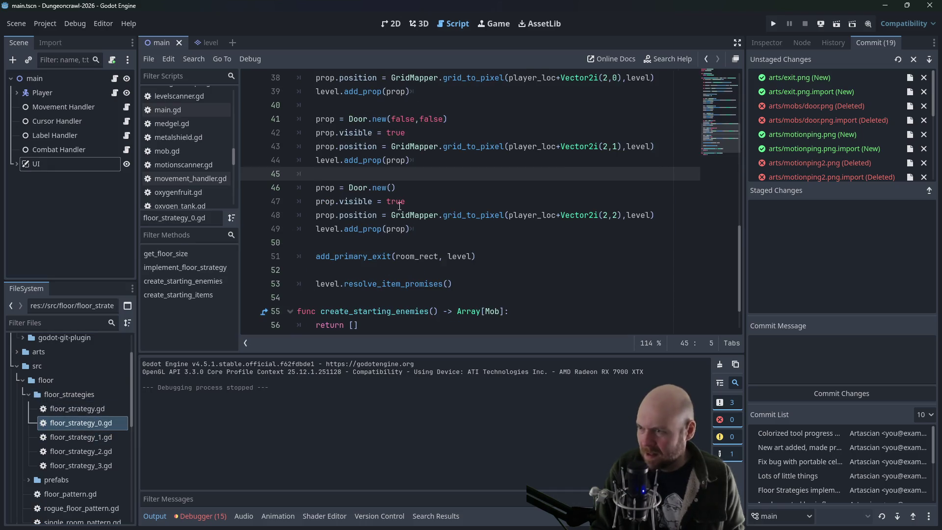
Comment out the door visibility lines 47, 42 and 37 and test-run the game.
{"action": "left_click", "coordinate": [317, 201]}
{"action": "type", "text": "#"}
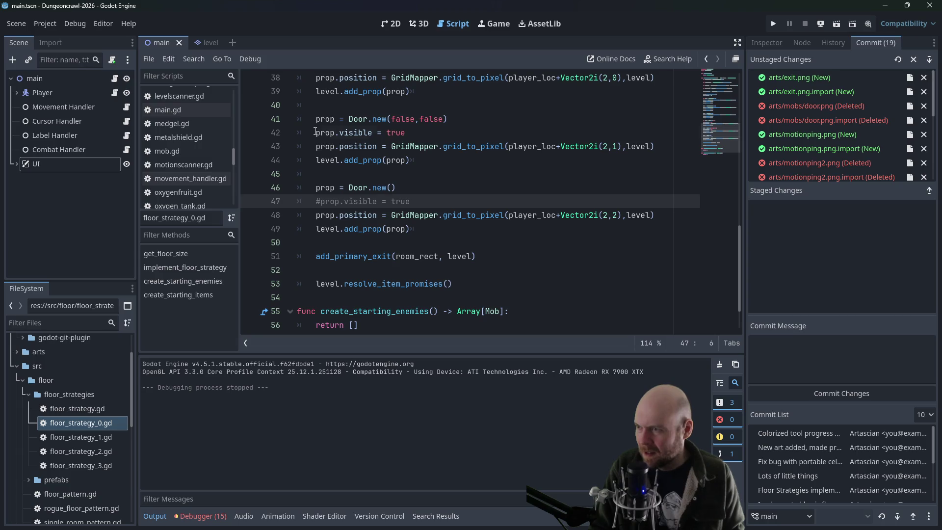
{"action": "left_click", "coordinate": [315, 132]}
{"action": "type", "text": "#"}
{"action": "scroll", "coordinate": [341, 132], "scroll_direction": "up", "scroll_amount": 2}
{"action": "left_click", "coordinate": [317, 146]}
{"action": "type", "text": "#"}
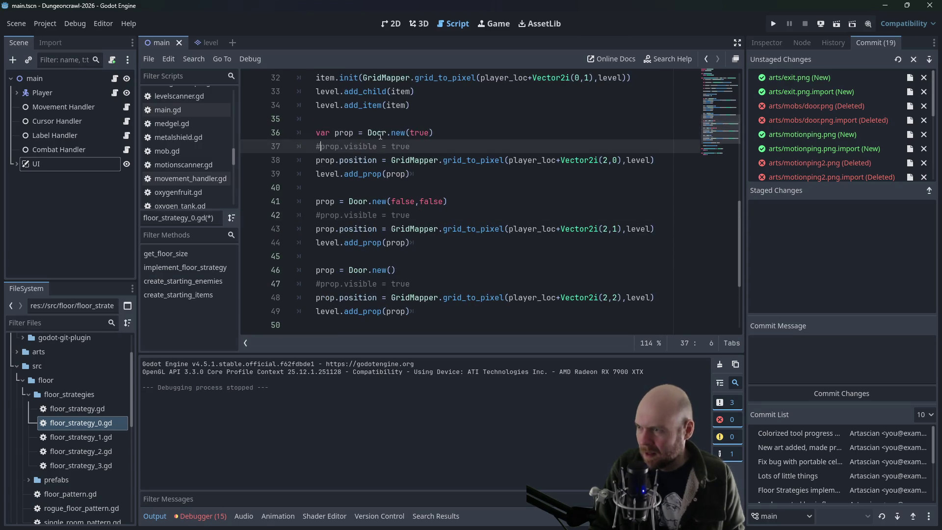
{"action": "key", "text": "F5"}
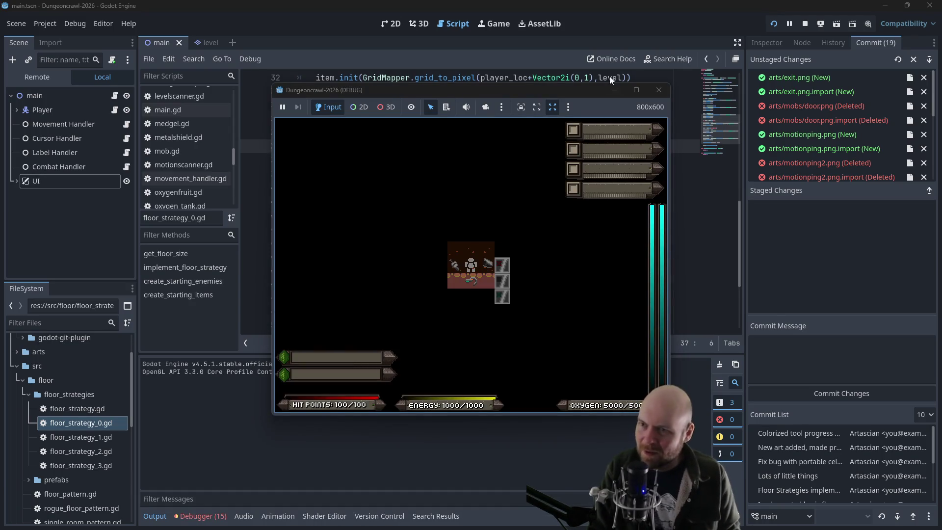
{"action": "left_click", "coordinate": [659, 90]}
Uncomment lines 37 and 42 and set their prop.visible to false.
{"action": "key", "text": "Down"}
{"action": "key", "text": "Down"}
{"action": "key", "text": "Down"}
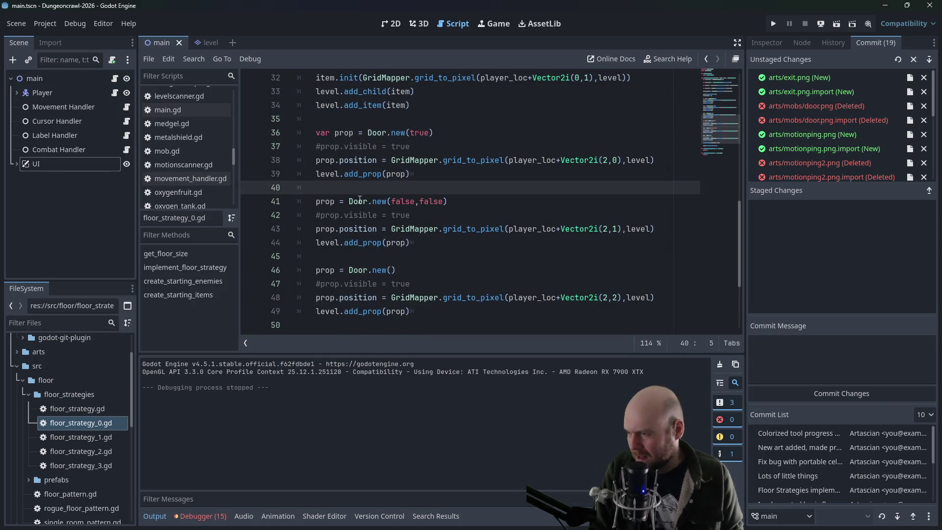
{"action": "left_click", "coordinate": [322, 151]}
{"action": "key", "text": "ctrl+k"}
{"action": "key", "text": "Down"}
{"action": "key", "text": "Down"}
{"action": "key", "text": "Down"}
{"action": "key", "text": "ctrl+k"}
{"action": "double_click", "coordinate": [395, 147]}
{"action": "type", "text": "false"}
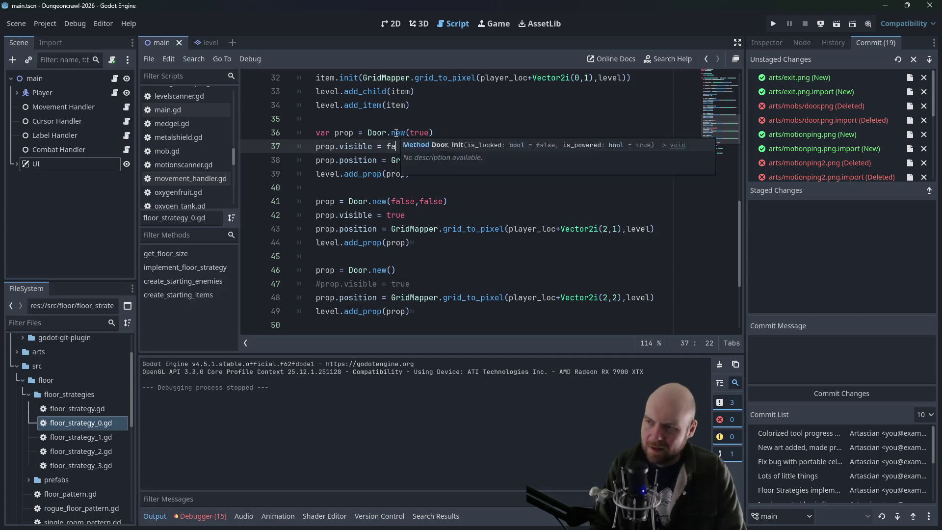
{"action": "double_click", "coordinate": [396, 215]}
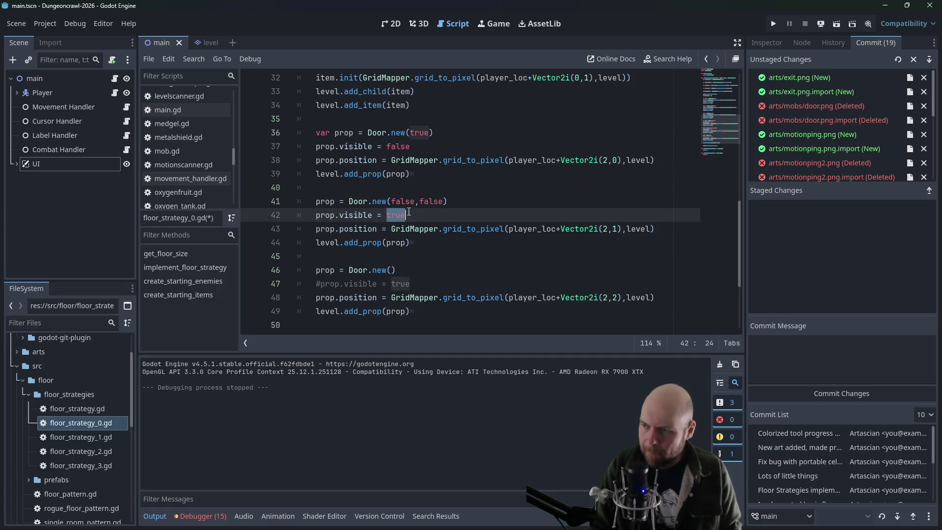
{"action": "type", "text": "false"}
{"action": "left_click", "coordinate": [413, 148]}
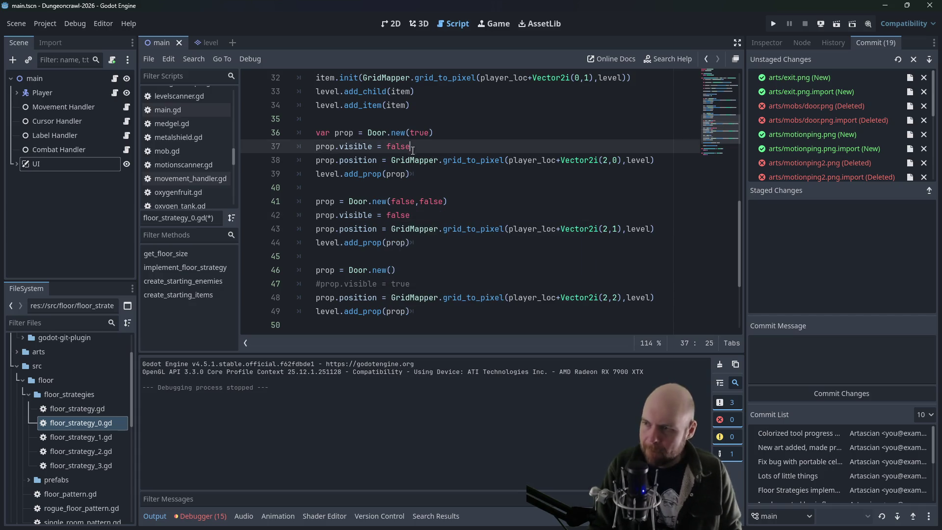
Uncomment line 47, set its prop.visible to false, save, and run the game.
{"action": "left_click", "coordinate": [352, 283]}
{"action": "key", "text": "ctrl+k"}
{"action": "double_click", "coordinate": [393, 284]}
{"action": "type", "text": "fal"}
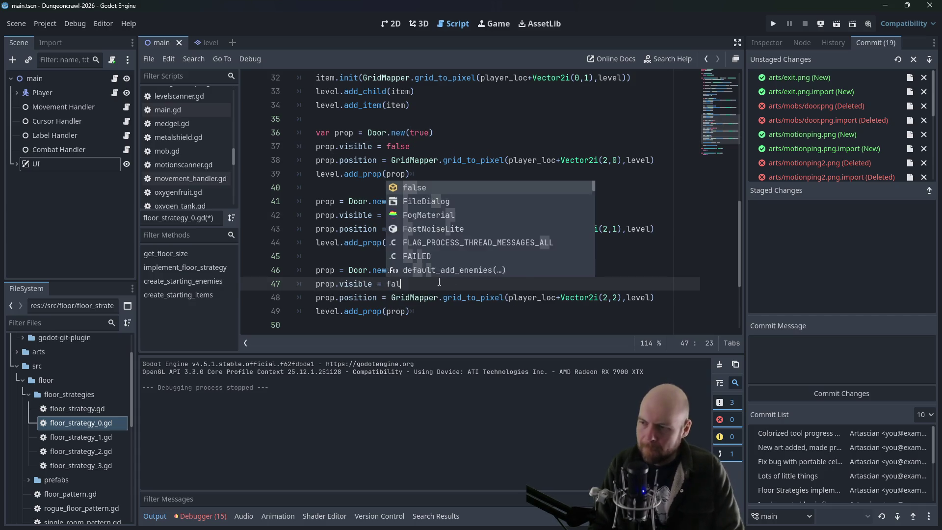
{"action": "key", "text": "Return"}
{"action": "key", "text": "ctrl+s"}
{"action": "left_click", "coordinate": [477, 242]}
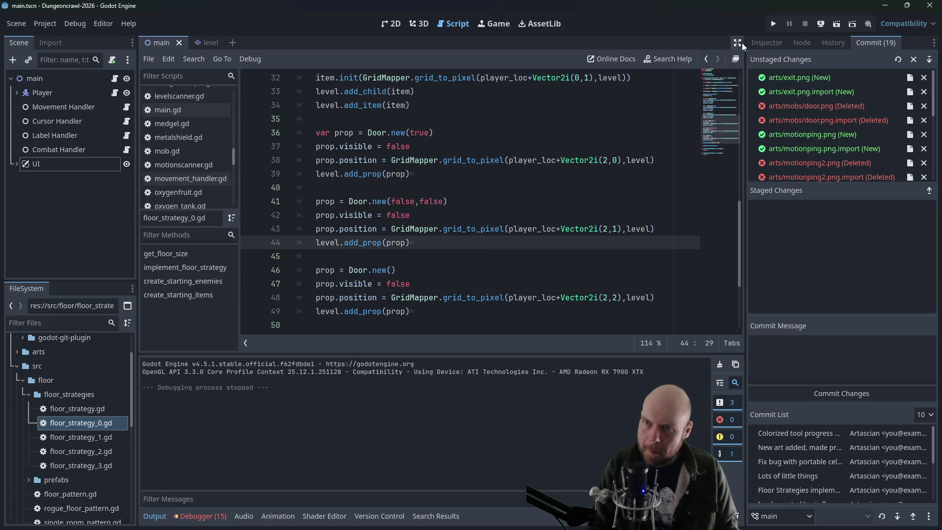
{"action": "left_click", "coordinate": [771, 24]}
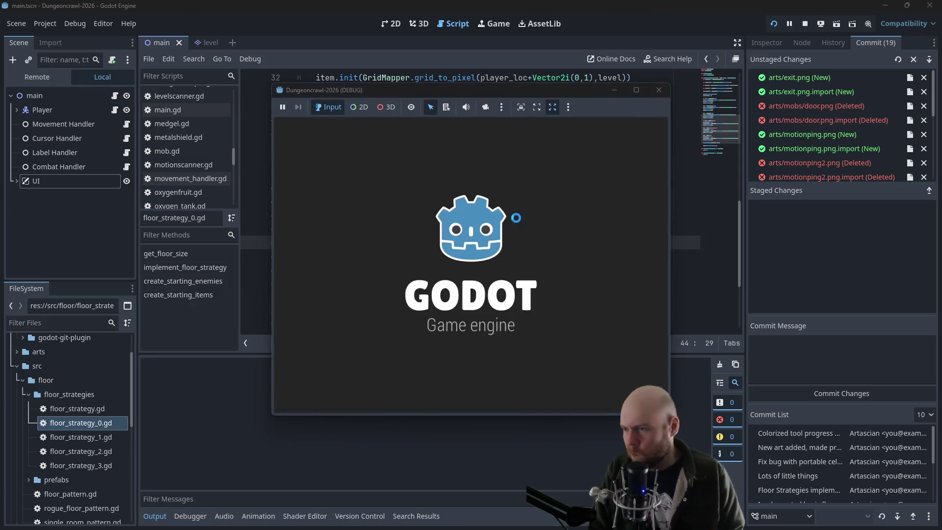
Stop and restart the game run several times to get a fresh launch.
{"action": "key", "text": "Up"}
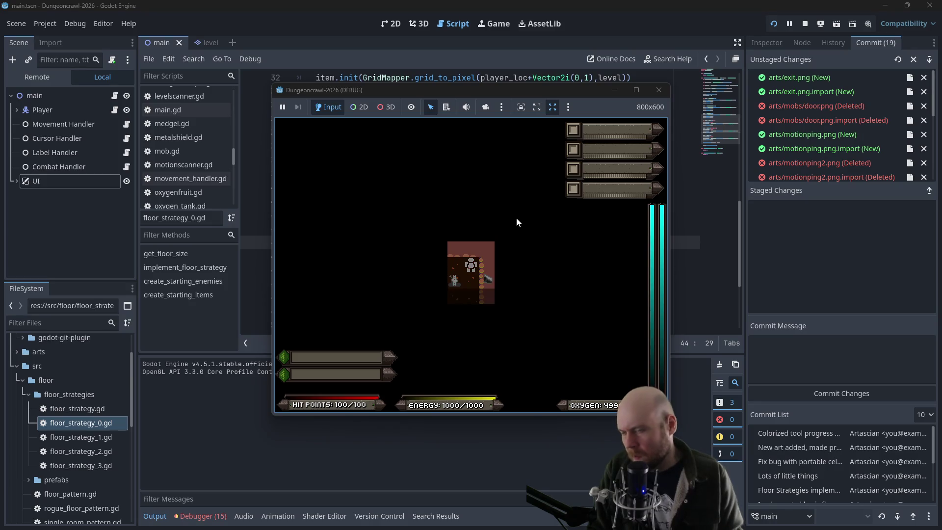
{"action": "left_click", "coordinate": [659, 93]}
{"action": "left_click", "coordinate": [582, 201]}
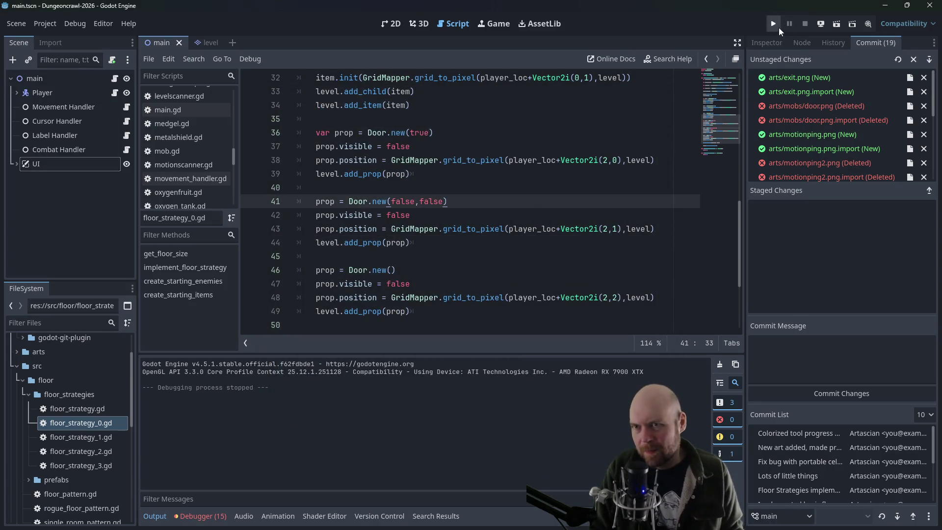
{"action": "left_click", "coordinate": [778, 27]}
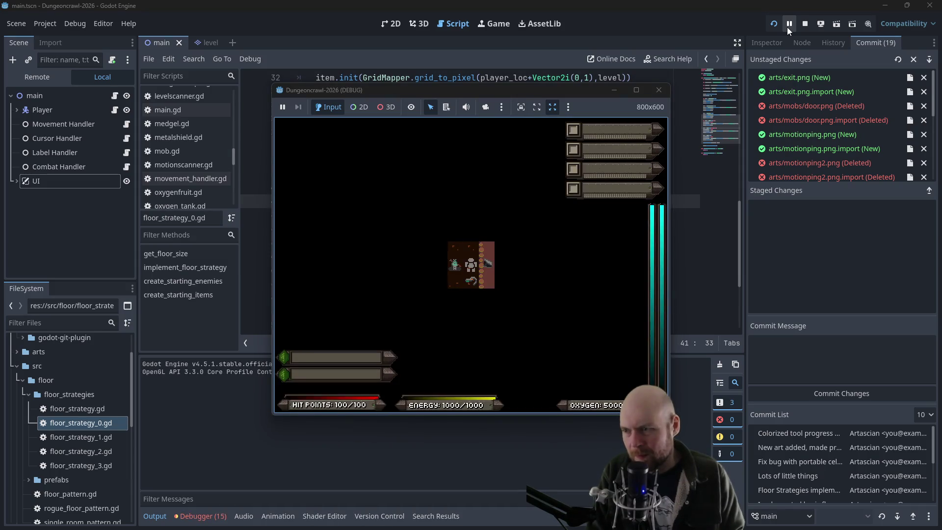
{"action": "left_click", "coordinate": [656, 90]}
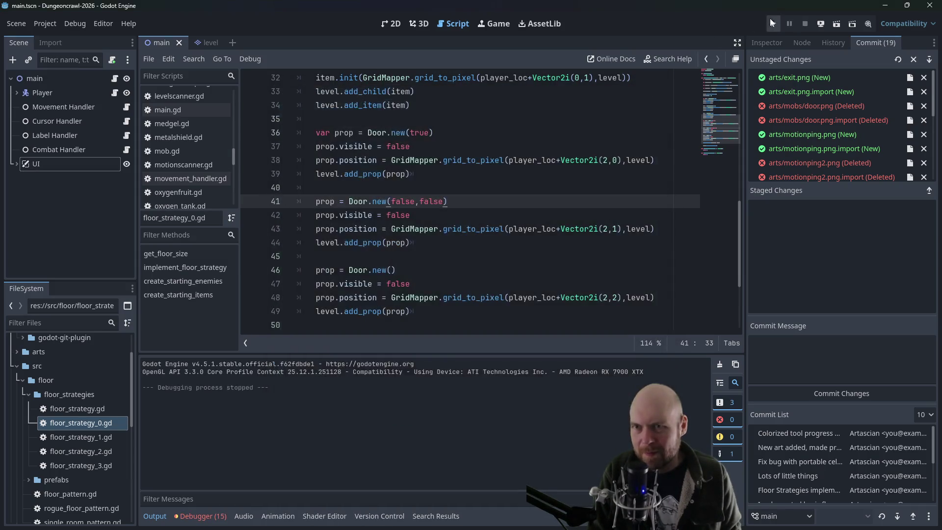
{"action": "key", "text": "F5"}
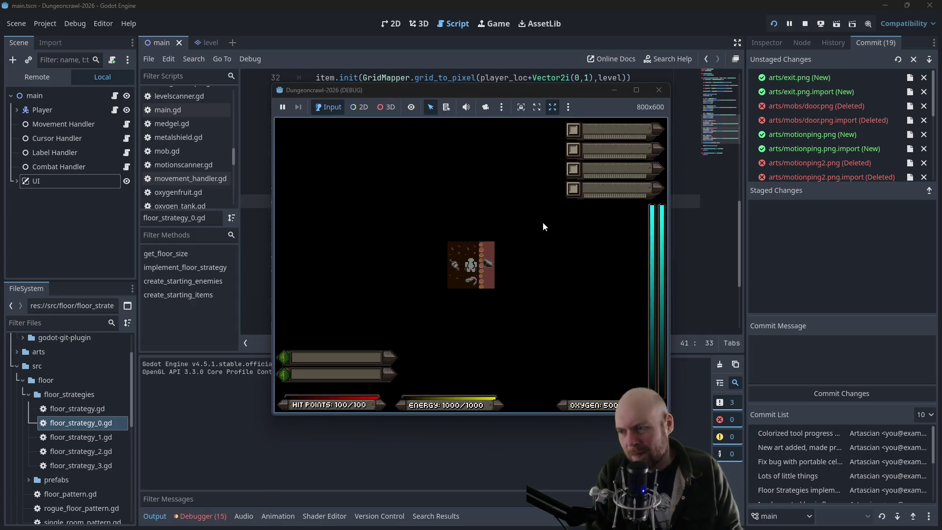
{"action": "left_click", "coordinate": [658, 90]}
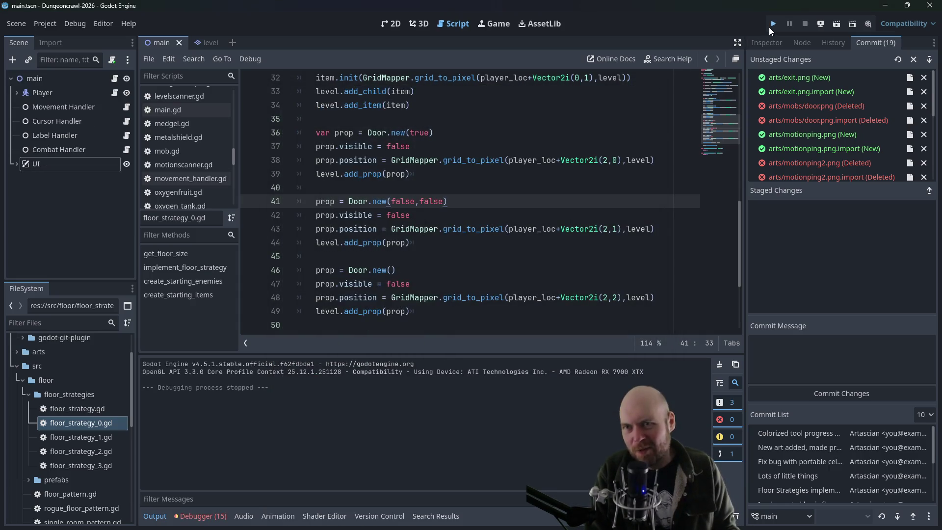
{"action": "left_click", "coordinate": [772, 25]}
Collect the motion tracker and O2 rifle, show the inventory, activate the floodlight, then stop.
{"action": "key", "text": "Left"}
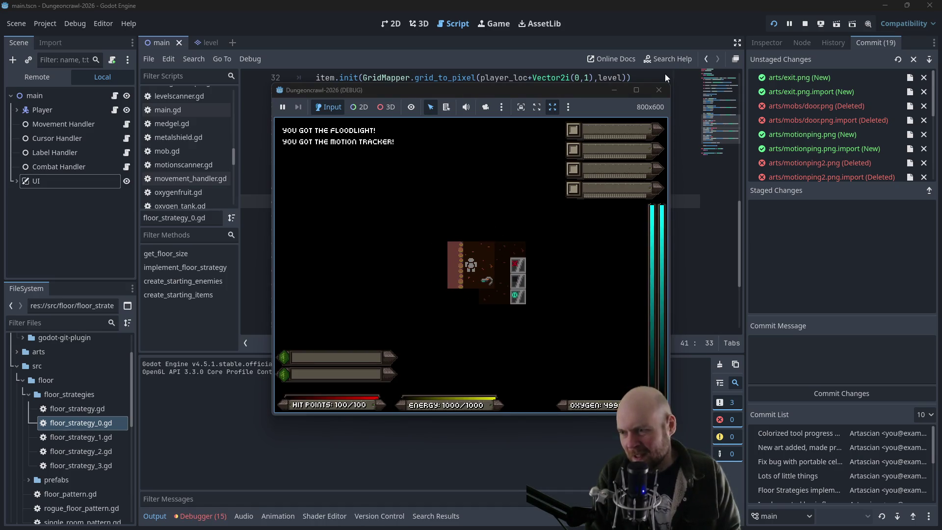
{"action": "key", "text": "Down"}
{"action": "key", "text": "Right"}
{"action": "key", "text": "i"}
{"action": "key", "text": "1"}
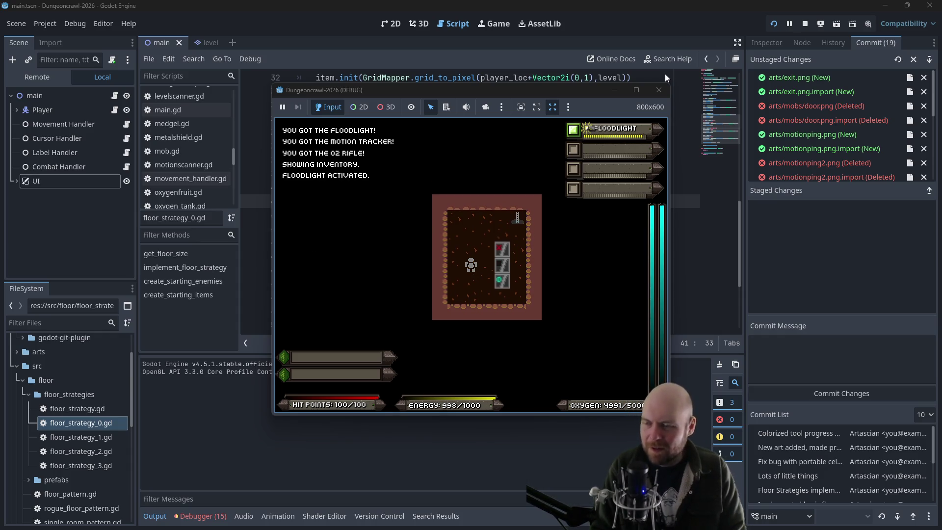
{"action": "key", "text": "Right"}
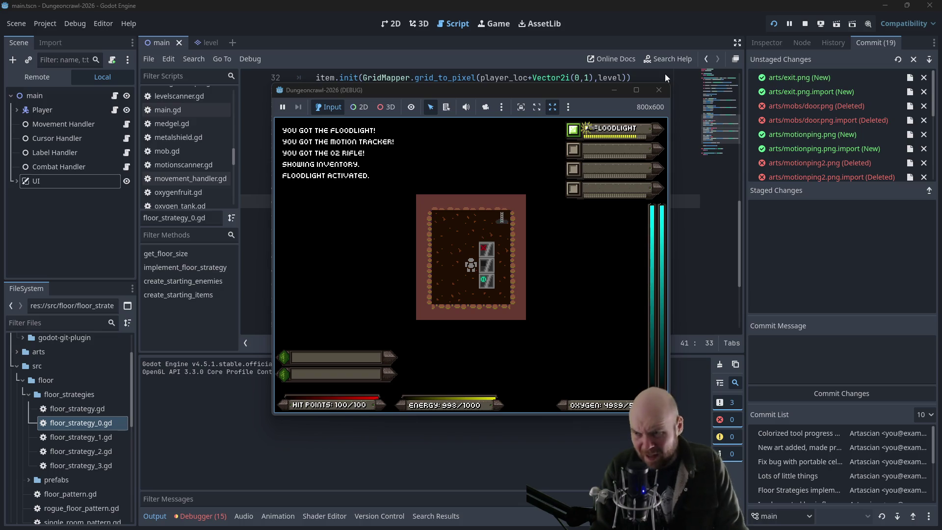
{"action": "left_click", "coordinate": [663, 93]}
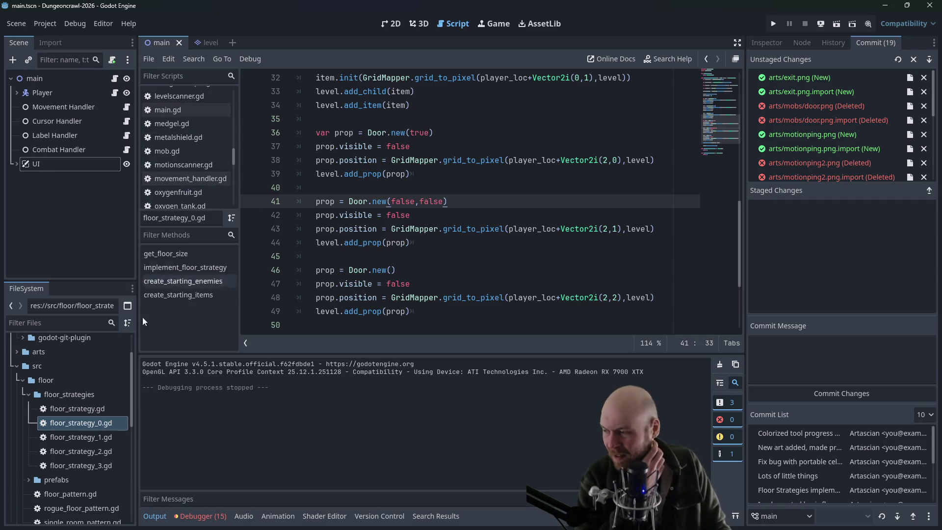
Browse through movement_handler.gd and player.gd in the script editor.
{"action": "scroll", "coordinate": [78, 435], "scroll_direction": "down", "scroll_amount": 1}
{"action": "scroll", "coordinate": [78, 435], "scroll_direction": "down", "scroll_amount": 1}
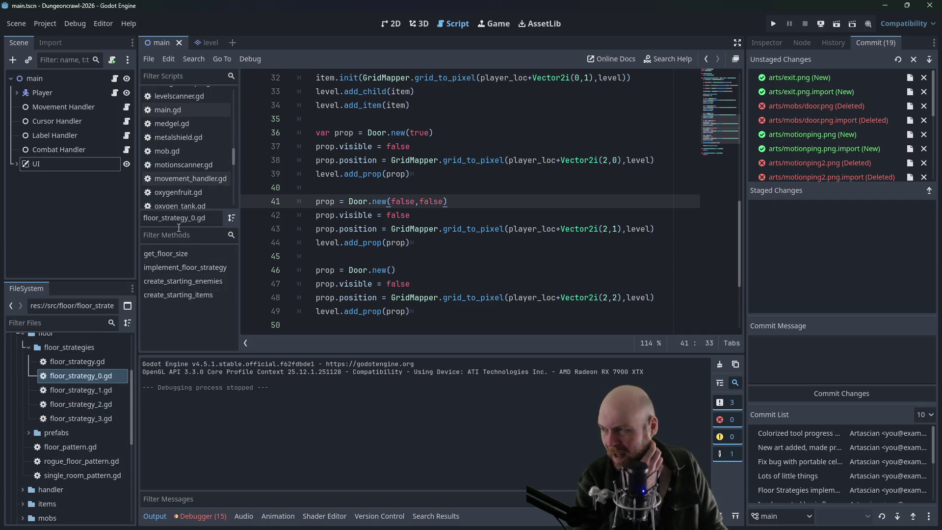
{"action": "left_click", "coordinate": [185, 178]}
{"action": "scroll", "coordinate": [369, 222], "scroll_direction": "down", "scroll_amount": 2}
{"action": "scroll", "coordinate": [371, 225], "scroll_direction": "up", "scroll_amount": 6}
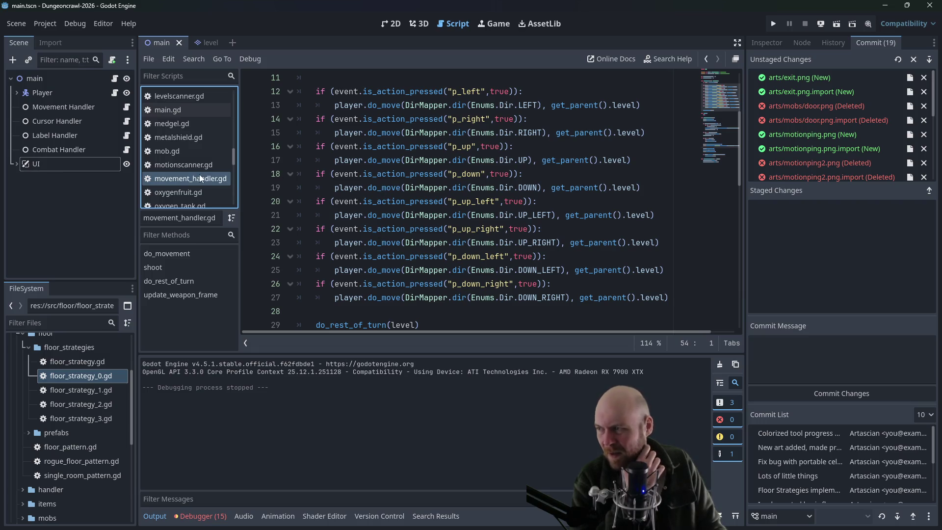
{"action": "scroll", "coordinate": [199, 175], "scroll_direction": "down", "scroll_amount": 5}
{"action": "scroll", "coordinate": [201, 169], "scroll_direction": "down", "scroll_amount": 8}
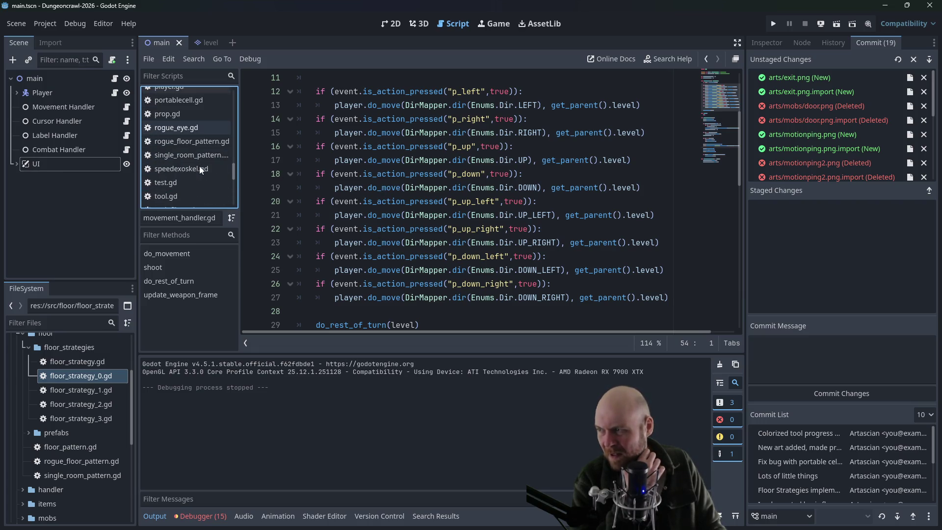
{"action": "scroll", "coordinate": [198, 167], "scroll_direction": "up", "scroll_amount": 8}
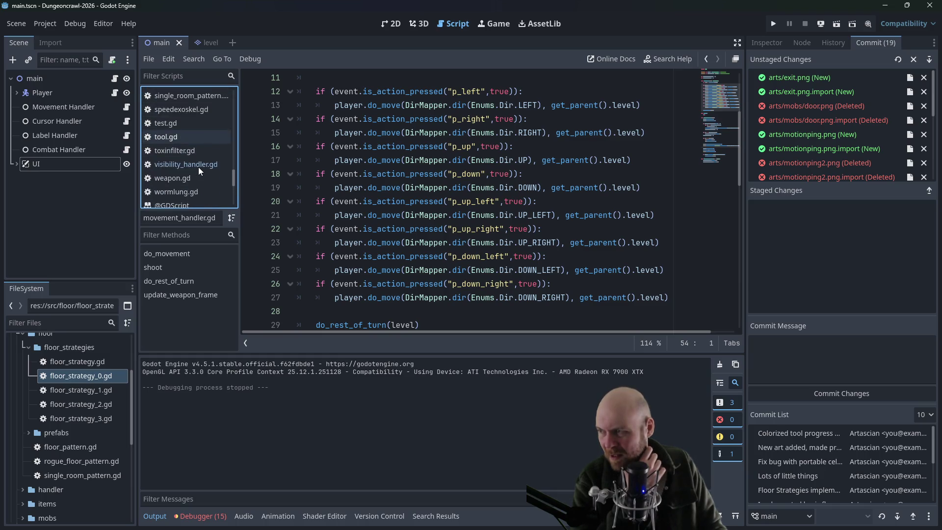
{"action": "left_click", "coordinate": [193, 132]}
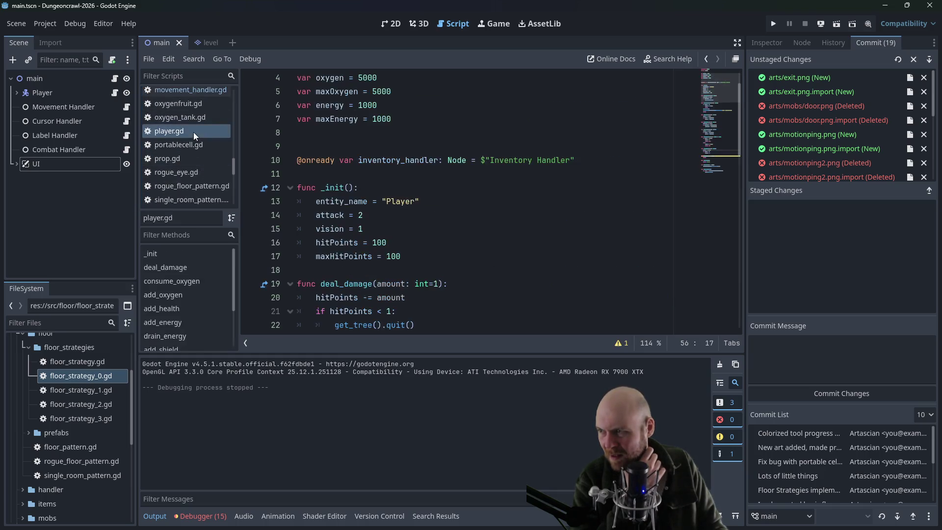
{"action": "scroll", "coordinate": [473, 213], "scroll_direction": "down", "scroll_amount": 3}
{"action": "scroll", "coordinate": [474, 213], "scroll_direction": "down", "scroll_amount": 9}
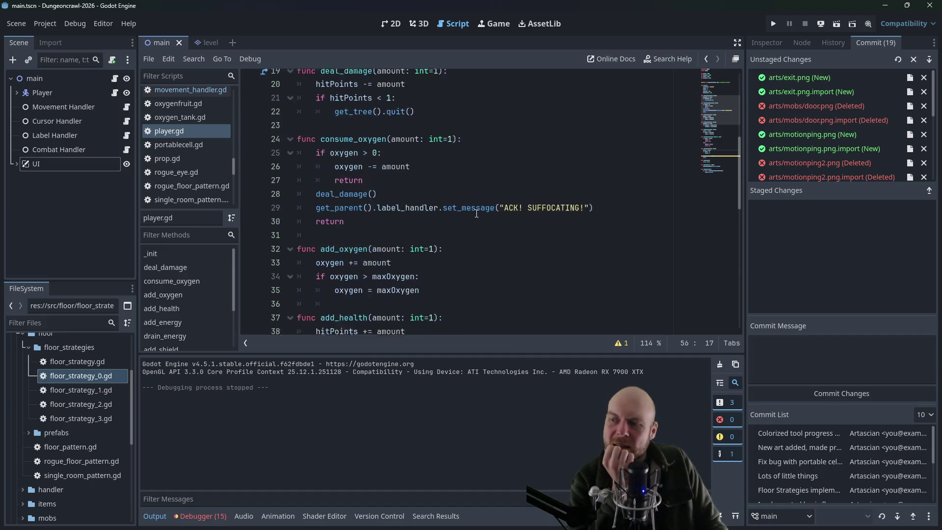
{"action": "scroll", "coordinate": [476, 215], "scroll_direction": "down", "scroll_amount": 6}
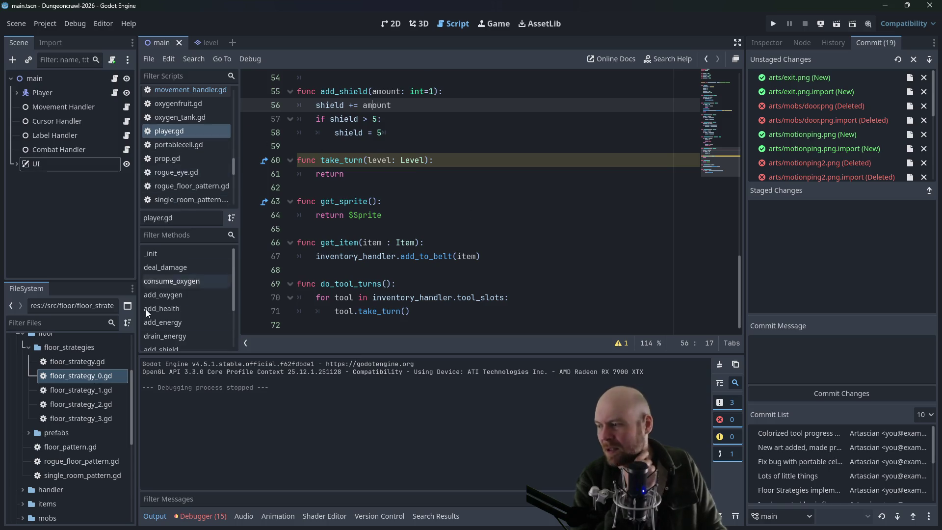
{"action": "scroll", "coordinate": [186, 178], "scroll_direction": "up", "scroll_amount": 4}
{"action": "scroll", "coordinate": [187, 180], "scroll_direction": "up", "scroll_amount": 5}
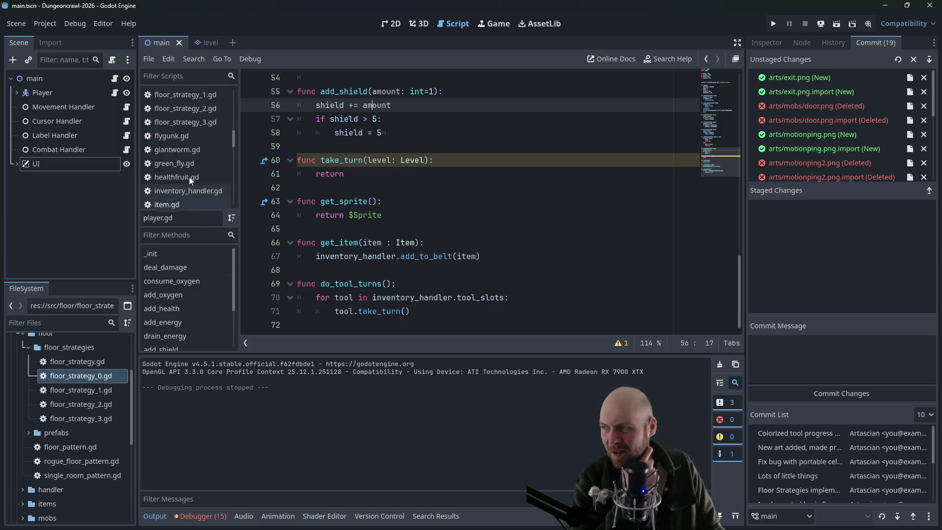
Open entity.gd and scroll to the else block where the mob attack check sits.
{"action": "left_click", "coordinate": [195, 110]}
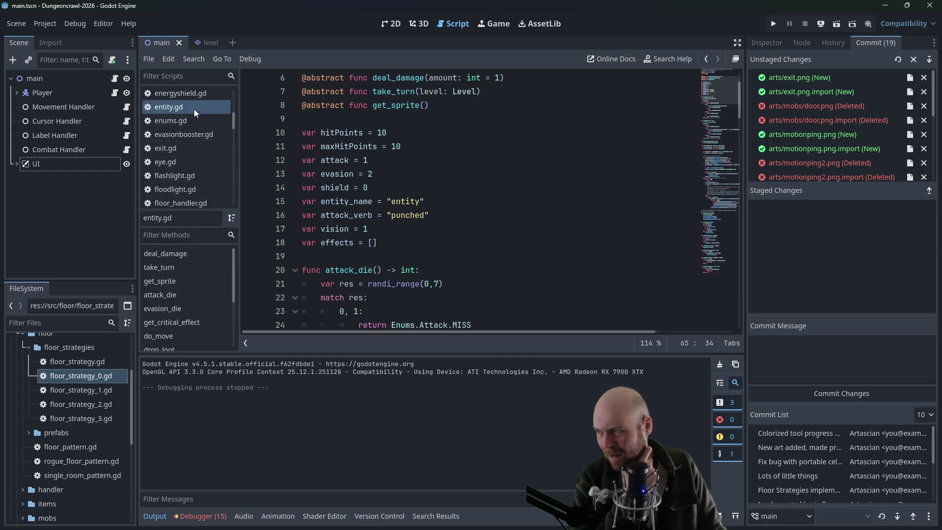
{"action": "mouse_move", "coordinate": [740, 109]}
{"action": "left_mouse_down"}
{"action": "mouse_move", "coordinate": [728, 293]}
{"action": "mouse_move", "coordinate": [717, 206]}
{"action": "mouse_move", "coordinate": [712, 217]}
{"action": "left_mouse_up"}
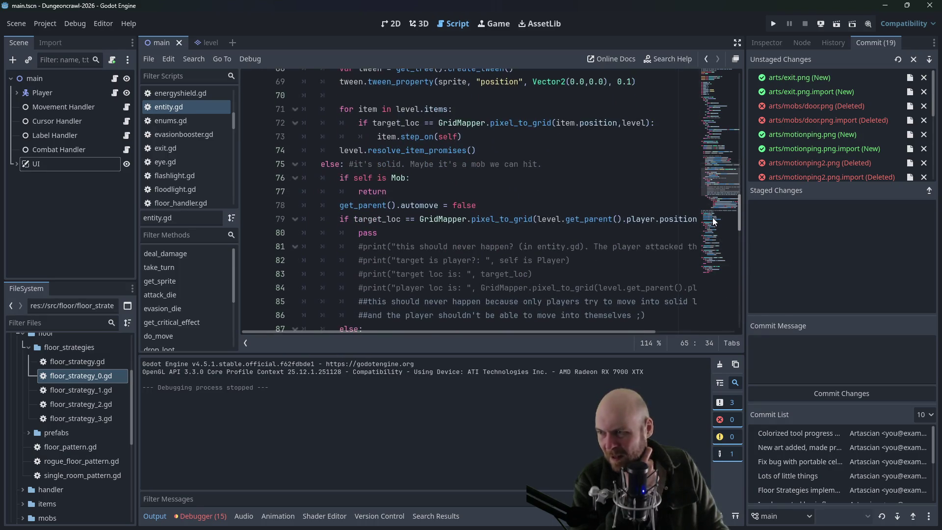
{"action": "left_click", "coordinate": [523, 158]}
{"action": "left_click", "coordinate": [440, 166]}
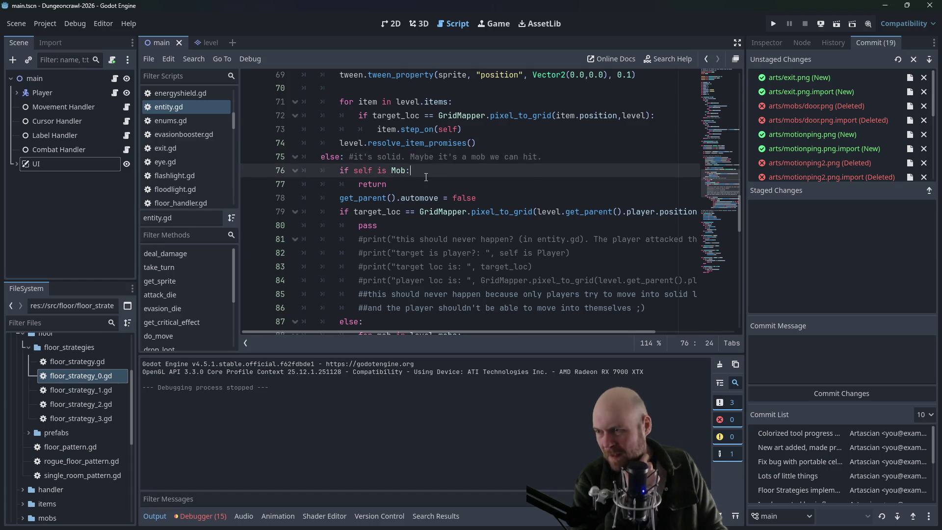
{"action": "scroll", "coordinate": [411, 183], "scroll_direction": "down", "scroll_amount": 3}
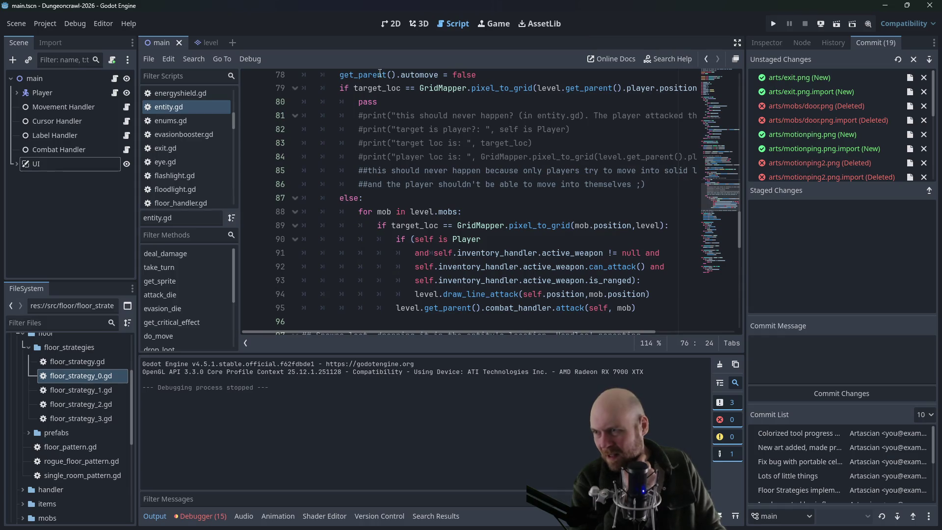
{"action": "scroll", "coordinate": [402, 89], "scroll_direction": "up", "scroll_amount": 2}
{"action": "scroll", "coordinate": [440, 161], "scroll_direction": "down", "scroll_amount": 2}
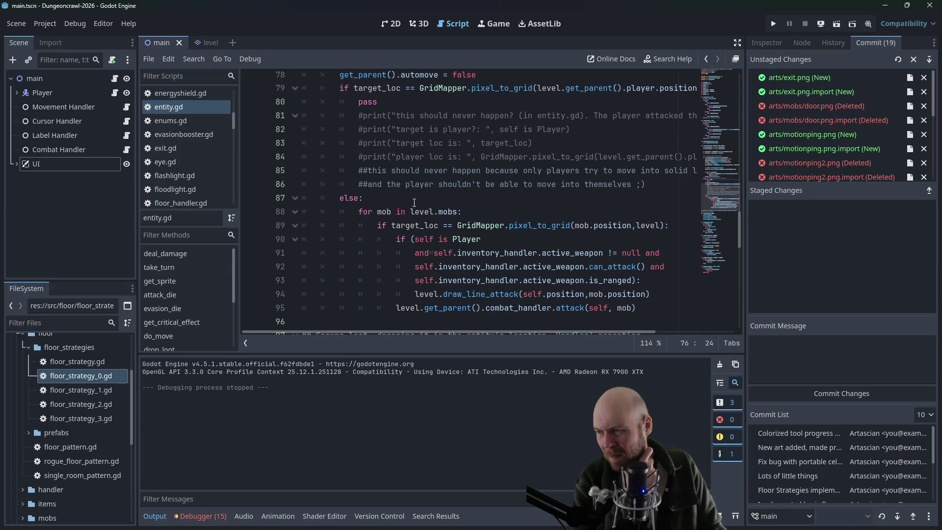
Add 'for props in level.props' with the condition 'if target_loc == GridMapper.pixel_to_grid(prop.position, level)'.
{"action": "left_click", "coordinate": [414, 203]}
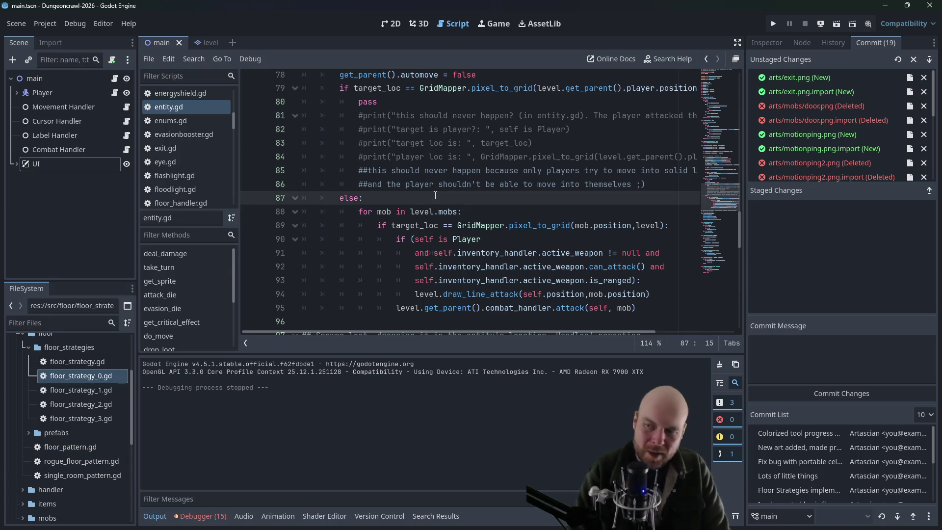
{"action": "key", "text": "Return"}
{"action": "type", "text": "for "}
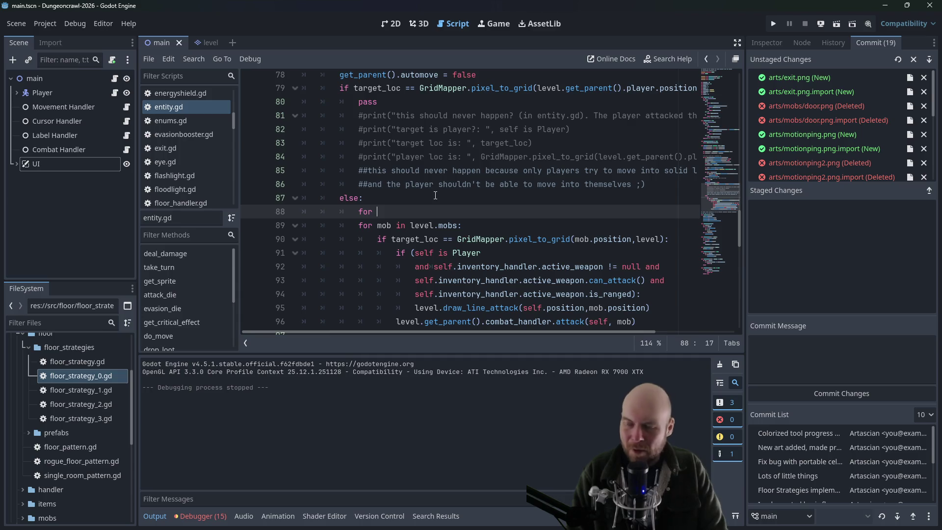
{"action": "type", "text": "props in level.props:"}
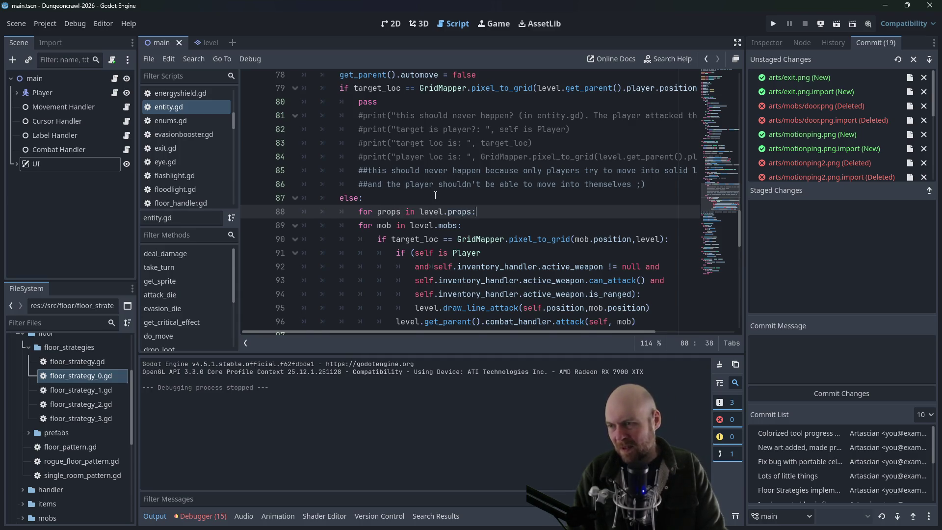
{"action": "key", "text": "Return"}
{"action": "type", "text": "if target_l"}
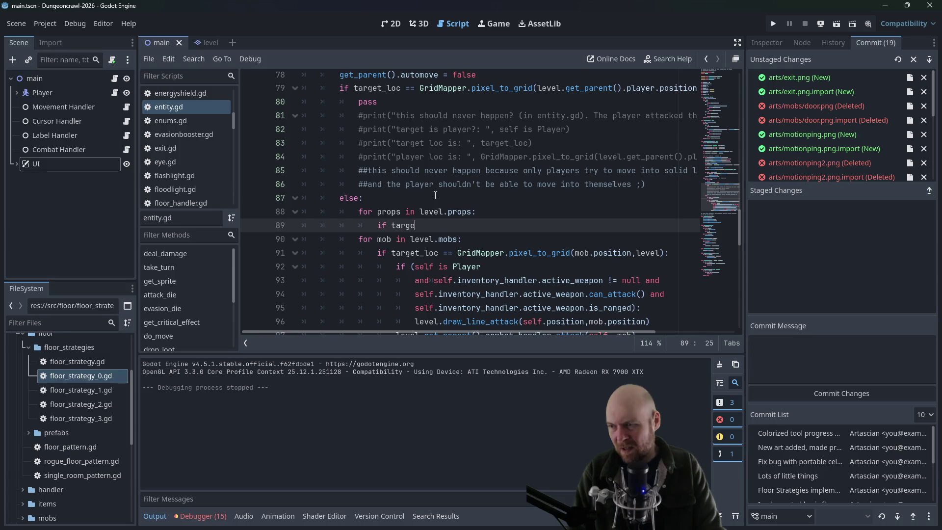
{"action": "type", "text": "oc == GridMapp"}
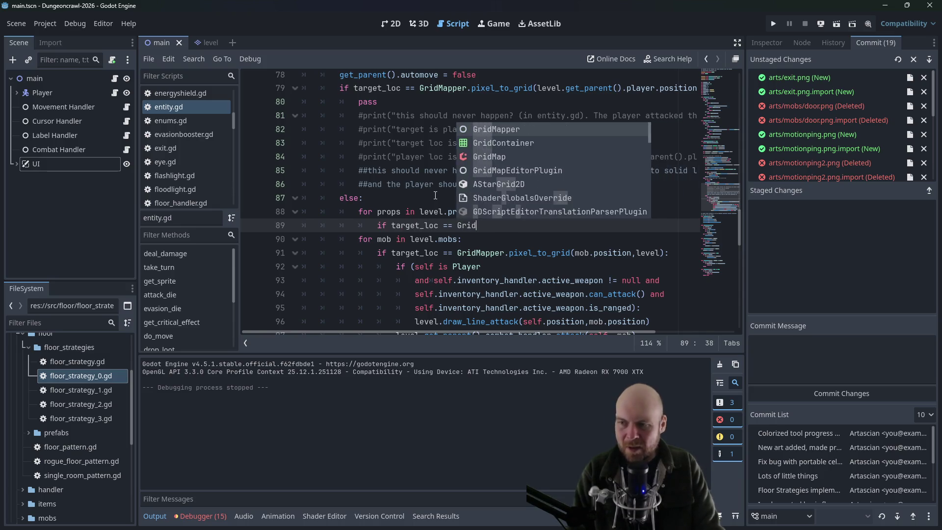
{"action": "key", "text": "Return"}
{"action": "type", "text": ".pixel_to_grid"}
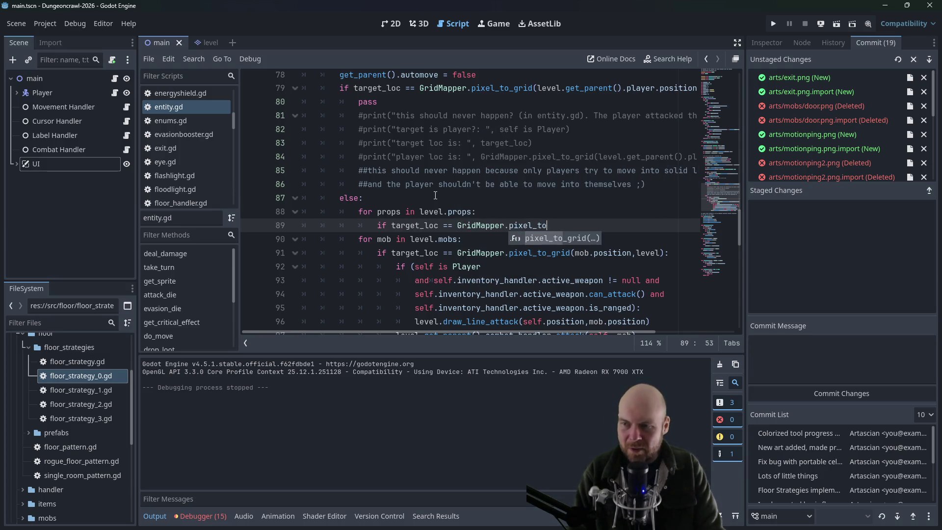
{"action": "type", "text": "(prop.positio"}
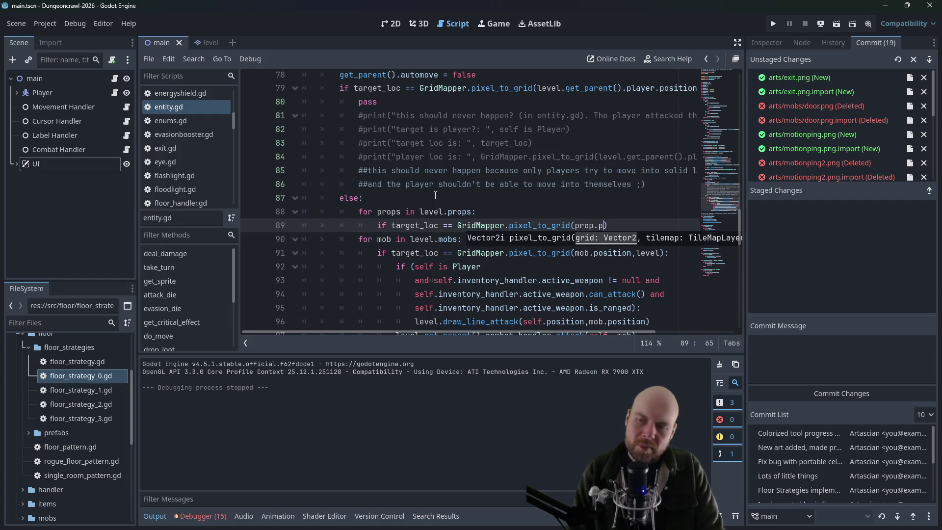
{"action": "type", "text": "n, level"}
Close the condition with a colon and begin a prop.interact_with call in its body.
{"action": "key", "text": "Down"}
{"action": "key", "text": "Up"}
{"action": "key", "text": "End"}
{"action": "type", "text": ":"}
{"action": "key", "text": "Return"}
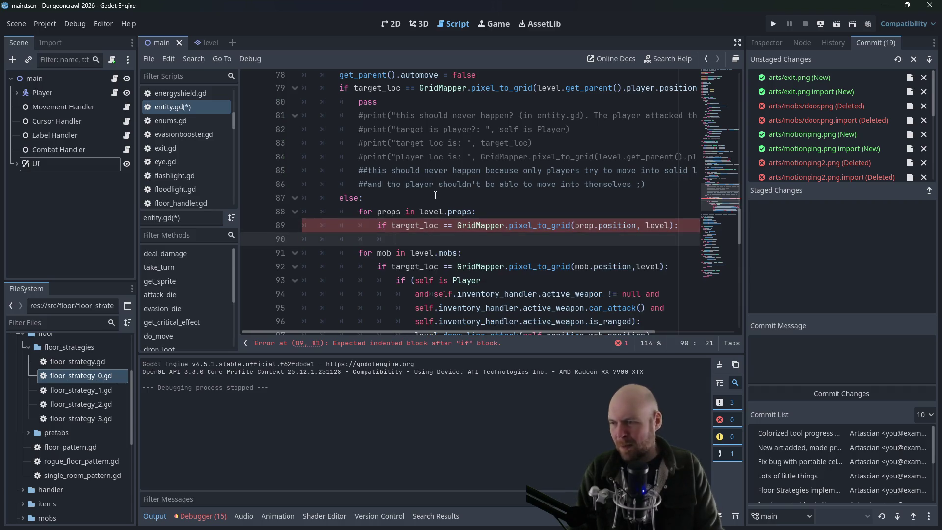
{"action": "scroll", "coordinate": [444, 197], "scroll_direction": "down", "scroll_amount": 1}
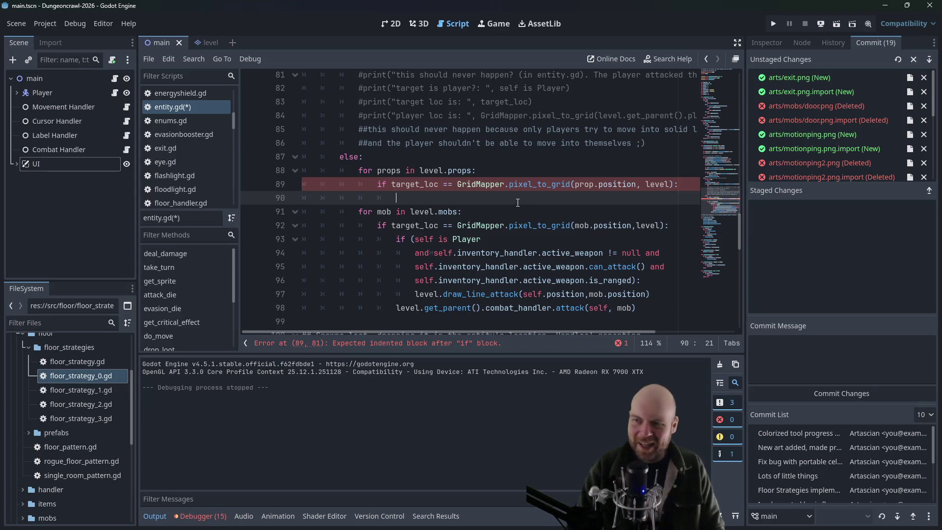
{"action": "type", "text": "prop.interact_with"}
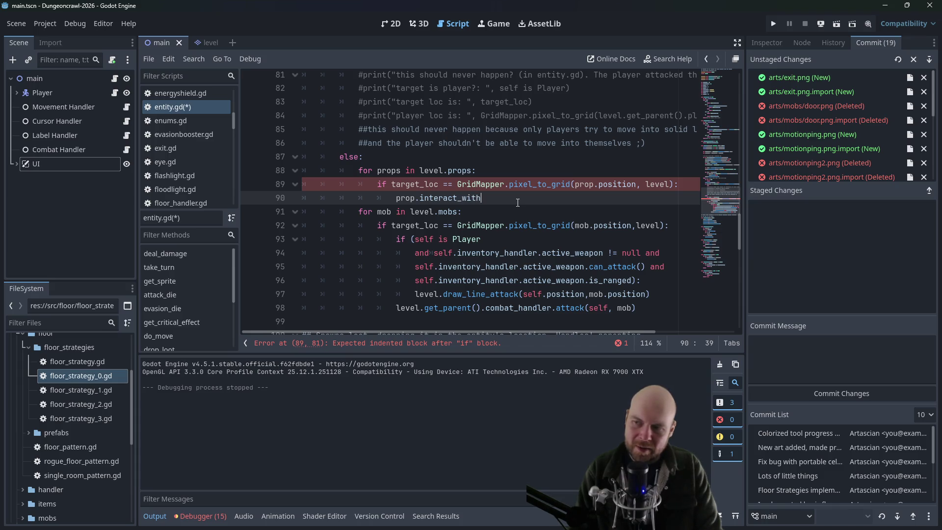
{"action": "key", "text": "BackSpace"}
{"action": "key", "text": "BackSpace"}
{"action": "key", "text": "BackSpace"}
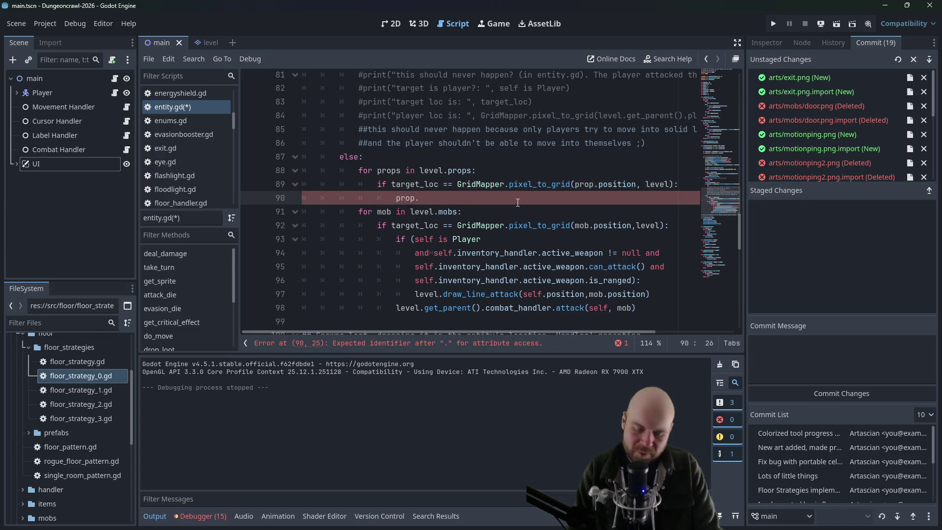
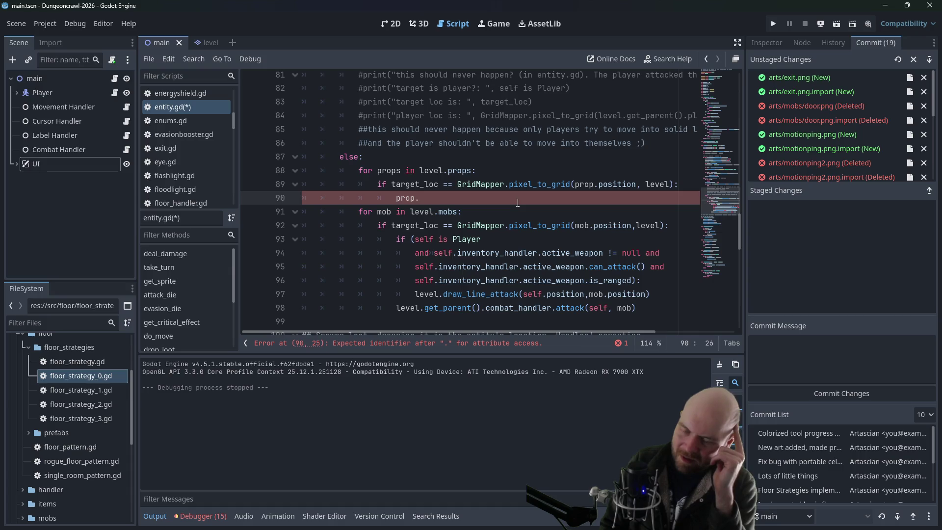
Complete the call as prop.interact(), save, and rename the loop variable props to prop.
{"action": "type", "text": "interact()"}
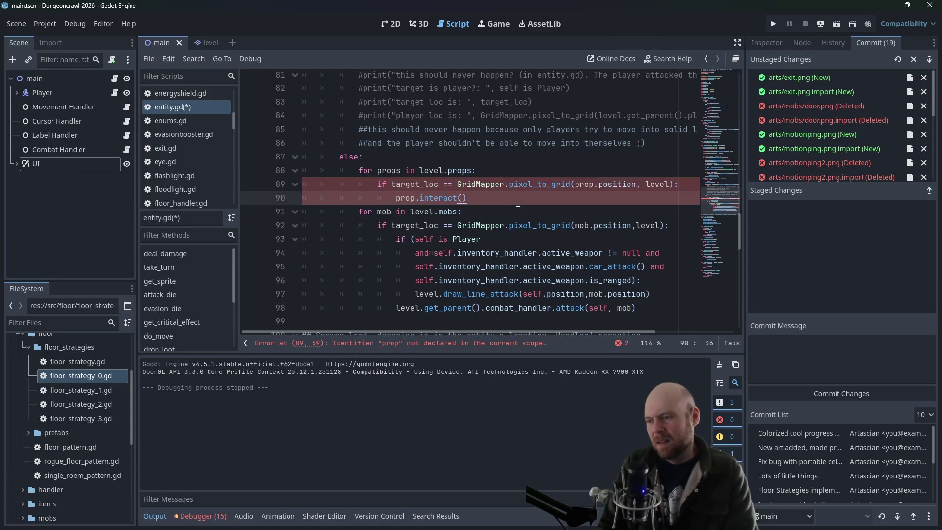
{"action": "key", "text": "ctrl+s"}
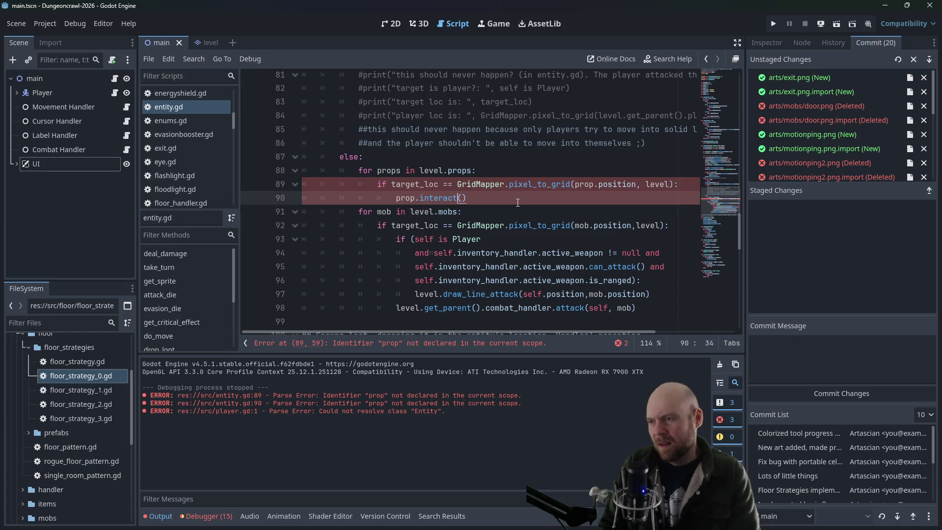
{"action": "key", "text": "Up"}
{"action": "key", "text": "Up"}
{"action": "key", "text": "Left"}
{"action": "key", "text": "Left"}
{"action": "key", "text": "Left"}
{"action": "key", "text": "BackSpace"}
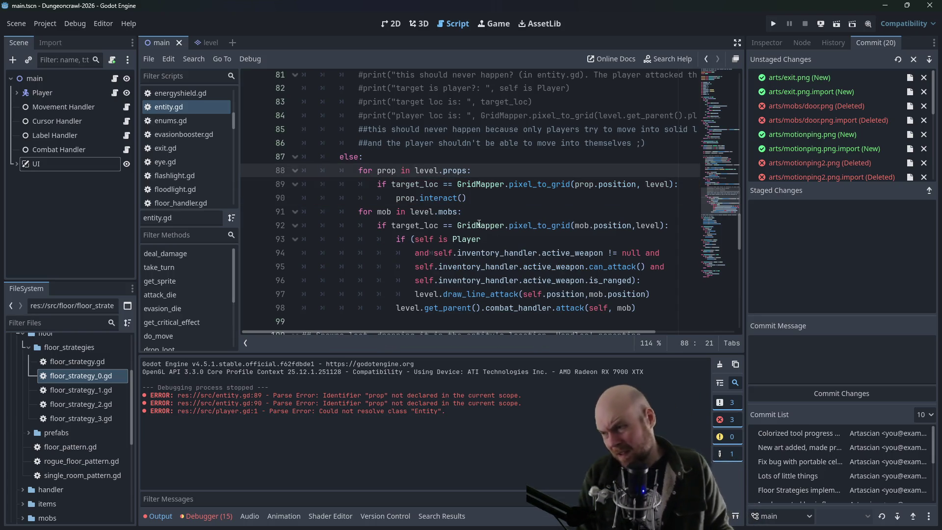
Add a return line right after the prop.interact() call.
{"action": "left_click", "coordinate": [474, 202]}
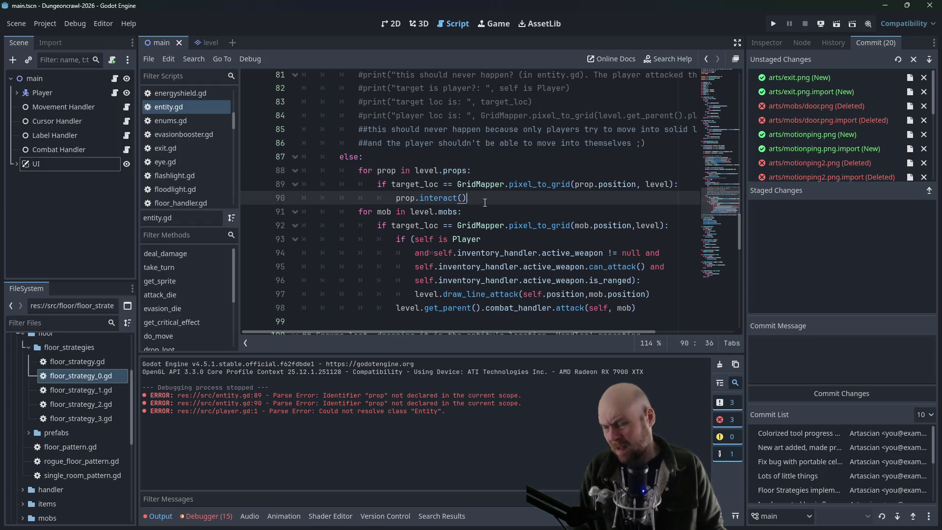
{"action": "key", "text": "Return"}
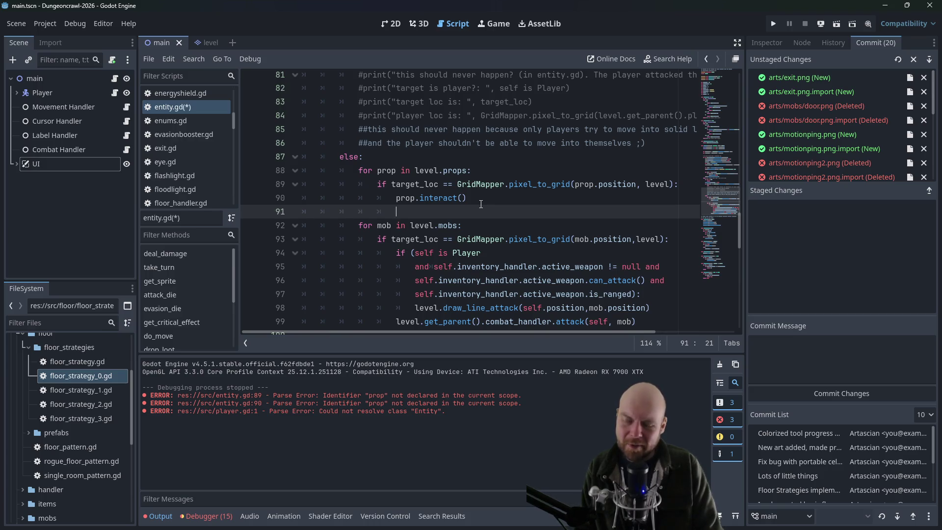
{"action": "scroll", "coordinate": [479, 206], "scroll_direction": "down", "scroll_amount": 6}
{"action": "scroll", "coordinate": [476, 218], "scroll_direction": "up", "scroll_amount": 5}
{"action": "type", "text": "return"}
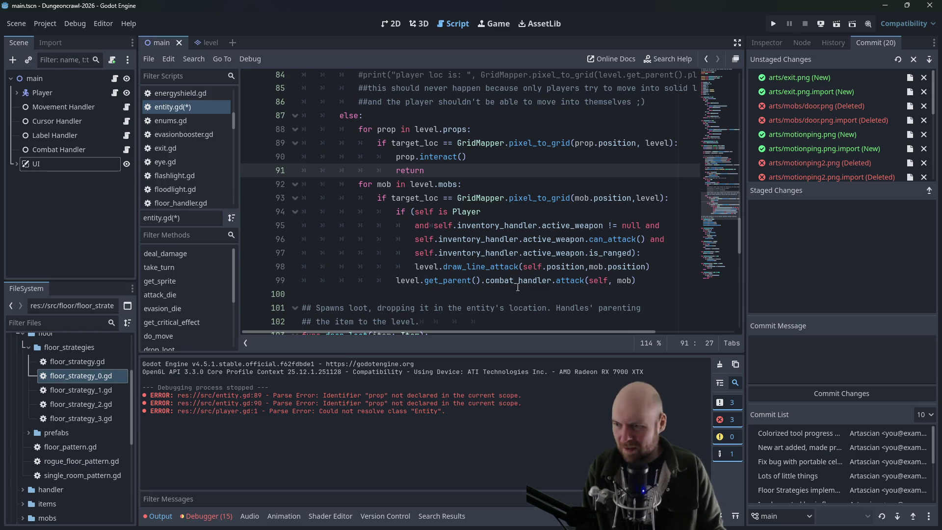
Add a return line after the mob attack call and save entity.gd.
{"action": "left_click", "coordinate": [631, 283]}
{"action": "key", "text": "Return"}
{"action": "type", "text": "reut"}
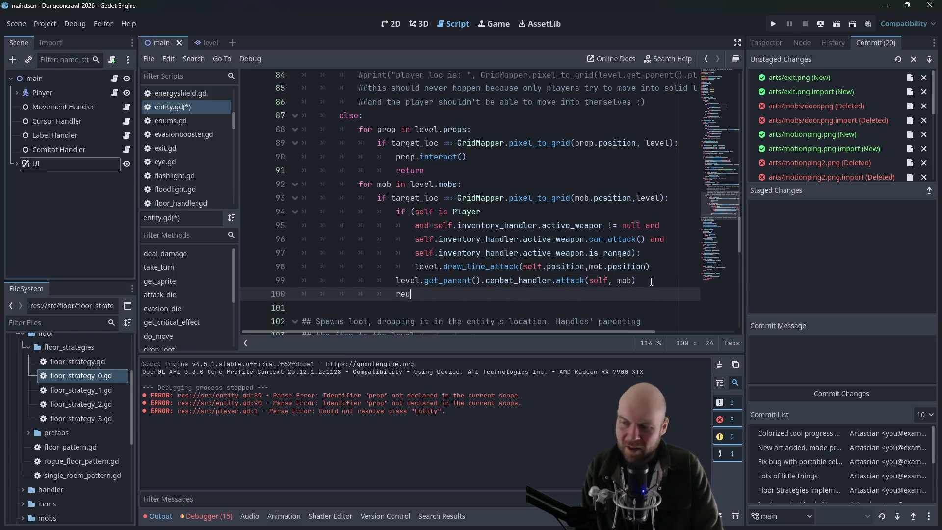
{"action": "key", "text": "BackSpace"}
{"action": "key", "text": "BackSpace"}
{"action": "type", "text": "turn"}
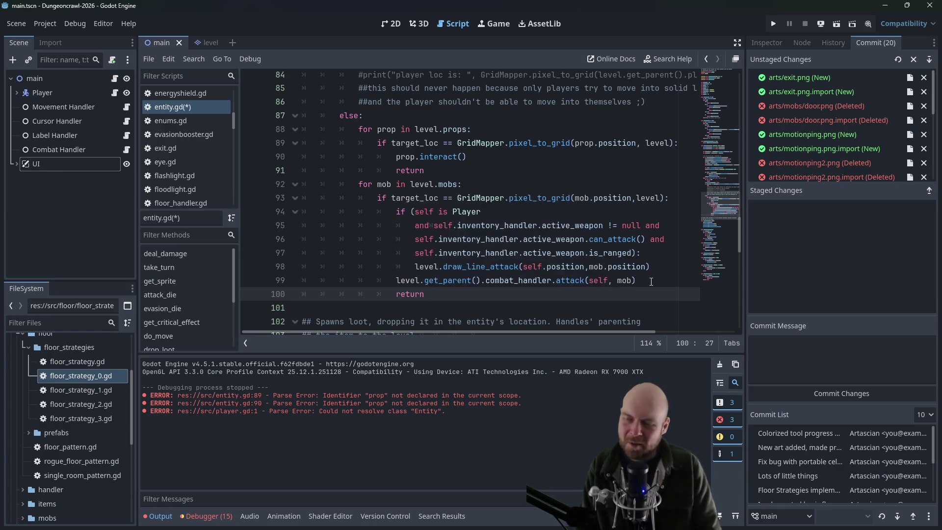
{"action": "left_click", "coordinate": [563, 197]}
{"action": "key", "text": "ctrl+s"}
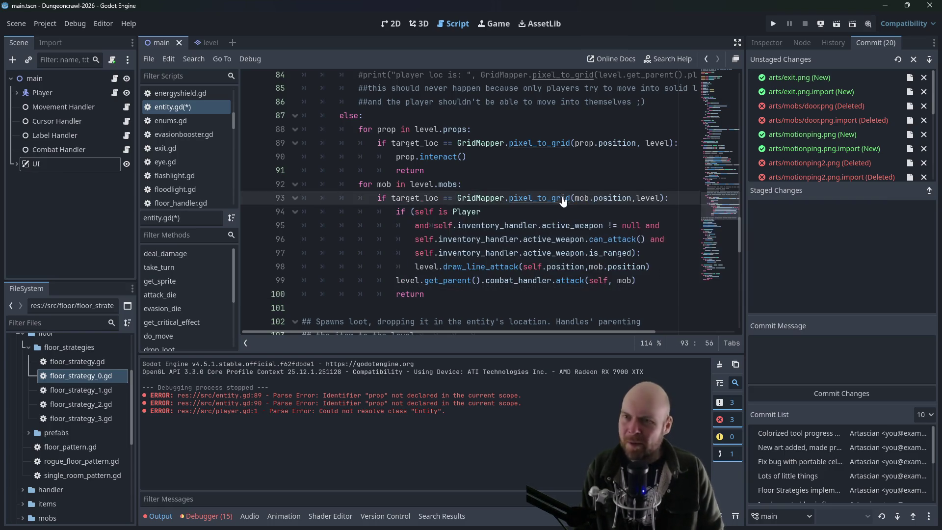
{"action": "left_click", "coordinate": [580, 185]}
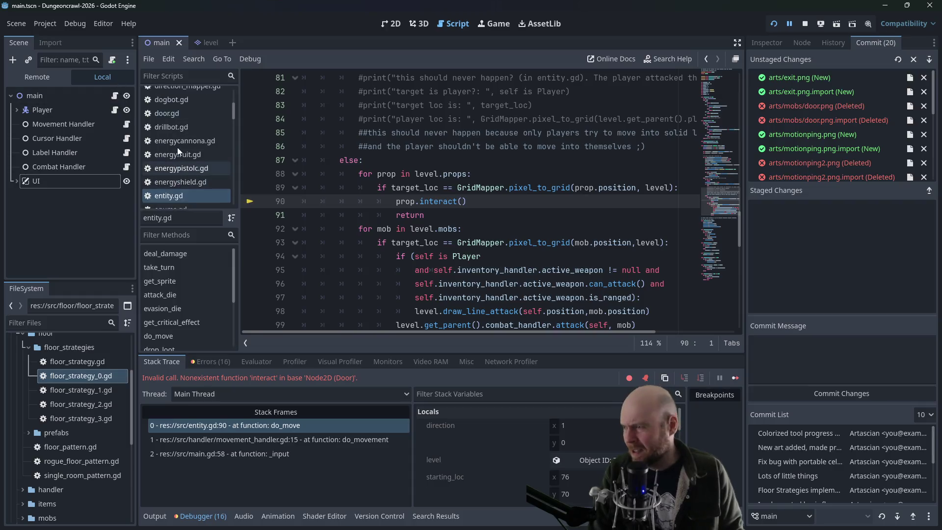
After reading the Door 'interact' error, change the call to prop.interact(self).
{"action": "scroll", "coordinate": [185, 159], "scroll_direction": "down", "scroll_amount": 5}
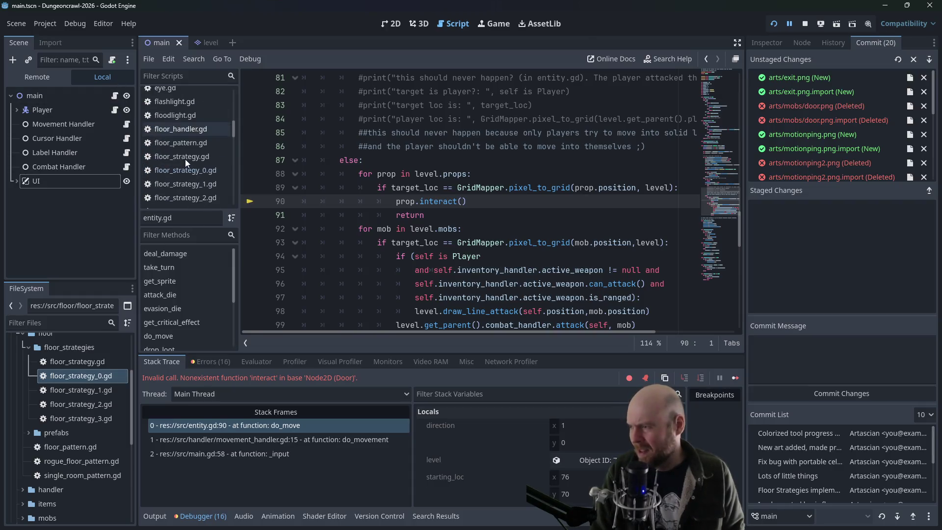
{"action": "scroll", "coordinate": [185, 158], "scroll_direction": "down", "scroll_amount": 5}
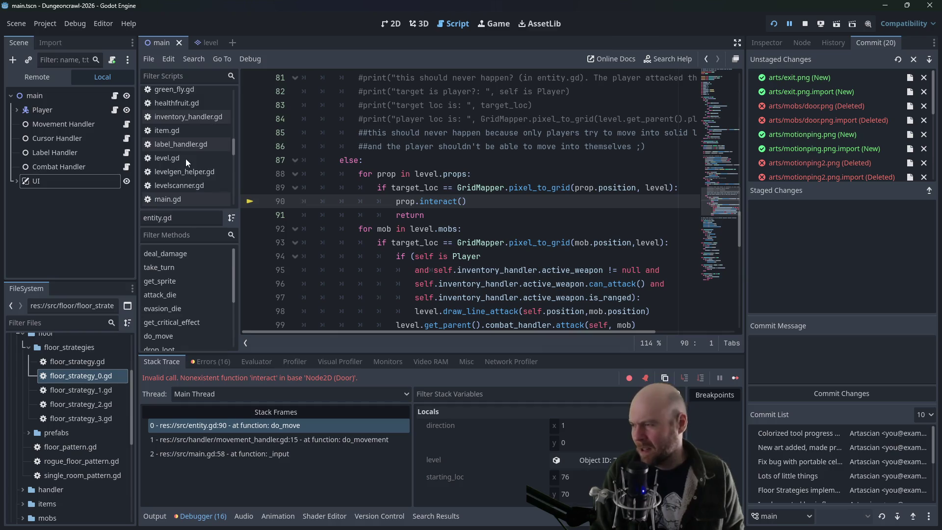
{"action": "scroll", "coordinate": [333, 185], "scroll_direction": "down", "scroll_amount": 2}
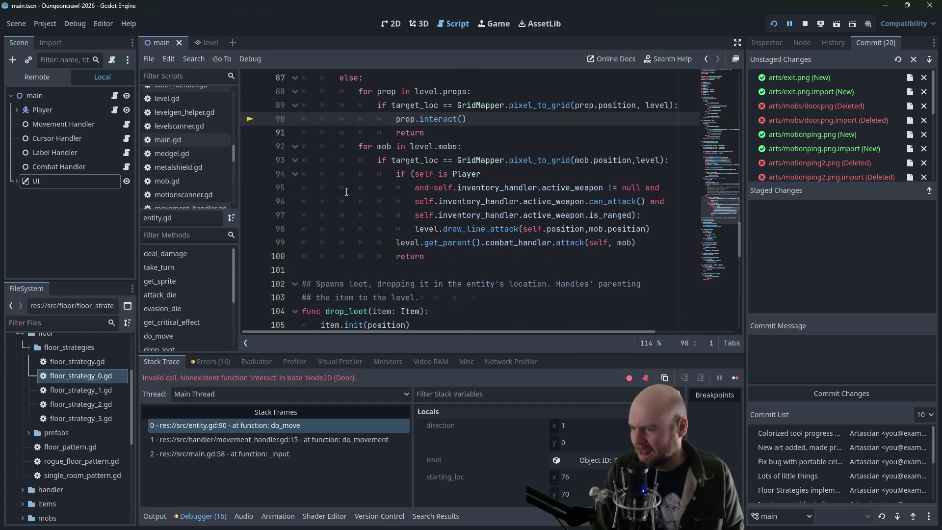
{"action": "scroll", "coordinate": [426, 182], "scroll_direction": "up", "scroll_amount": 1}
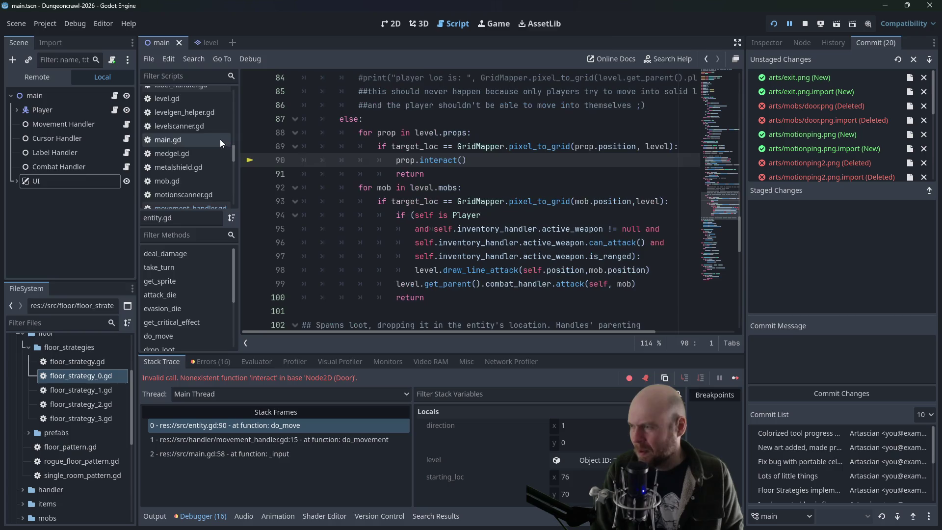
{"action": "scroll", "coordinate": [217, 140], "scroll_direction": "down", "scroll_amount": 1}
{"action": "left_click", "coordinate": [463, 158]}
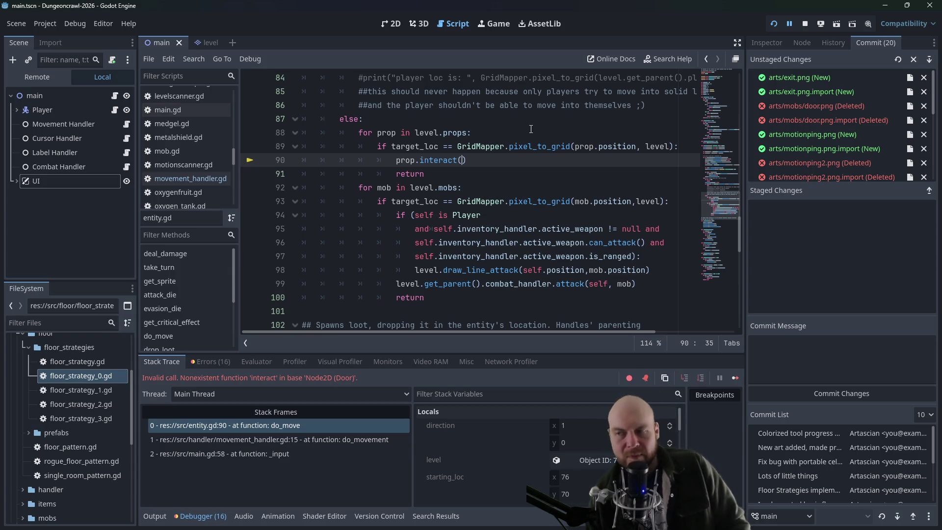
{"action": "scroll", "coordinate": [530, 177], "scroll_direction": "up", "scroll_amount": 3}
{"action": "scroll", "coordinate": [528, 183], "scroll_direction": "up", "scroll_amount": 1}
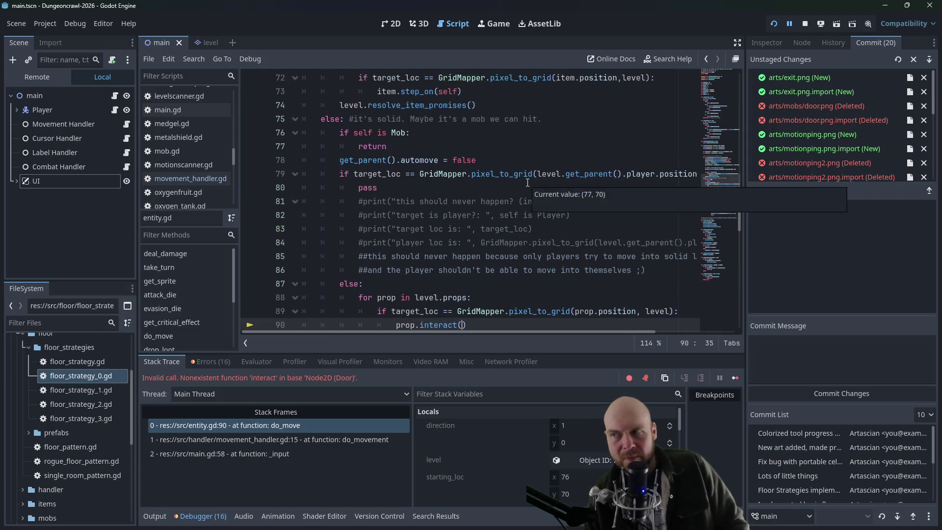
{"action": "scroll", "coordinate": [553, 222], "scroll_direction": "down", "scroll_amount": 2}
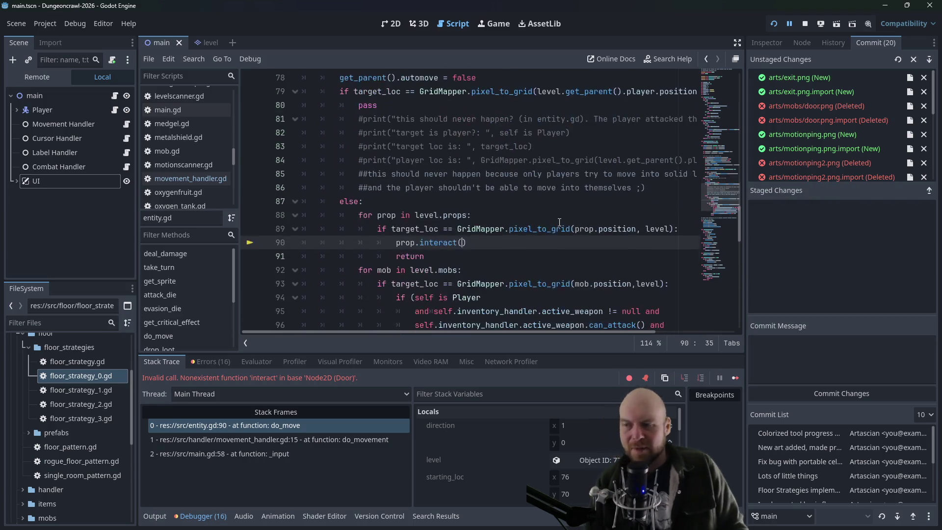
{"action": "type", "text": "self"}
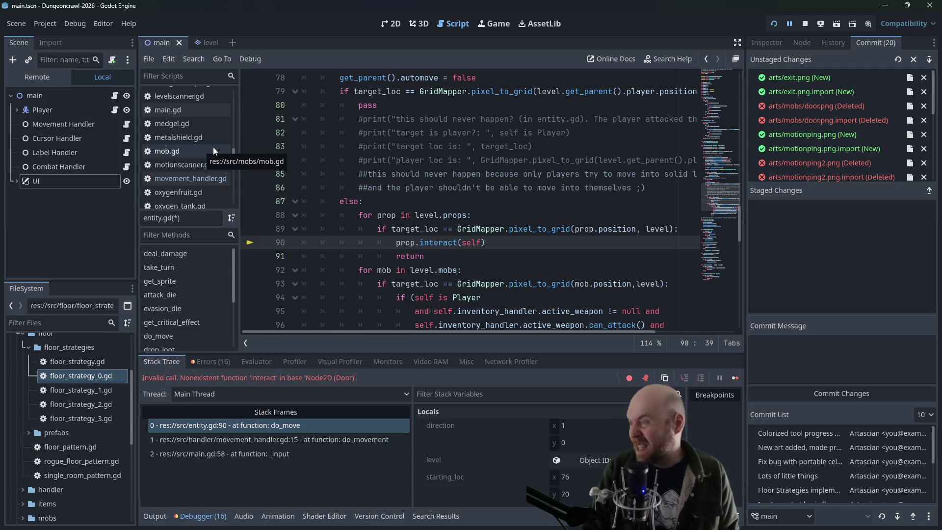
Collapse the floor_strategies folder and expand the props folder in the FileSystem dock.
{"action": "scroll", "coordinate": [189, 166], "scroll_direction": "up", "scroll_amount": 2}
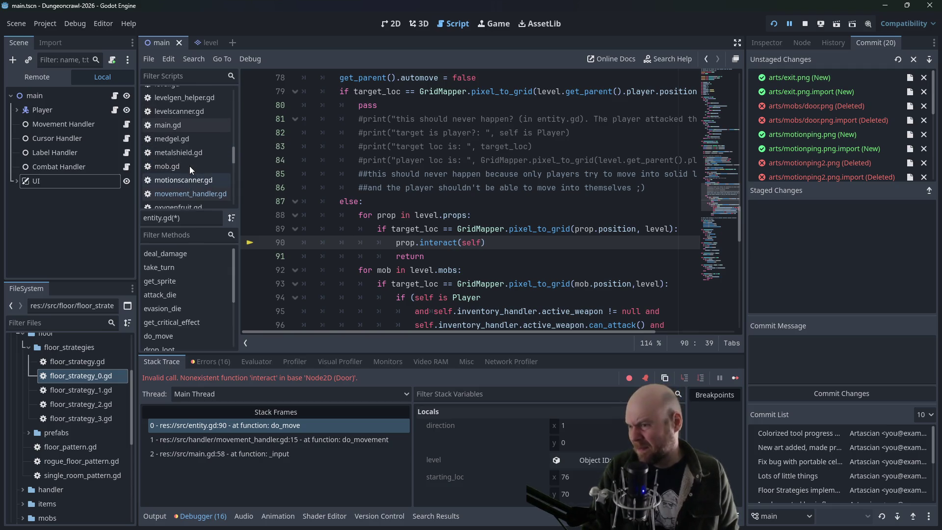
{"action": "scroll", "coordinate": [189, 165], "scroll_direction": "up", "scroll_amount": 1}
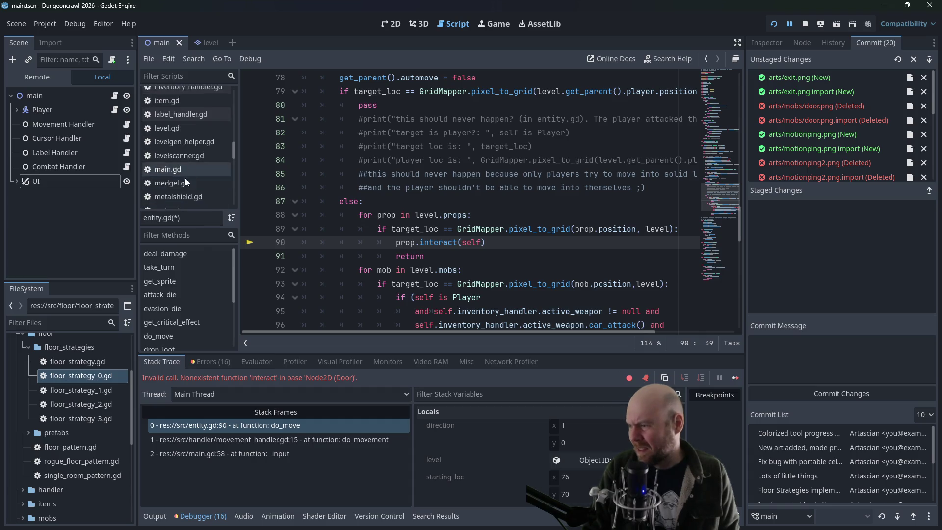
{"action": "left_click", "coordinate": [31, 348]}
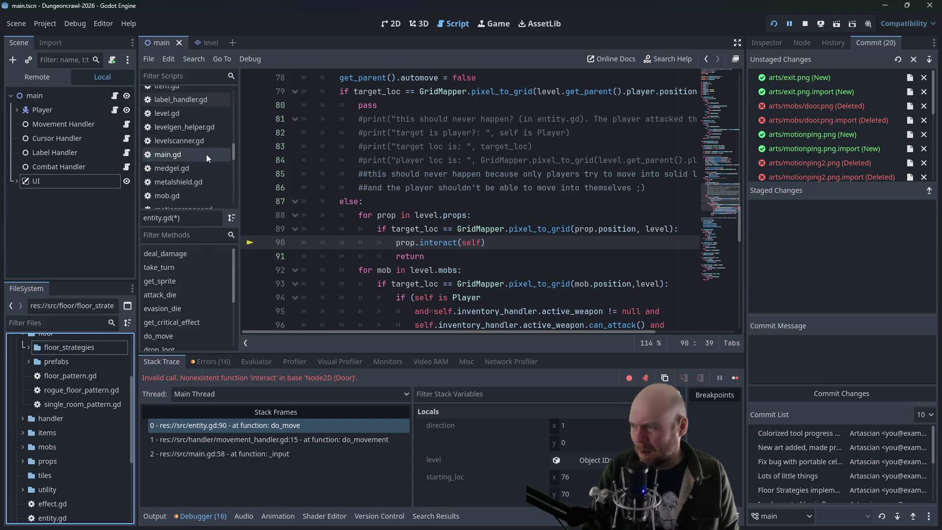
{"action": "scroll", "coordinate": [462, 257], "scroll_direction": "down", "scroll_amount": 3}
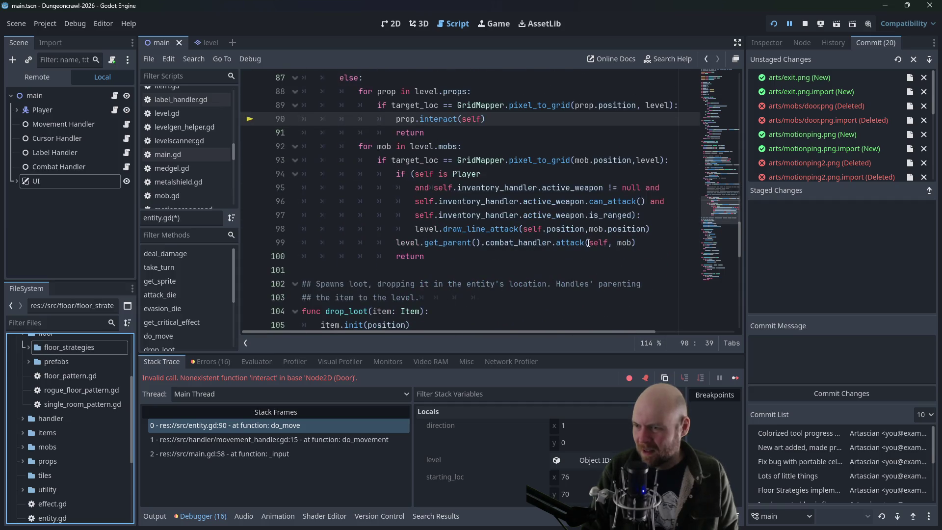
{"action": "scroll", "coordinate": [49, 392], "scroll_direction": "down", "scroll_amount": 2}
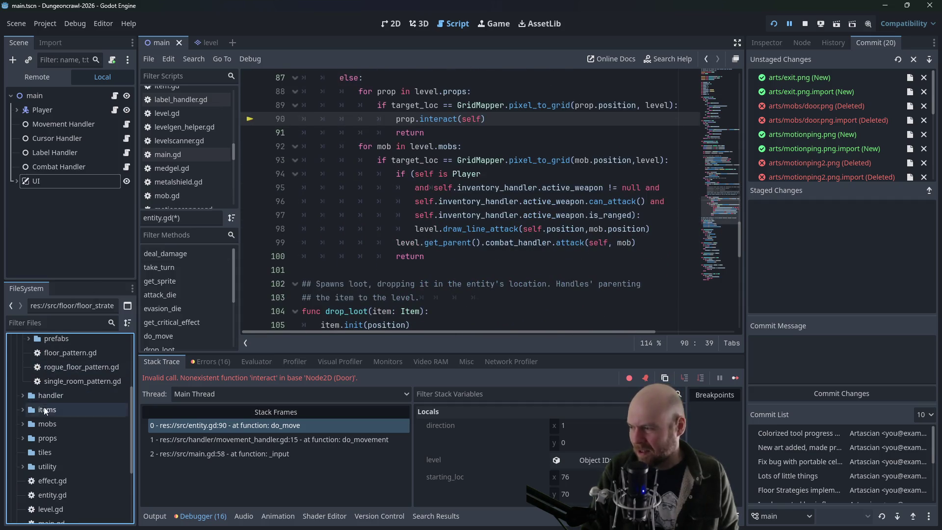
{"action": "left_click", "coordinate": [23, 438]}
{"action": "double_click", "coordinate": [56, 465]}
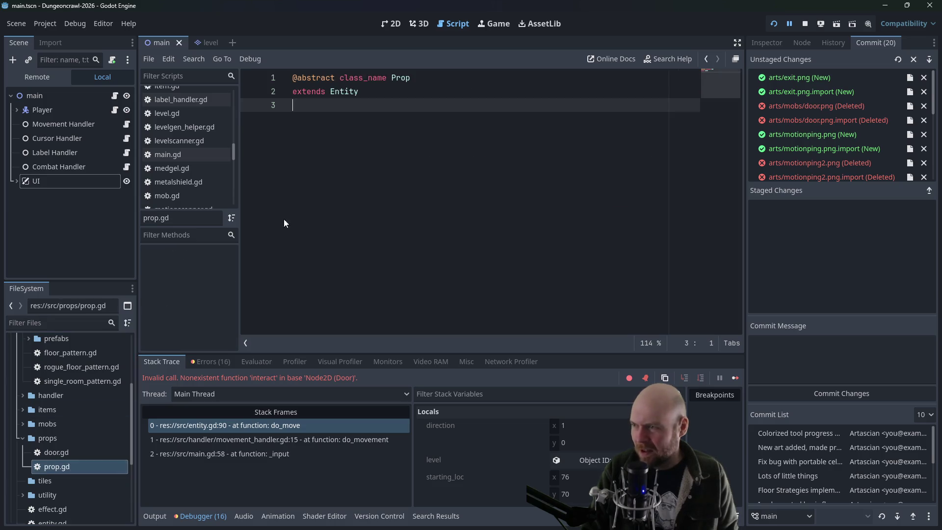
{"action": "key", "text": "Return"}
{"action": "key", "text": "Return"}
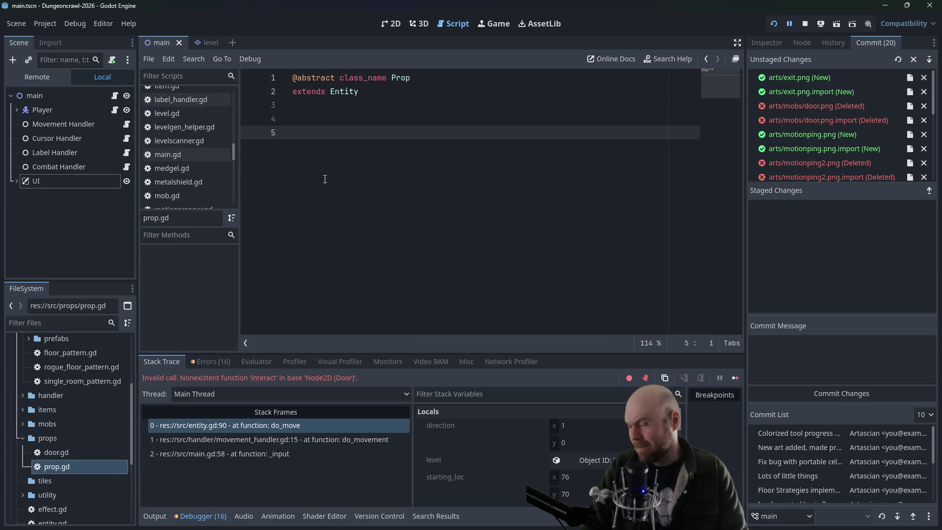
{"action": "type", "text": "@abstract inte"}
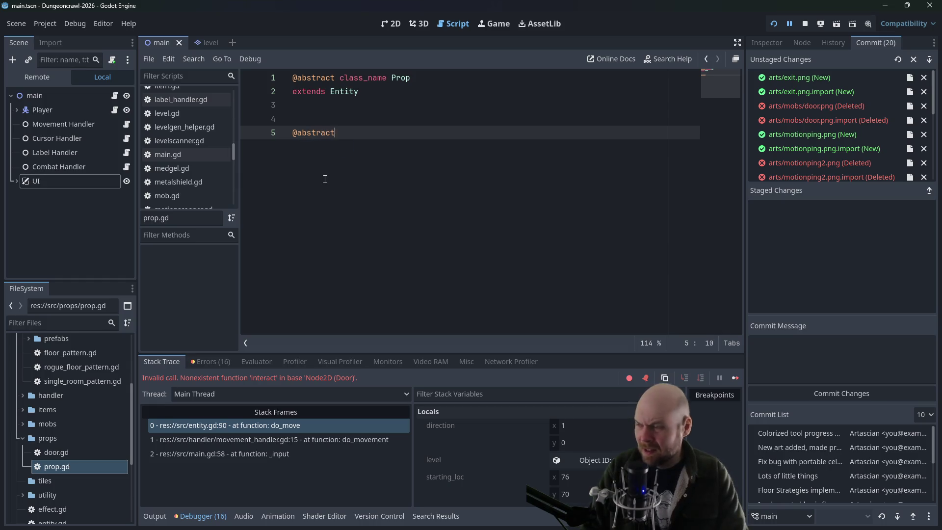
{"action": "type", "text": "ract("}
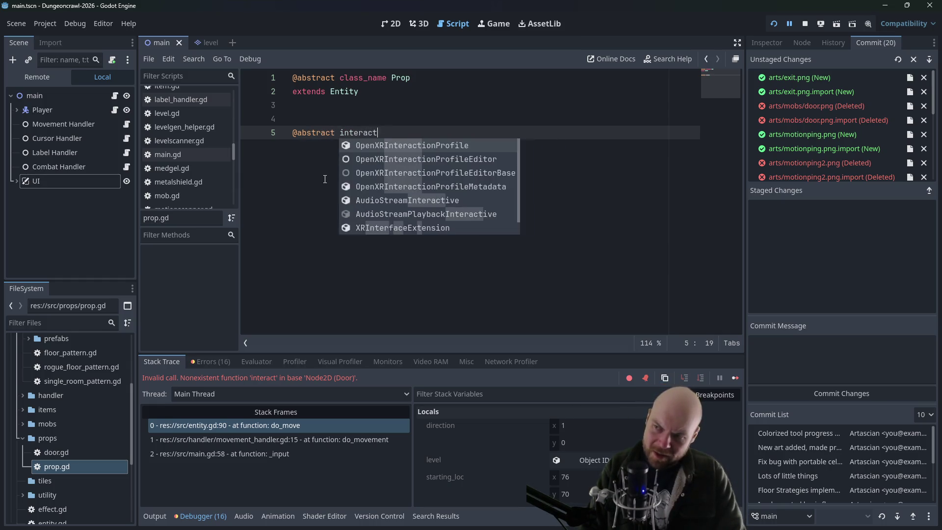
{"action": "type", "text": "inter"}
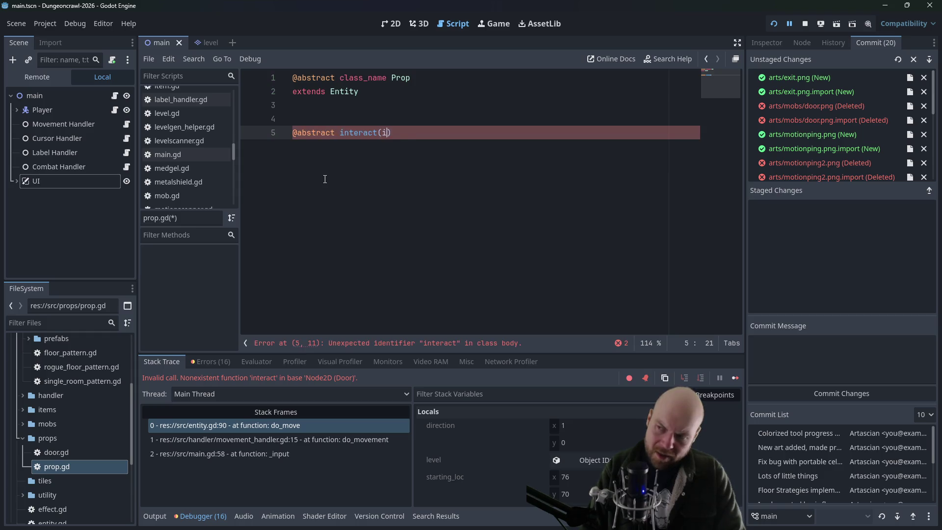
{"action": "key", "text": "BackSpace"}
{"action": "key", "text": "BackSpace"}
{"action": "key", "text": "BackSpace"}
{"action": "type", "text": "nteracter :"}
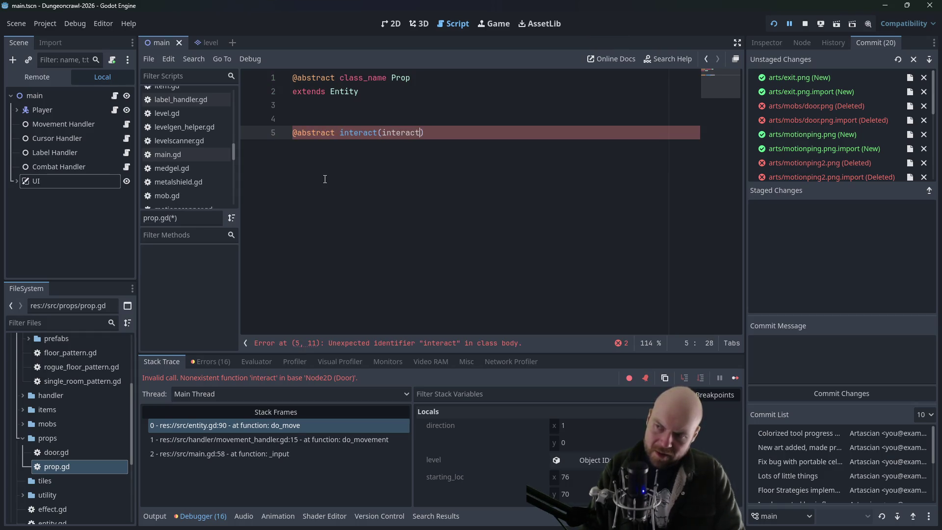
{"action": "type", "text": " Entity)"}
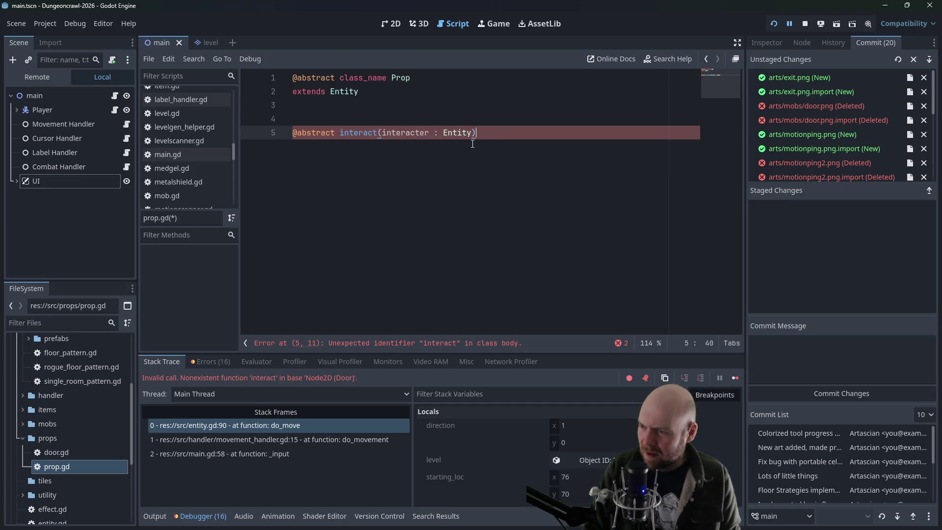
{"action": "left_click_drag", "start_coordinate": [443, 133], "coordinate": [382, 131]}
{"action": "key", "text": "BackSpace"}
{"action": "left_click", "coordinate": [461, 134]}
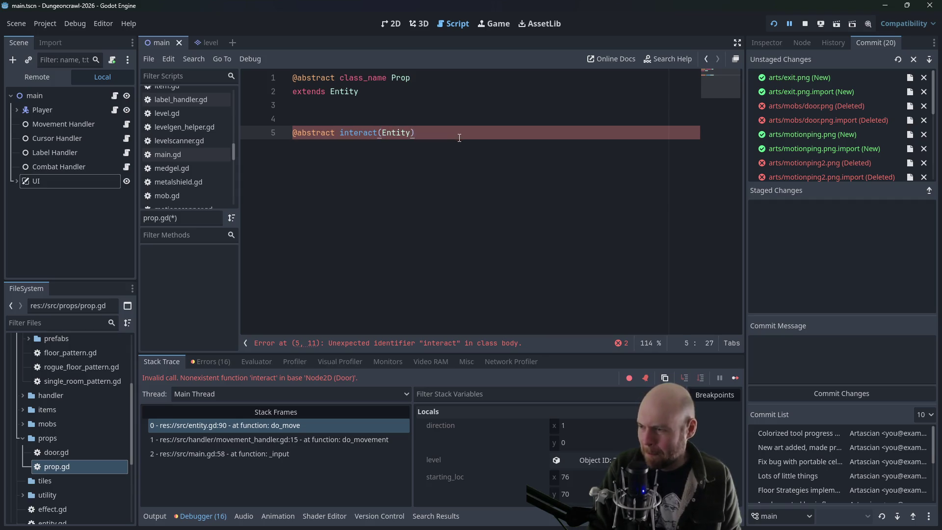
{"action": "type", "text": "func"}
{"action": "key", "text": "ctrl+Right"}
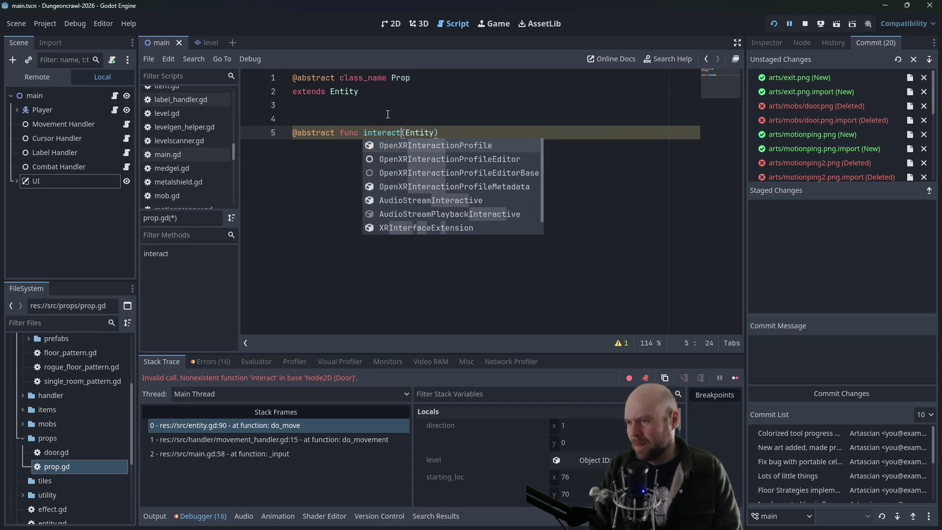
{"action": "key", "text": "Right"}
{"action": "type", "text": "interacter :"}
{"action": "left_click", "coordinate": [392, 118]}
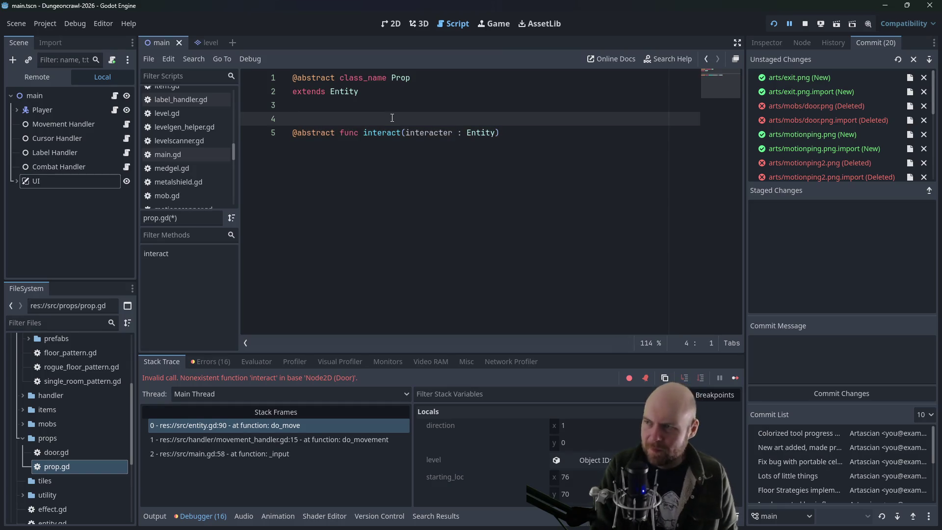
{"action": "key", "text": "BackSpace"}
{"action": "key", "text": "ctrl+s"}
{"action": "scroll", "coordinate": [171, 169], "scroll_direction": "up", "scroll_amount": 1}
Open door.gd from the script list.
{"action": "scroll", "coordinate": [172, 169], "scroll_direction": "up", "scroll_amount": 5}
{"action": "scroll", "coordinate": [174, 150], "scroll_direction": "up", "scroll_amount": 7}
{"action": "scroll", "coordinate": [174, 139], "scroll_direction": "up", "scroll_amount": 3}
{"action": "left_click", "coordinate": [177, 126]}
{"action": "left_click", "coordinate": [463, 188]}
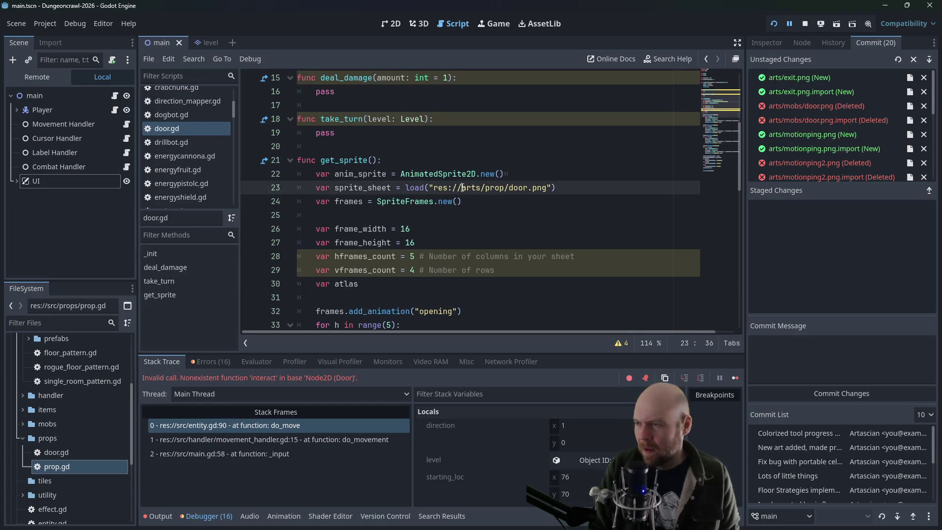
{"action": "left_click", "coordinate": [475, 223]}
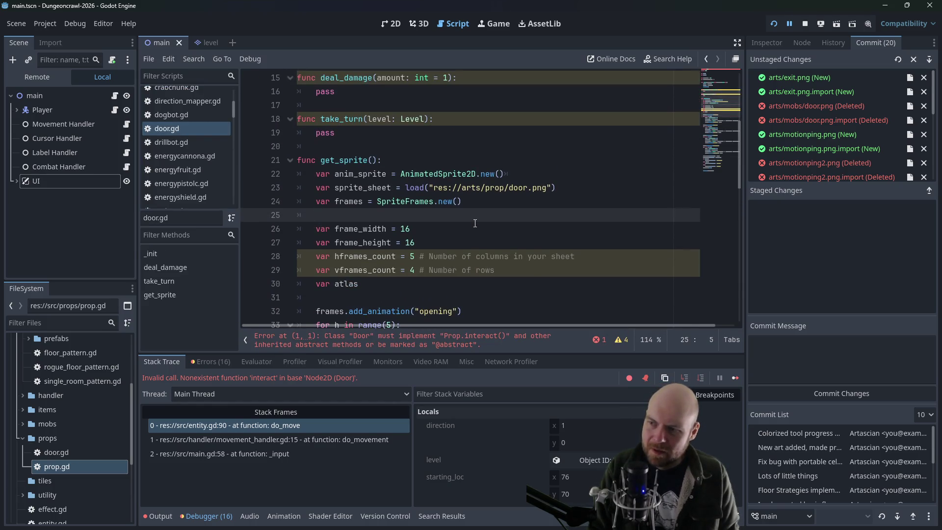
Add a func interact(interacter): declaration below take_turn in door.gd.
{"action": "scroll", "coordinate": [369, 220], "scroll_direction": "down", "scroll_amount": 1}
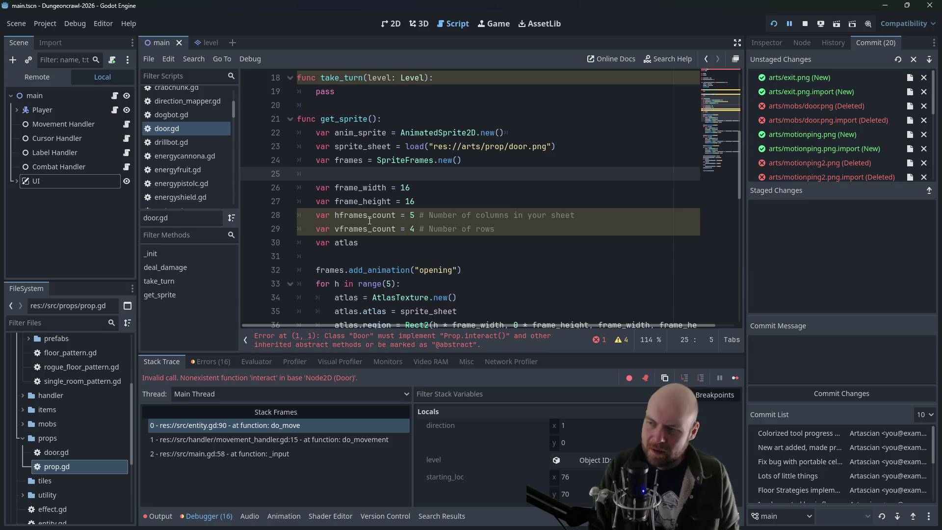
{"action": "left_click", "coordinate": [314, 215]}
{"action": "scroll", "coordinate": [322, 209], "scroll_direction": "up", "scroll_amount": 4}
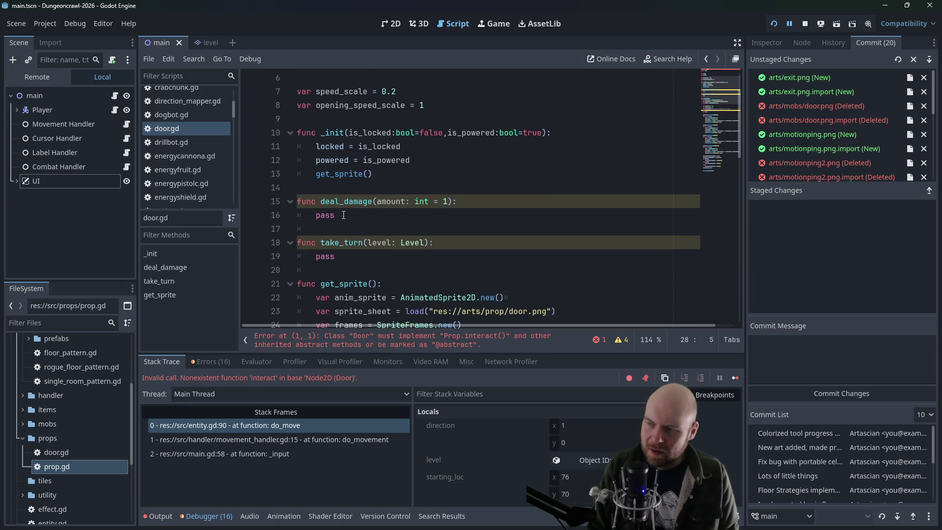
{"action": "left_click", "coordinate": [332, 269]}
{"action": "key", "text": "BackSpace"}
{"action": "key", "text": "Return"}
{"action": "key", "text": "Return"}
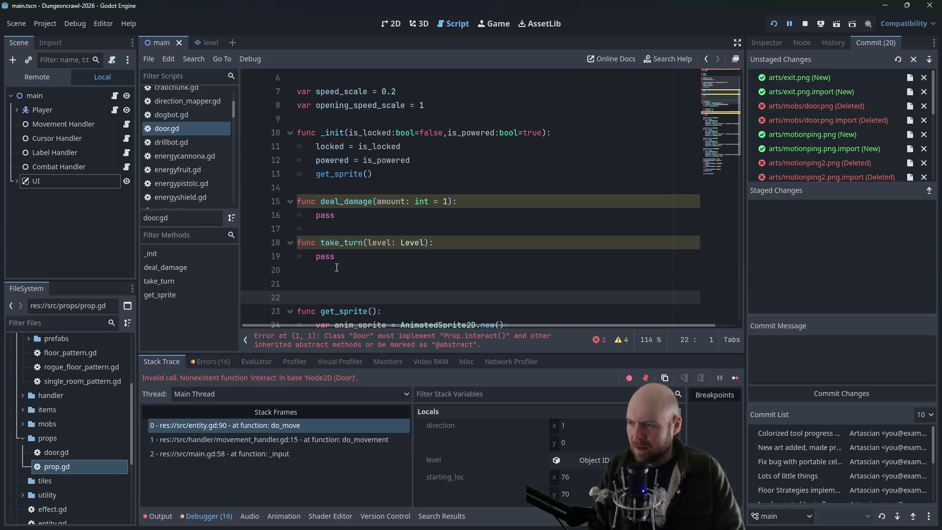
{"action": "key", "text": "Up"}
{"action": "type", "text": "func interact("}
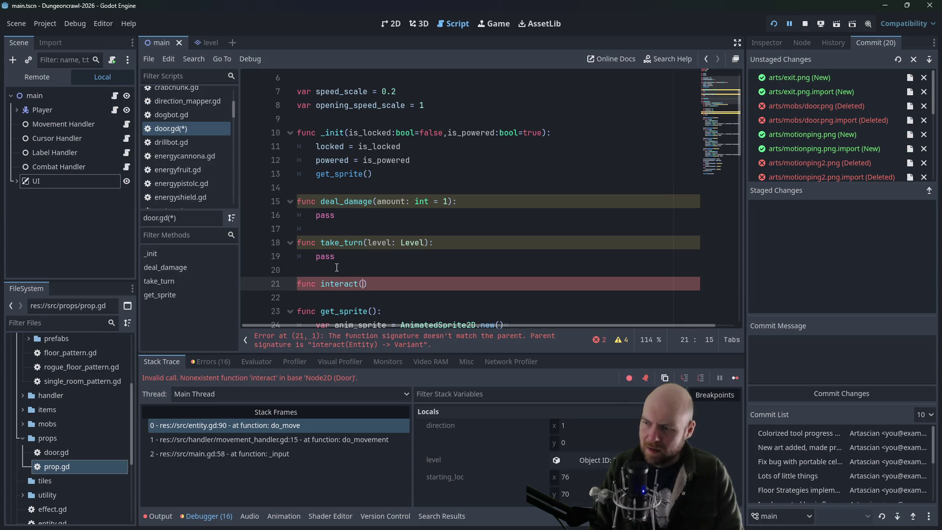
{"action": "type", "text": "interacter)"}
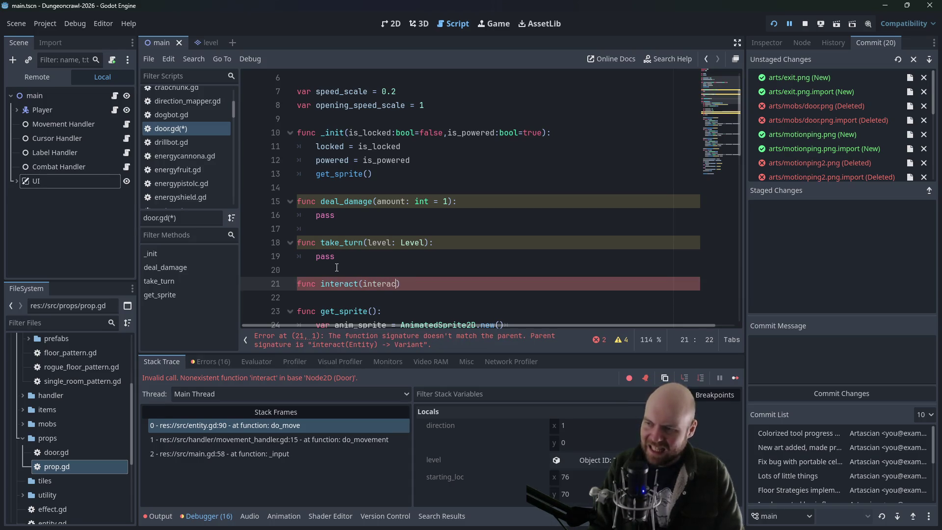
{"action": "type", "text": ":"}
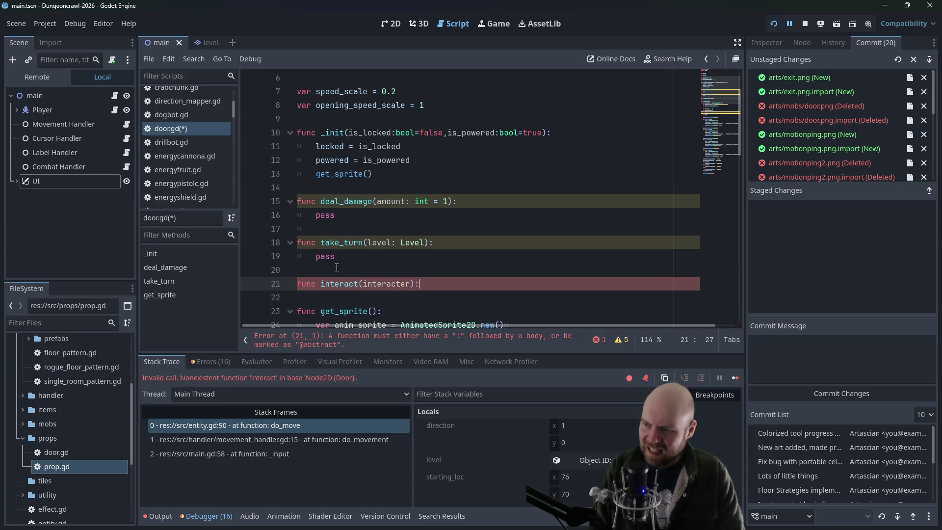
{"action": "key", "text": "Return"}
{"action": "key", "text": "Up"}
{"action": "key", "text": "End"}
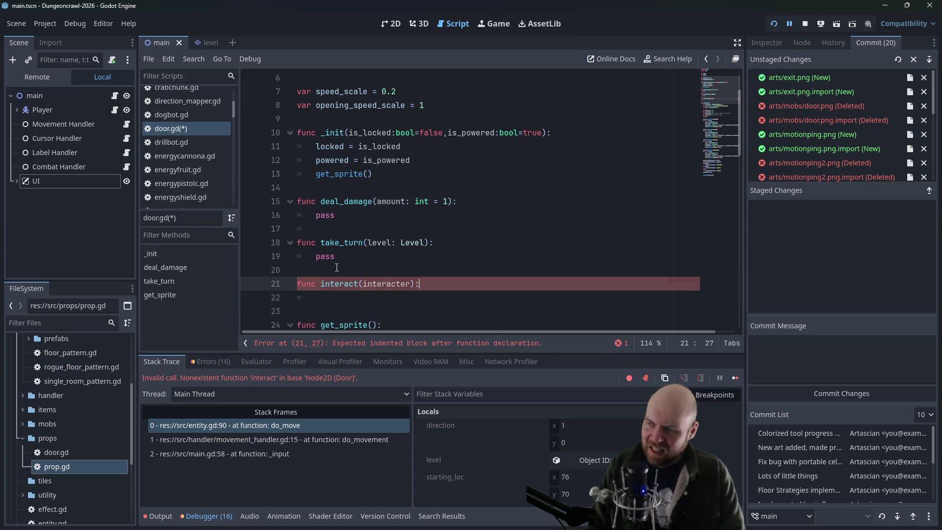
{"action": "key", "text": "Down"}
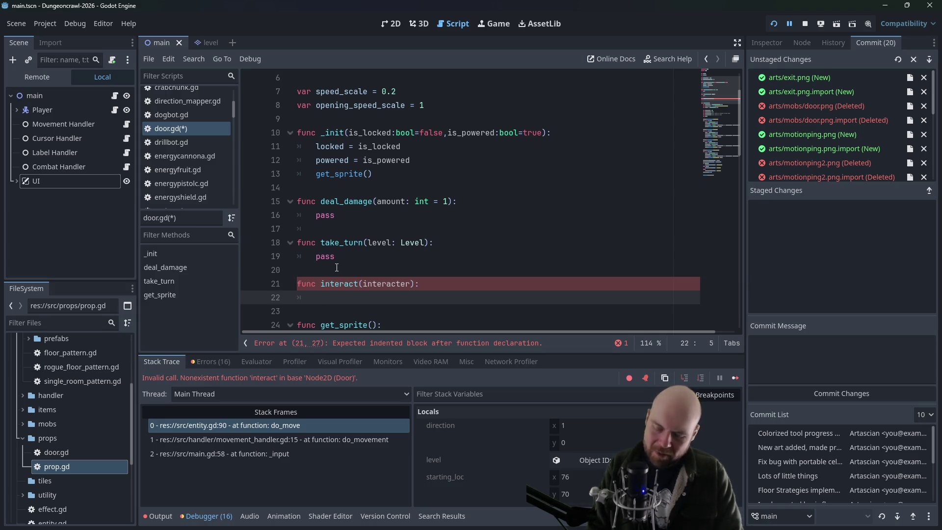
Add an if (locked): check with a placeholder return in interact.
{"action": "type", "text": "if (lock"}
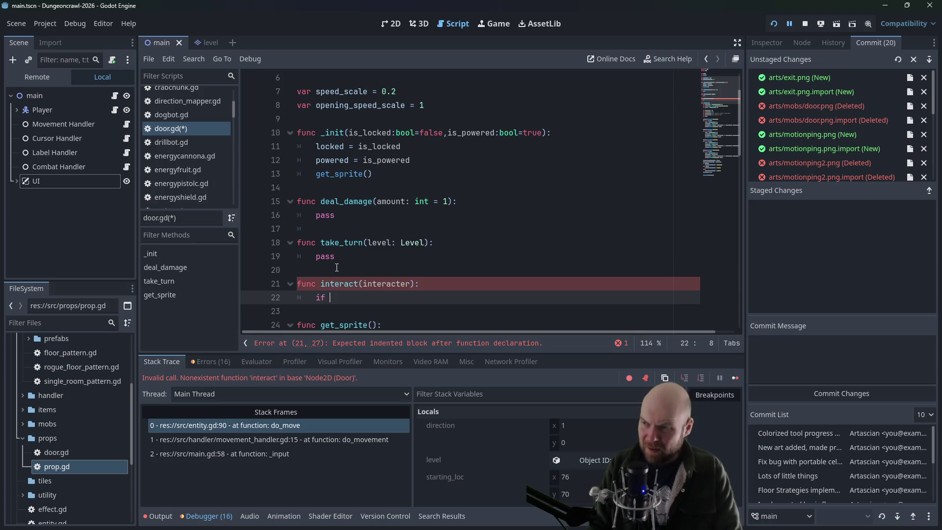
{"action": "type", "text": "ed):"}
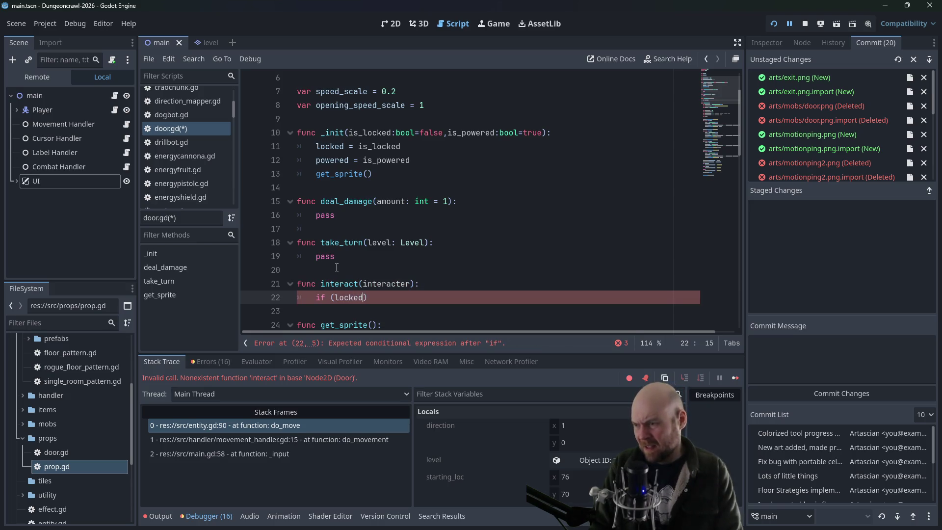
{"action": "key", "text": "Return"}
{"action": "type", "text": "return"}
{"action": "key", "text": "Return"}
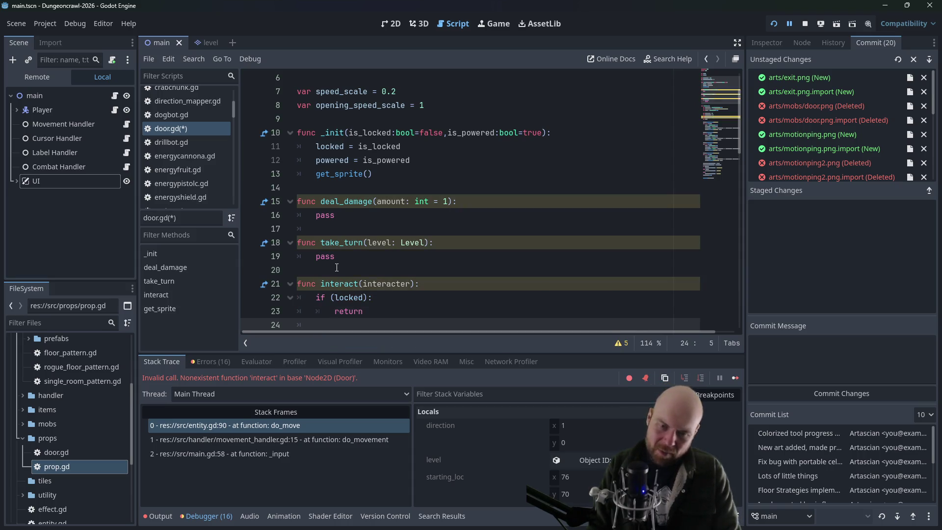
{"action": "scroll", "coordinate": [397, 261], "scroll_direction": "up", "scroll_amount": 2}
{"action": "scroll", "coordinate": [395, 258], "scroll_direction": "down", "scroll_amount": 3}
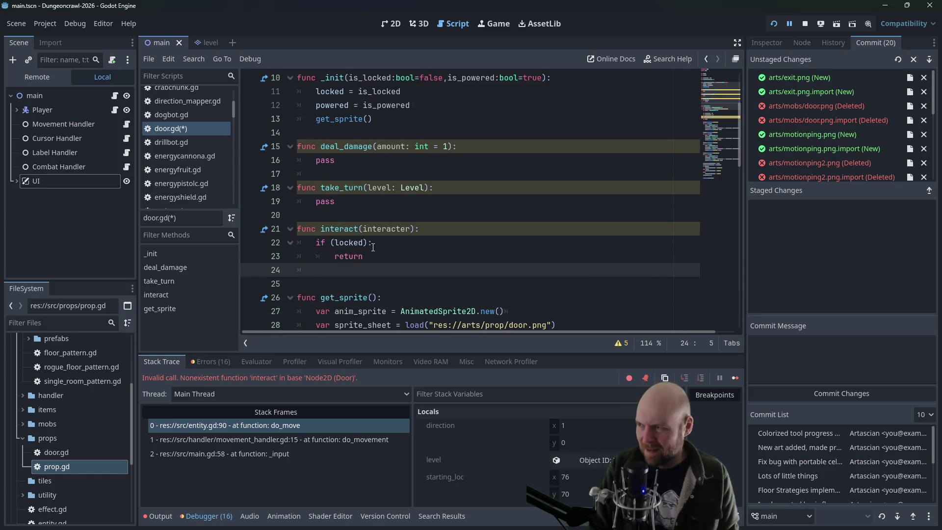
Replace the placeholder return with get_parent().label_handler.
{"action": "left_click_drag", "start_coordinate": [363, 256], "coordinate": [335, 256]}
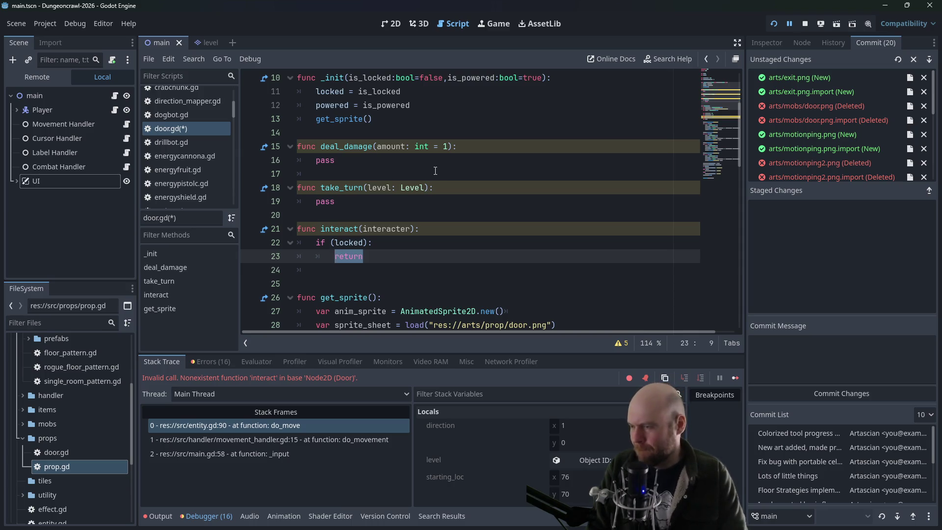
{"action": "type", "text": "get("}
{"action": "key", "text": "BackSpace"}
{"action": "type", "text": "_pare"}
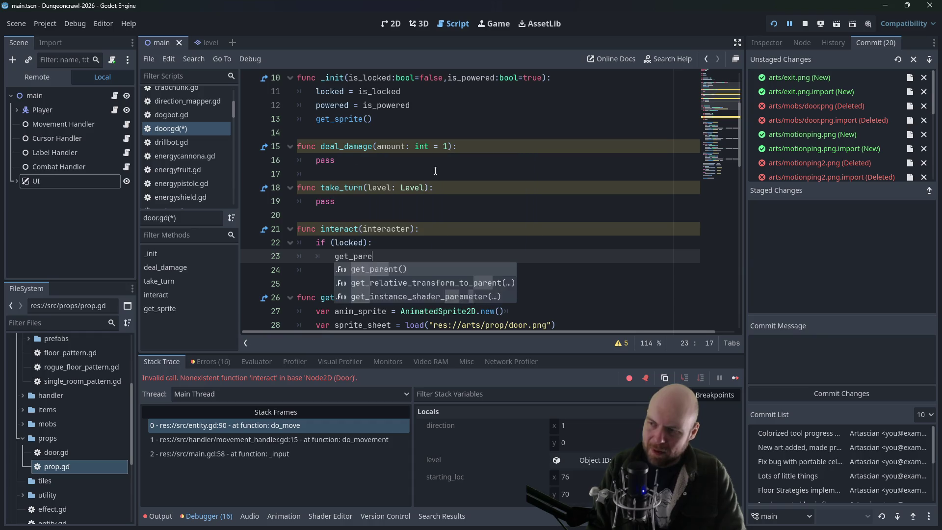
{"action": "key", "text": "Return"}
{"action": "type", "text": ".get_paret"}
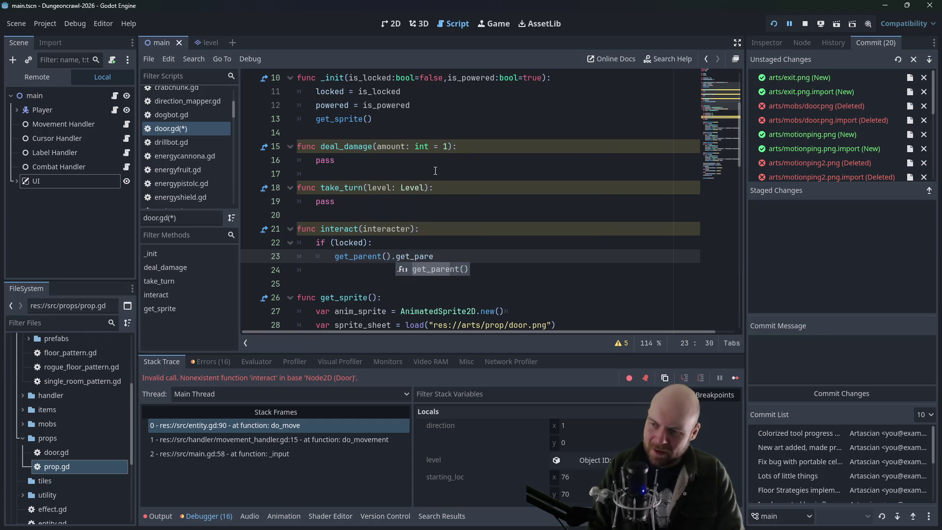
{"action": "key", "text": "Return"}
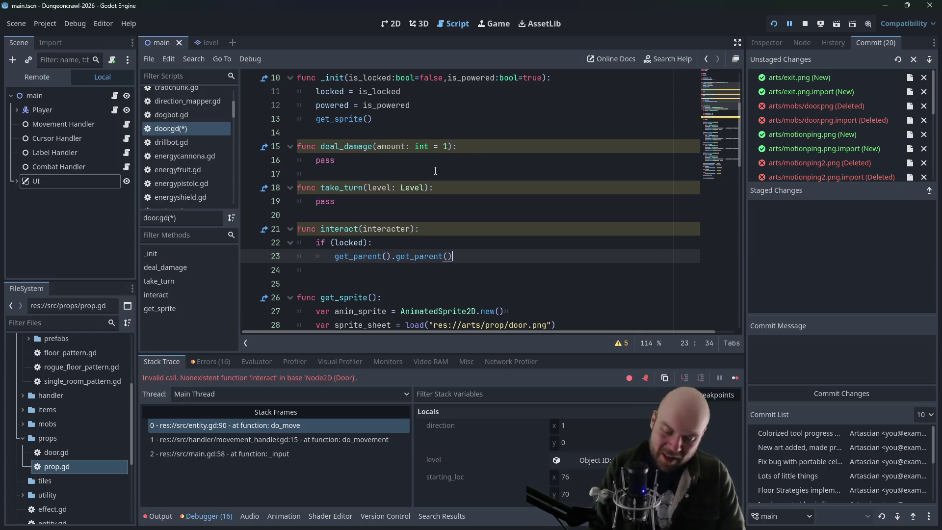
{"action": "type", "text": ".label_han"}
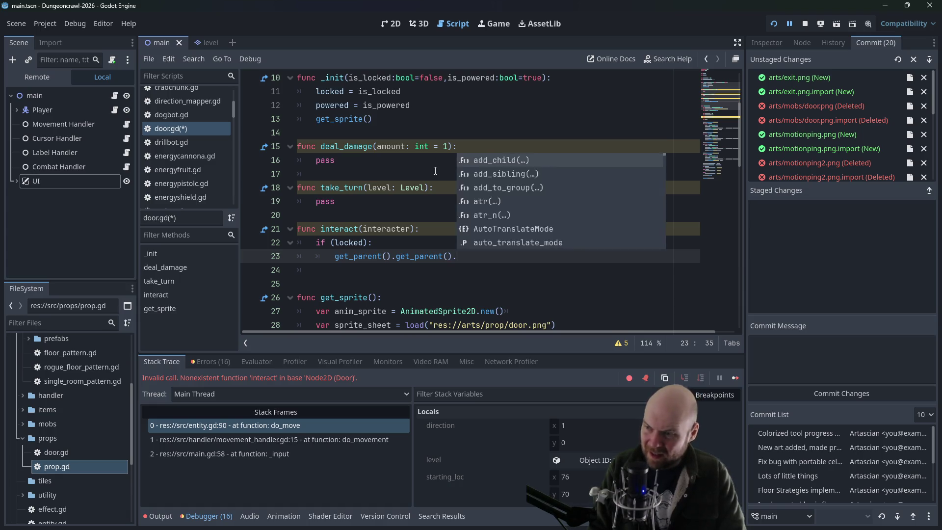
{"action": "type", "text": "dler."}
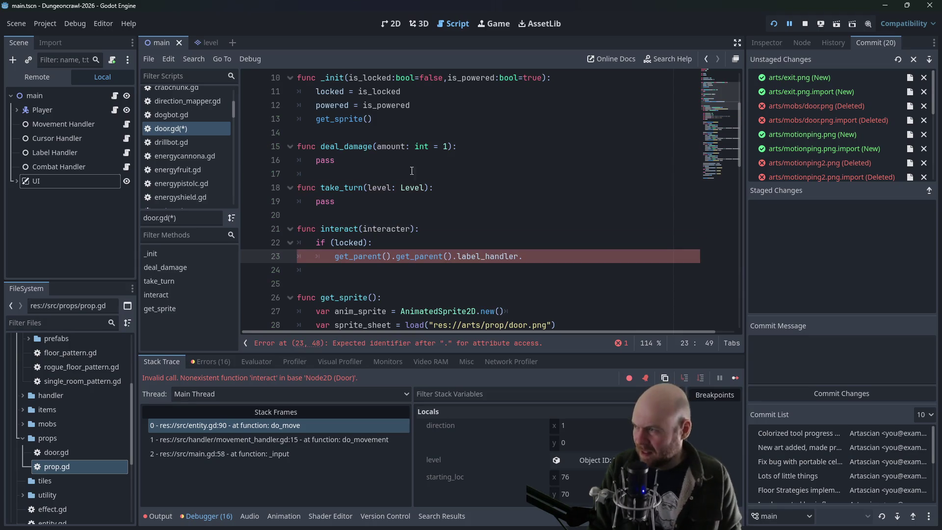
Copy the set_message function name from label_handler.gd and paste it into door.gd's call.
{"action": "left_click", "coordinate": [122, 153]}
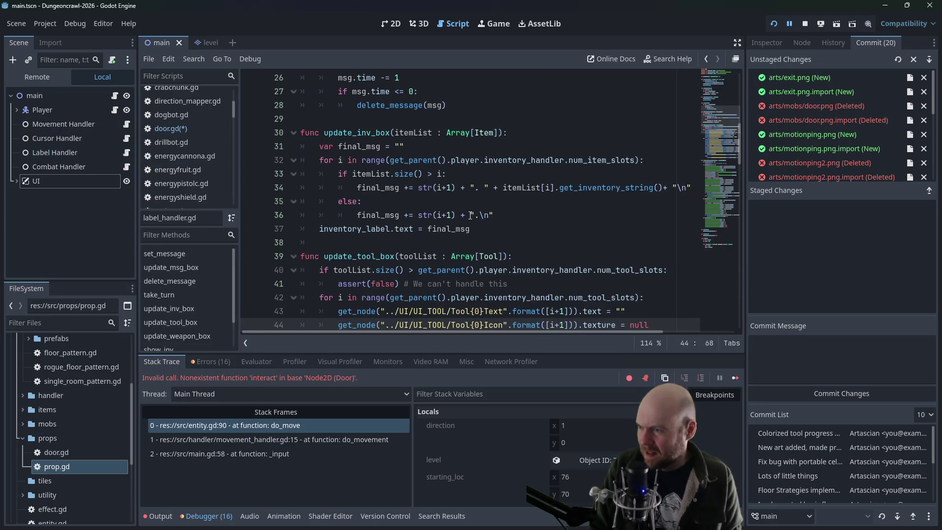
{"action": "scroll", "coordinate": [528, 215], "scroll_direction": "down", "scroll_amount": 5}
{"action": "left_click_drag", "start_coordinate": [744, 170], "coordinate": [743, 87]}
{"action": "left_click_drag", "start_coordinate": [326, 174], "coordinate": [377, 174]}
{"action": "key", "text": "ctrl+c"}
{"action": "left_click", "coordinate": [185, 128]}
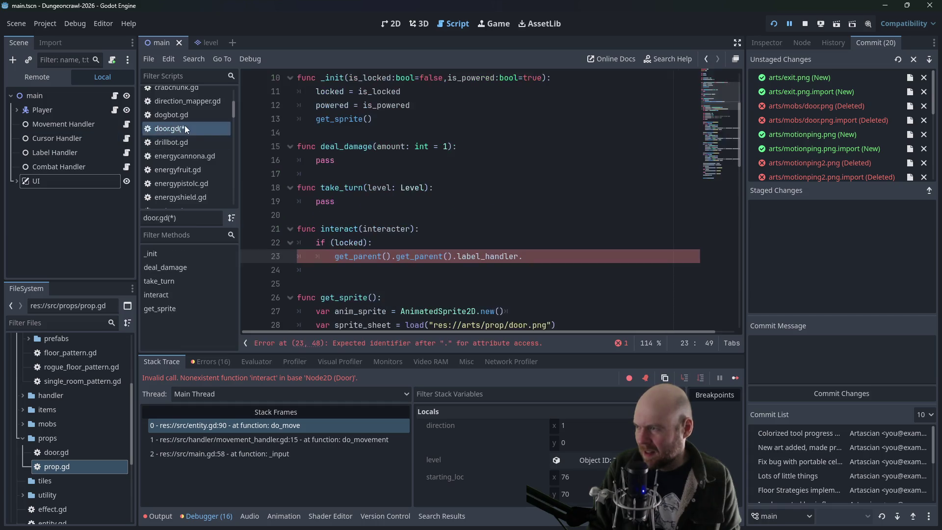
{"action": "left_click", "coordinate": [544, 262]}
{"action": "key", "text": "ctrl+v"}
Finish the call as set_message("Locked."), save door.gd, and run the game.
{"action": "type", "text": "(\"Locked."}
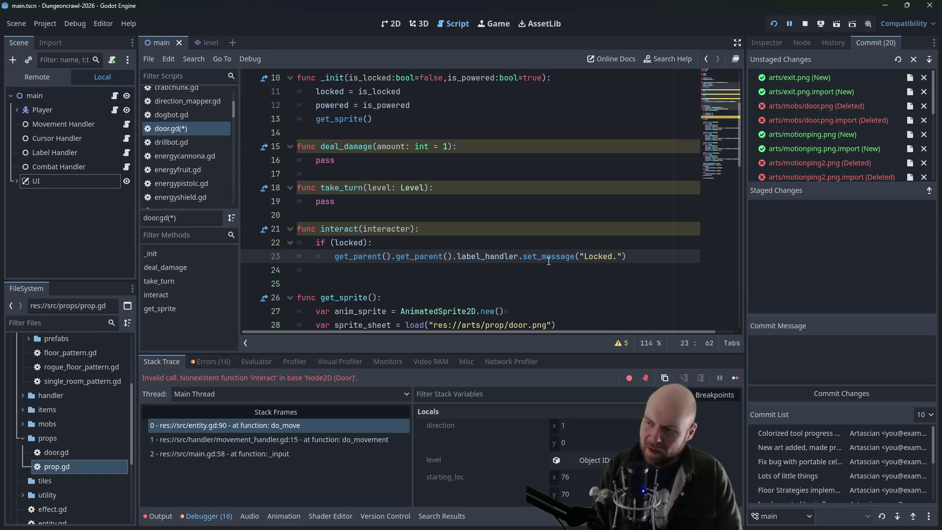
{"action": "key", "text": "Down"}
{"action": "key", "text": "ctrl+s"}
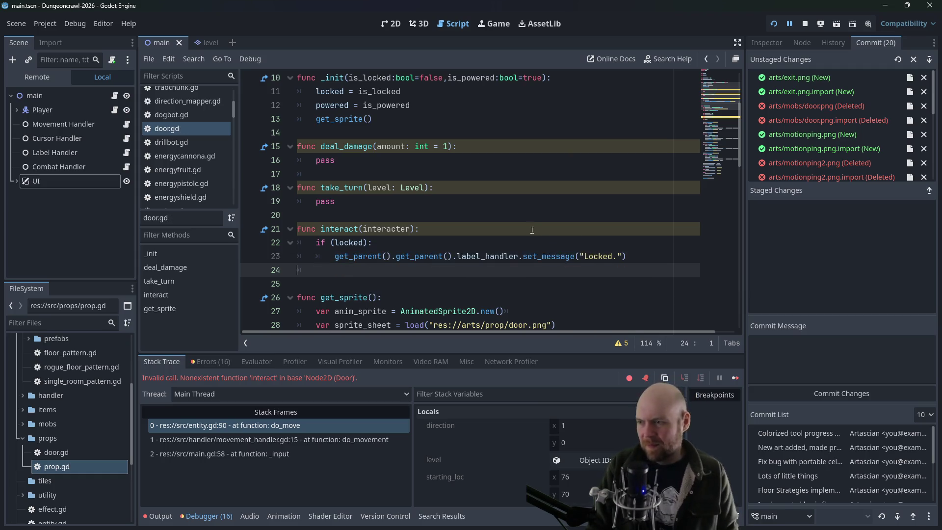
{"action": "left_click", "coordinate": [773, 25]}
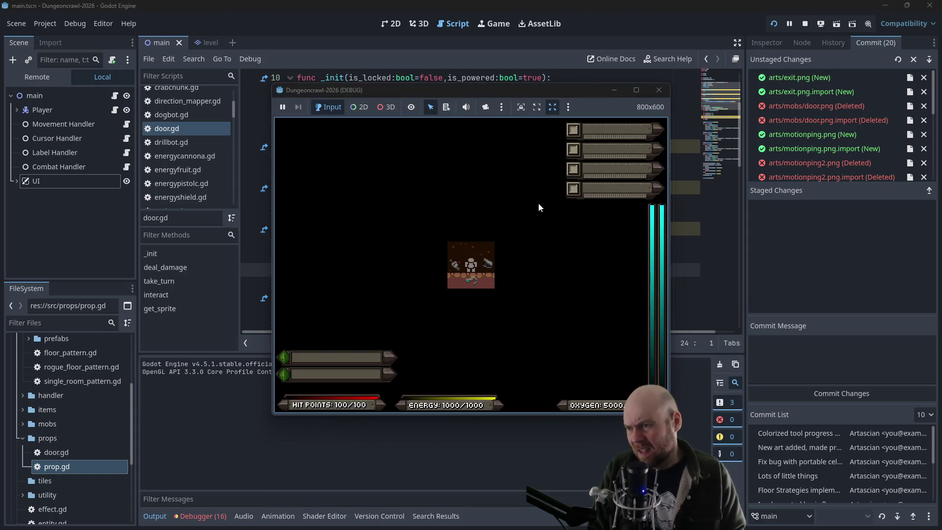
Walk the player into the locked door to see LOCKED., then stop the game with F8.
{"action": "key", "text": "Right"}
{"action": "key", "text": "Up"}
{"action": "key", "text": "Right"}
{"action": "key", "text": "Down"}
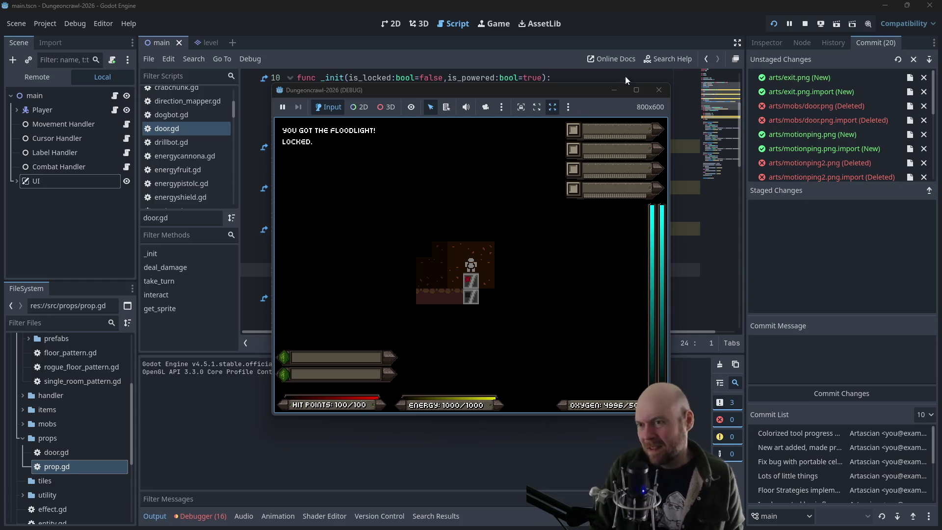
{"action": "key", "text": "F8"}
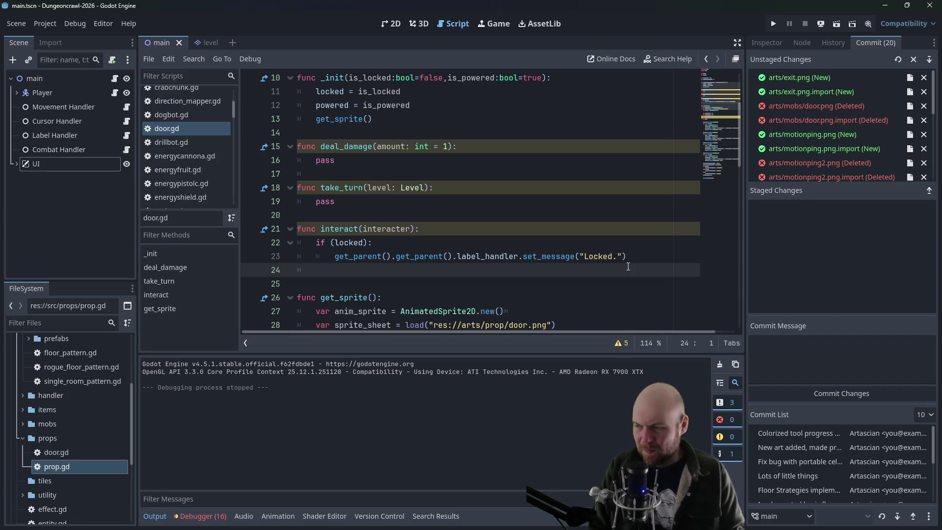
Add an elif (!powered): branch below the locked check.
{"action": "key", "text": "Tab"}
{"action": "type", "text": "if (!powered"}
{"action": "key", "text": "Left"}
{"action": "key", "text": "Left"}
{"action": "key", "text": "Left"}
{"action": "type", "text": "!"}
{"action": "key", "text": "Right"}
{"action": "left_click", "coordinate": [628, 266]}
{"action": "type", "text": ":"}
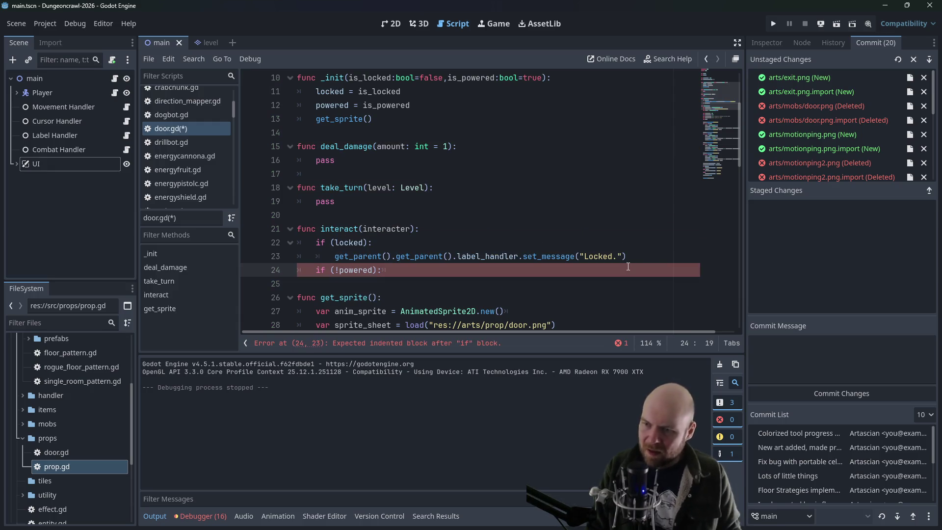
{"action": "left_click", "coordinate": [653, 253]}
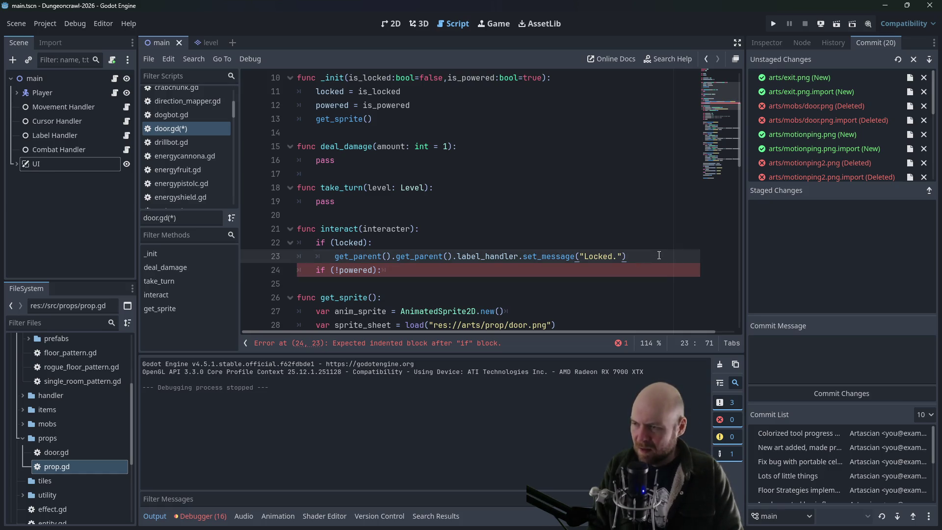
{"action": "key", "text": "Down"}
{"action": "key", "text": "Home"}
{"action": "type", "text": "el"}
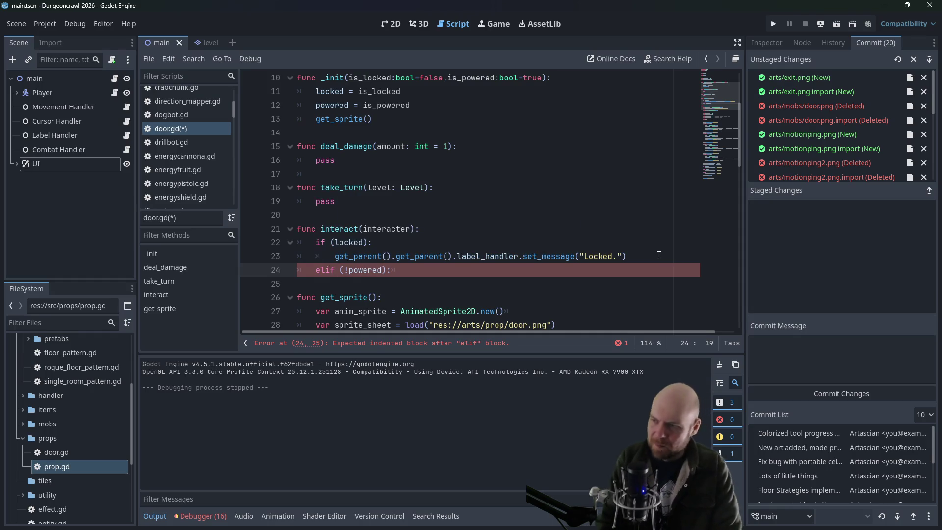
{"action": "key", "text": "End"}
{"action": "key", "text": "Return"}
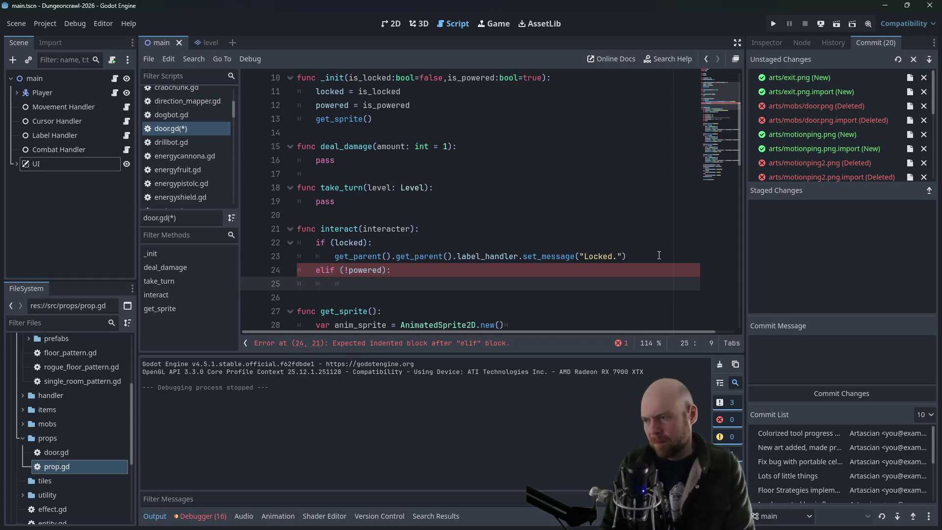
Copy the set_message call into the elif body, changing its text to "No power.".
{"action": "left_click_drag", "start_coordinate": [655, 255], "coordinate": [339, 256]}
{"action": "key", "text": "ctrl+c"}
{"action": "left_click", "coordinate": [338, 283]}
{"action": "key", "text": "ctrl+v"}
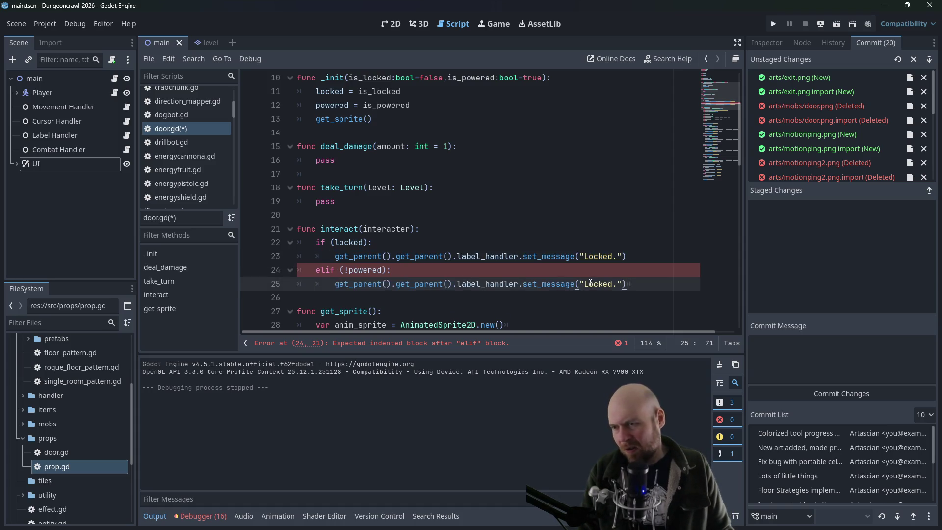
{"action": "left_click_drag", "start_coordinate": [584, 284], "coordinate": [612, 285]}
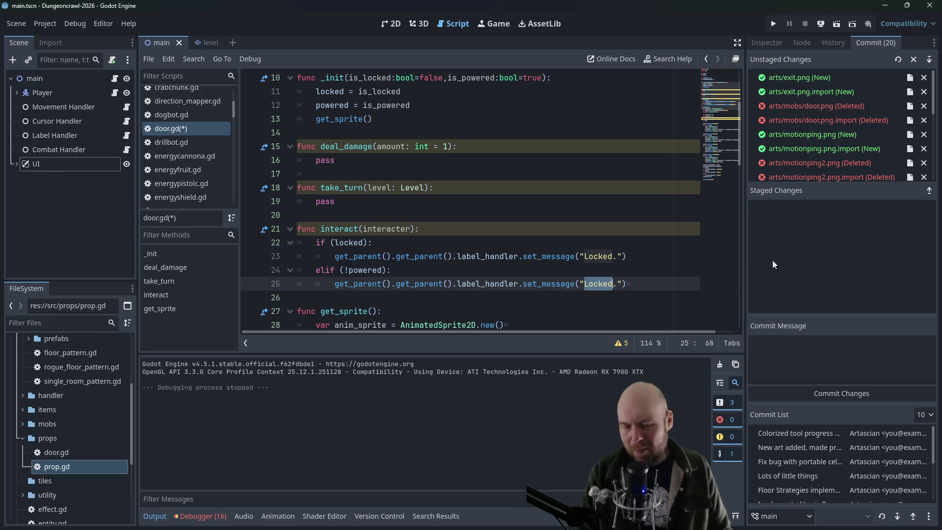
{"action": "type", "text": "No power"}
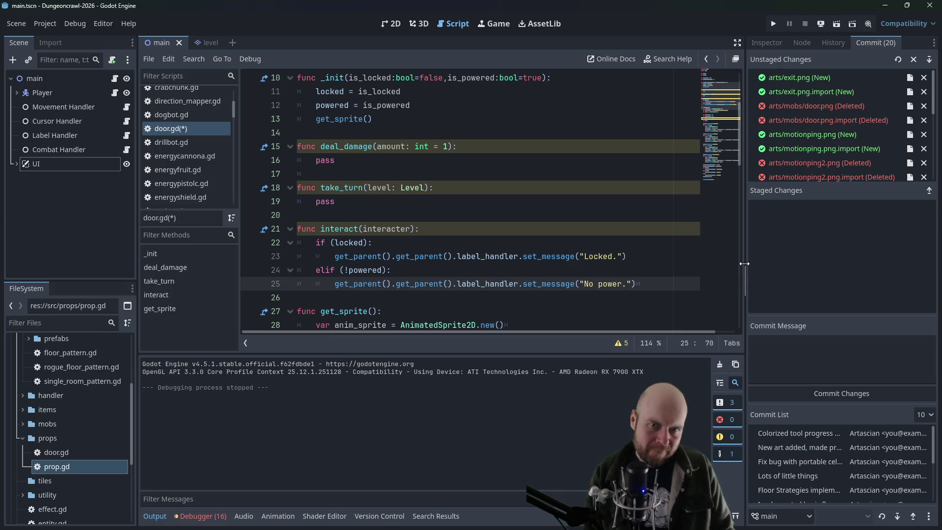
{"action": "key", "text": "BackSpace"}
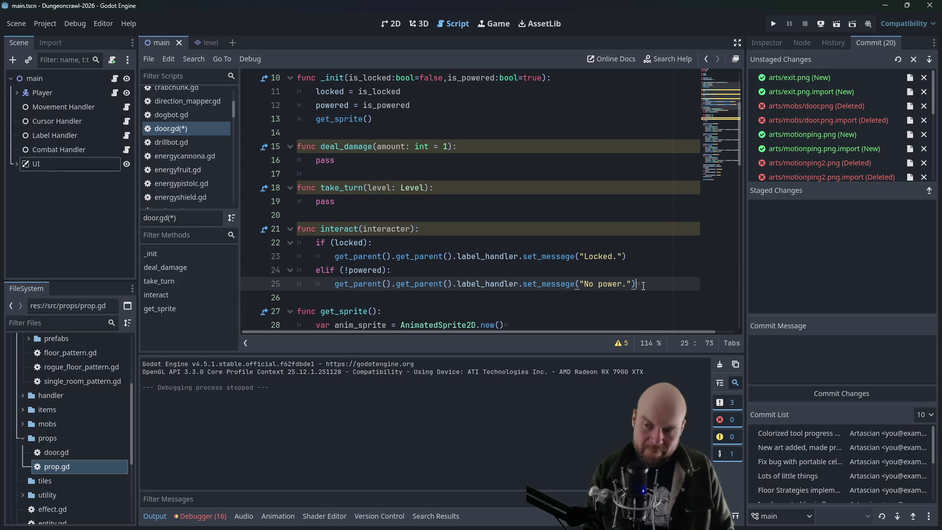
Start an else: branch after the no-power message.
{"action": "key", "text": "Down"}
{"action": "key", "text": "Up"}
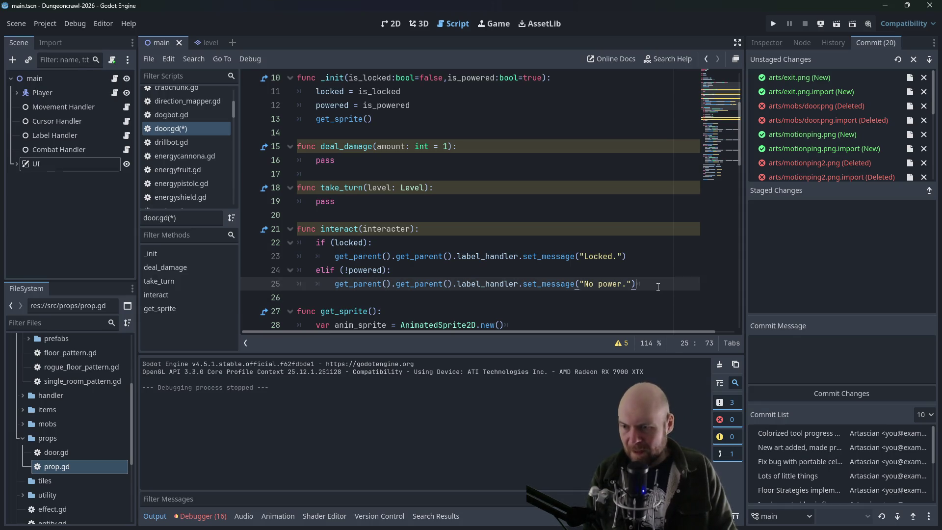
{"action": "key", "text": "Return"}
{"action": "key", "text": "BackSpace"}
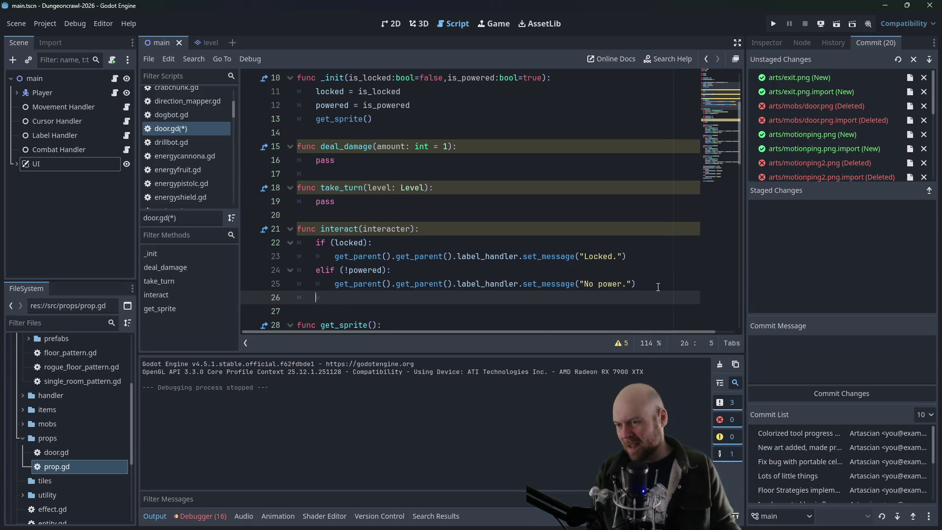
{"action": "type", "text": "else:"}
{"action": "key", "text": "Return"}
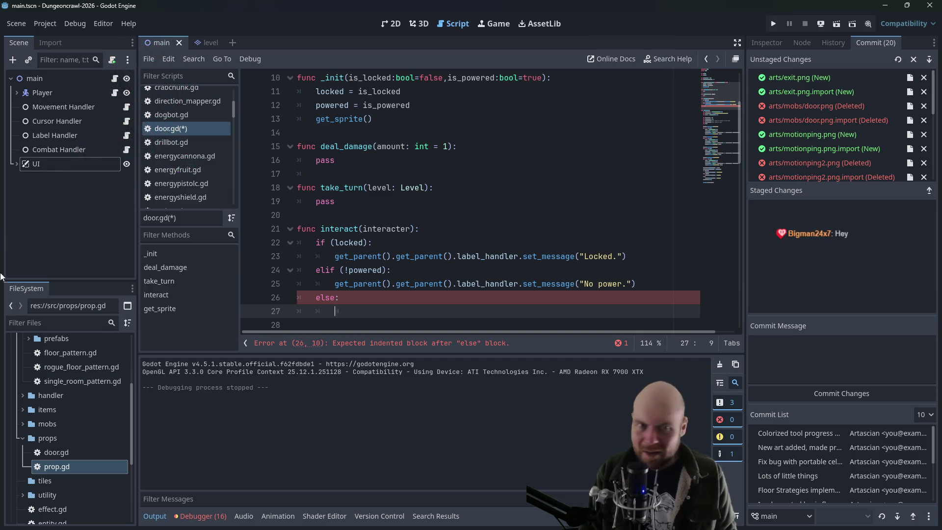
Adjust the indentation of the else branch's body line.
{"action": "left_click", "coordinate": [366, 310]}
{"action": "key", "text": "BackSpace"}
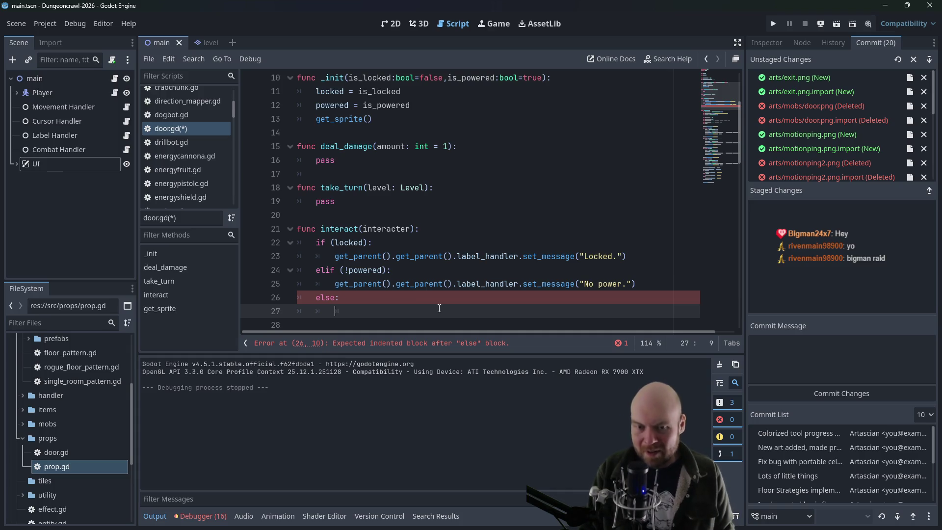
{"action": "scroll", "coordinate": [432, 275], "scroll_direction": "down", "scroll_amount": 2}
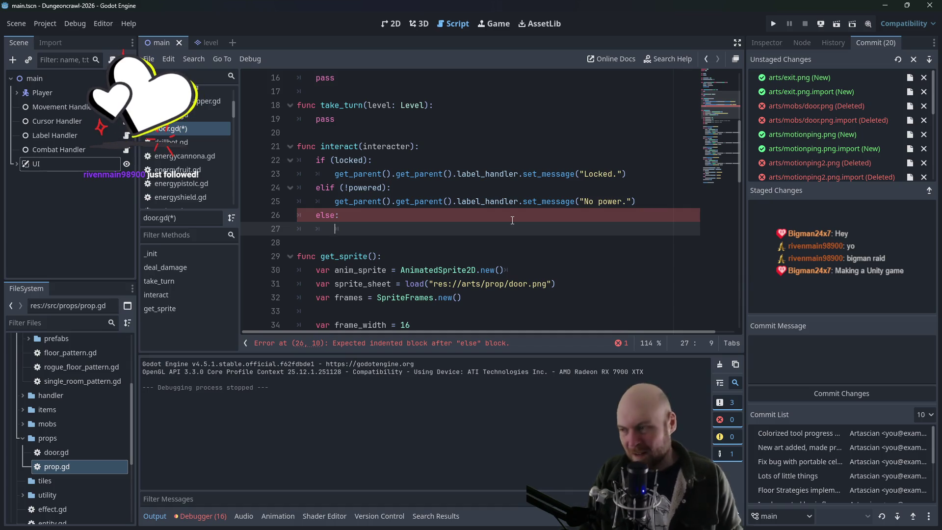
{"action": "scroll", "coordinate": [505, 221], "scroll_direction": "down", "scroll_amount": 1}
{"action": "scroll", "coordinate": [505, 221], "scroll_direction": "up", "scroll_amount": 6}
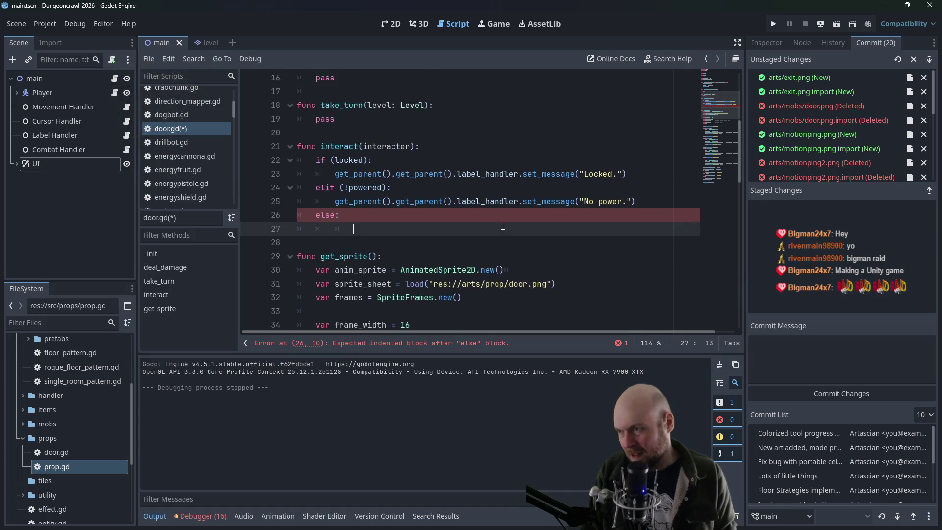
{"action": "key", "text": "Tab"}
{"action": "scroll", "coordinate": [503, 226], "scroll_direction": "down", "scroll_amount": 3}
Add an empty func open_door(): function below interact.
{"action": "key", "text": "Down"}
{"action": "key", "text": "Down"}
{"action": "type", "text": "func open_door("}
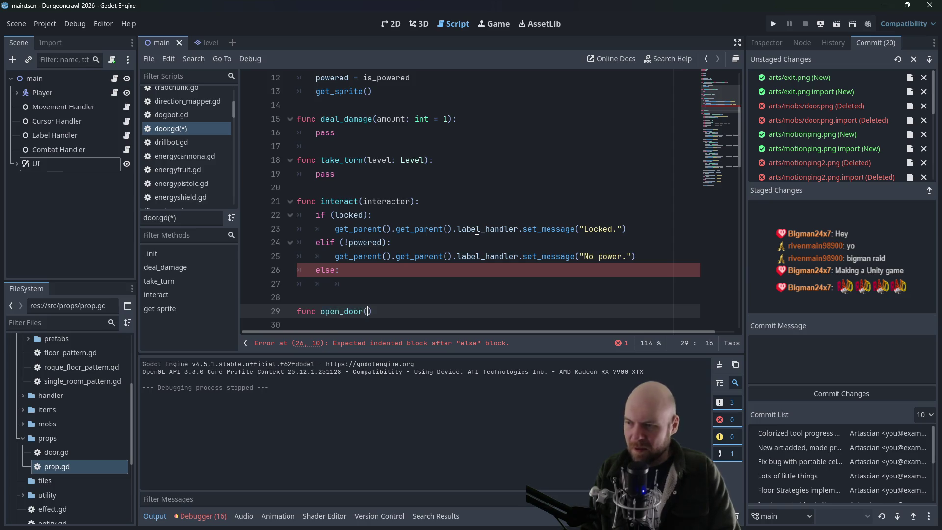
{"action": "type", "text": "):"}
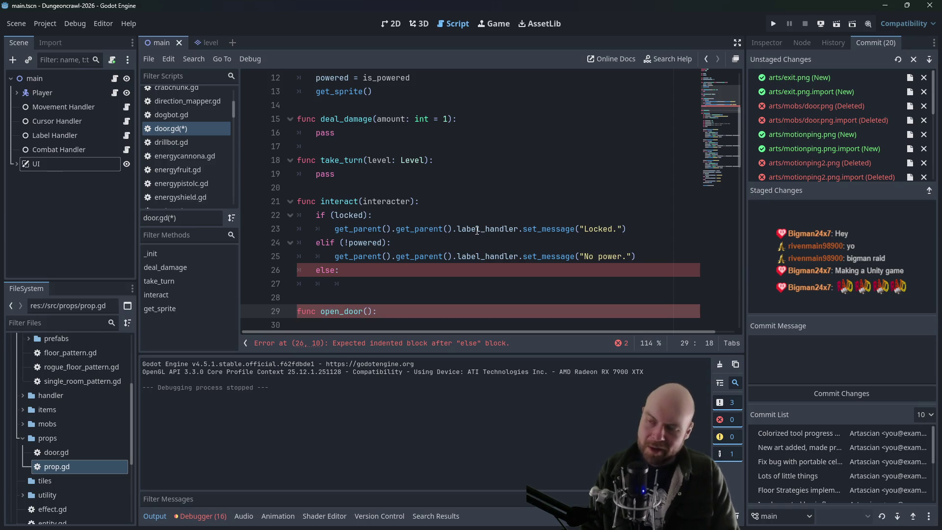
{"action": "key", "text": "Return"}
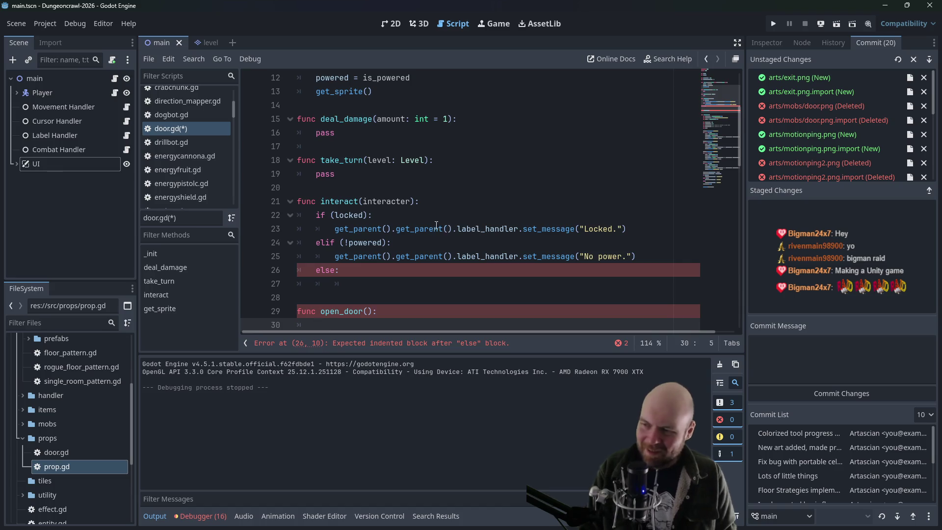
{"action": "scroll", "coordinate": [437, 224], "scroll_direction": "down", "scroll_amount": 2}
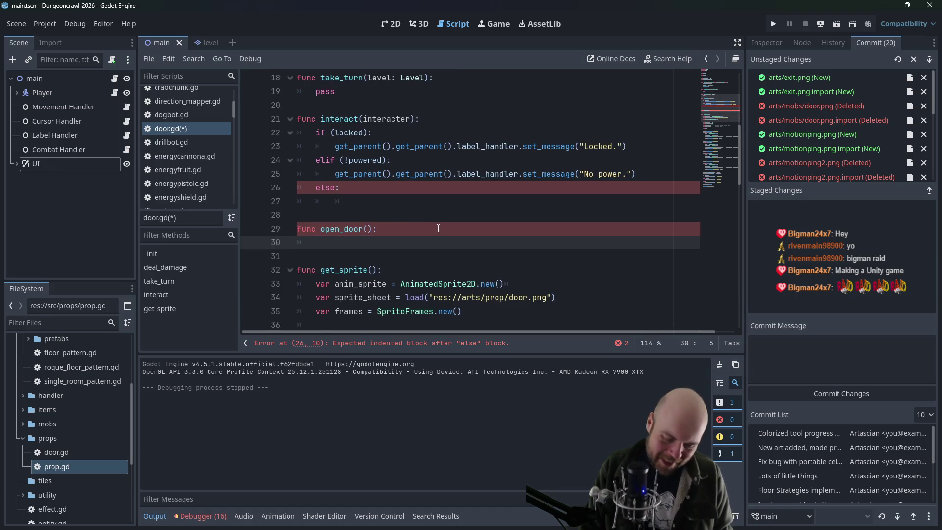
{"action": "scroll", "coordinate": [432, 225], "scroll_direction": "up", "scroll_amount": 6}
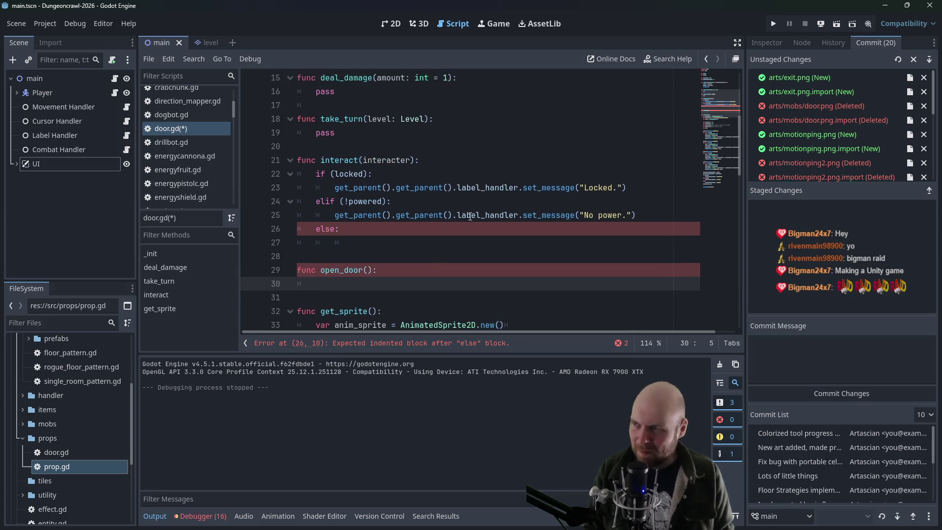
{"action": "left_click", "coordinate": [370, 134]}
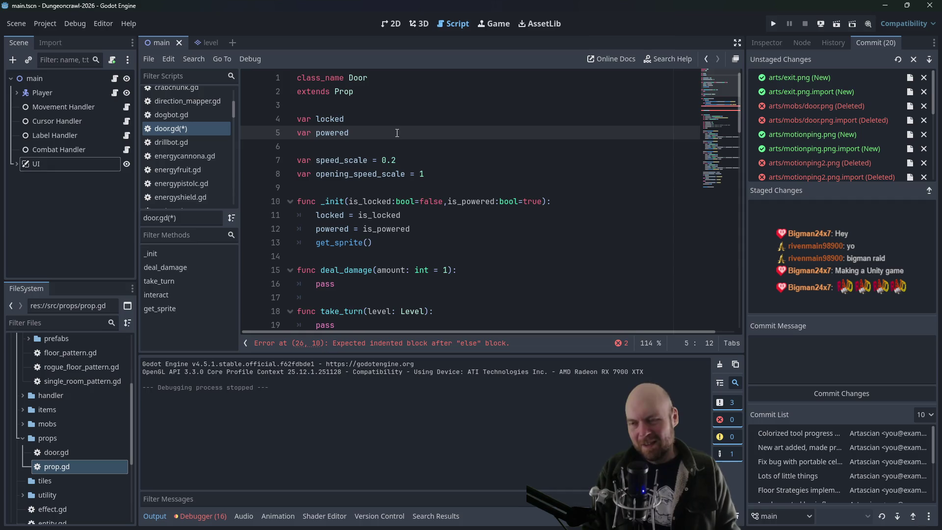
{"action": "key", "text": "Return"}
{"action": "type", "text": "var closed = t"}
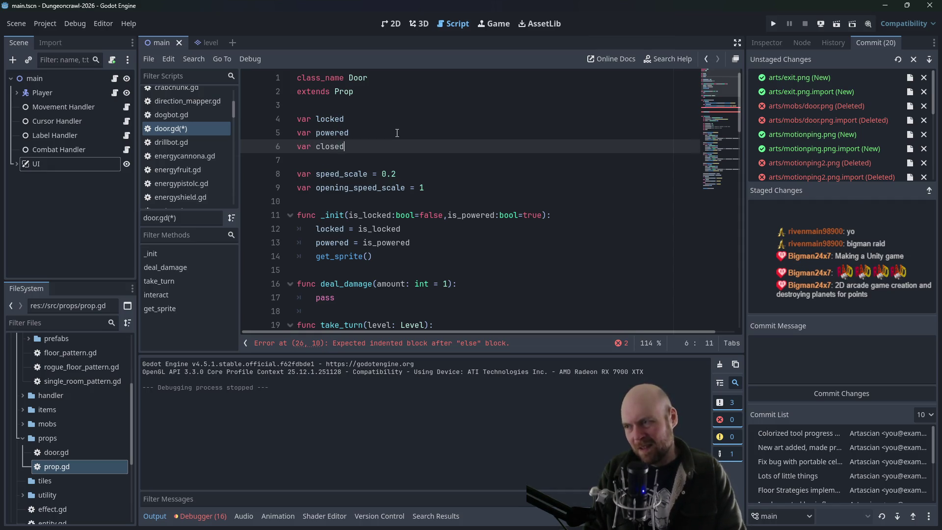
{"action": "type", "text": "rue"}
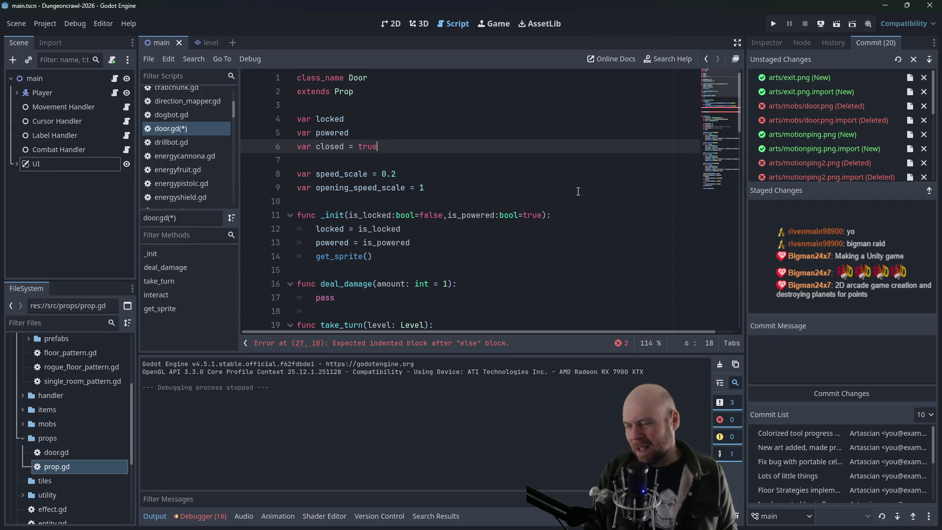
{"action": "scroll", "coordinate": [559, 230], "scroll_direction": "down", "scroll_amount": 4}
{"action": "left_click", "coordinate": [450, 282]}
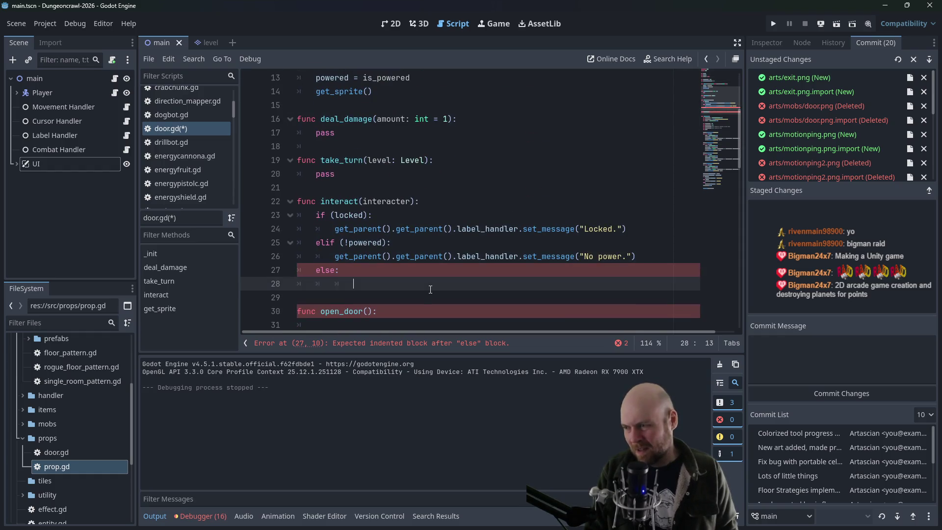
{"action": "left_click", "coordinate": [403, 324]}
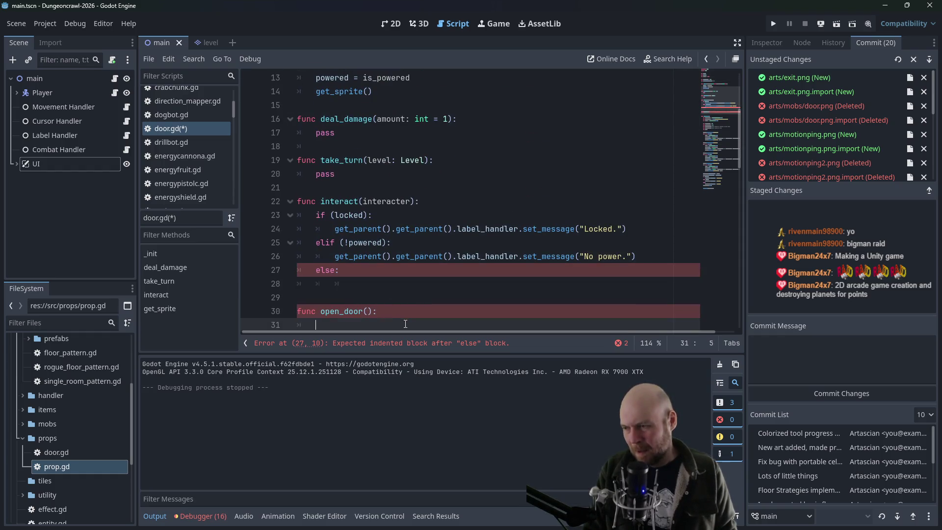
{"action": "scroll", "coordinate": [417, 319], "scroll_direction": "up", "scroll_amount": 2}
{"action": "scroll", "coordinate": [417, 319], "scroll_direction": "up", "scroll_amount": 3}
{"action": "left_click", "coordinate": [406, 147]}
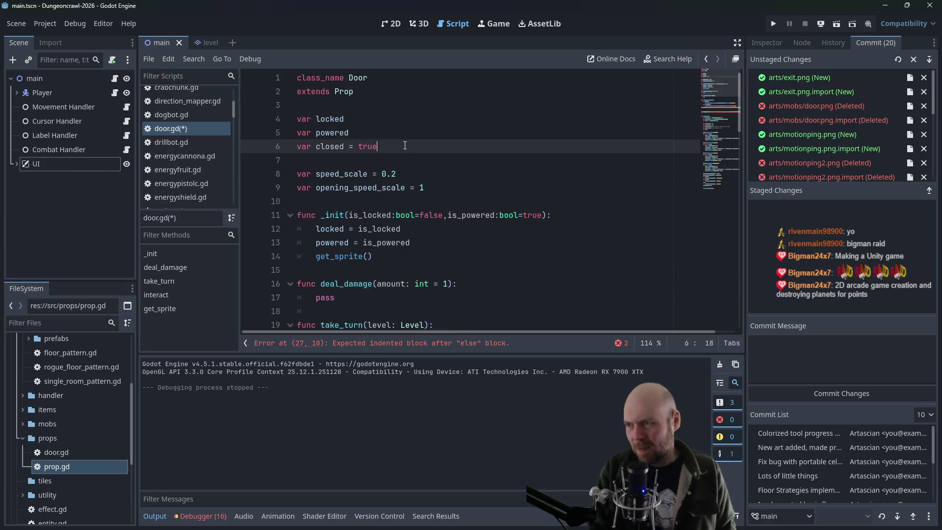
{"action": "key", "text": "shift+Up"}
{"action": "key", "text": "BackSpace"}
{"action": "scroll", "coordinate": [432, 167], "scroll_direction": "down", "scroll_amount": 2}
{"action": "scroll", "coordinate": [434, 172], "scroll_direction": "down", "scroll_amount": 4}
{"action": "left_click", "coordinate": [383, 211]}
{"action": "key", "text": "Down"}
{"action": "scroll", "coordinate": [419, 246], "scroll_direction": "down", "scroll_amount": 3}
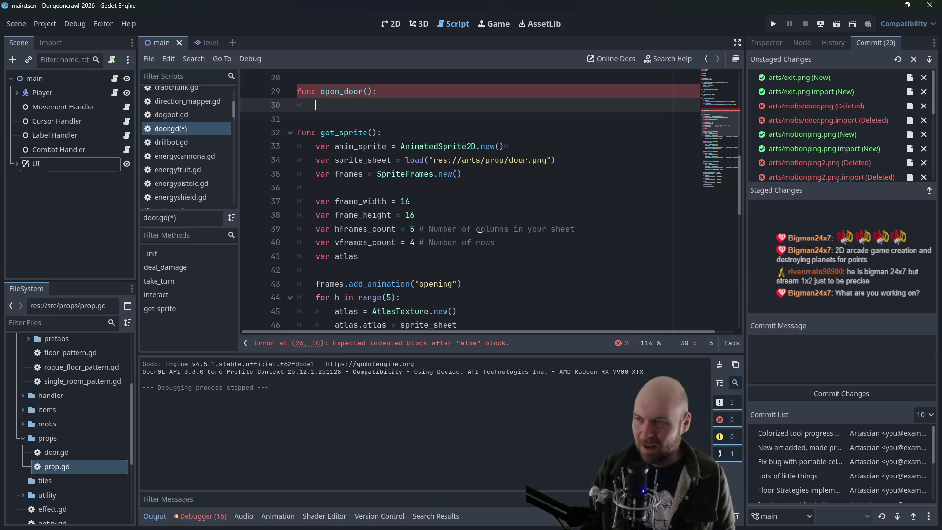
Run the game, check the Door parser errors, type pass into door.gd and rerun with F5.
{"action": "left_click", "coordinate": [369, 132]}
{"action": "left_click", "coordinate": [773, 24]}
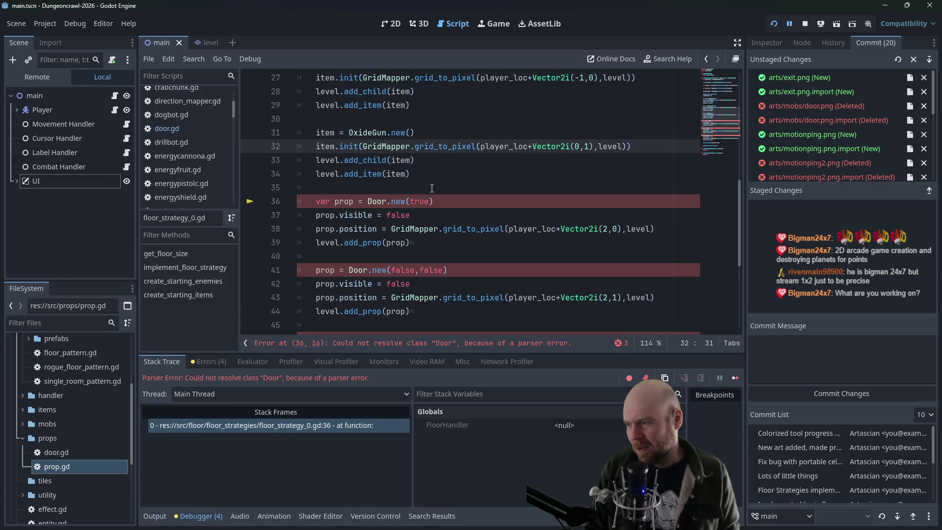
{"action": "left_click", "coordinate": [427, 189]}
{"action": "left_click", "coordinate": [179, 128]}
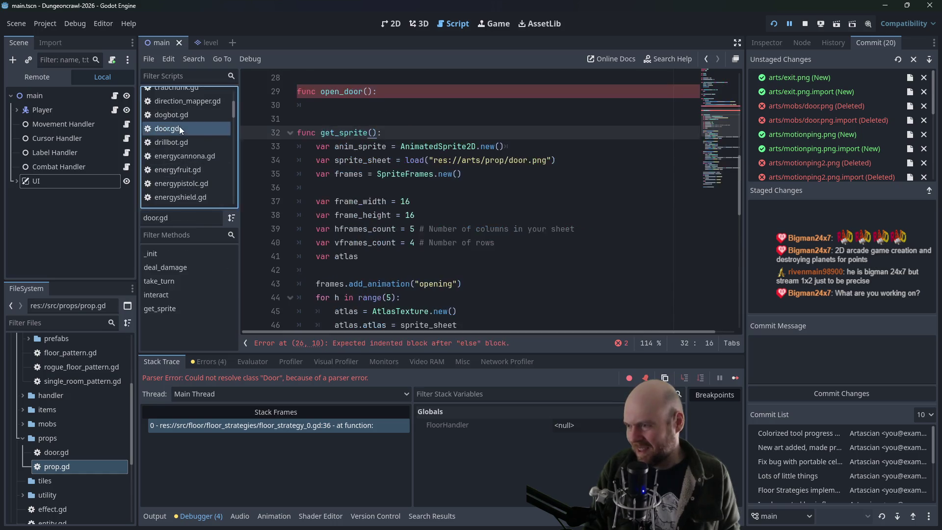
{"action": "left_click", "coordinate": [378, 106]}
{"action": "type", "text": "pass"}
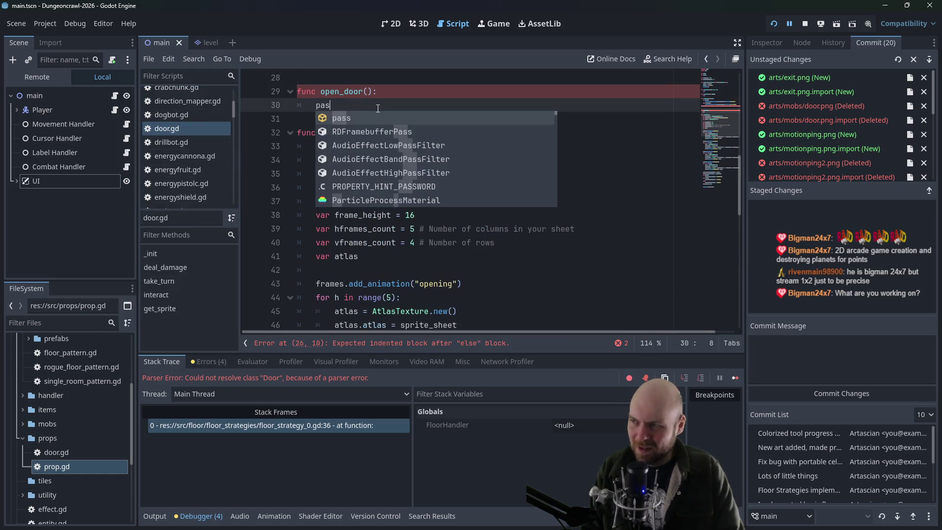
{"action": "key", "text": "F5"}
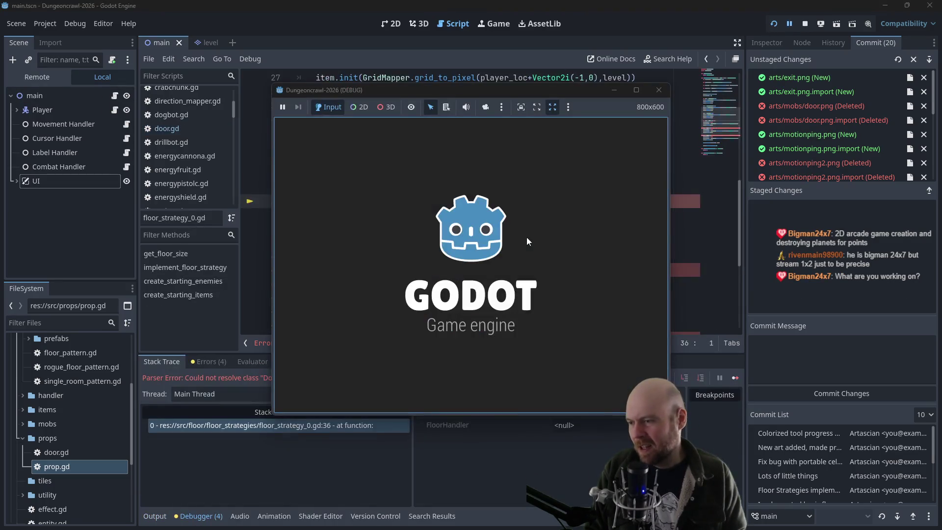
Close the game, put pass in door.gd's empty else body, and run the game again.
{"action": "left_click", "coordinate": [659, 89]}
{"action": "left_click", "coordinate": [442, 201]}
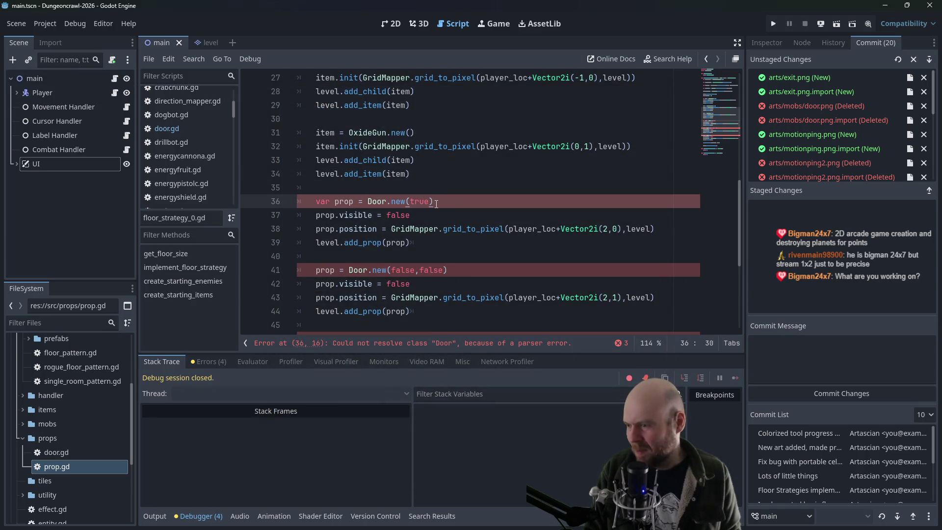
{"action": "left_click", "coordinate": [188, 129]}
{"action": "scroll", "coordinate": [387, 189], "scroll_direction": "up", "scroll_amount": 6}
{"action": "left_click", "coordinate": [343, 309]}
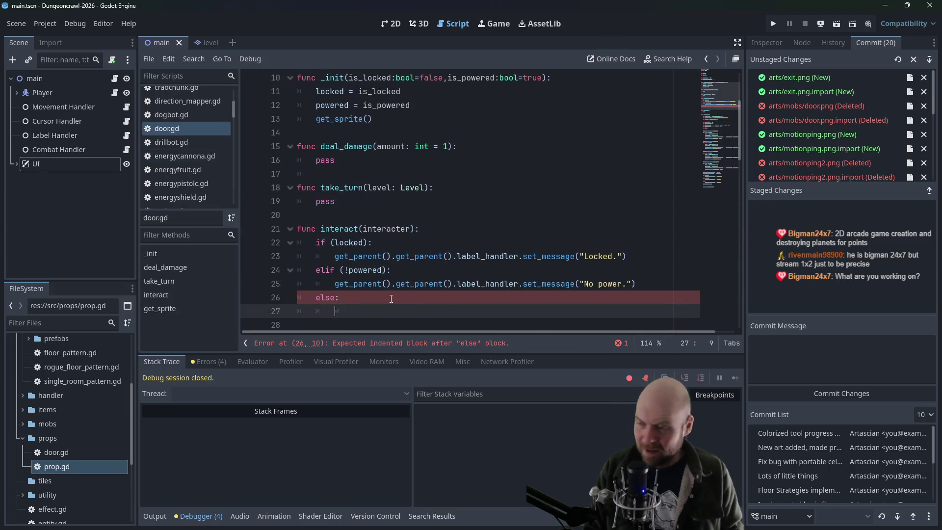
{"action": "type", "text": "pass"}
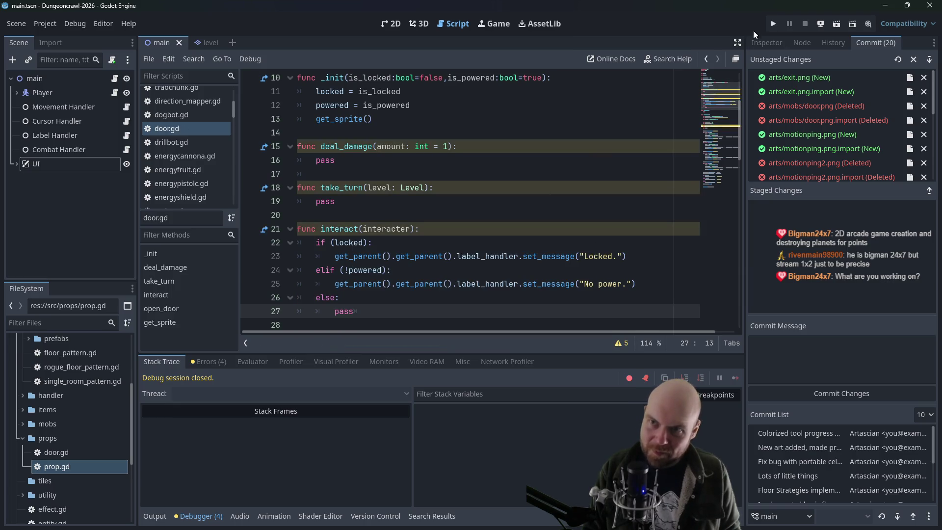
{"action": "left_click", "coordinate": [773, 23]}
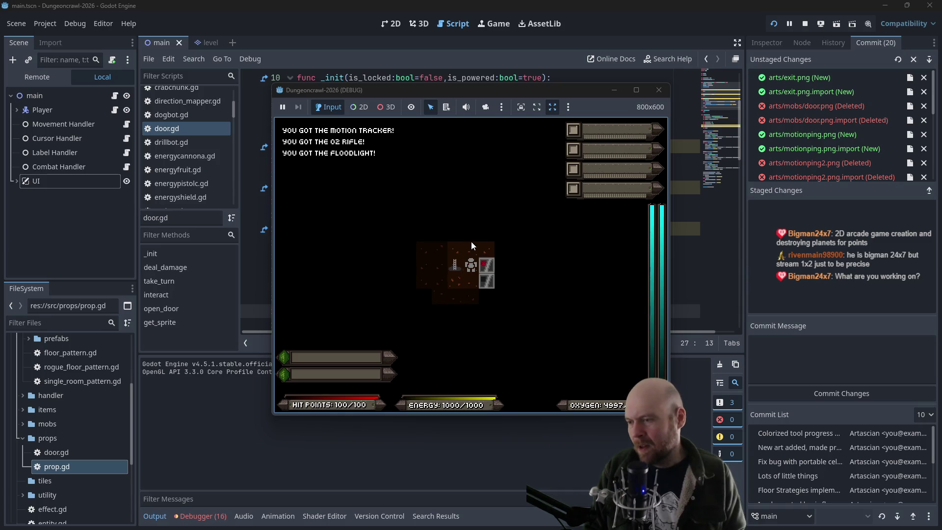
Walk the player into the locked and unpowered doors, getting 'Locked.' and 'No power.'.
{"action": "key", "text": "Down"}
{"action": "key", "text": "Down"}
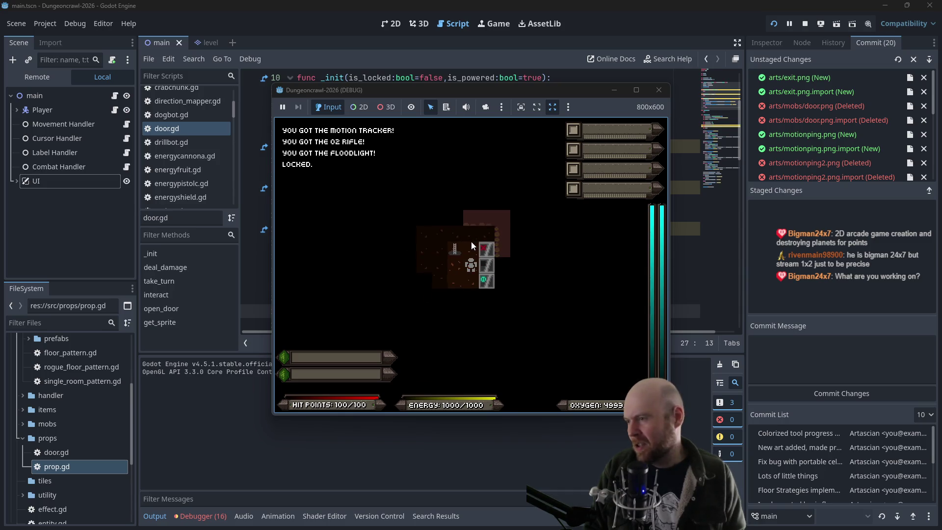
{"action": "key", "text": "Right"}
{"action": "key", "text": "Down"}
{"action": "key", "text": "Right"}
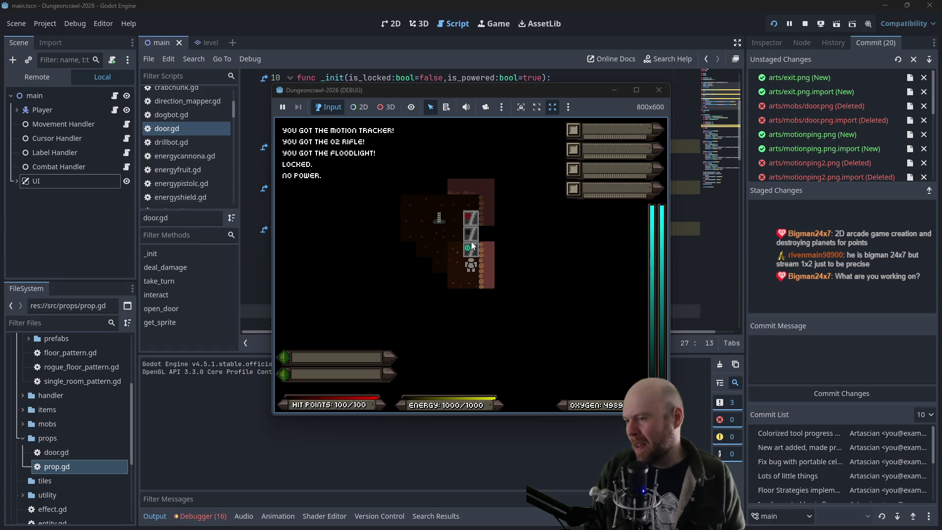
{"action": "key", "text": "Left"}
{"action": "key", "text": "Left"}
{"action": "key", "text": "Left"}
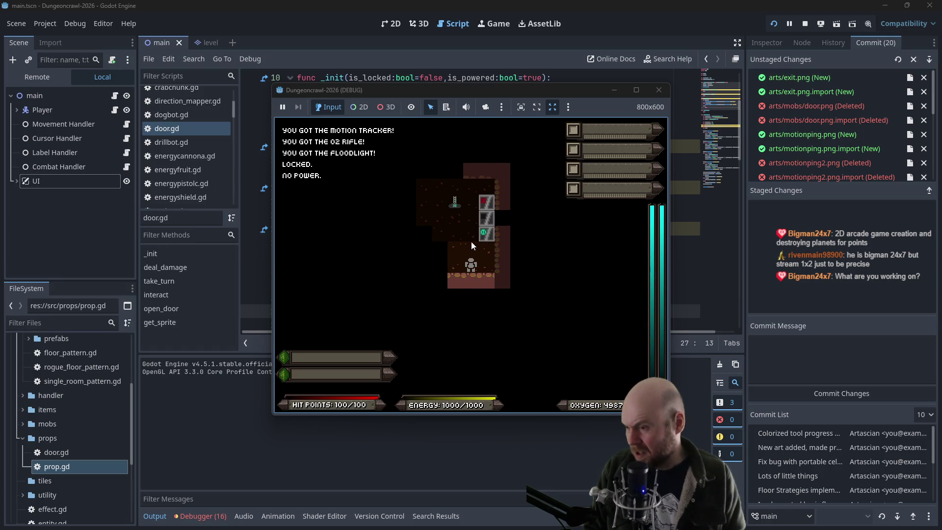
{"action": "key", "text": "Up"}
{"action": "key", "text": "Up"}
{"action": "key", "text": "Up"}
{"action": "key", "text": "Right"}
{"action": "key", "text": "Right"}
{"action": "key", "text": "Left"}
{"action": "key", "text": "Right"}
{"action": "key", "text": "Right"}
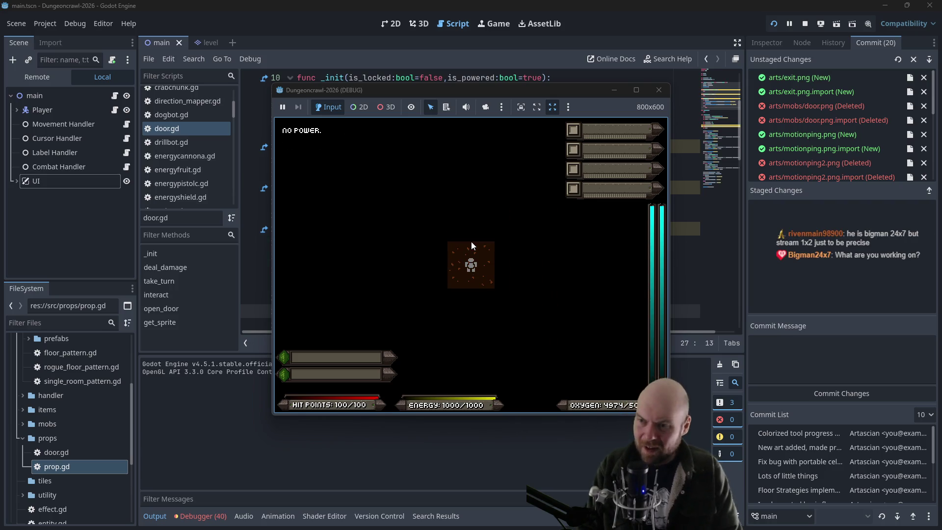
Switch on the floodlight from the inventory and walk right to attack the Martian butterfly.
{"action": "key", "text": "i"}
{"action": "key", "text": "3"}
{"action": "key", "text": "1"}
{"action": "key", "text": "Up"}
{"action": "key", "text": "Up"}
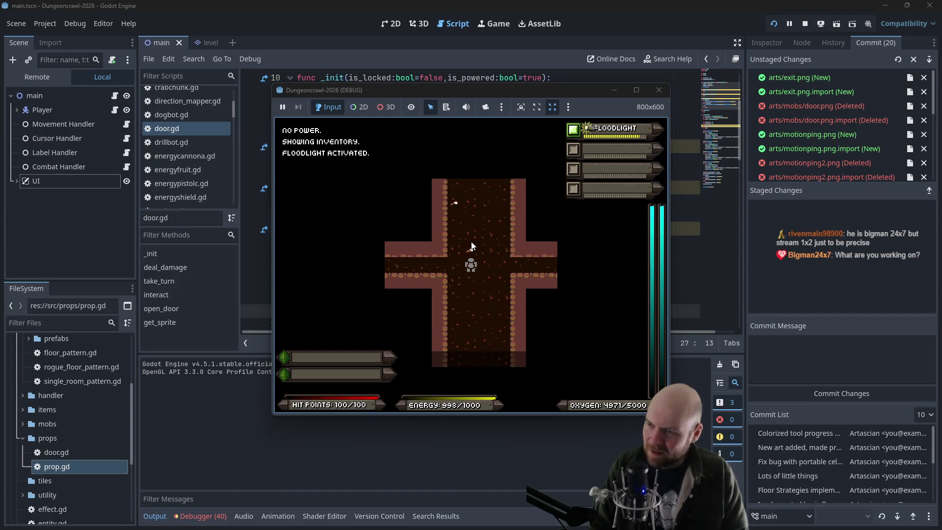
{"action": "key", "text": "Right"}
{"action": "key", "text": "Right"}
{"action": "key", "text": "Right"}
{"action": "key", "text": "Right"}
{"action": "key", "text": "Right"}
{"action": "key", "text": "Right"}
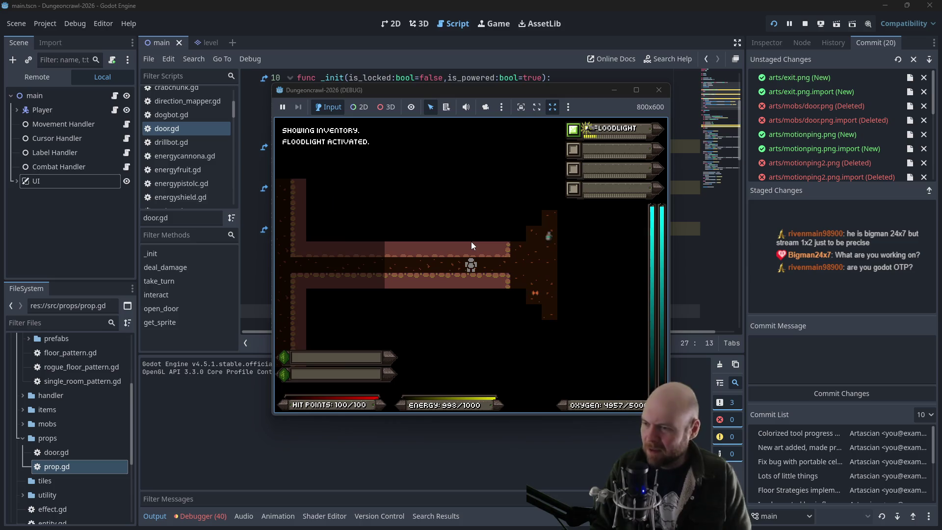
{"action": "key", "text": "Down"}
{"action": "key", "text": "Down"}
{"action": "key", "text": "Down"}
{"action": "key", "text": "Down"}
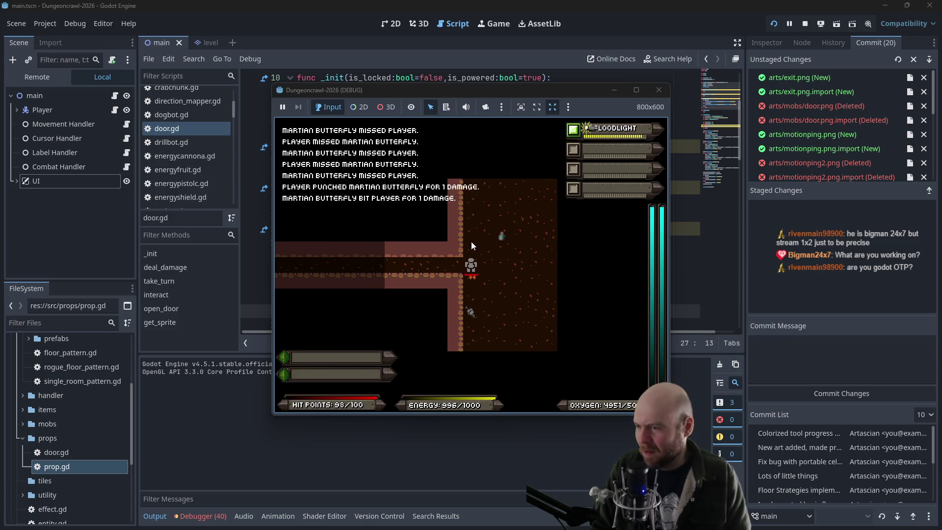
{"action": "key", "text": "Down"}
{"action": "key", "text": "Down"}
{"action": "key", "text": "Down"}
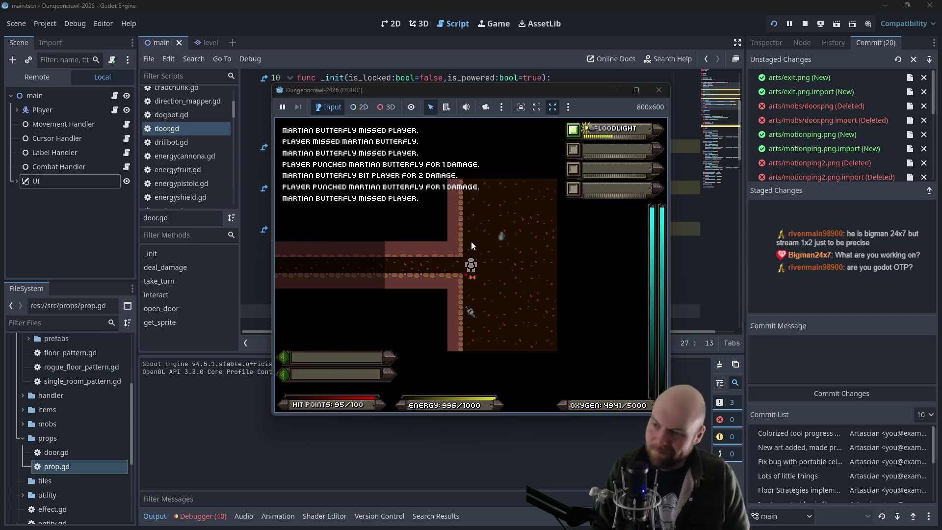
Activate the motion tracker and collect both oxygen tanks in the room.
{"action": "key", "text": "i"}
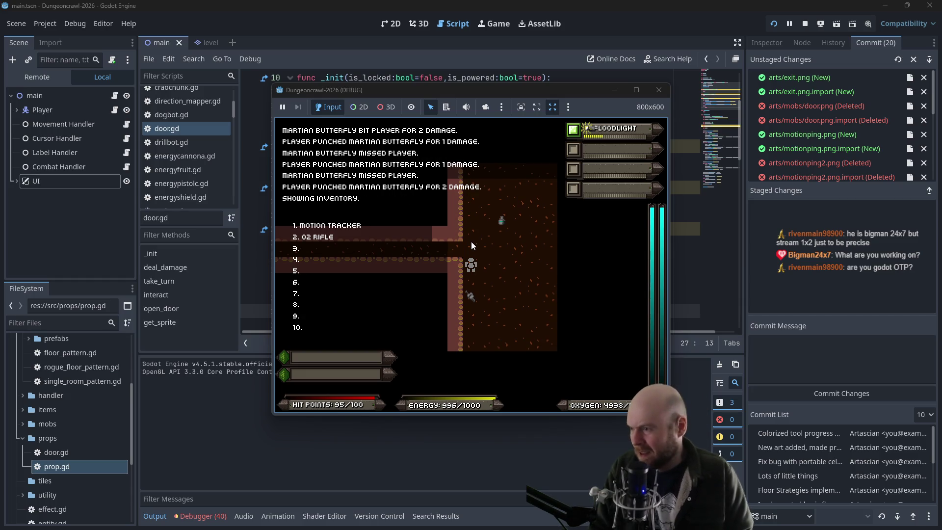
{"action": "key", "text": "1"}
{"action": "key", "text": "Up"}
{"action": "key", "text": "Up"}
{"action": "key", "text": "Up"}
{"action": "key", "text": "Right"}
{"action": "key", "text": "Right"}
{"action": "key", "text": "Right"}
{"action": "key", "text": "Right"}
{"action": "key", "text": "Right"}
{"action": "key", "text": "Down"}
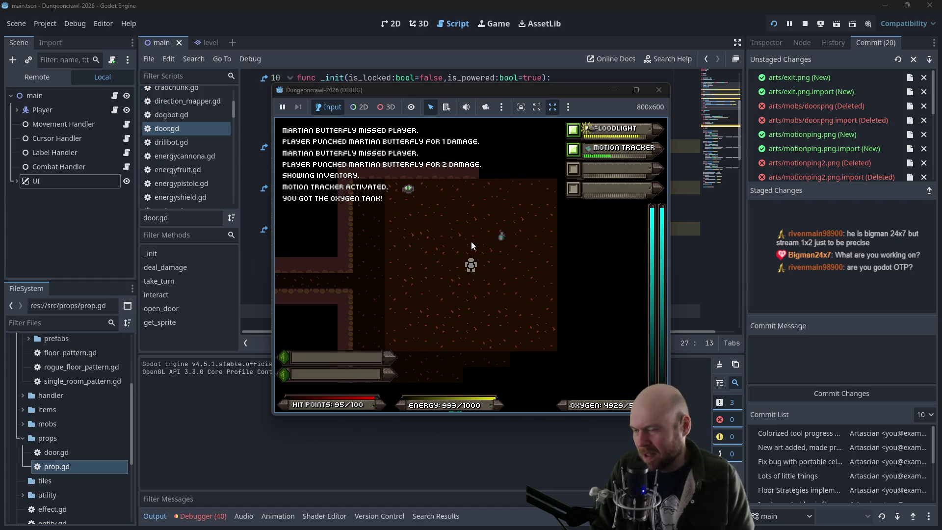
{"action": "key", "text": "Down"}
{"action": "key", "text": "Right"}
{"action": "key", "text": "Right"}
{"action": "key", "text": "Up"}
{"action": "key", "text": "Up"}
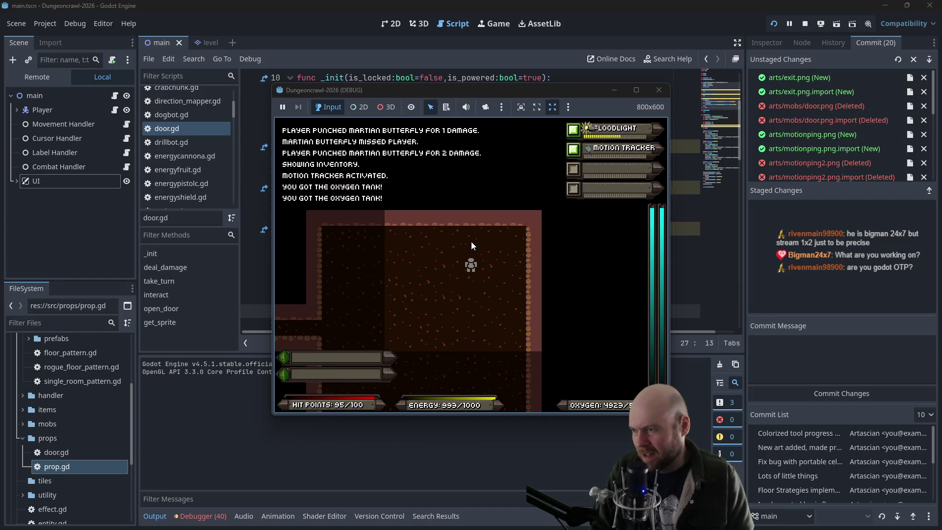
{"action": "key", "text": "Down"}
{"action": "key", "text": "Down"}
{"action": "key", "text": "Down"}
{"action": "key", "text": "Left"}
{"action": "key", "text": "Left"}
{"action": "key", "text": "Left"}
{"action": "key", "text": "Up"}
Head down the west corridor, ready the O2 rifle and shoot the rogue bat.
{"action": "key", "text": "Left"}
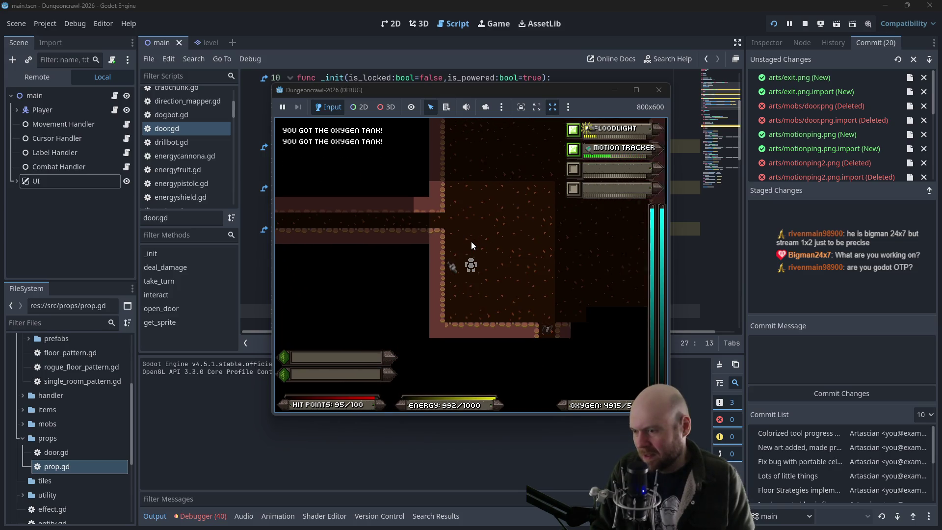
{"action": "key", "text": "Left"}
{"action": "key", "text": "Left"}
{"action": "key", "text": "Left"}
{"action": "key", "text": "Left"}
{"action": "key", "text": "Left"}
{"action": "key", "text": "Left"}
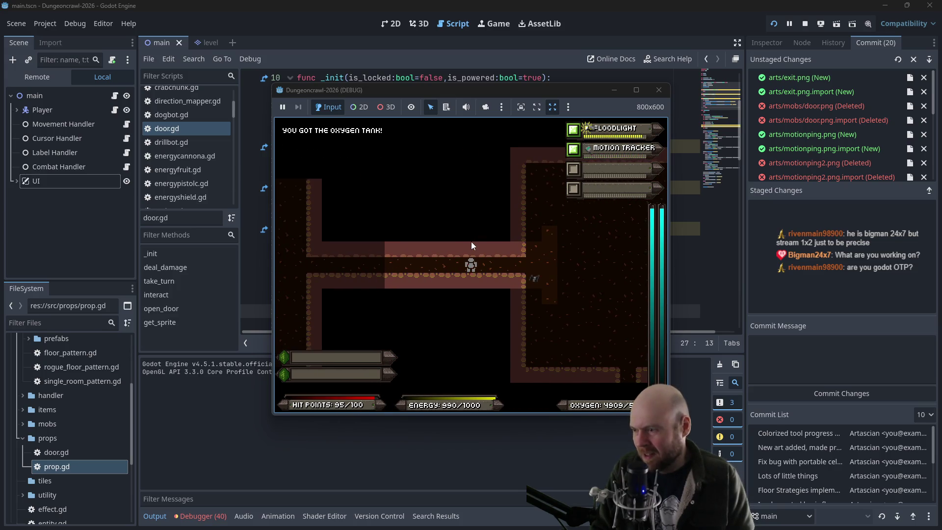
{"action": "key", "text": "Left"}
{"action": "key", "text": "Left"}
{"action": "key", "text": "Left"}
{"action": "key", "text": "Down"}
{"action": "key", "text": "Down"}
{"action": "key", "text": "Down"}
{"action": "key", "text": "Down"}
{"action": "key", "text": "Down"}
{"action": "key", "text": "Down"}
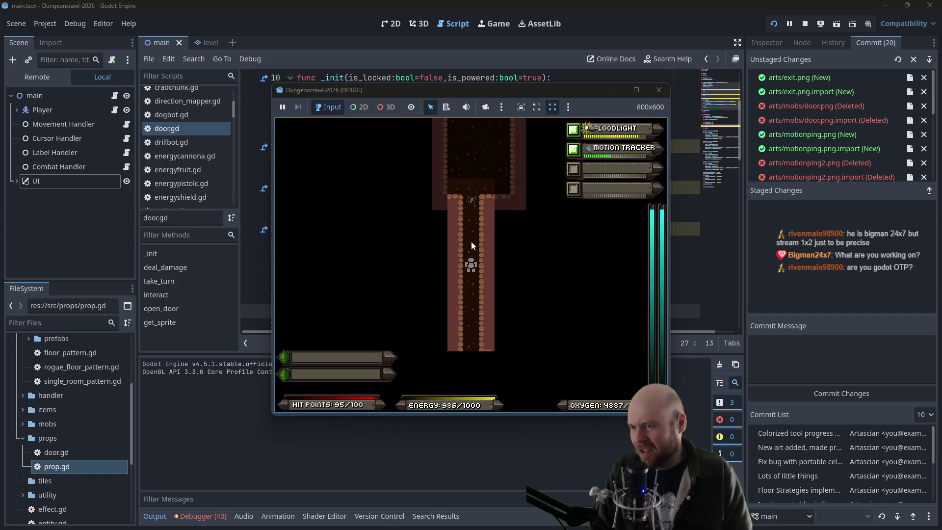
{"action": "key", "text": "i"}
{"action": "key", "text": "1"}
{"action": "key", "text": "f"}
{"action": "key", "text": "Up"}
{"action": "key", "text": "f"}
{"action": "key", "text": "Up"}
{"action": "key", "text": "Down"}
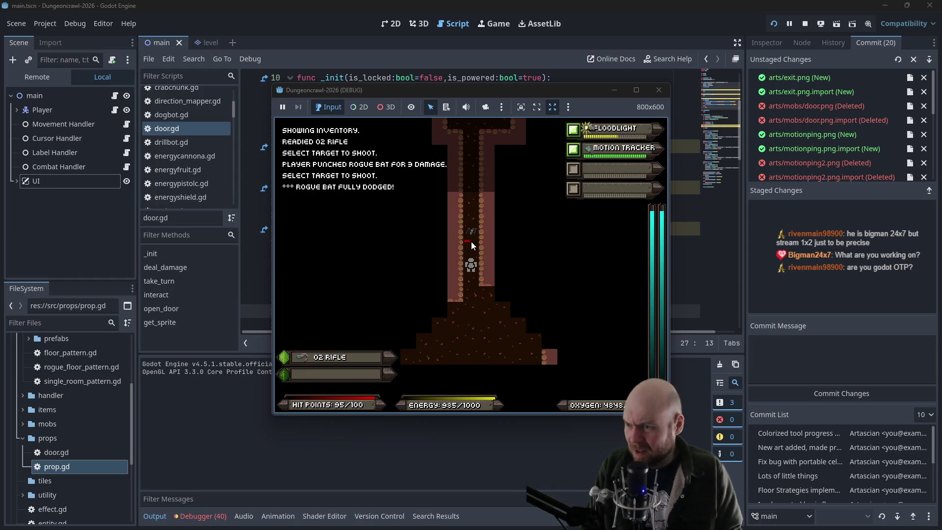
{"action": "key", "text": "f"}
{"action": "key", "text": "Up"}
Shoot down the Martian butterfly and pick up the eye.
{"action": "key", "text": "Down"}
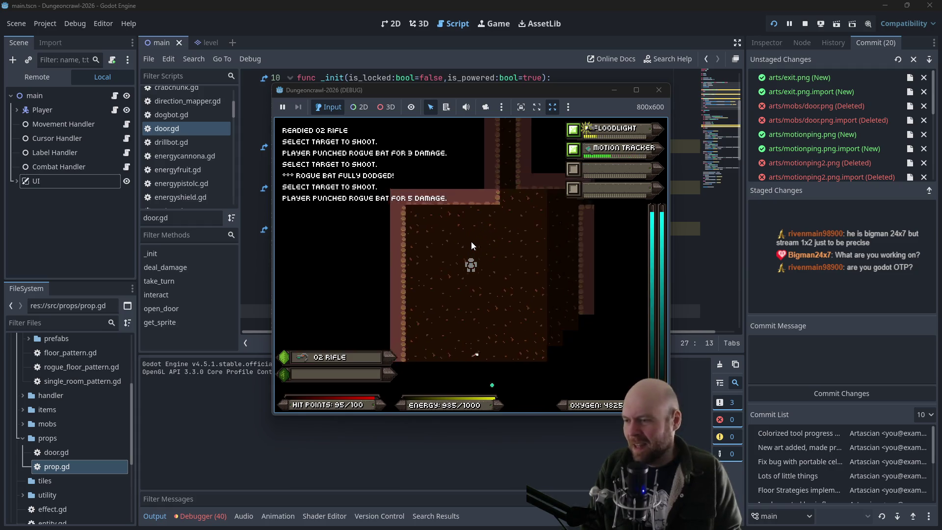
{"action": "key", "text": "f"}
{"action": "key", "text": "Down"}
{"action": "key", "text": "f"}
{"action": "key", "text": "Down"}
{"action": "key", "text": "f"}
{"action": "key", "text": "Down"}
{"action": "key", "text": "Down"}
{"action": "key", "text": "Right"}
{"action": "key", "text": "Down"}
{"action": "key", "text": "Right"}
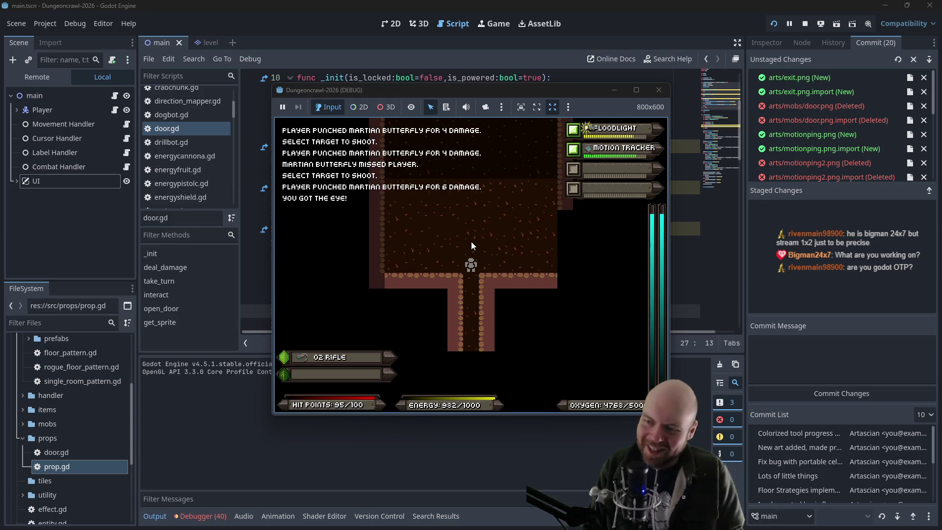
{"action": "key", "text": "Right"}
{"action": "key", "text": "Right"}
{"action": "key", "text": "Right"}
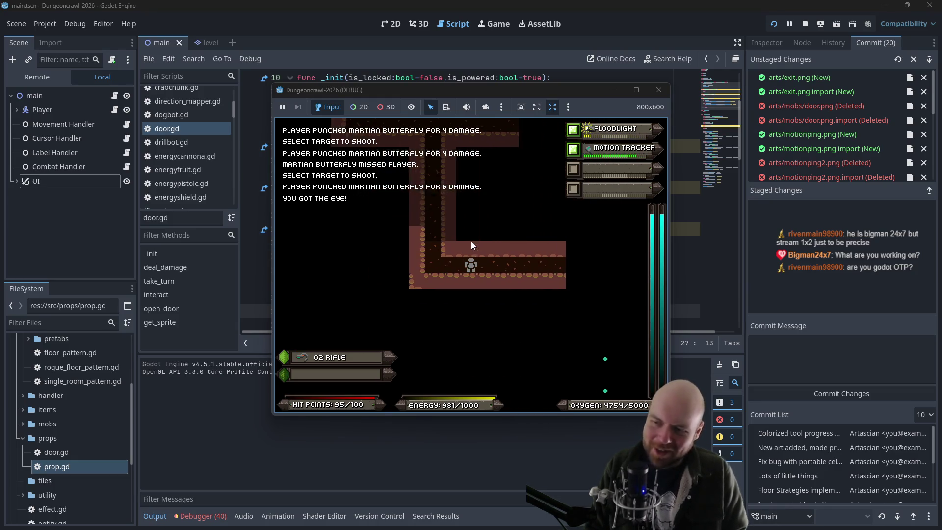
{"action": "key", "text": "Right"}
{"action": "key", "text": "Right"}
{"action": "key", "text": "Right"}
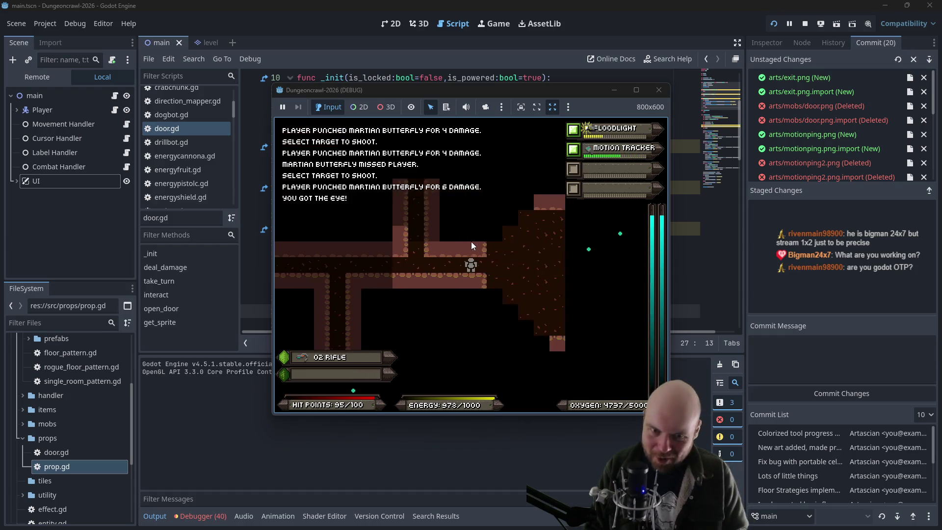
Kill the rogue bat in the northern corridor and hit the slime in the next room.
{"action": "key", "text": "Left"}
{"action": "key", "text": "Left"}
{"action": "key", "text": "Left"}
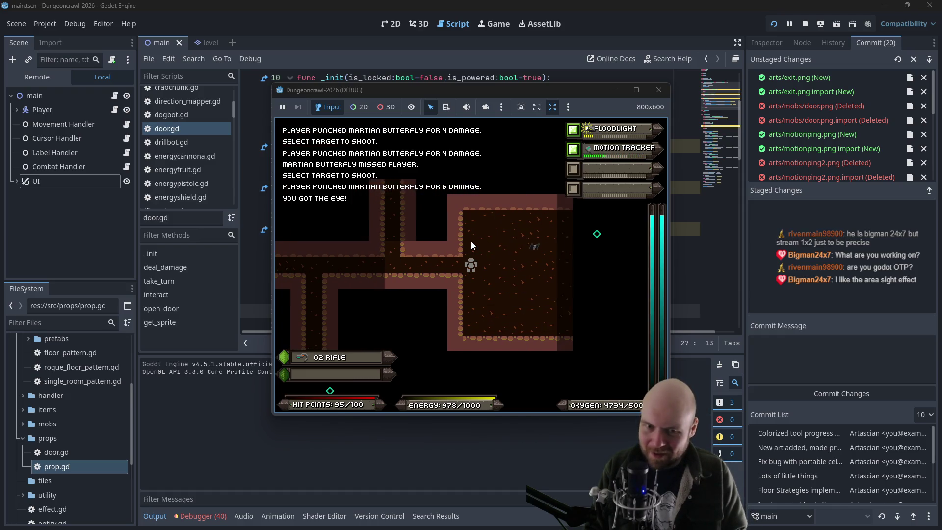
{"action": "key", "text": "Up"}
{"action": "key", "text": "Up"}
{"action": "key", "text": "Up"}
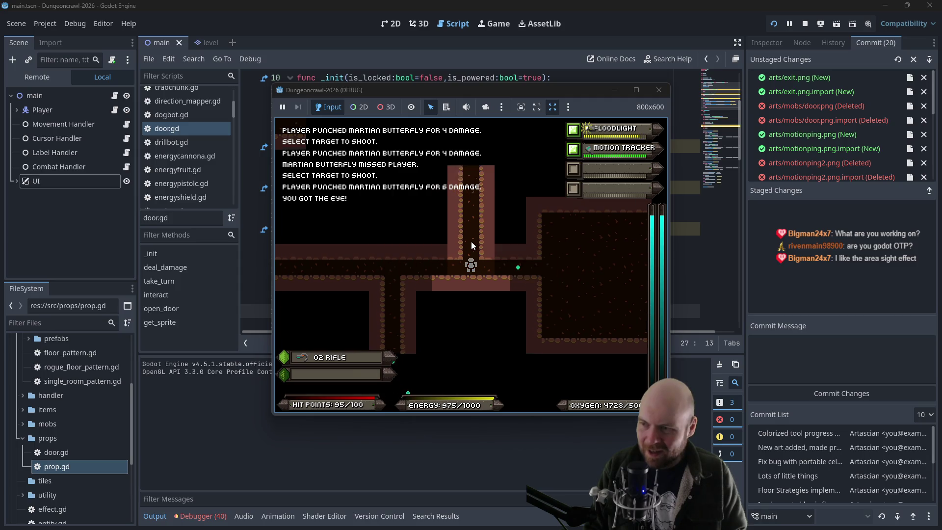
{"action": "key", "text": "Down"}
{"action": "key", "text": "Down"}
{"action": "key", "text": "Down"}
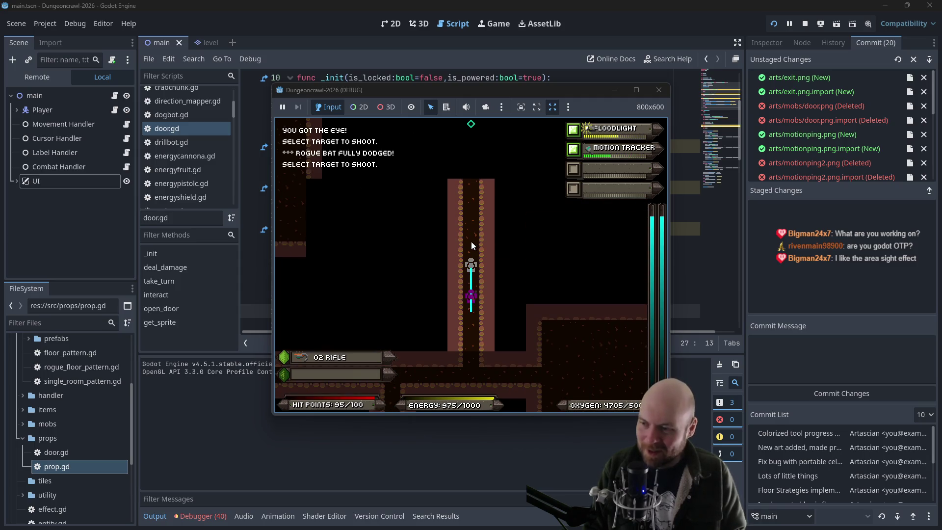
{"action": "key", "text": "Down"}
{"action": "key", "text": "Down"}
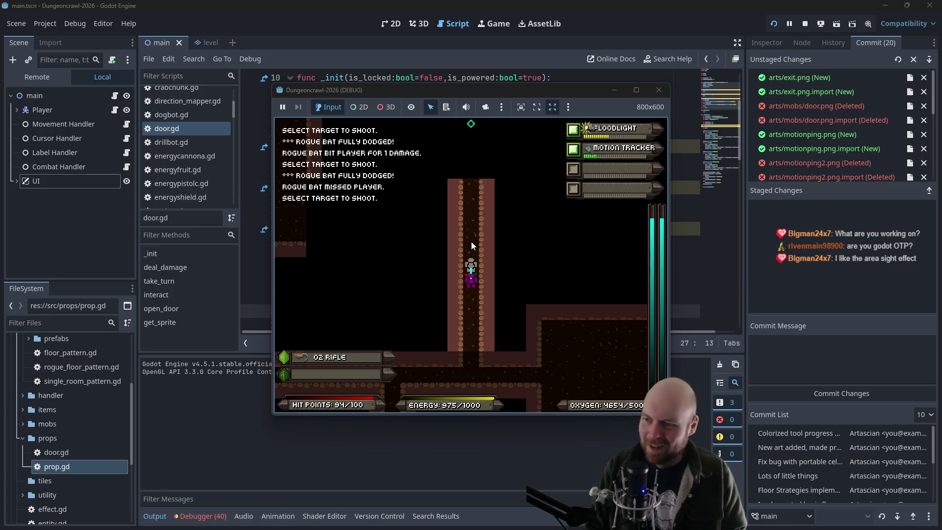
{"action": "key", "text": "Up"}
{"action": "key", "text": "Down"}
{"action": "key", "text": "Down"}
{"action": "key", "text": "Down"}
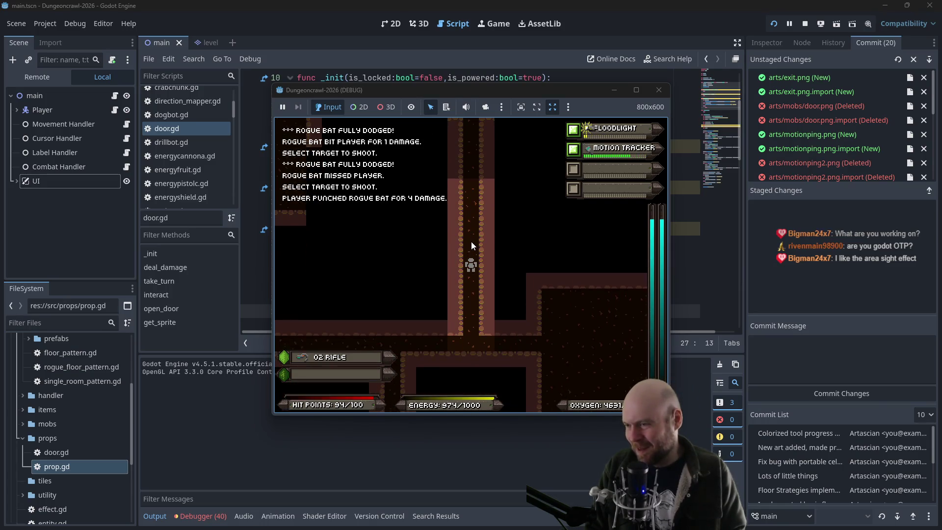
{"action": "key", "text": "Right"}
{"action": "key", "text": "Right"}
{"action": "key", "text": "Right"}
{"action": "key", "text": "Right"}
{"action": "key", "text": "Right"}
{"action": "key", "text": "Right"}
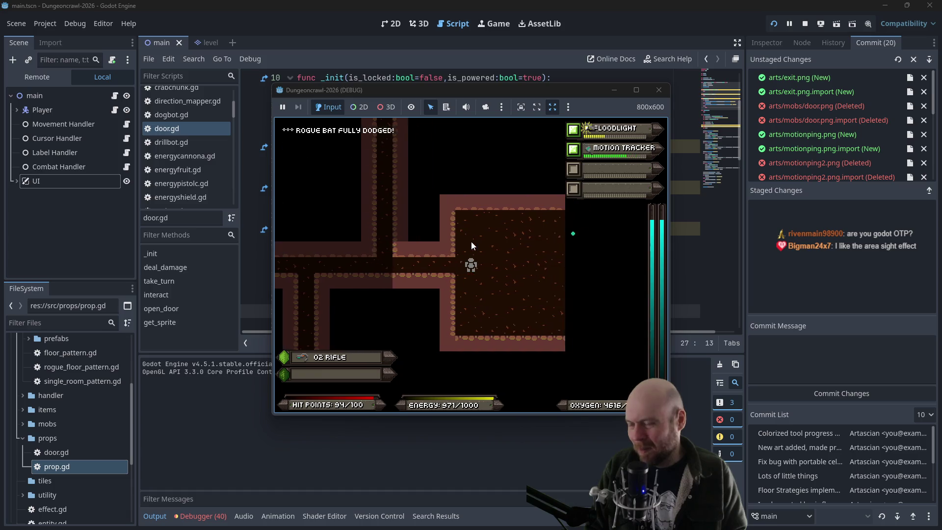
{"action": "key", "text": "Right"}
{"action": "key", "text": "Right"}
{"action": "key", "text": "Right"}
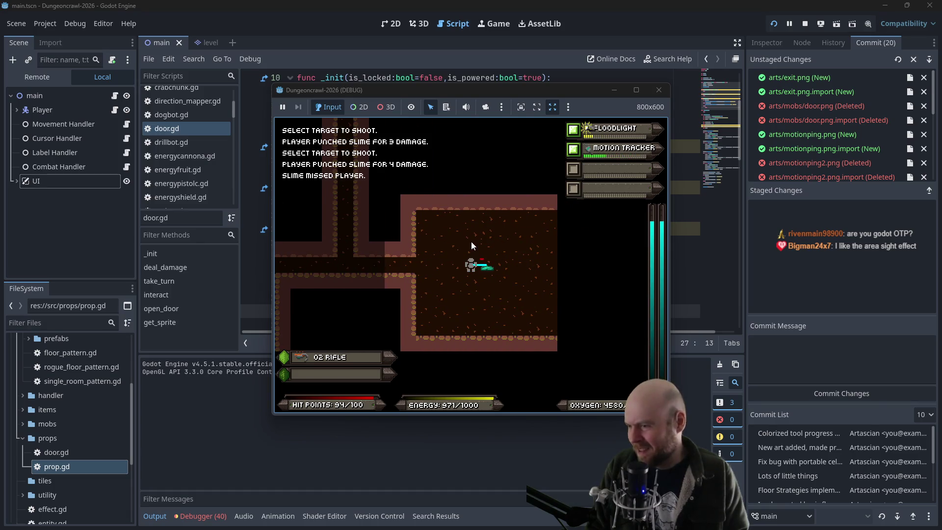
{"action": "key", "text": "Left"}
{"action": "key", "text": "Left"}
{"action": "key", "text": "Left"}
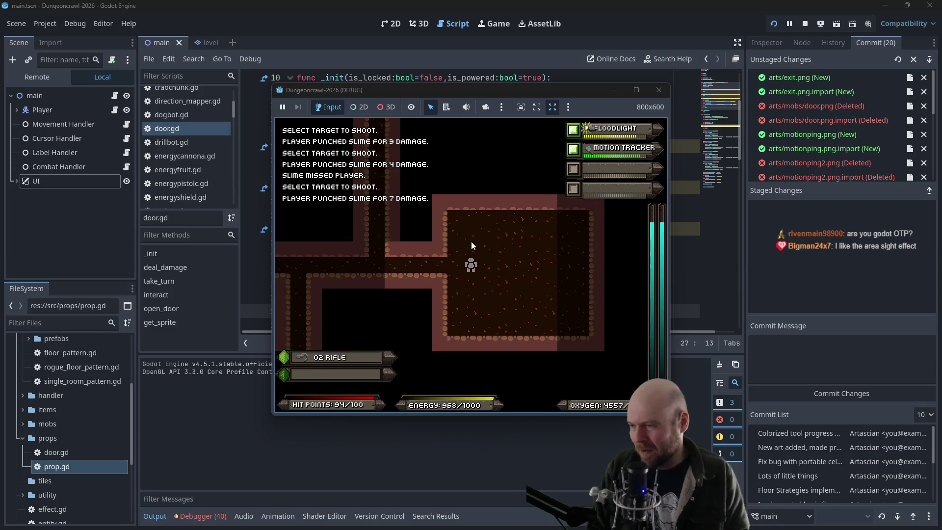
{"action": "key", "text": "Left"}
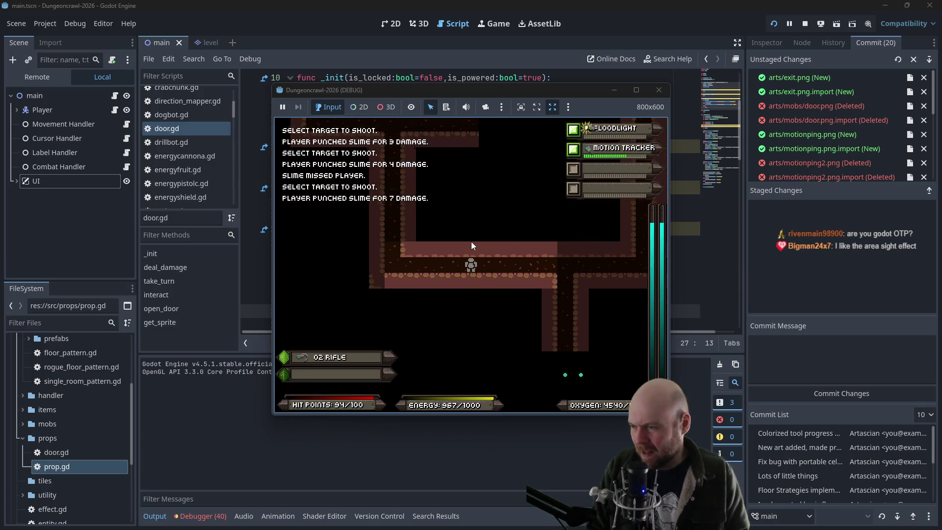
Reach the western room, pick up the battery and laser rifle A, then stop the game.
{"action": "key", "text": "Up"}
{"action": "key", "text": "Up"}
{"action": "key", "text": "Down"}
{"action": "key", "text": "Down"}
{"action": "key", "text": "Down"}
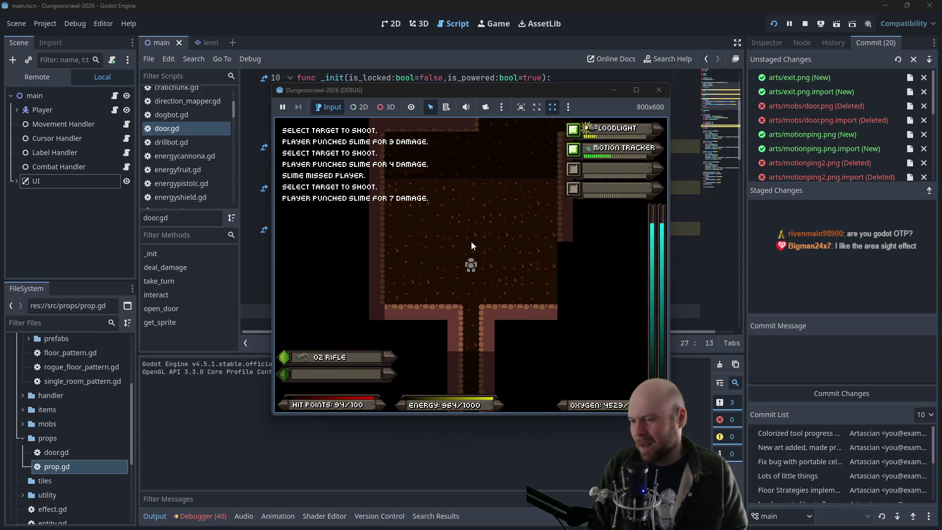
{"action": "key", "text": "Down"}
{"action": "key", "text": "Down"}
{"action": "key", "text": "Down"}
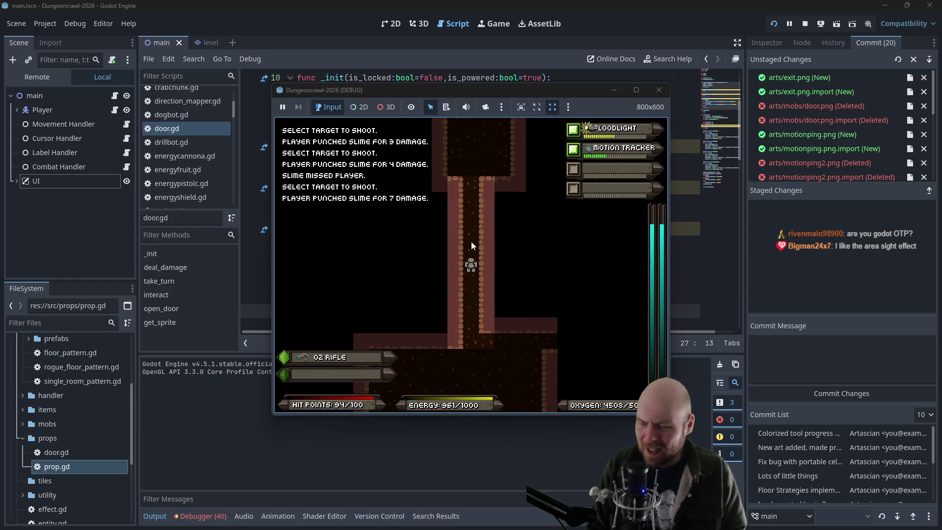
{"action": "key", "text": "Left"}
{"action": "key", "text": "Left"}
{"action": "key", "text": "Left"}
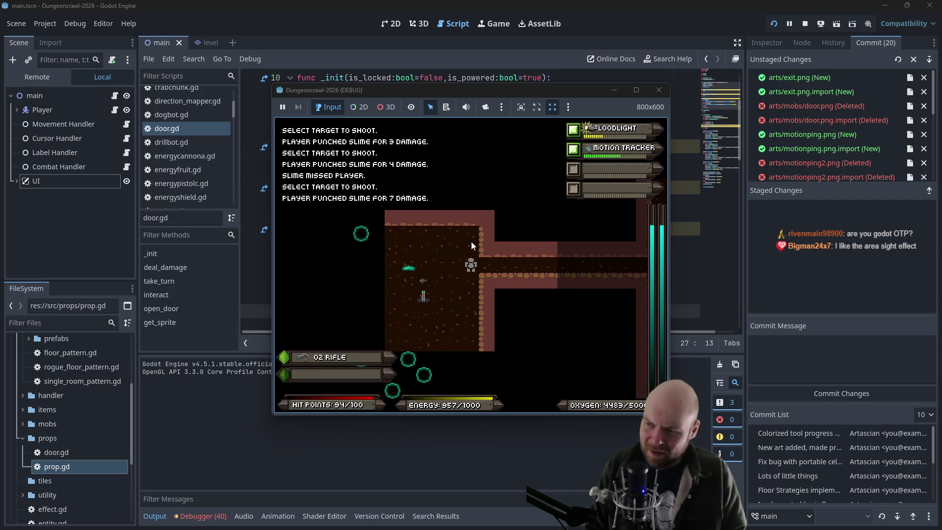
{"action": "key", "text": "Left"}
{"action": "key", "text": "Down"}
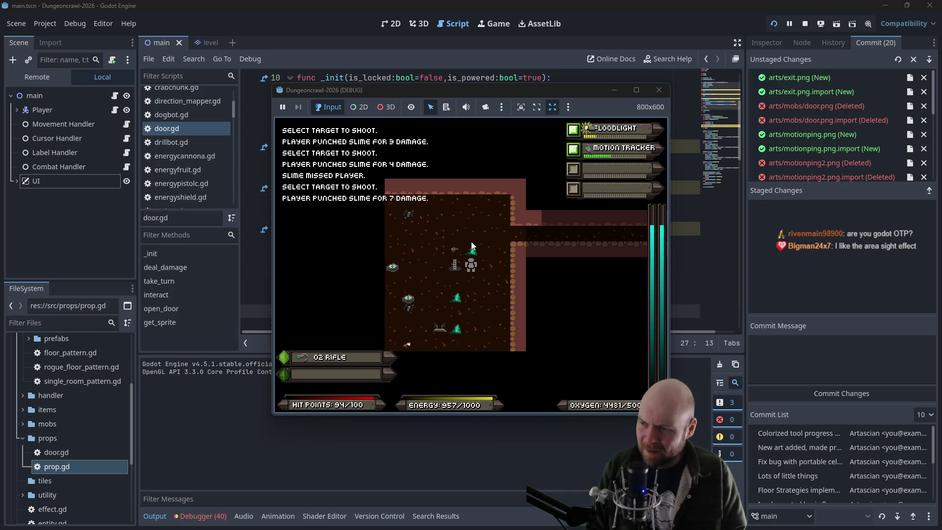
{"action": "key", "text": "Up"}
{"action": "key", "text": "Right"}
{"action": "key", "text": "Right"}
{"action": "key", "text": "Right"}
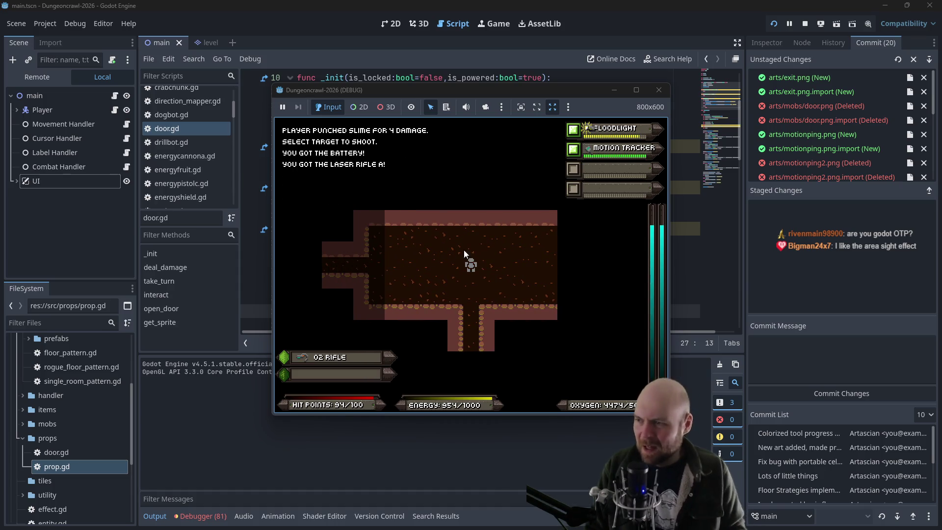
{"action": "left_click", "coordinate": [659, 89]}
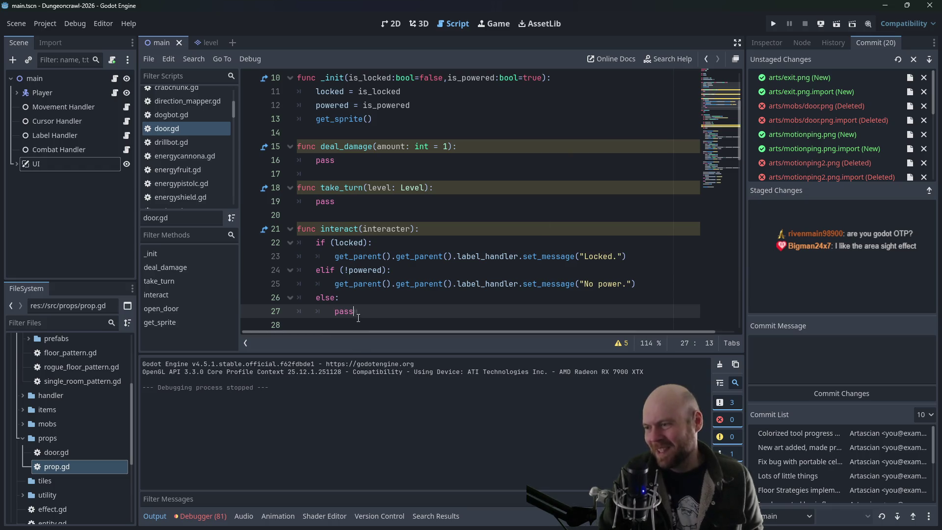
Replace the stray text on line 27 with pass in interact's else branch.
{"action": "key", "text": "BackSpace"}
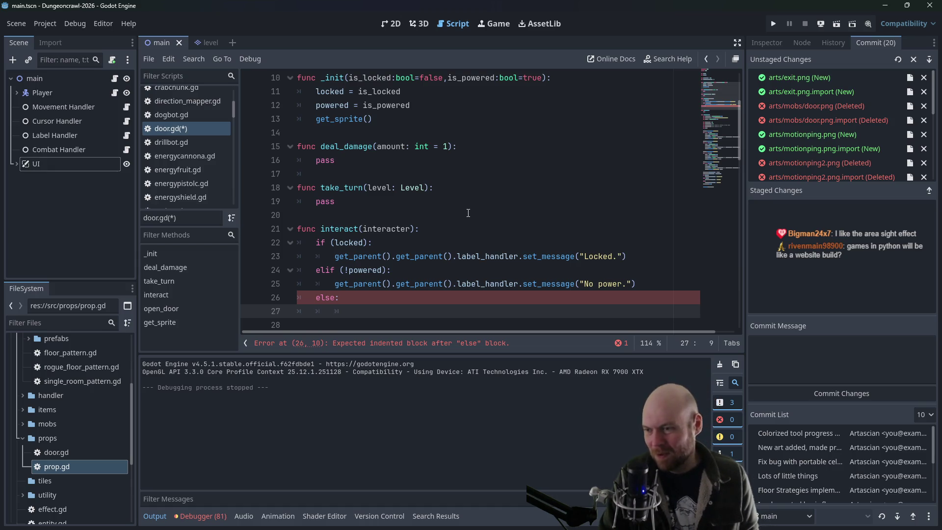
{"action": "scroll", "coordinate": [550, 248], "scroll_direction": "down", "scroll_amount": 1}
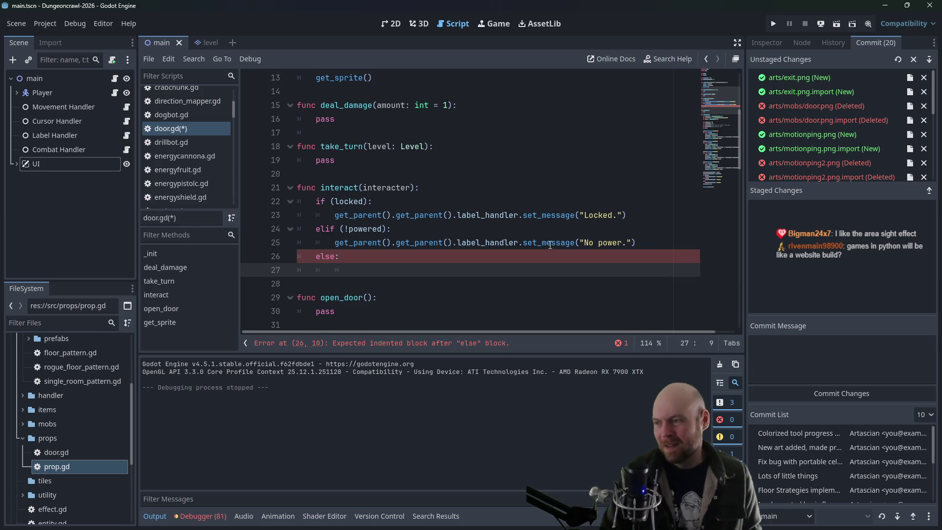
{"action": "type", "text": "pas"}
{"action": "key", "text": "Return"}
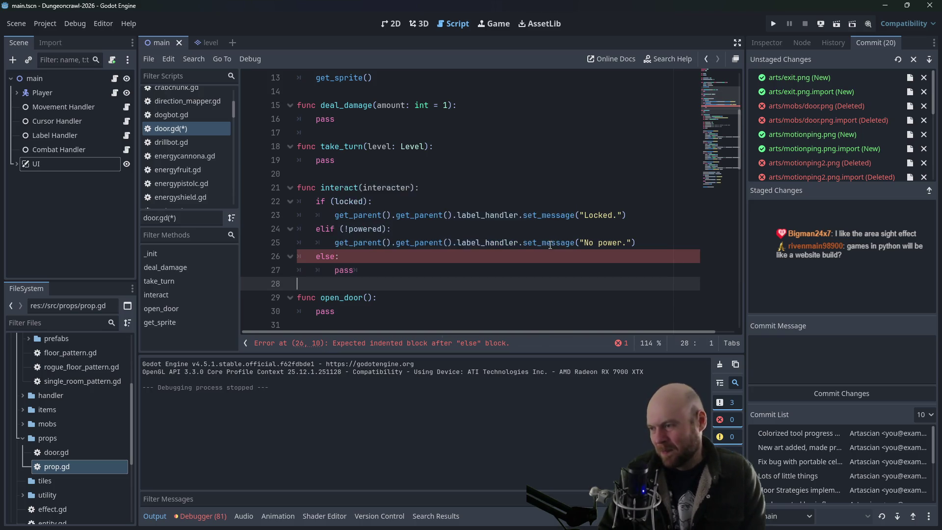
{"action": "key", "text": "Down"}
{"action": "key", "text": "Down"}
{"action": "key", "text": "Down"}
{"action": "scroll", "coordinate": [520, 236], "scroll_direction": "down", "scroll_amount": 1}
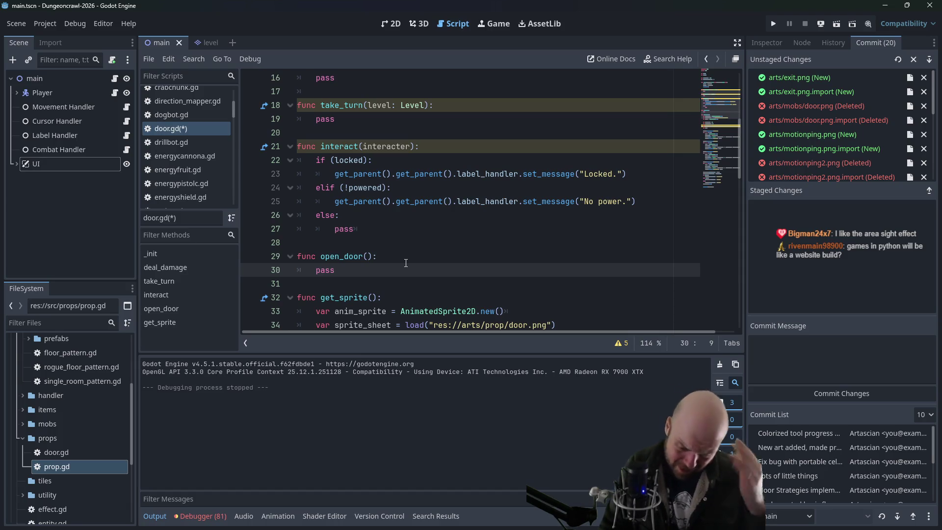
Replace pass in open_door with 'get_parent().vis_handler.' and scroll down the Scripts list.
{"action": "key", "text": "BackSpace"}
{"action": "key", "text": "BackSpace"}
{"action": "key", "text": "BackSpace"}
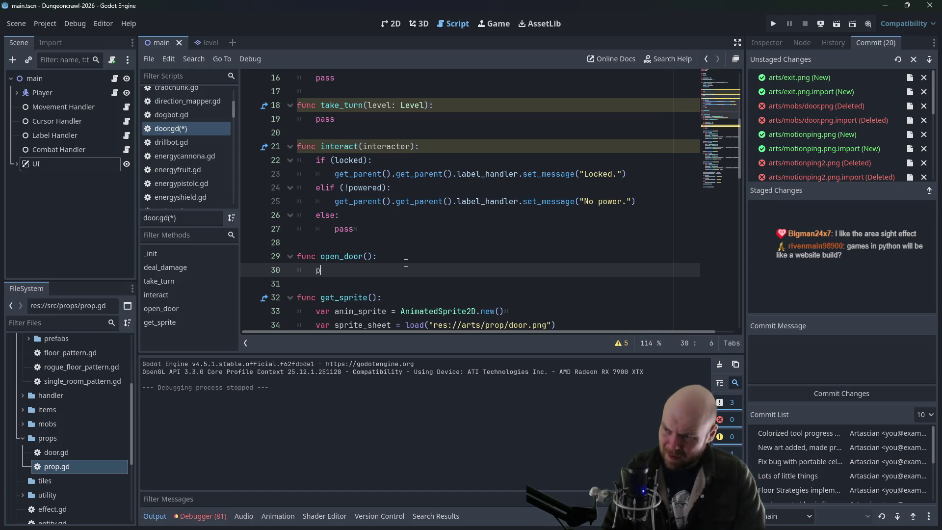
{"action": "type", "text": "get_parent()."}
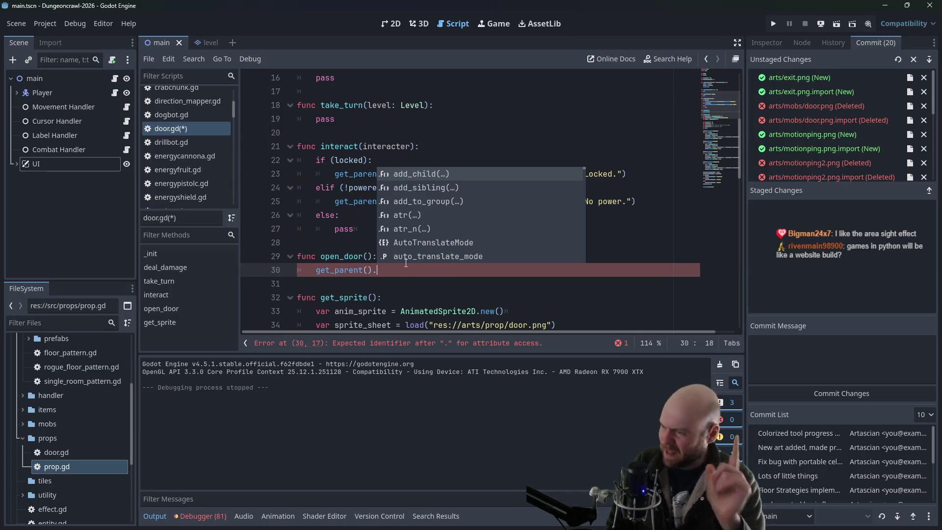
{"action": "type", "text": "vis_handler."}
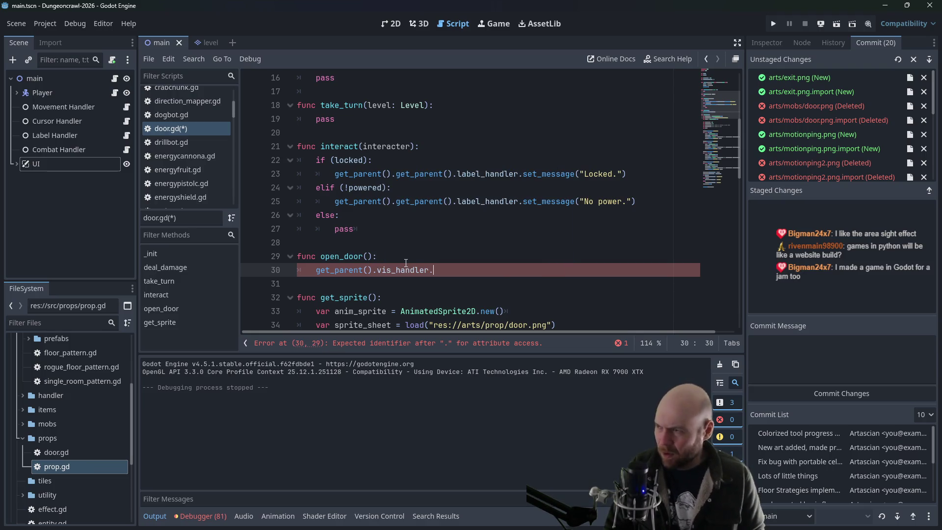
{"action": "scroll", "coordinate": [185, 167], "scroll_direction": "down", "scroll_amount": 3}
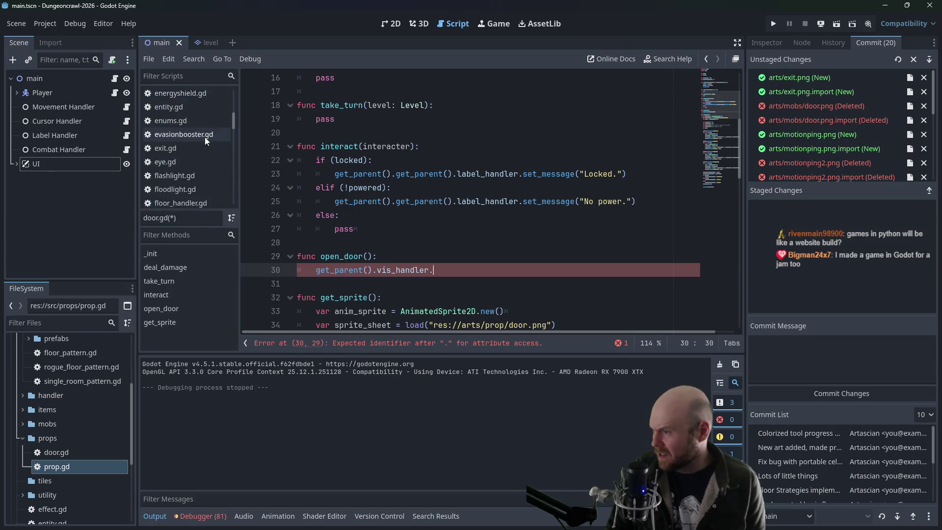
{"action": "scroll", "coordinate": [203, 142], "scroll_direction": "down", "scroll_amount": 3}
{"action": "scroll", "coordinate": [232, 147], "scroll_direction": "down", "scroll_amount": 3}
In level.gd, select the astar_grid.set_point_solid line that marks a mob's tile solid.
{"action": "left_click", "coordinate": [196, 165]}
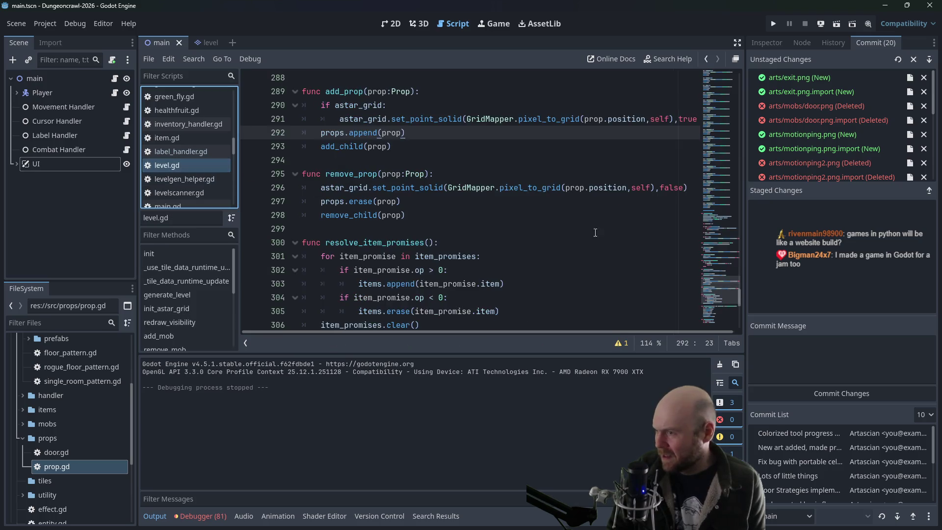
{"action": "left_click_drag", "start_coordinate": [738, 289], "coordinate": [729, 86]}
{"action": "left_click", "coordinate": [388, 213]}
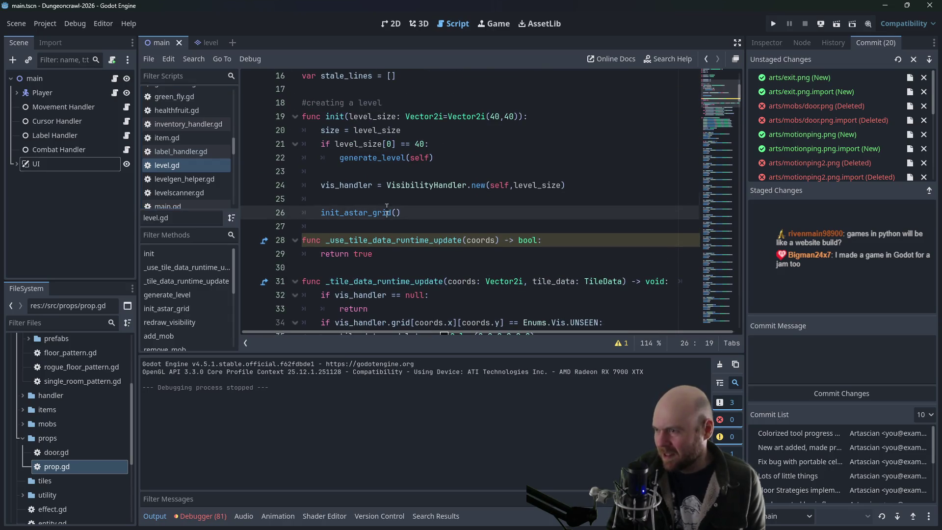
{"action": "scroll", "coordinate": [449, 229], "scroll_direction": "up", "scroll_amount": 1}
{"action": "left_click_drag", "start_coordinate": [739, 97], "coordinate": [744, 279]}
{"action": "scroll", "coordinate": [480, 149], "scroll_direction": "up", "scroll_amount": 1}
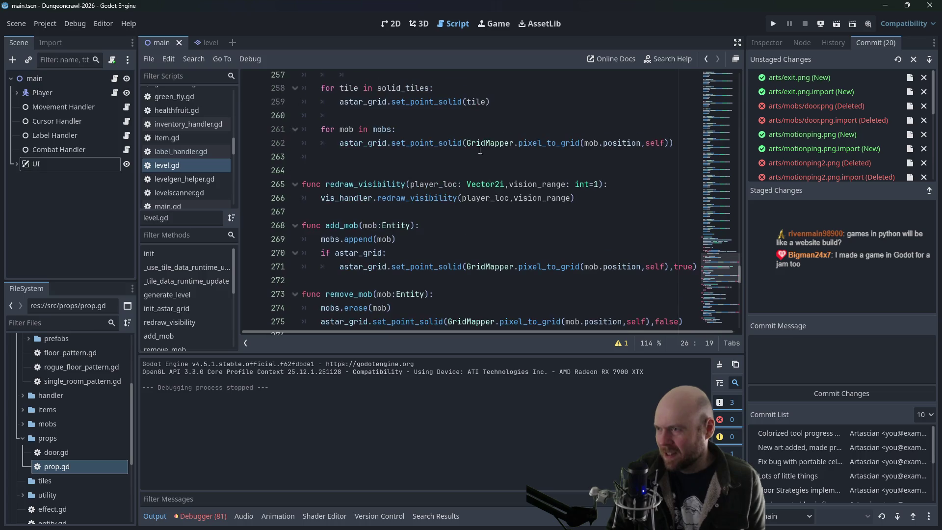
{"action": "left_click_drag", "start_coordinate": [339, 143], "coordinate": [681, 141]}
{"action": "key", "text": "ctrl+c"}
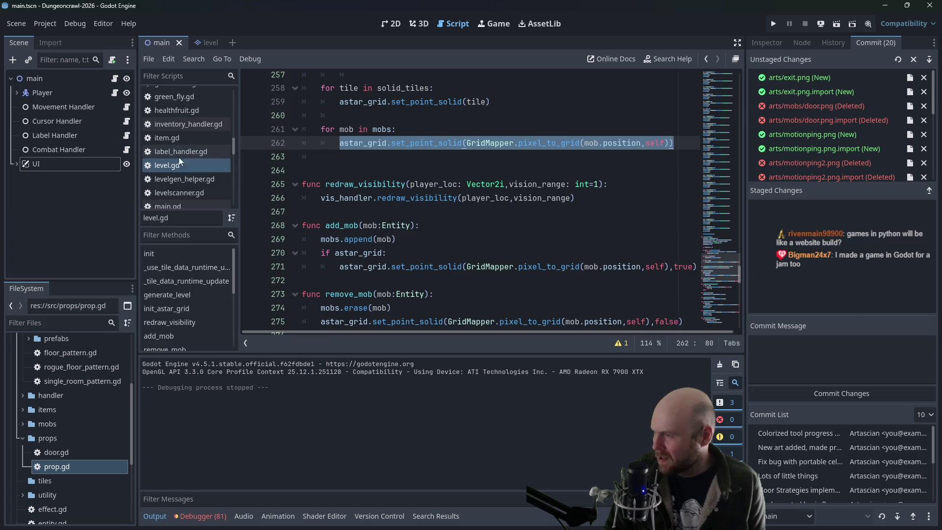
{"action": "scroll", "coordinate": [187, 128], "scroll_direction": "up", "scroll_amount": 3}
{"action": "scroll", "coordinate": [190, 128], "scroll_direction": "up", "scroll_amount": 6}
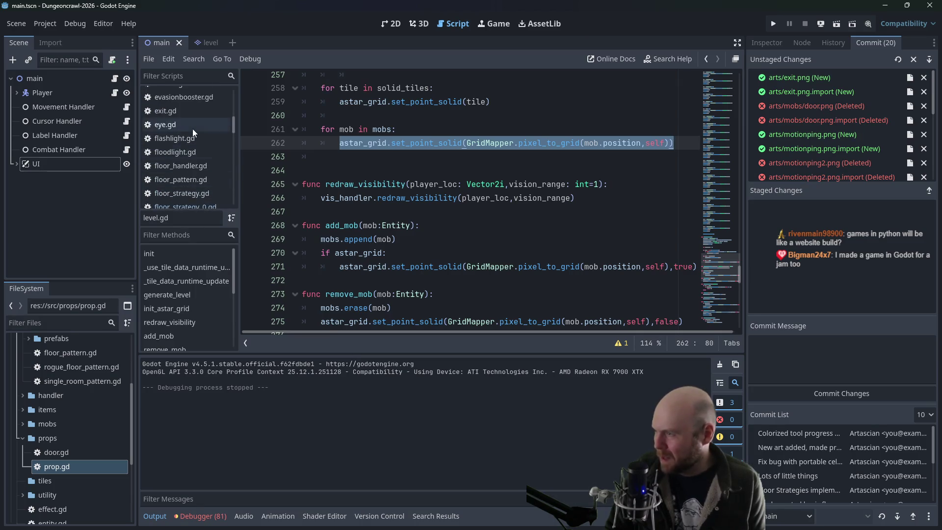
Paste set_point_solid over vis_handler. on line 30, using self, get_parent() and ',false'.
{"action": "scroll", "coordinate": [192, 127], "scroll_direction": "up", "scroll_amount": 2}
{"action": "left_click", "coordinate": [189, 121]}
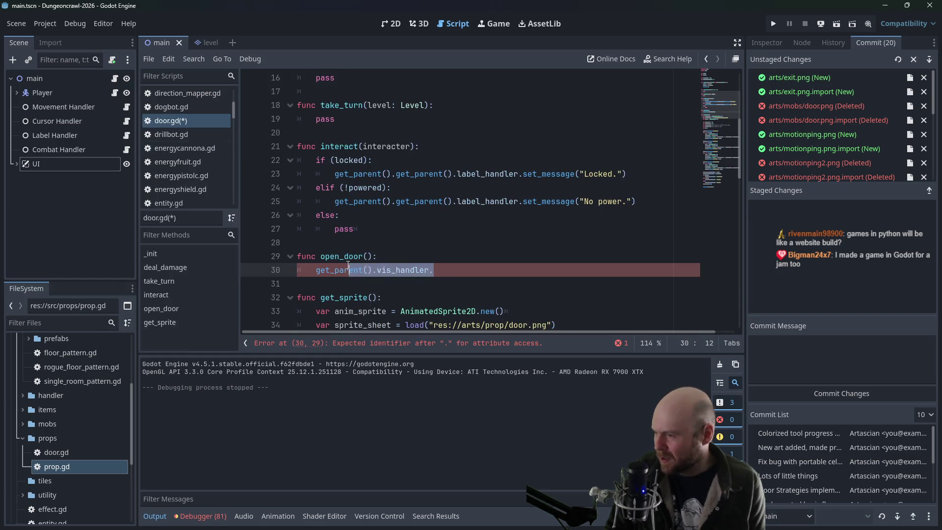
{"action": "left_click_drag", "start_coordinate": [434, 269], "coordinate": [378, 271]}
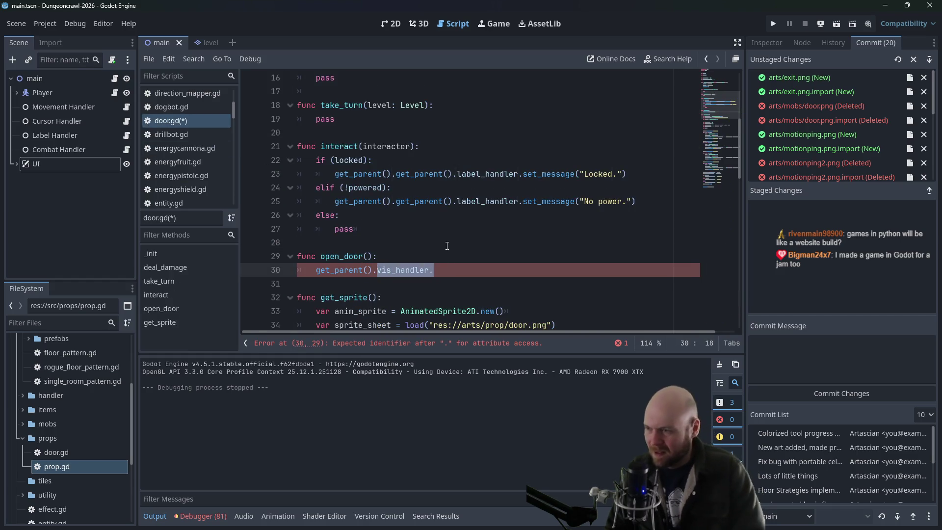
{"action": "key", "text": "ctrl+v"}
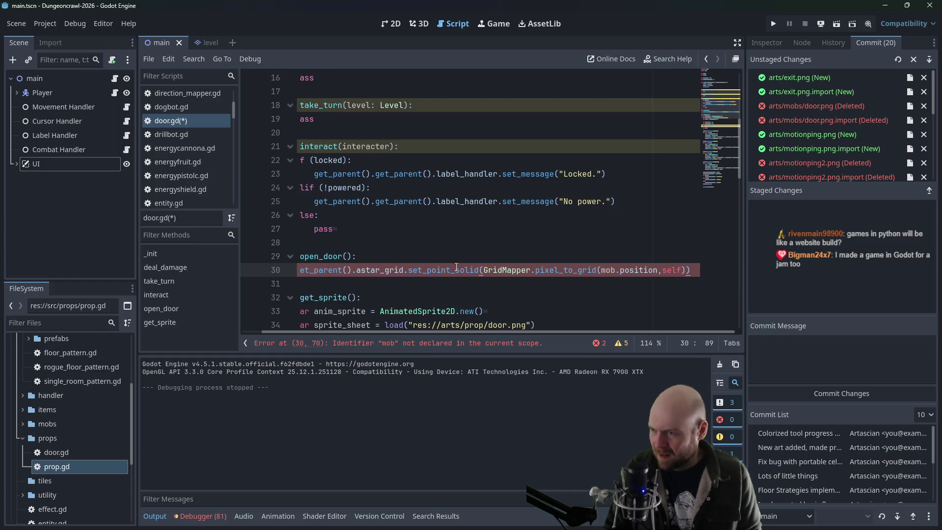
{"action": "double_click", "coordinate": [603, 269]}
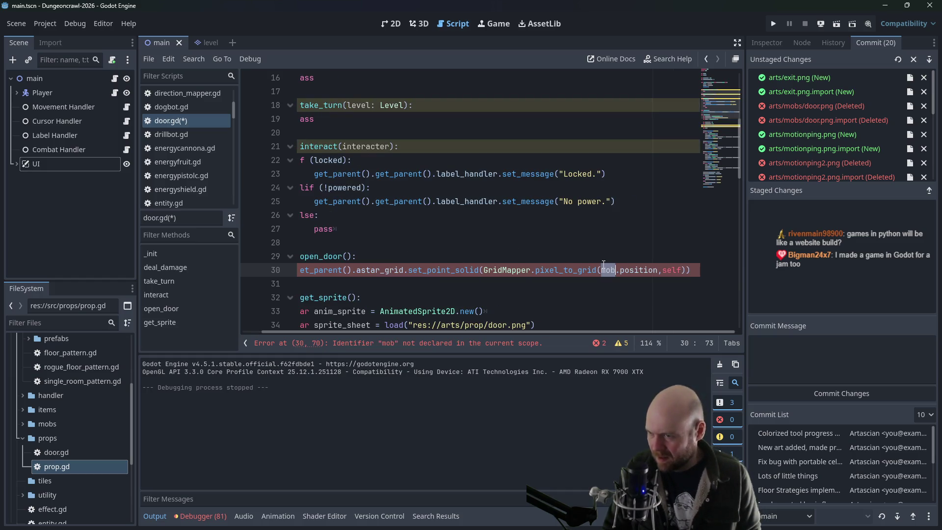
{"action": "type", "text": "self"}
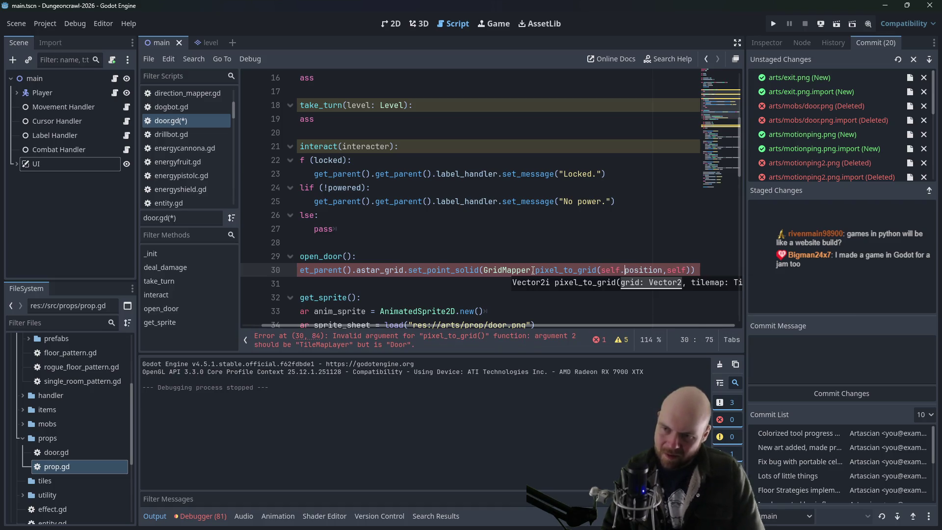
{"action": "key", "text": "ctrl+Delete"}
{"action": "type", "text": "get_parent()"}
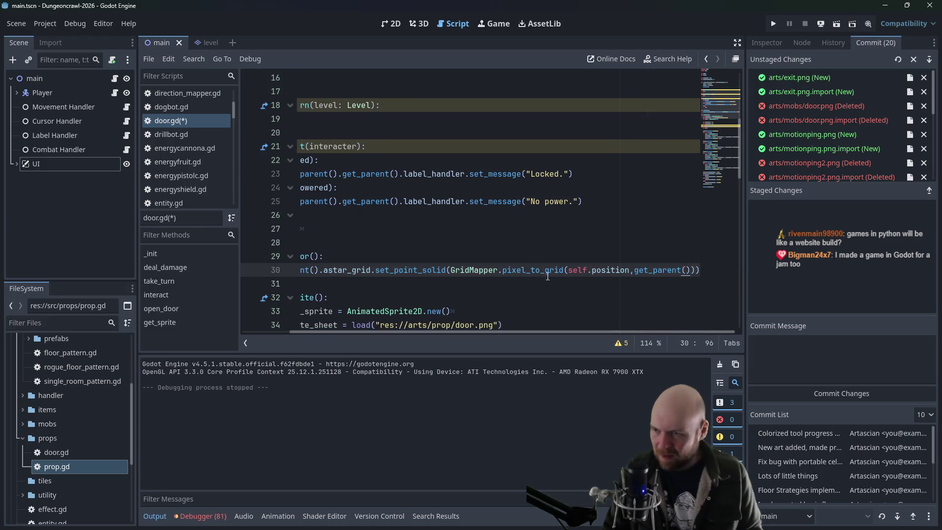
{"action": "mouse_move", "coordinate": [526, 331]}
{"action": "left_mouse_down"}
{"action": "mouse_move", "coordinate": [461, 326]}
{"action": "mouse_move", "coordinate": [557, 315]}
{"action": "left_mouse_up"}
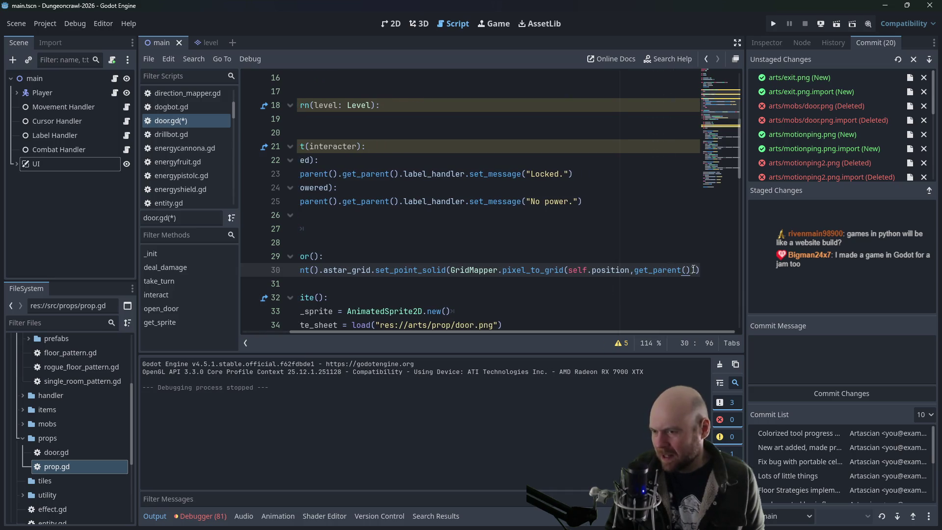
{"action": "type", "text": ",false"}
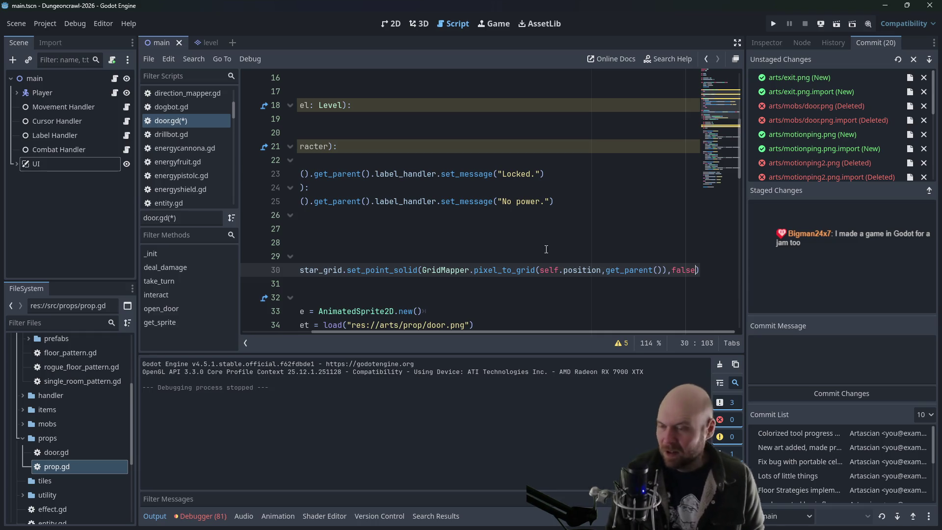
Add an unindented empty line below the set_point_solid call.
{"action": "left_click", "coordinate": [700, 271]}
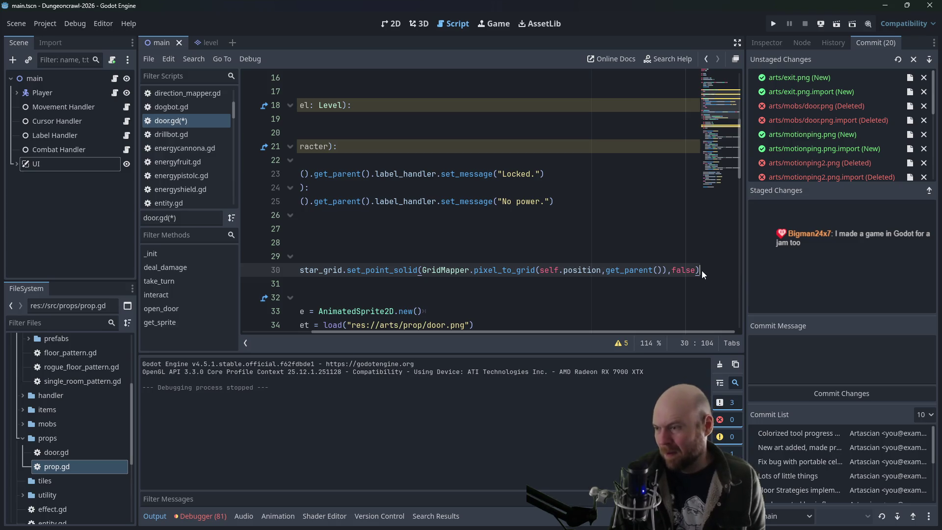
{"action": "key", "text": "Return"}
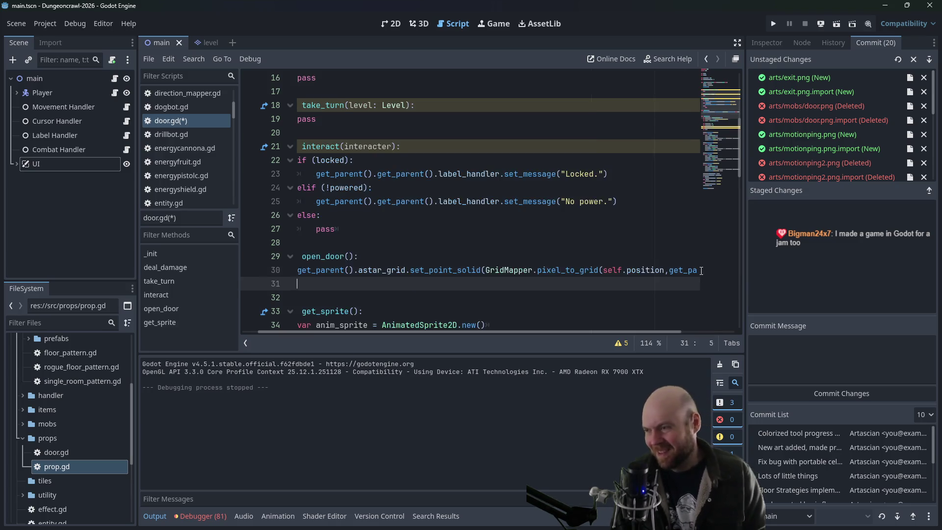
{"action": "key", "text": "Up"}
{"action": "key", "text": "End"}
{"action": "key", "text": "Down"}
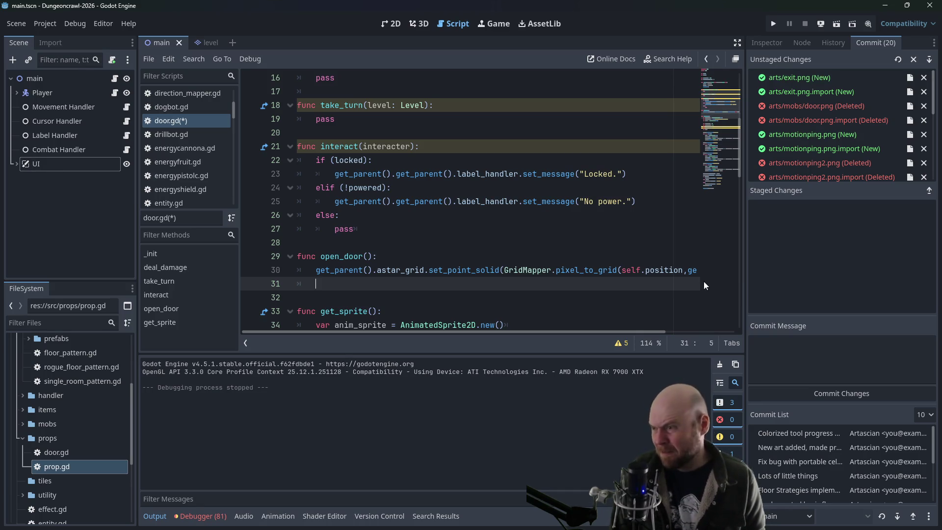
{"action": "key", "text": "BackSpace"}
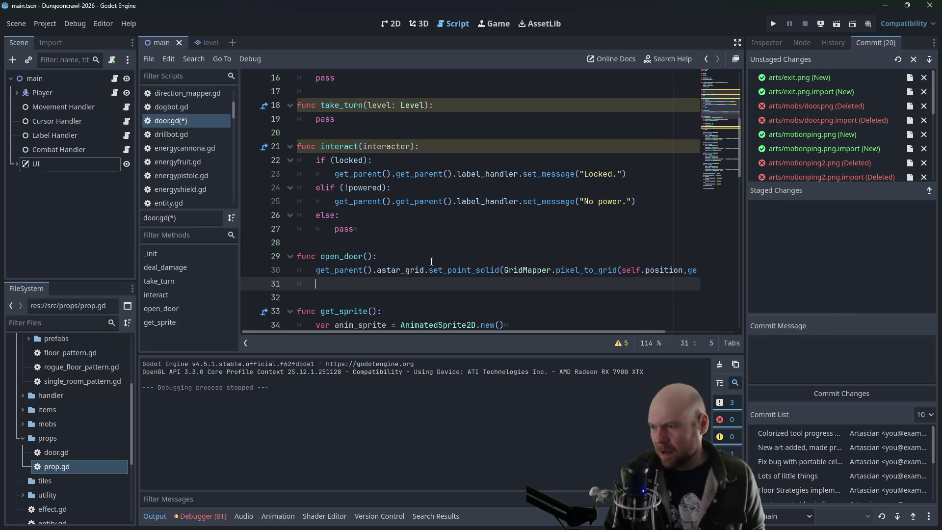
{"action": "left_click", "coordinate": [386, 229]}
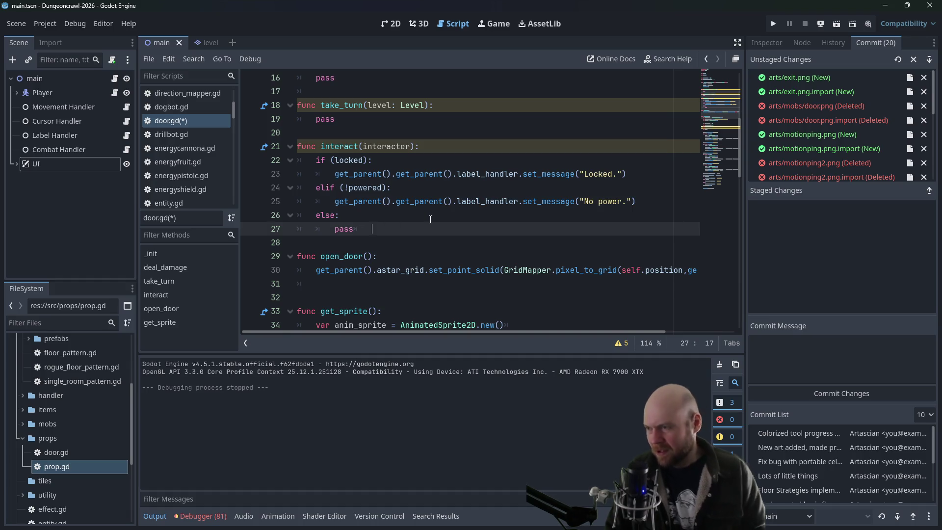
{"action": "key", "text": "Return"}
{"action": "key", "text": "BackSpace"}
{"action": "key", "text": "BackSpace"}
{"action": "key", "text": "BackSpace"}
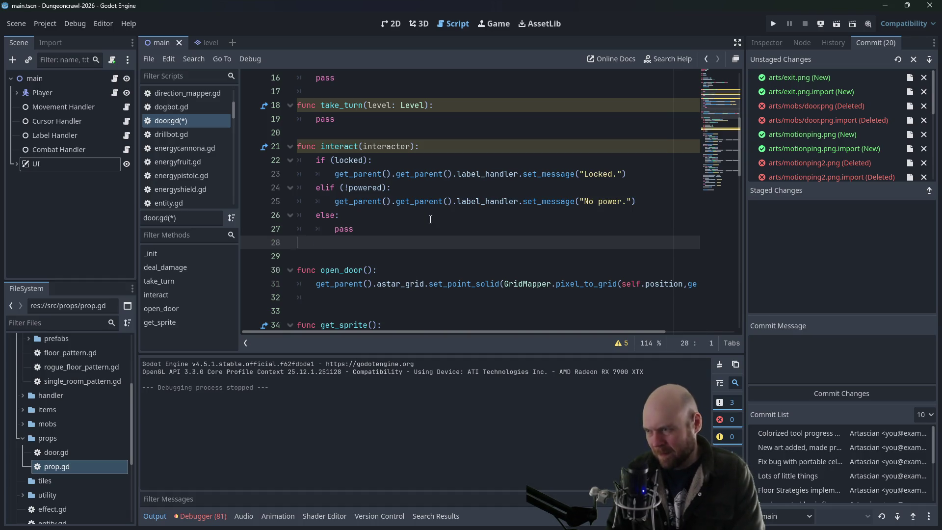
{"action": "type", "text": "open_door"}
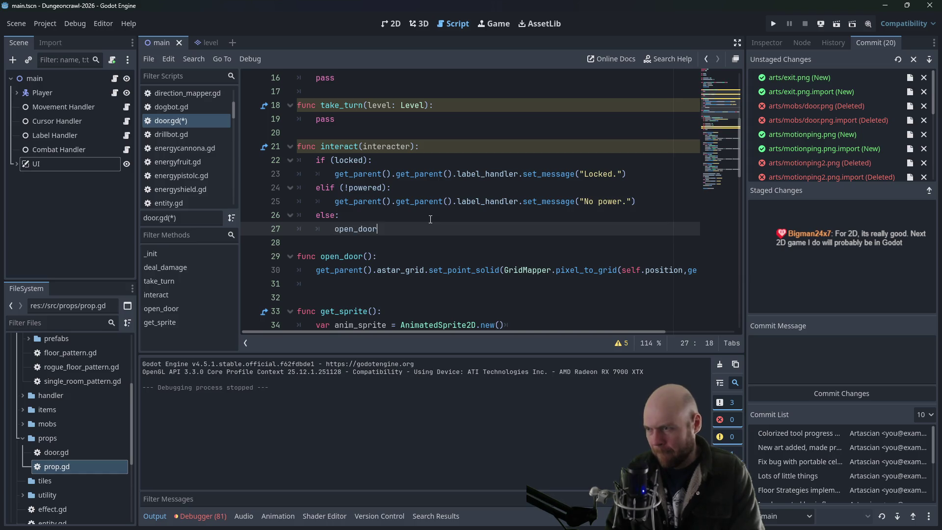
{"action": "key", "text": "Return"}
{"action": "key", "text": "ctrl+s"}
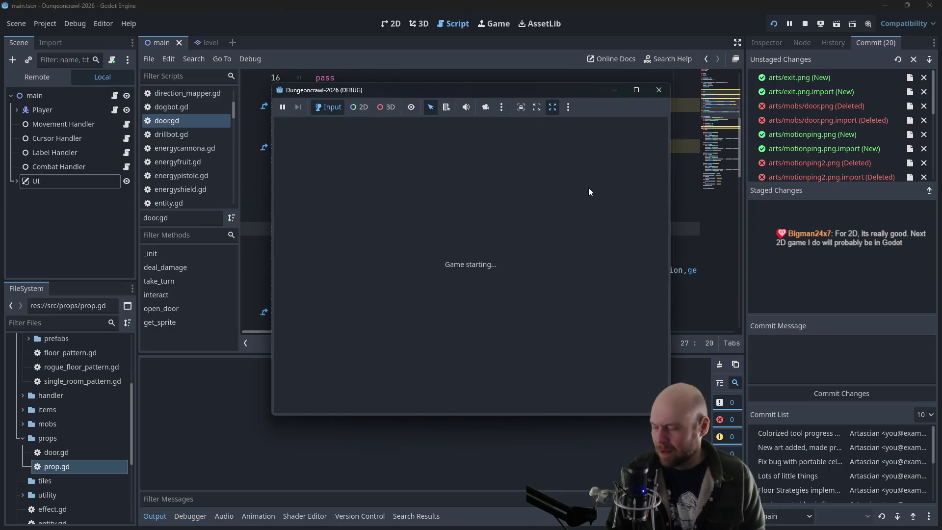
{"action": "key", "text": "Right"}
{"action": "key", "text": "Right"}
{"action": "key", "text": "Right"}
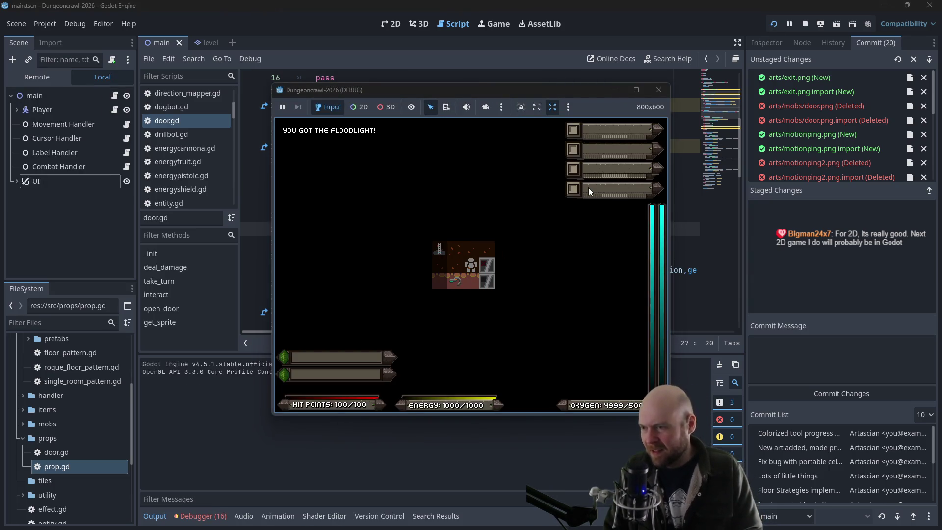
{"action": "key", "text": "Up"}
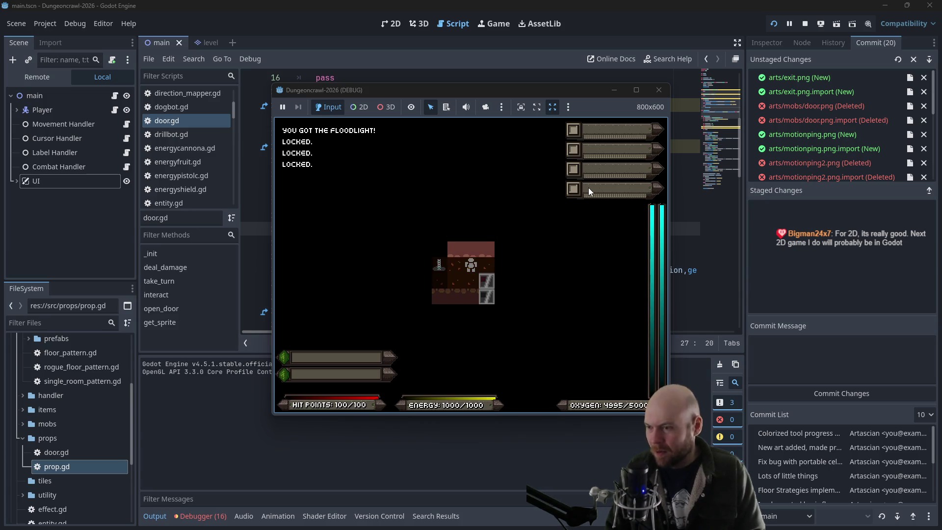
{"action": "key", "text": "Right"}
{"action": "left_click", "coordinate": [656, 90]}
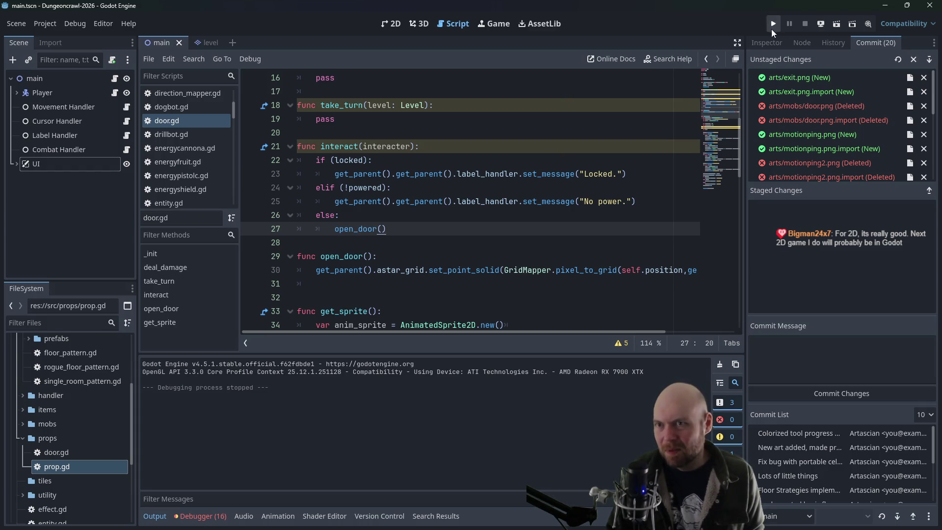
{"action": "left_click", "coordinate": [772, 27]}
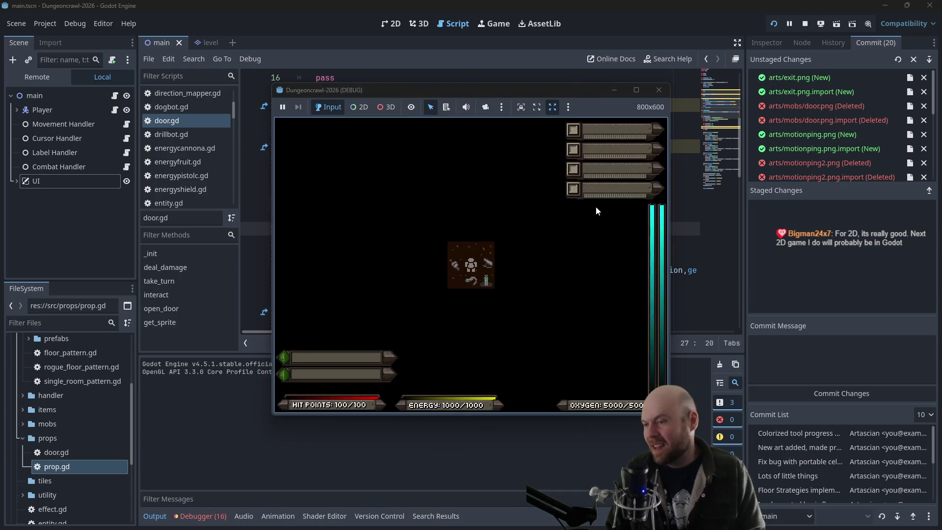
{"action": "key", "text": "Right"}
{"action": "key", "text": "Right"}
{"action": "key", "text": "Right"}
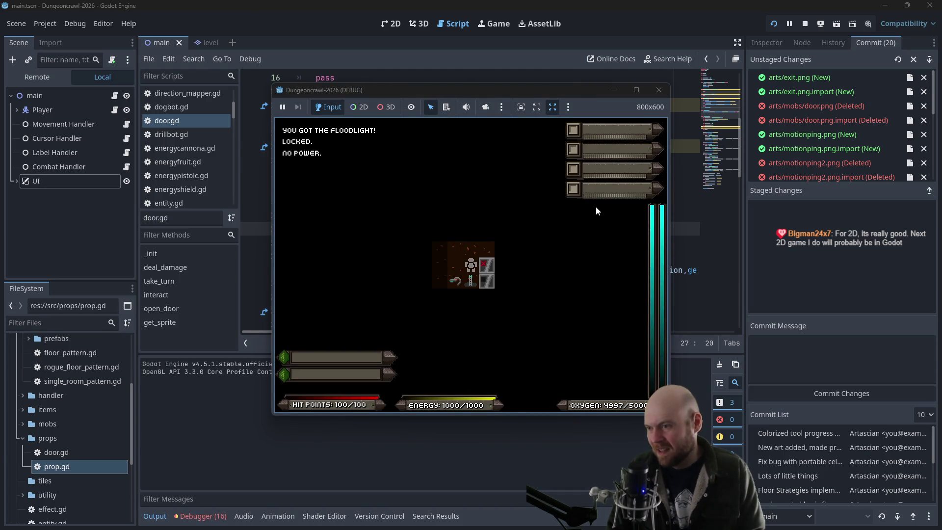
{"action": "key", "text": "Down"}
{"action": "key", "text": "Down"}
{"action": "key", "text": "Left"}
{"action": "key", "text": "Left"}
{"action": "key", "text": "Right"}
{"action": "key", "text": "Right"}
{"action": "key", "text": "Up"}
{"action": "key", "text": "Up"}
{"action": "key", "text": "Left"}
{"action": "key", "text": "Down"}
{"action": "key", "text": "Right"}
{"action": "key", "text": "Up"}
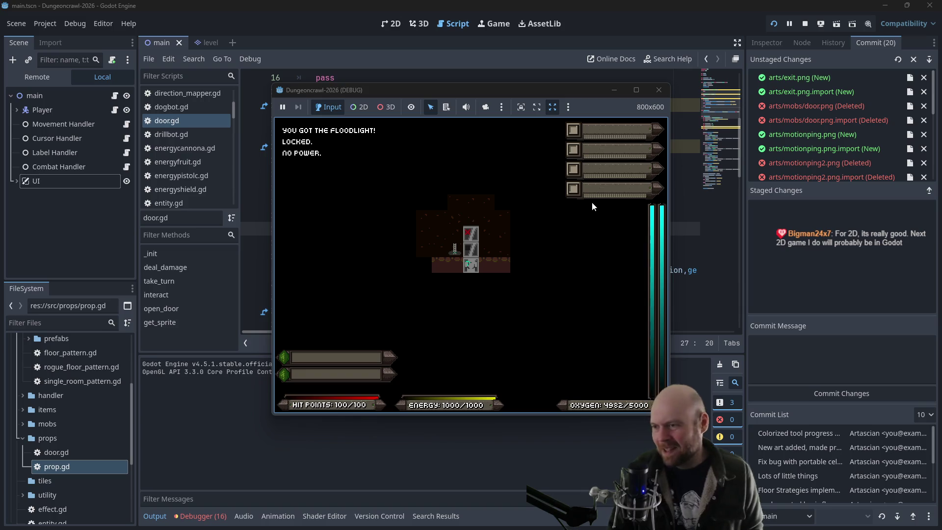
{"action": "left_click", "coordinate": [659, 90]}
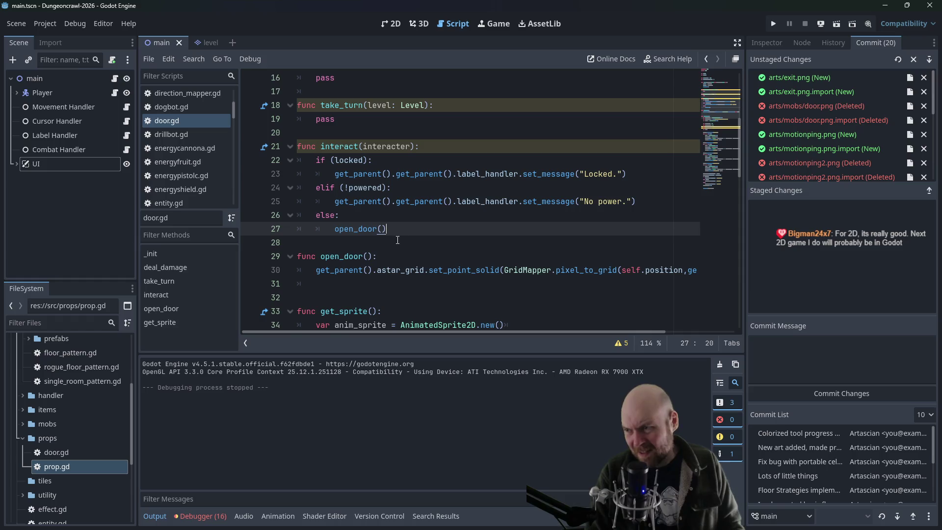
{"action": "left_click", "coordinate": [355, 284]}
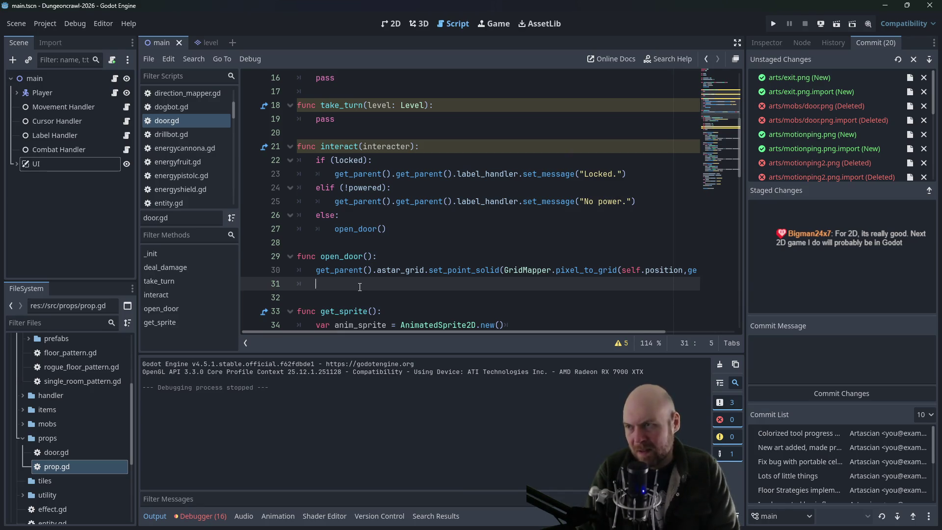
{"action": "left_click", "coordinate": [419, 28]}
{"action": "left_click", "coordinate": [445, 24]}
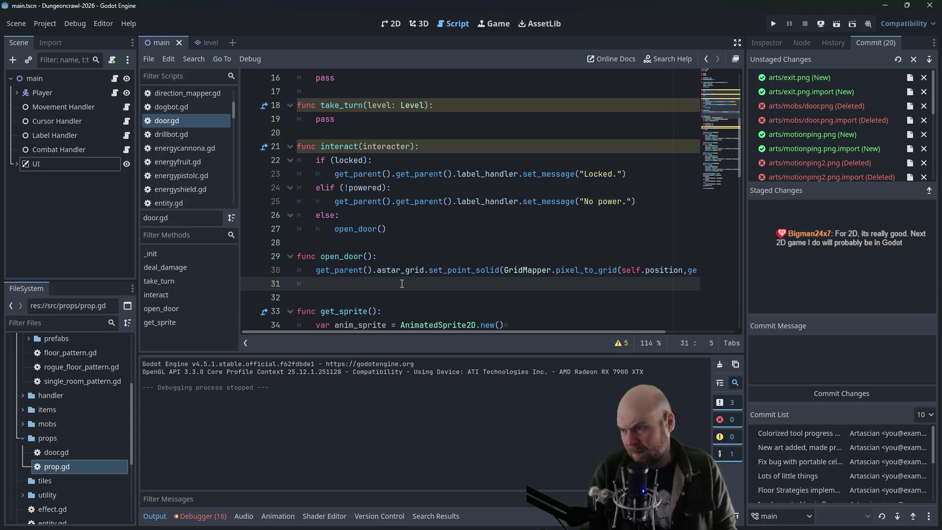
{"action": "scroll", "coordinate": [402, 284], "scroll_direction": "down", "scroll_amount": 2}
{"action": "scroll", "coordinate": [402, 282], "scroll_direction": "up", "scroll_amount": 2}
{"action": "scroll", "coordinate": [404, 282], "scroll_direction": "down", "scroll_amount": 4}
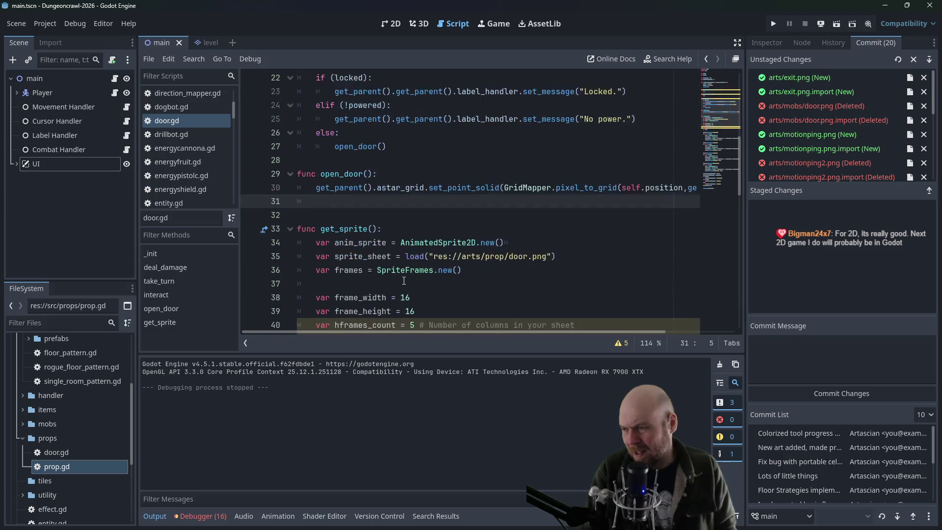
{"action": "scroll", "coordinate": [404, 280], "scroll_direction": "down", "scroll_amount": 5}
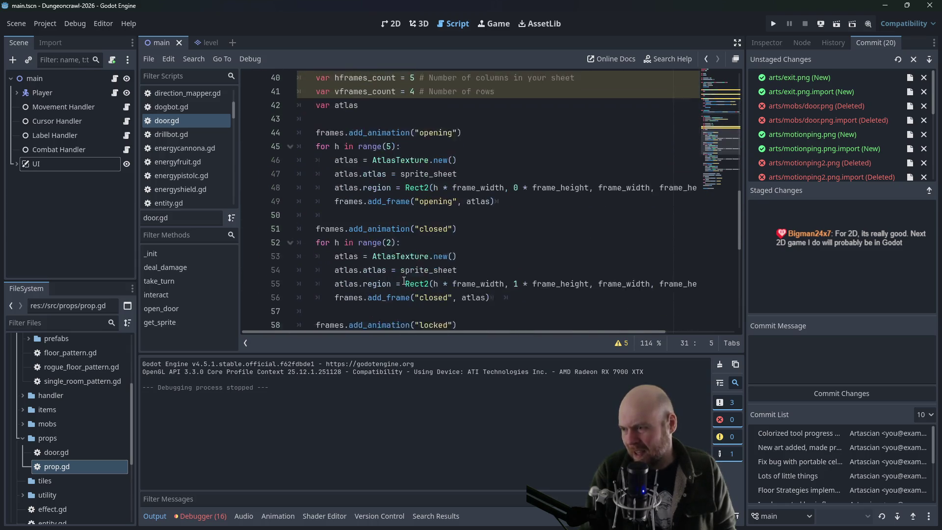
{"action": "scroll", "coordinate": [403, 281], "scroll_direction": "up", "scroll_amount": 2}
{"action": "scroll", "coordinate": [404, 282], "scroll_direction": "up", "scroll_amount": 3}
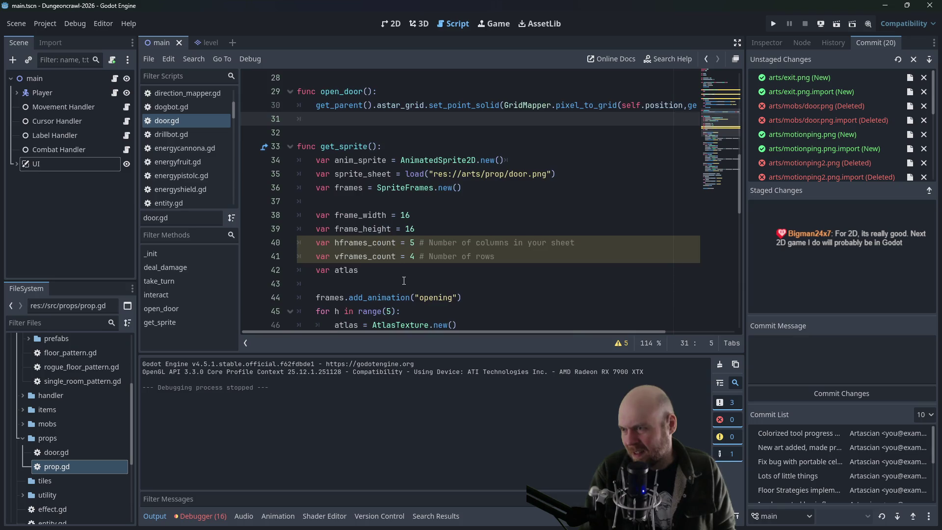
{"action": "left_click_drag", "start_coordinate": [738, 170], "coordinate": [734, 83]}
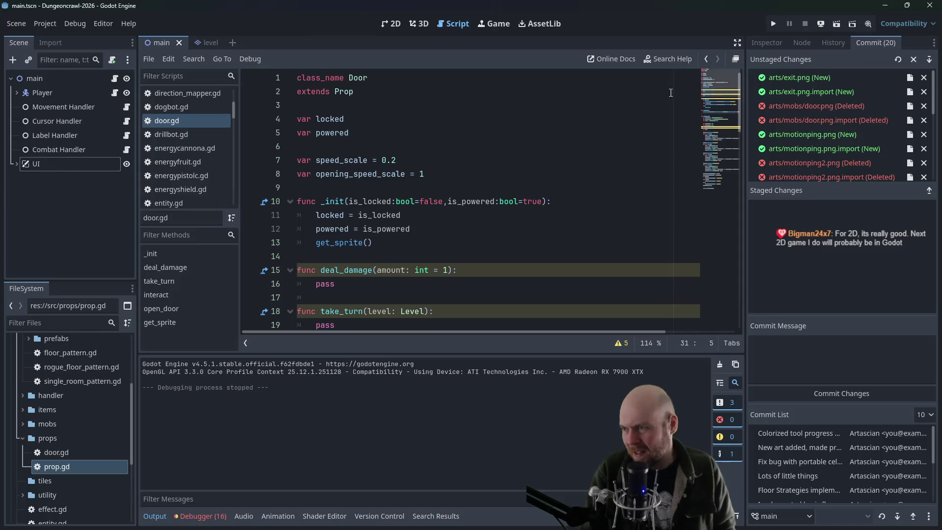
{"action": "scroll", "coordinate": [421, 285], "scroll_direction": "down", "scroll_amount": 9}
{"action": "scroll", "coordinate": [421, 285], "scroll_direction": "down", "scroll_amount": 2}
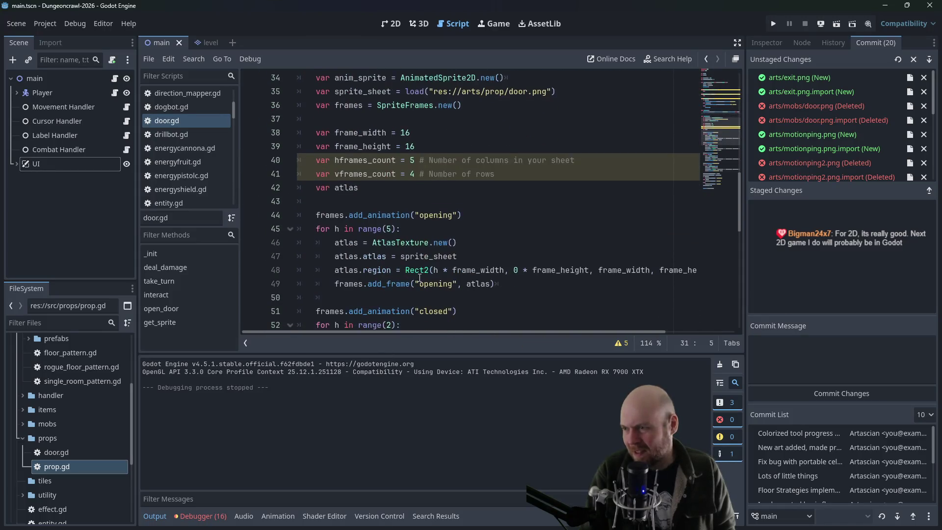
{"action": "scroll", "coordinate": [421, 285], "scroll_direction": "up", "scroll_amount": 1}
{"action": "mouse_move", "coordinate": [387, 119]}
{"action": "left_mouse_down"}
{"action": "mouse_move", "coordinate": [317, 118]}
{"action": "mouse_move", "coordinate": [331, 118]}
{"action": "left_mouse_up"}
{"action": "key", "text": "ctrl+c"}
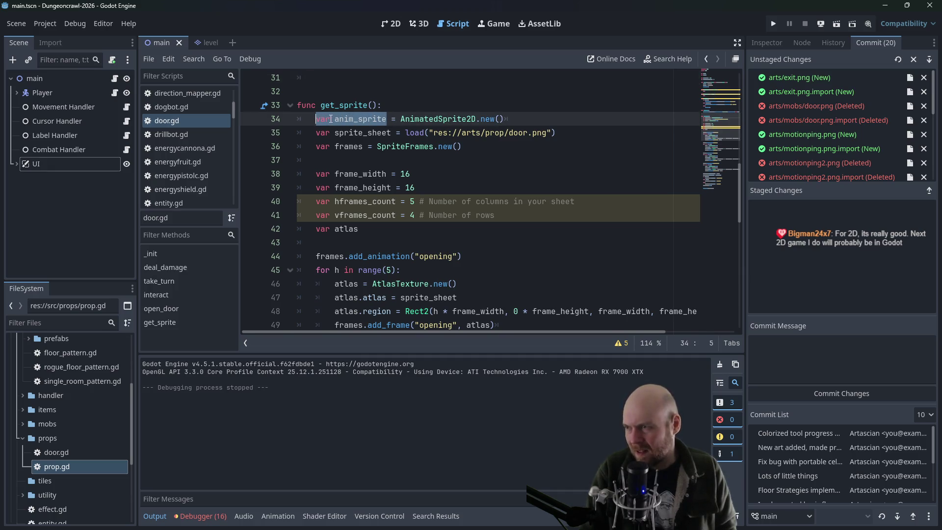
Remove 'var' from line 34 and declare anim_sprite as a script-wide variable at the top.
{"action": "key", "text": "BackSpace"}
{"action": "scroll", "coordinate": [344, 147], "scroll_direction": "up", "scroll_amount": 10}
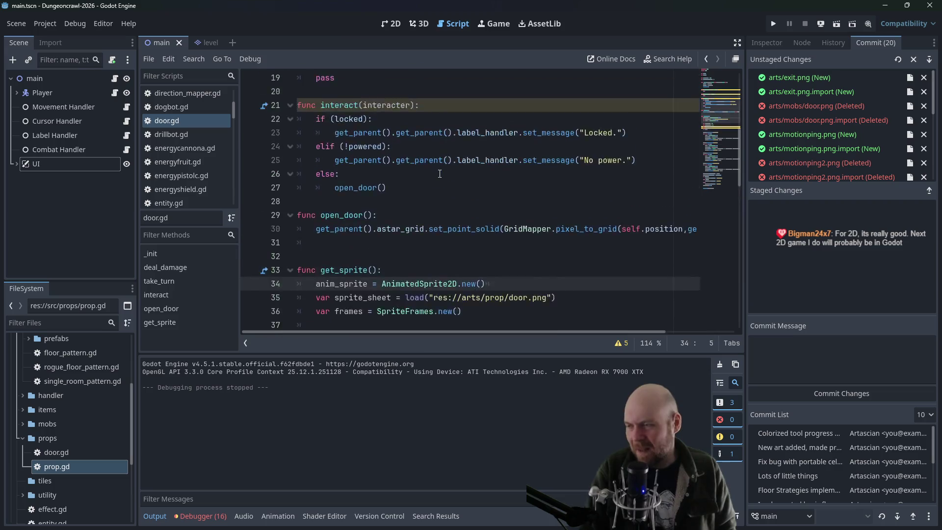
{"action": "left_click", "coordinate": [461, 173]}
{"action": "key", "text": "Return"}
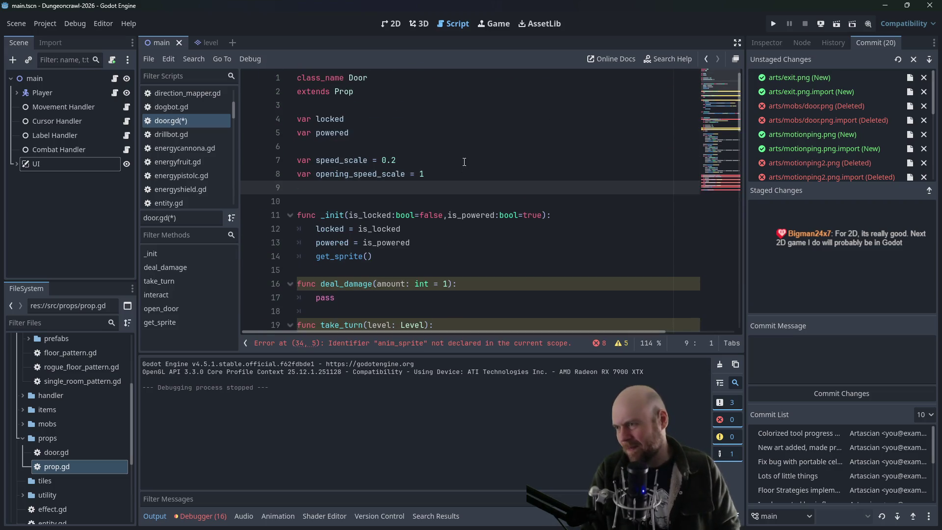
{"action": "key", "text": "Return"}
{"action": "key", "text": "ctrl+v"}
Add anim_sprite.animation("opening") on the empty line in open_door.
{"action": "scroll", "coordinate": [478, 187], "scroll_direction": "down", "scroll_amount": 3}
{"action": "scroll", "coordinate": [478, 186], "scroll_direction": "down", "scroll_amount": 3}
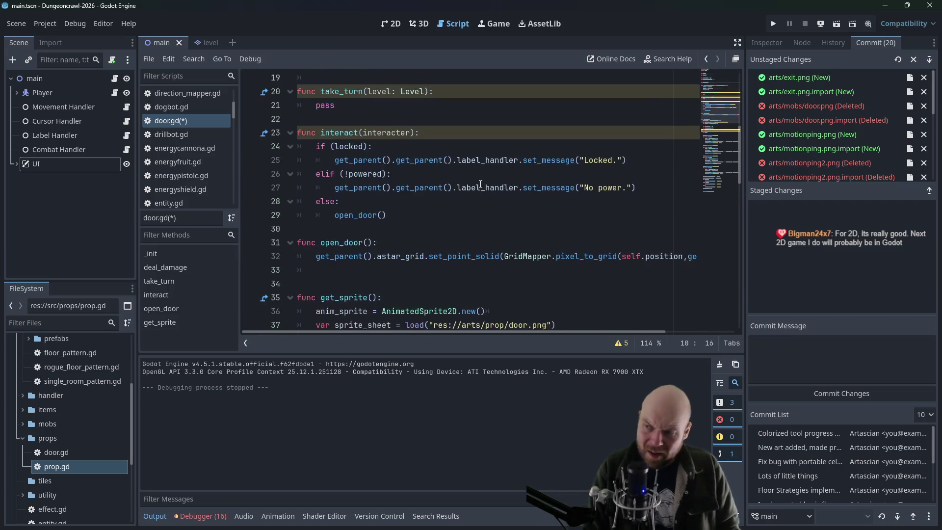
{"action": "left_click", "coordinate": [372, 267]}
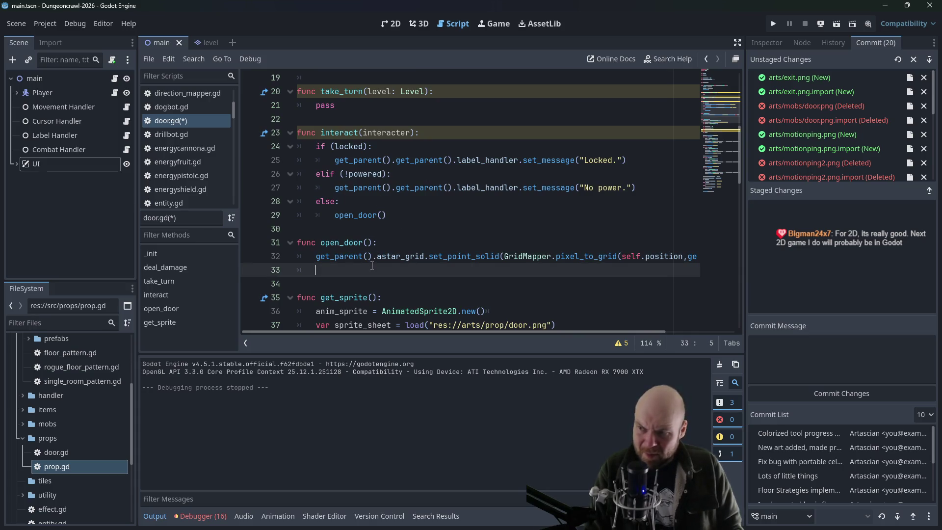
{"action": "type", "text": "anim_sprite."}
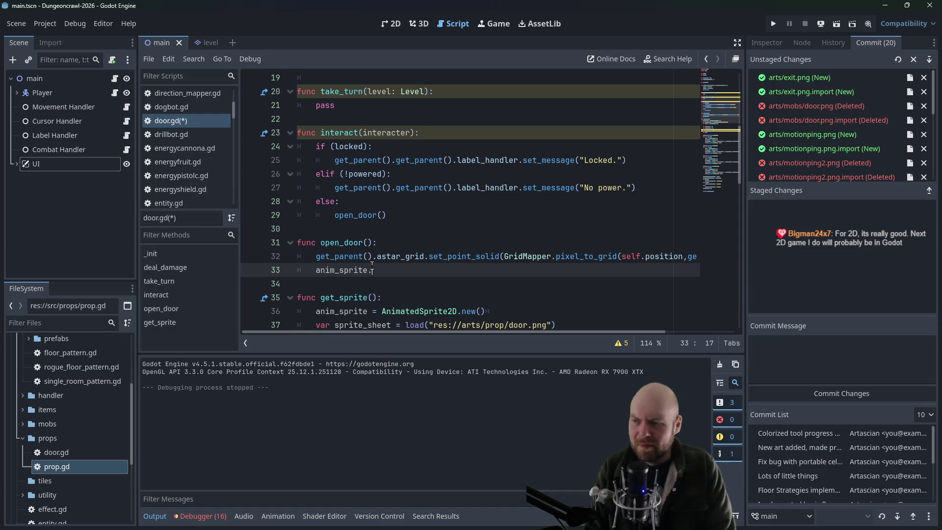
{"action": "scroll", "coordinate": [491, 234], "scroll_direction": "down", "scroll_amount": 5}
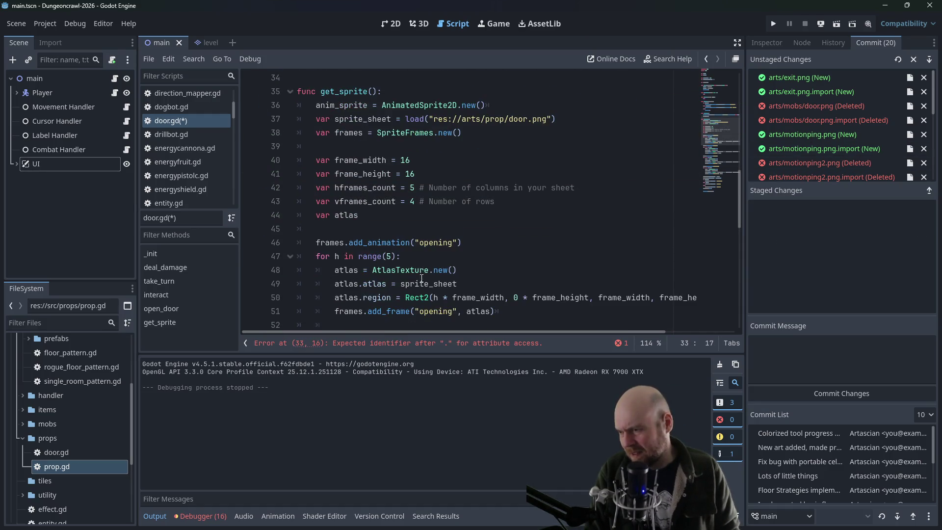
{"action": "scroll", "coordinate": [412, 279], "scroll_direction": "down", "scroll_amount": 1}
{"action": "scroll", "coordinate": [365, 282], "scroll_direction": "down", "scroll_amount": 4}
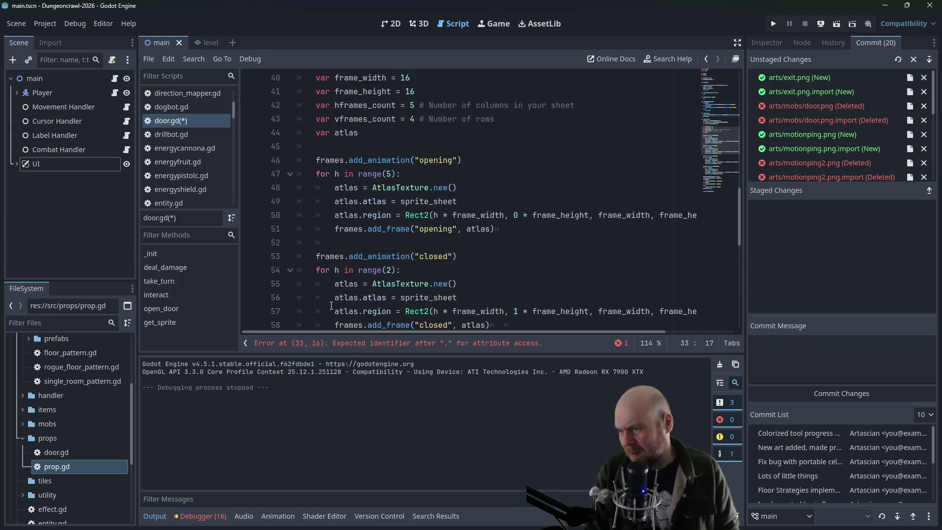
{"action": "scroll", "coordinate": [358, 287], "scroll_direction": "down", "scroll_amount": 4}
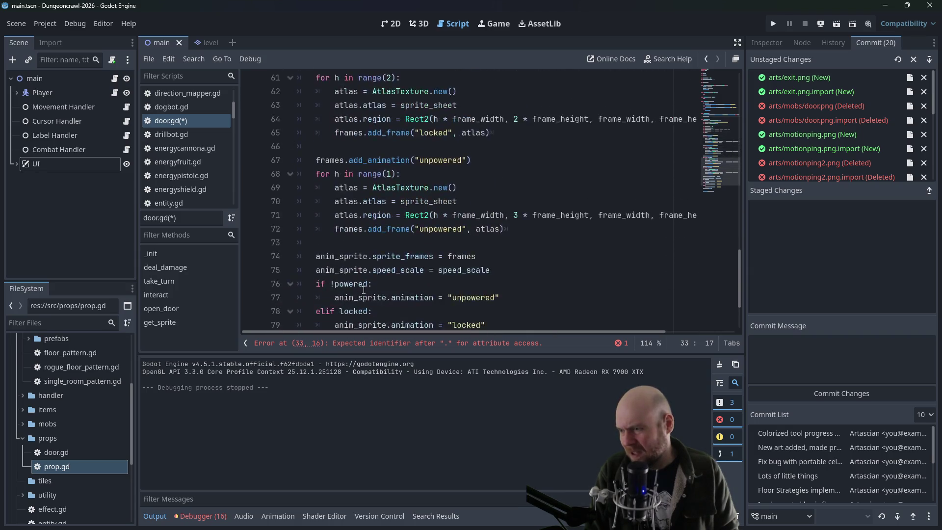
{"action": "scroll", "coordinate": [469, 277], "scroll_direction": "down", "scroll_amount": 1}
{"action": "scroll", "coordinate": [447, 263], "scroll_direction": "up", "scroll_amount": 13}
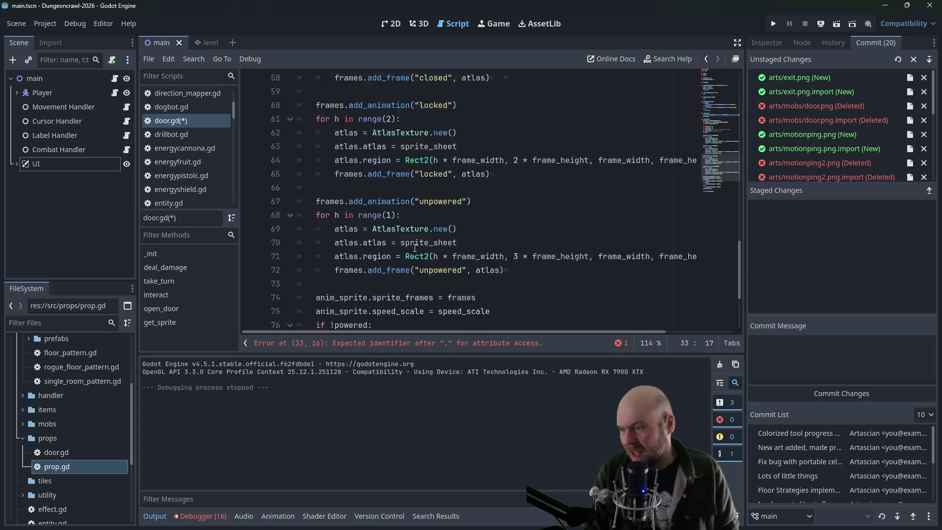
{"action": "scroll", "coordinate": [422, 247], "scroll_direction": "up", "scroll_amount": 4}
{"action": "scroll", "coordinate": [373, 231], "scroll_direction": "down", "scroll_amount": 2}
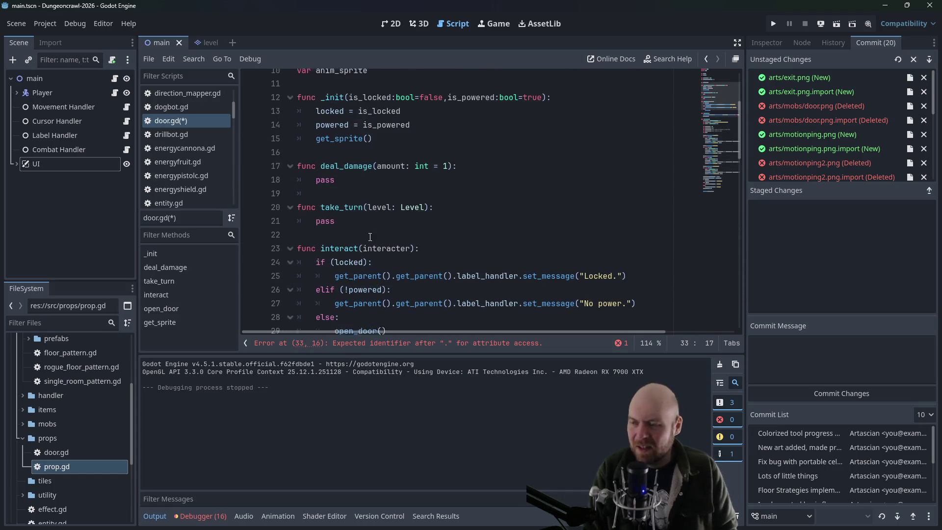
{"action": "type", "text": "animation(\""}
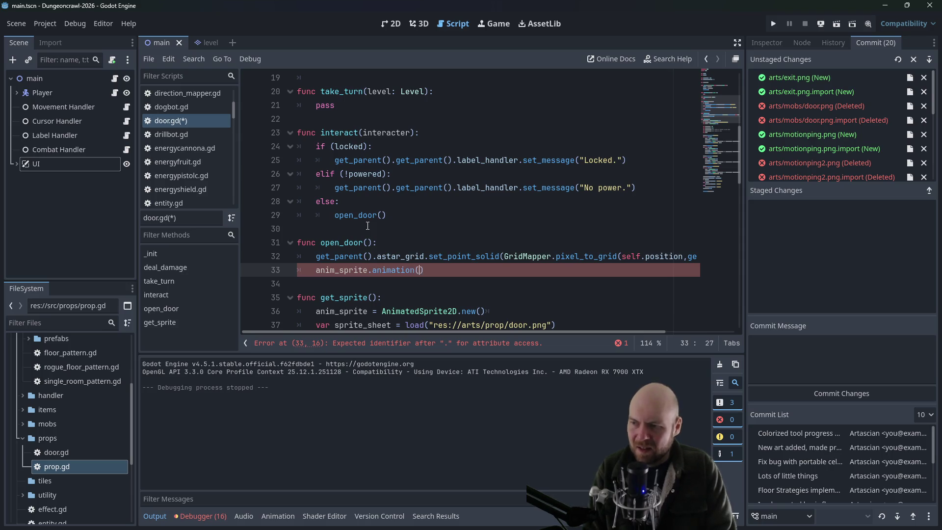
{"action": "scroll", "coordinate": [641, 267], "scroll_direction": "down", "scroll_amount": 2}
{"action": "scroll", "coordinate": [589, 252], "scroll_direction": "down", "scroll_amount": 2}
{"action": "scroll", "coordinate": [491, 230], "scroll_direction": "up", "scroll_amount": 3}
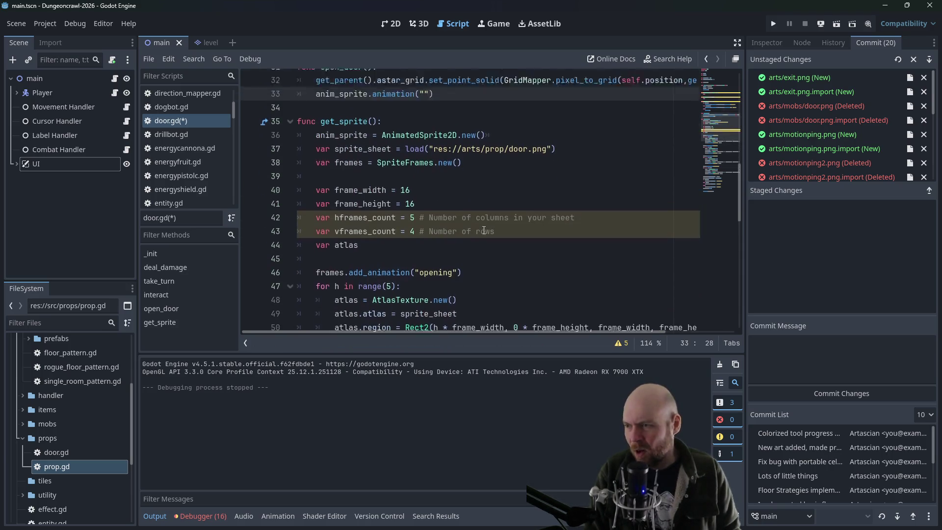
{"action": "type", "text": "opening"}
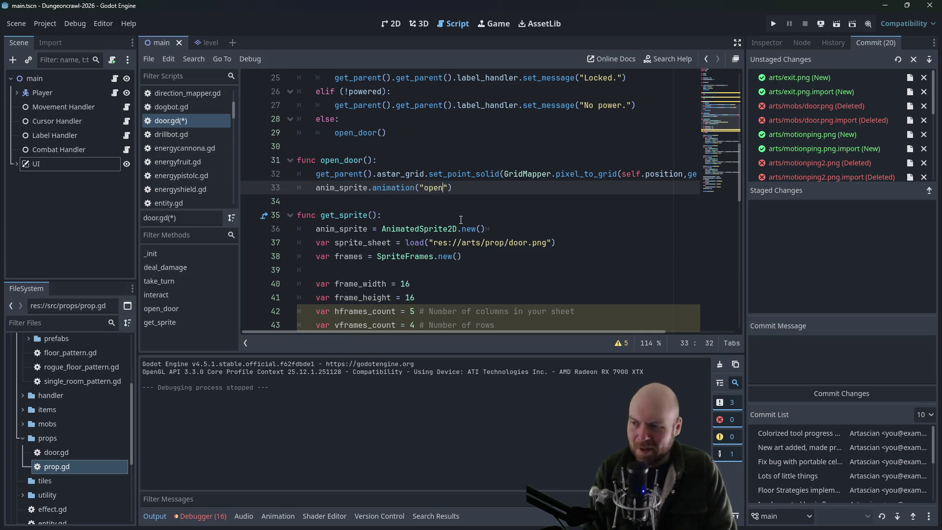
{"action": "key", "text": "End"}
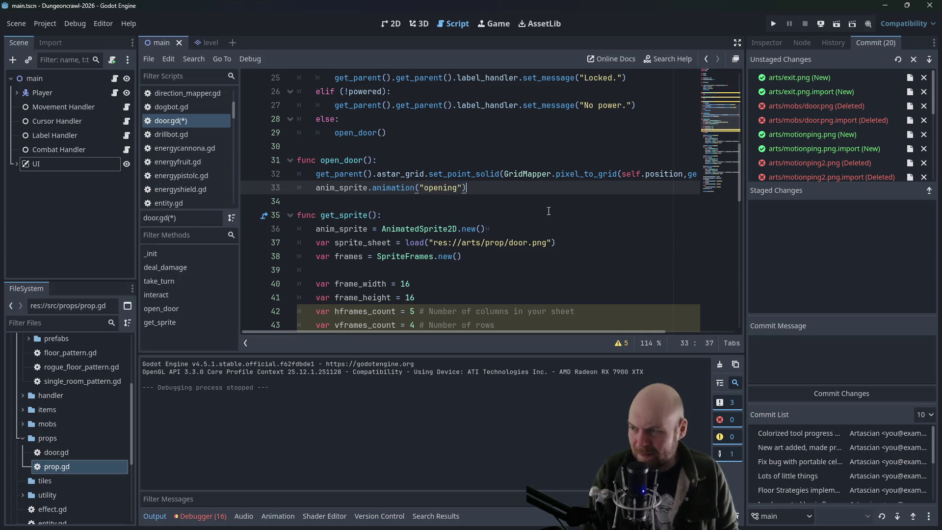
{"action": "scroll", "coordinate": [544, 202], "scroll_direction": "up", "scroll_amount": 6}
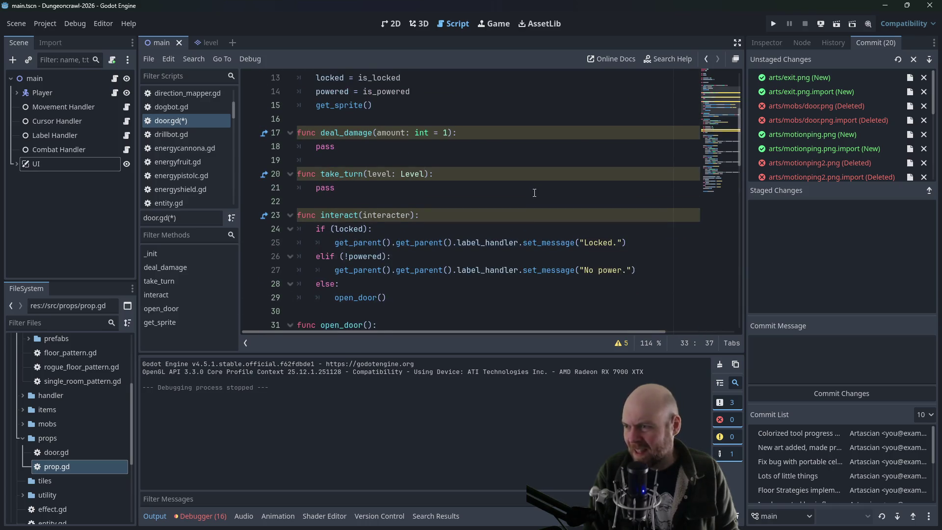
{"action": "scroll", "coordinate": [534, 193], "scroll_direction": "down", "scroll_amount": 6}
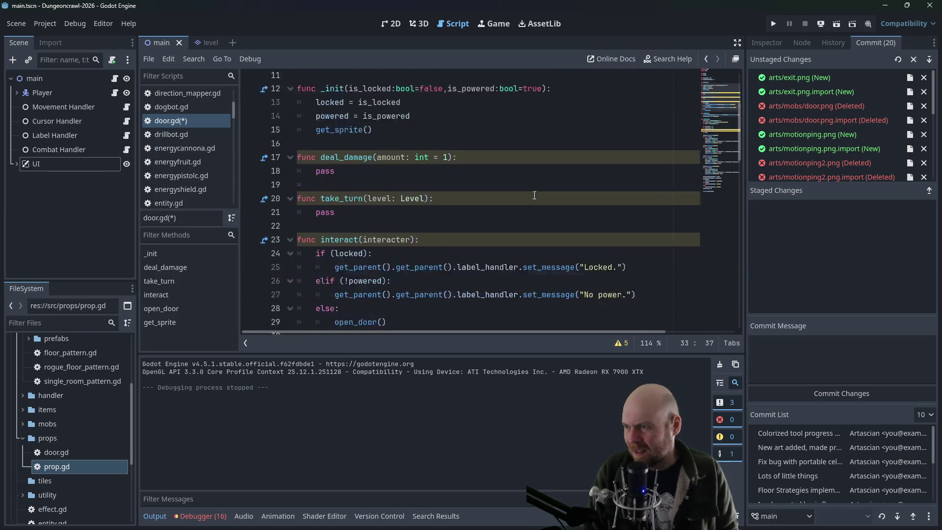
Insert anim_sprite.speed_scale = opening_speed_scale above the animation call, then run the game.
{"action": "left_click", "coordinate": [316, 187]}
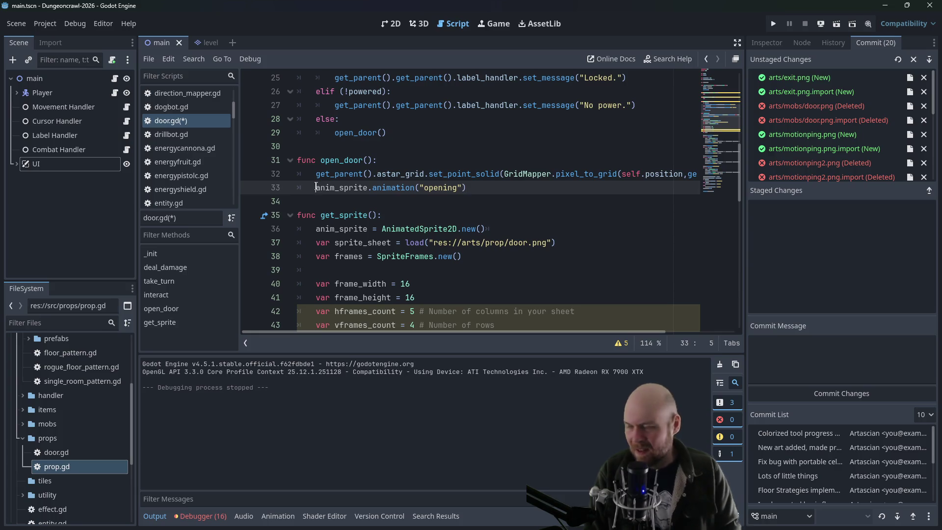
{"action": "key", "text": "Return"}
{"action": "key", "text": "Up"}
{"action": "type", "text": "anim_sprite.speed_"}
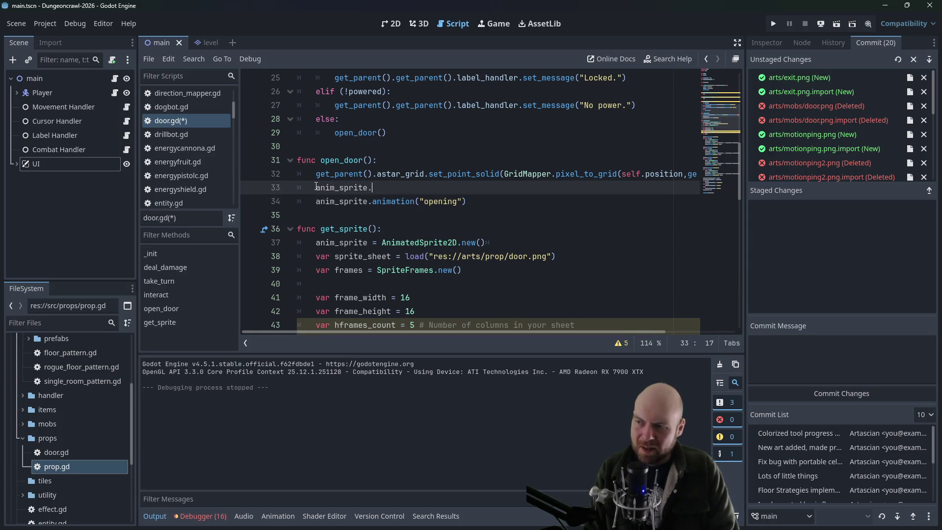
{"action": "type", "text": "f"}
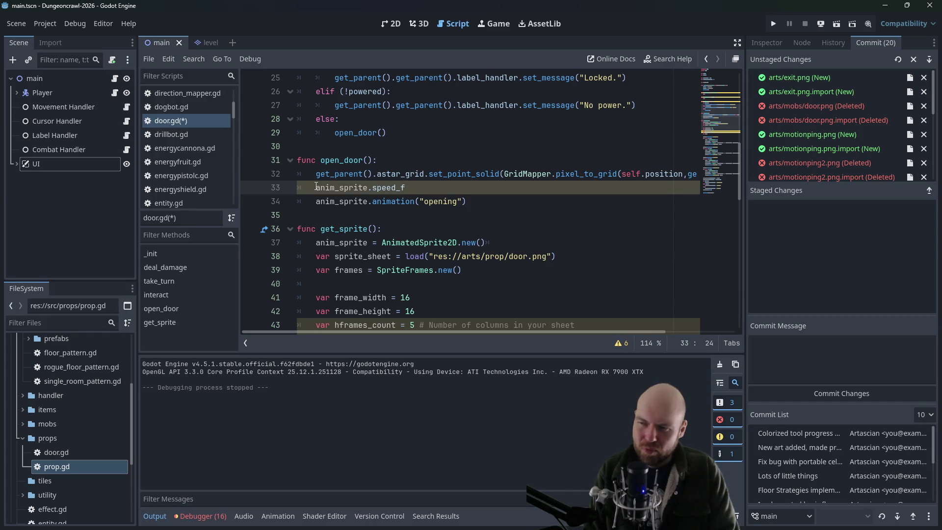
{"action": "key", "text": "BackSpace"}
{"action": "key", "text": "BackSpace"}
{"action": "key", "text": "BackSpace"}
{"action": "key", "text": "BackSpace"}
{"action": "key", "text": "BackSpace"}
{"action": "key", "text": "BackSpace"}
{"action": "type", "text": "speed"}
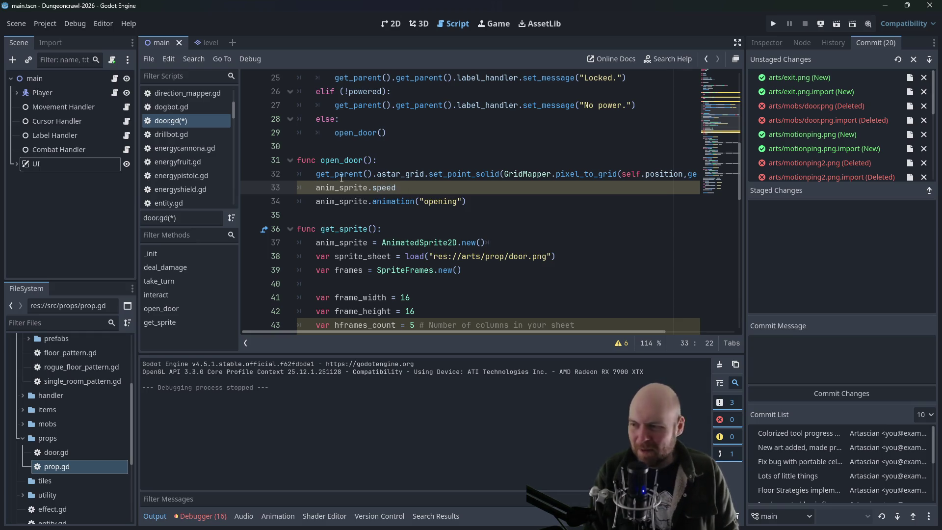
{"action": "scroll", "coordinate": [342, 178], "scroll_direction": "down", "scroll_amount": 14}
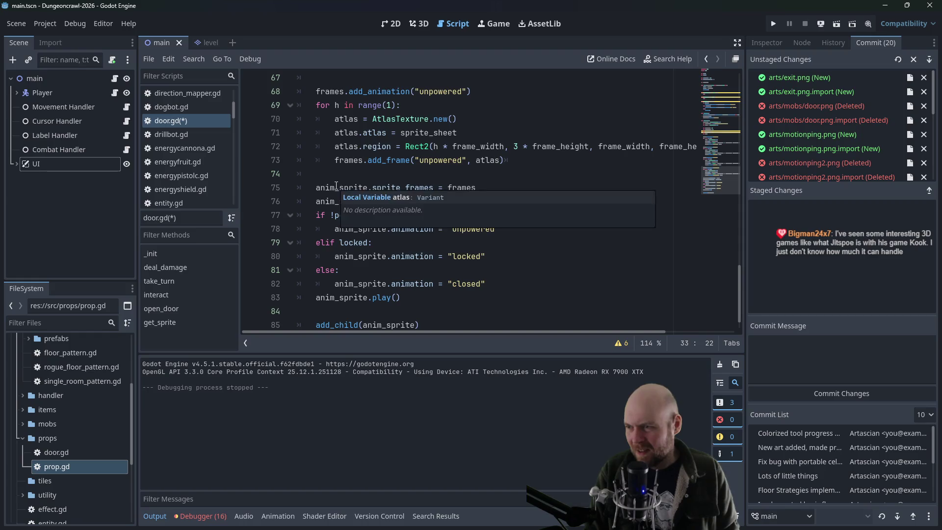
{"action": "scroll", "coordinate": [336, 185], "scroll_direction": "up", "scroll_amount": 11}
{"action": "type", "text": "sca"}
{"action": "key", "text": "BackSpace"}
{"action": "key", "text": "BackSpace"}
{"action": "key", "text": "BackSpace"}
{"action": "type", "text": "_scale ="}
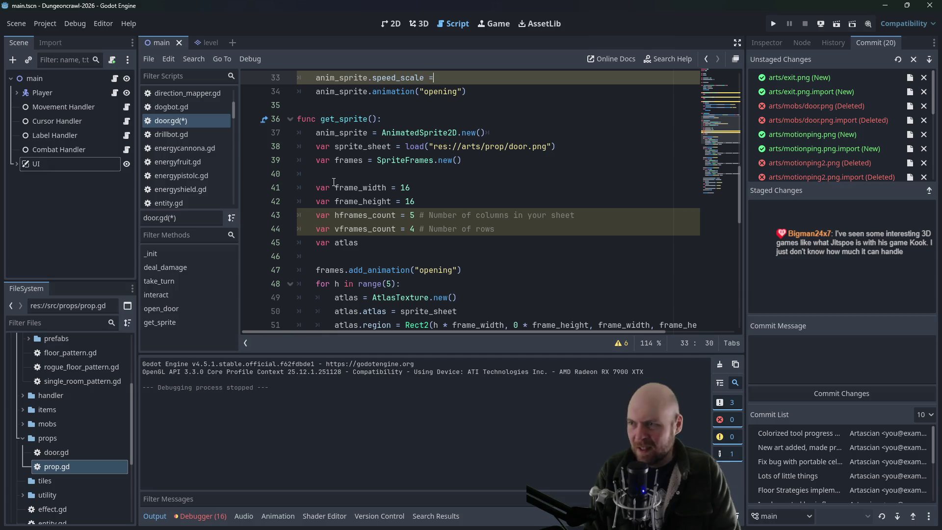
{"action": "type", "text": " open"}
{"action": "key", "text": "Return"}
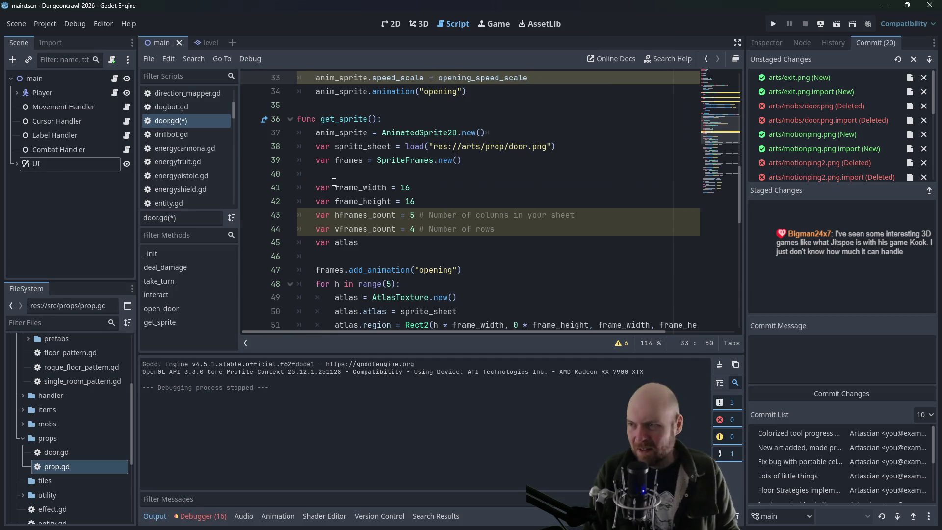
{"action": "scroll", "coordinate": [334, 182], "scroll_direction": "up", "scroll_amount": 2}
{"action": "left_click", "coordinate": [773, 24]}
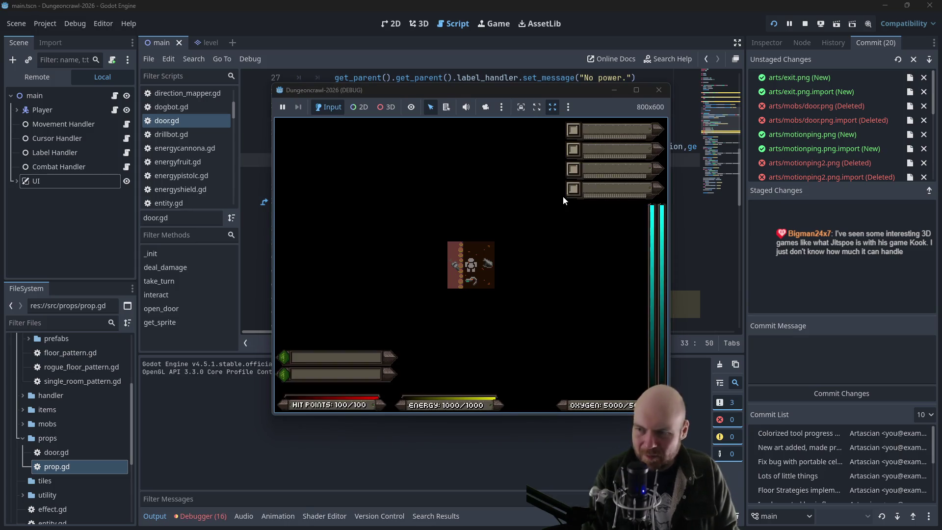
Walk the player into the door, restarting the game as needed, until the animation error appears.
{"action": "key", "text": "Left"}
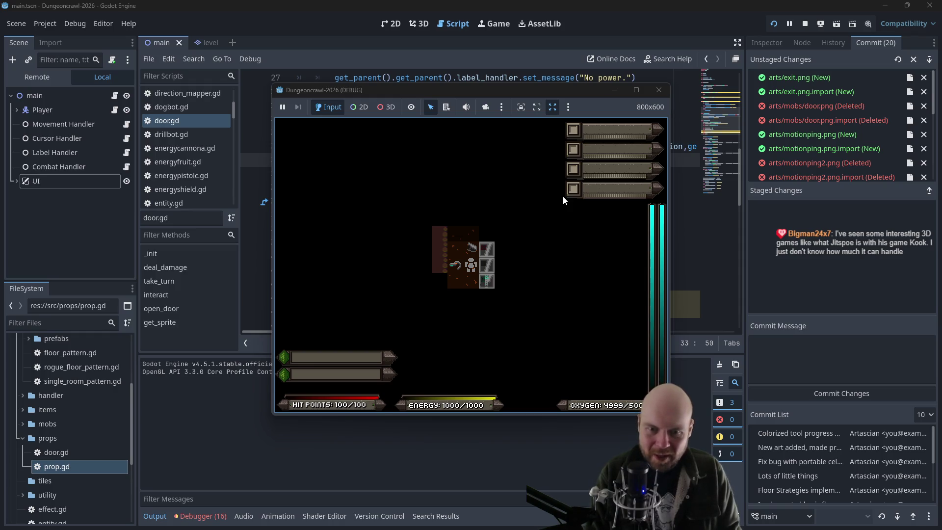
{"action": "key", "text": "Left"}
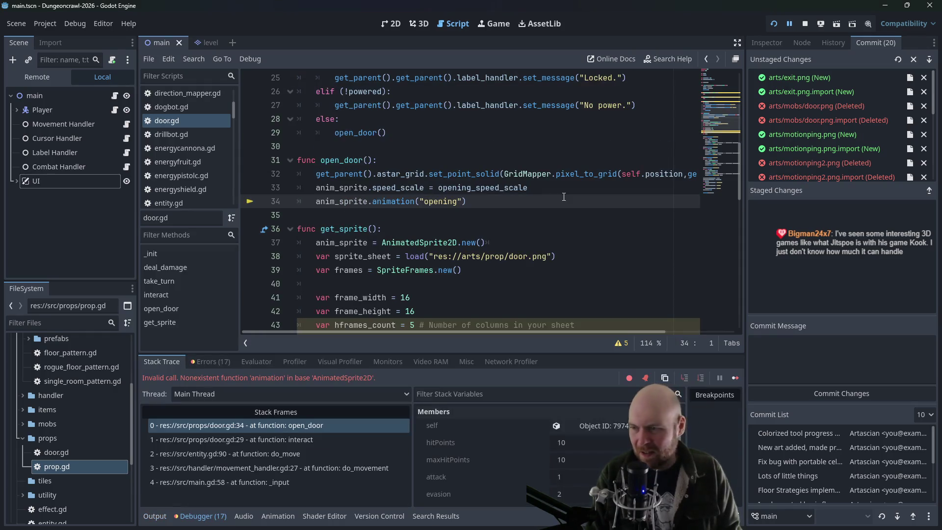
{"action": "key", "text": "F5"}
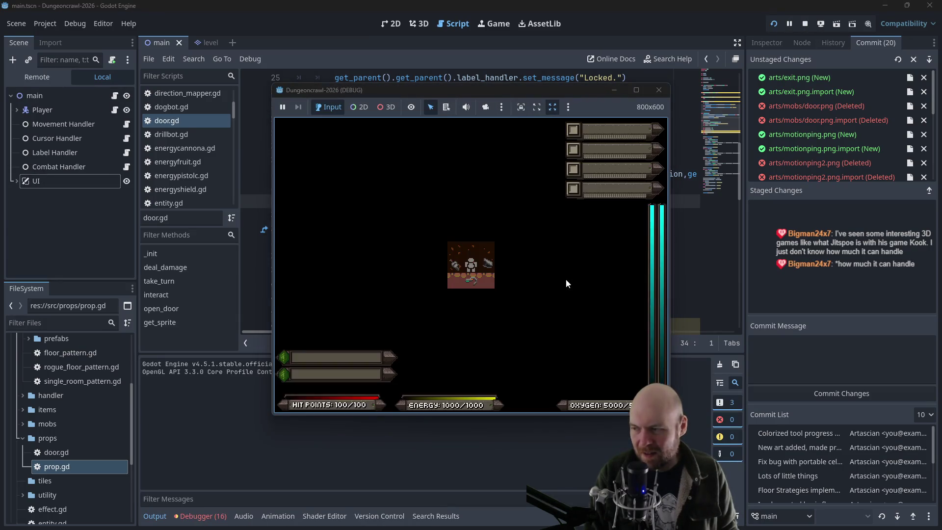
{"action": "key", "text": "Right"}
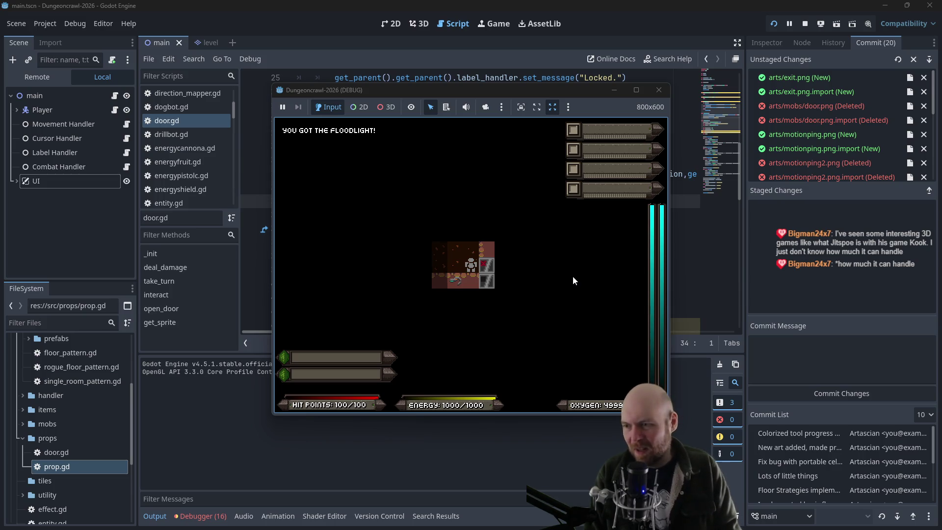
{"action": "key", "text": "Left"}
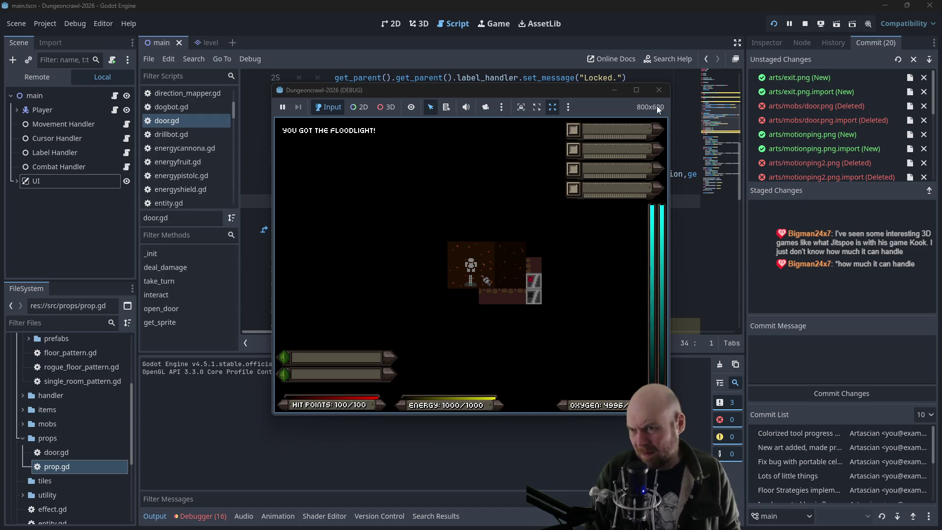
{"action": "left_click", "coordinate": [659, 90]}
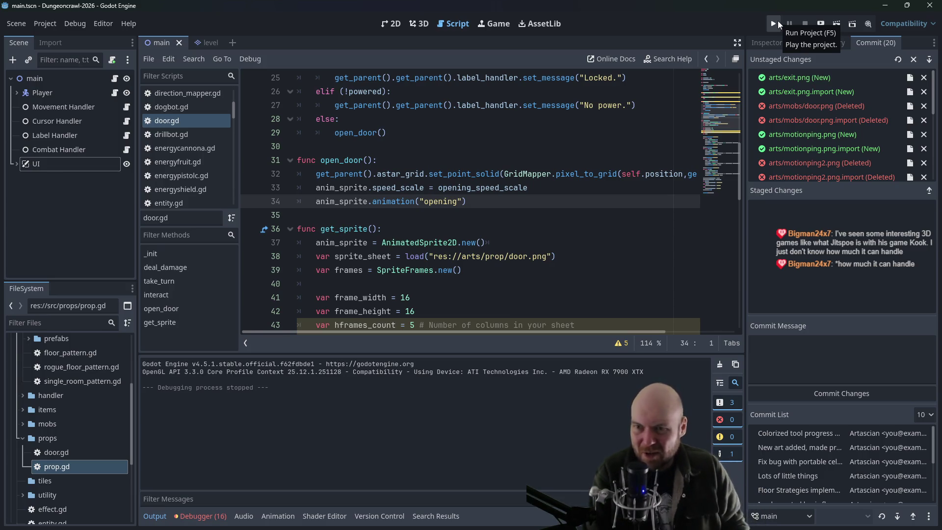
{"action": "left_click", "coordinate": [777, 24]}
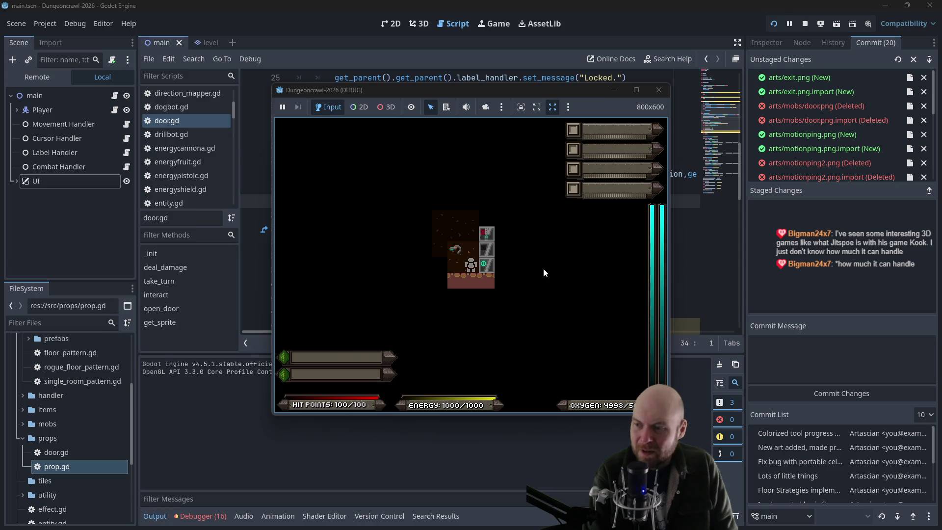
{"action": "key", "text": "Right"}
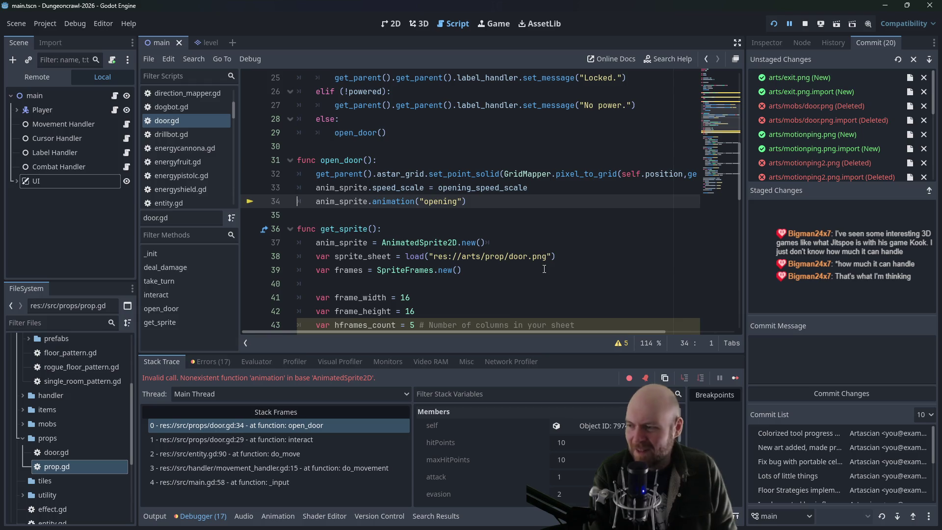
Change line 34 to the assignment anim_sprite.animation = "opening".
{"action": "left_click", "coordinate": [463, 201]}
{"action": "left_click", "coordinate": [730, 295]}
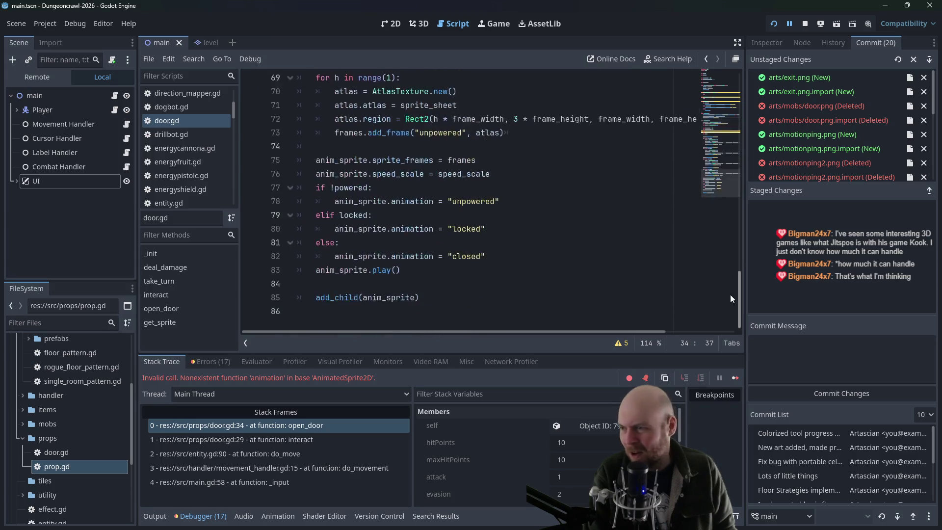
{"action": "left_click", "coordinate": [713, 176]}
{"action": "left_click_drag", "start_coordinate": [714, 175], "coordinate": [712, 154]}
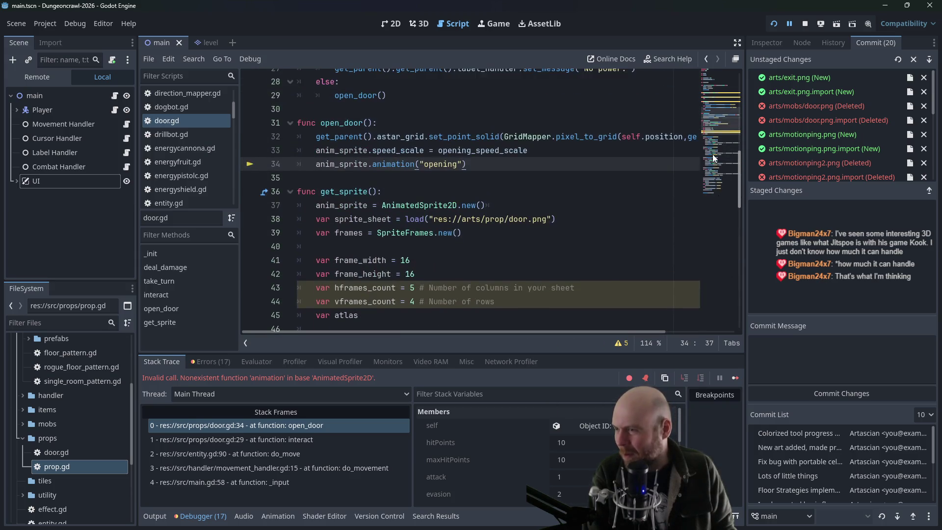
{"action": "key", "text": "BackSpace"}
{"action": "type", "text": "="}
{"action": "key", "text": "Right"}
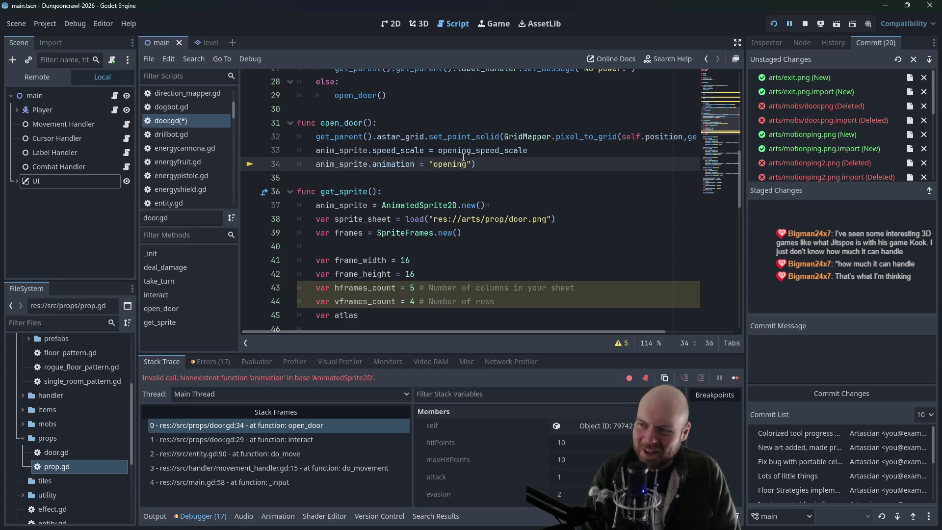
Stop the paused debug session, relaunch the game to test the fix, and close it.
{"action": "left_click", "coordinate": [803, 24]}
{"action": "left_click", "coordinate": [774, 24]}
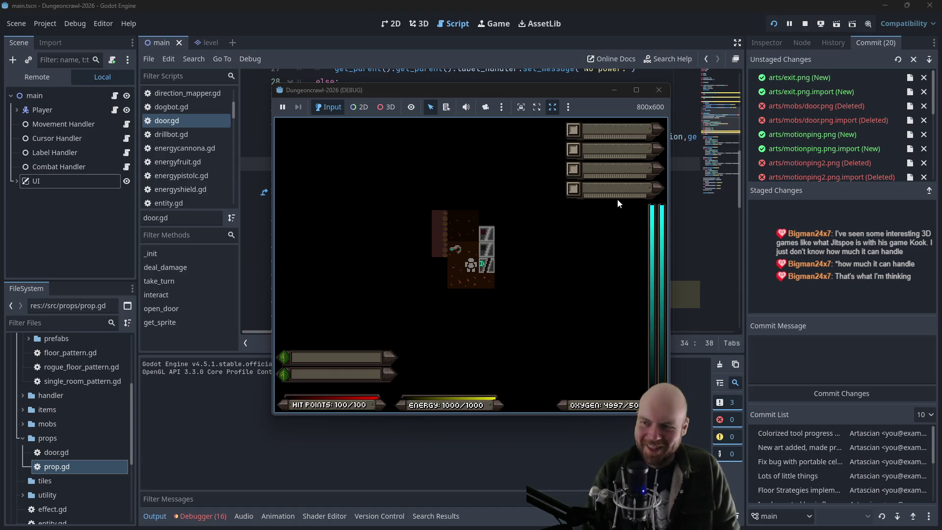
{"action": "left_click", "coordinate": [659, 91]}
{"action": "left_click", "coordinate": [472, 259]}
{"action": "scroll", "coordinate": [476, 248], "scroll_direction": "up", "scroll_amount": 1}
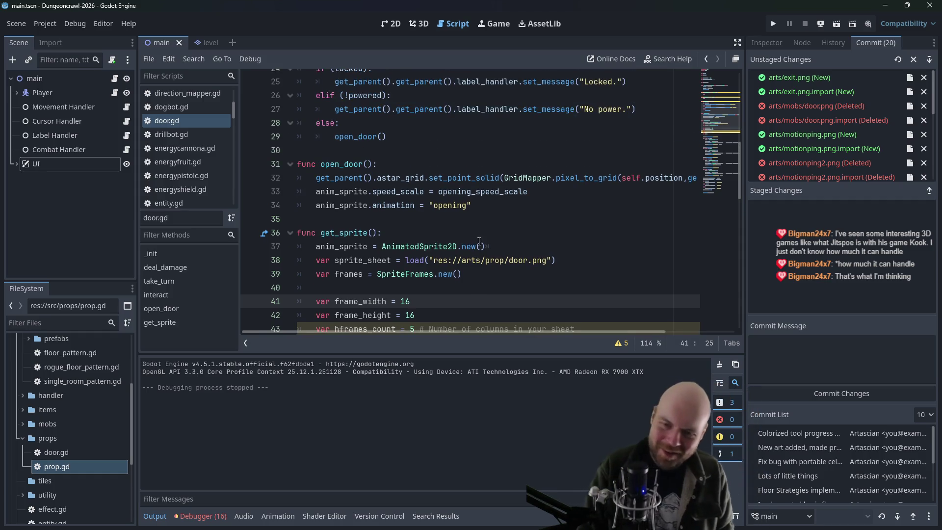
{"action": "scroll", "coordinate": [481, 235], "scroll_direction": "down", "scroll_amount": 7}
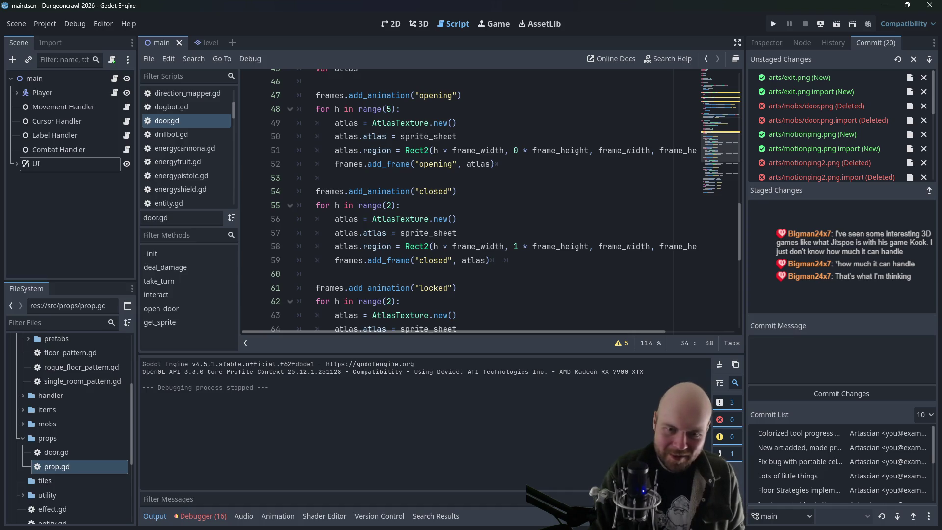
{"action": "key", "text": "alt+Tab"}
Refine the Google search by appending "no loop" to the query.
{"action": "left_click", "coordinate": [498, 157]}
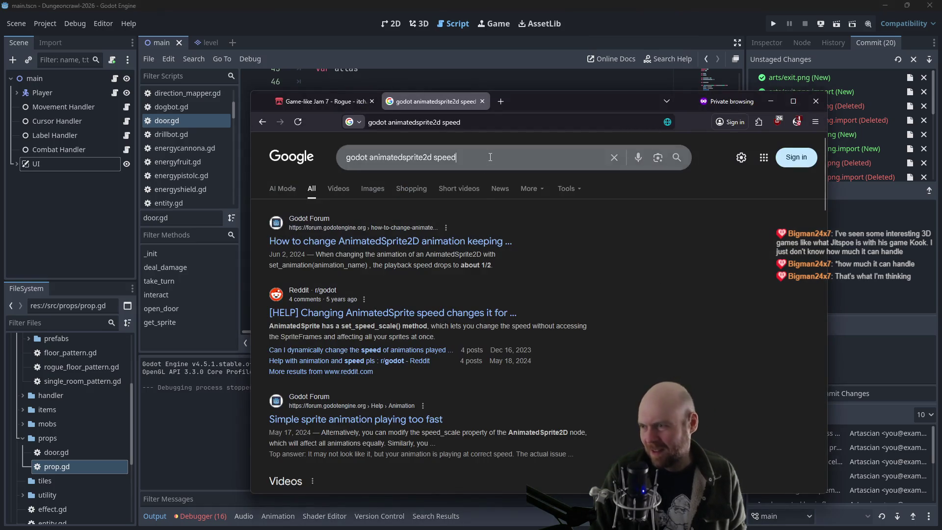
{"action": "type", "text": "no loop"}
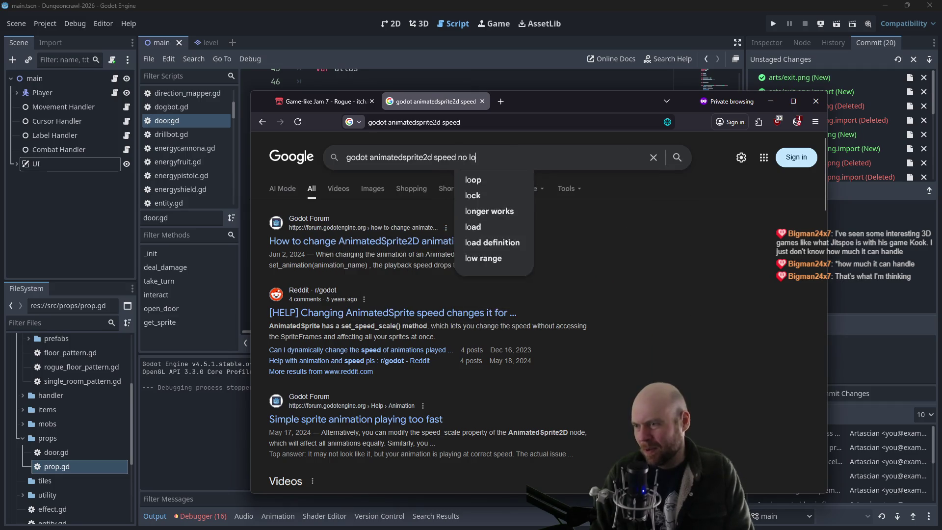
{"action": "key", "text": "Return"}
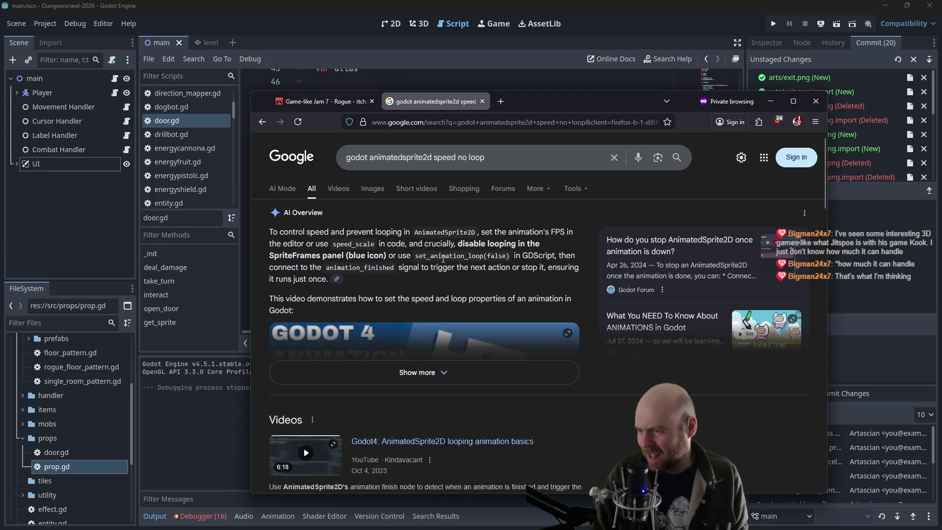
Return to Godot and open the AnimatedSprite2D class reference page.
{"action": "left_click", "coordinate": [552, 86]}
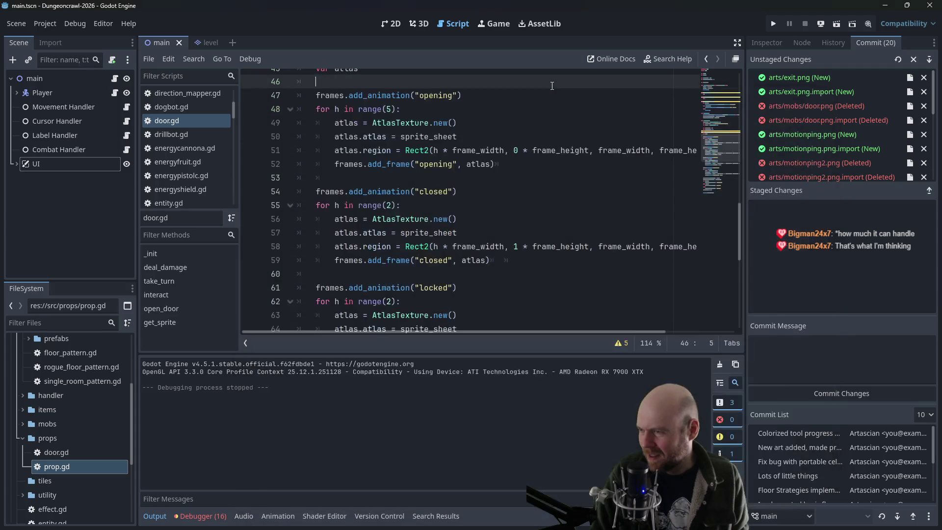
{"action": "scroll", "coordinate": [552, 86], "scroll_direction": "up", "scroll_amount": 3}
{"action": "key", "text": "alt+Tab"}
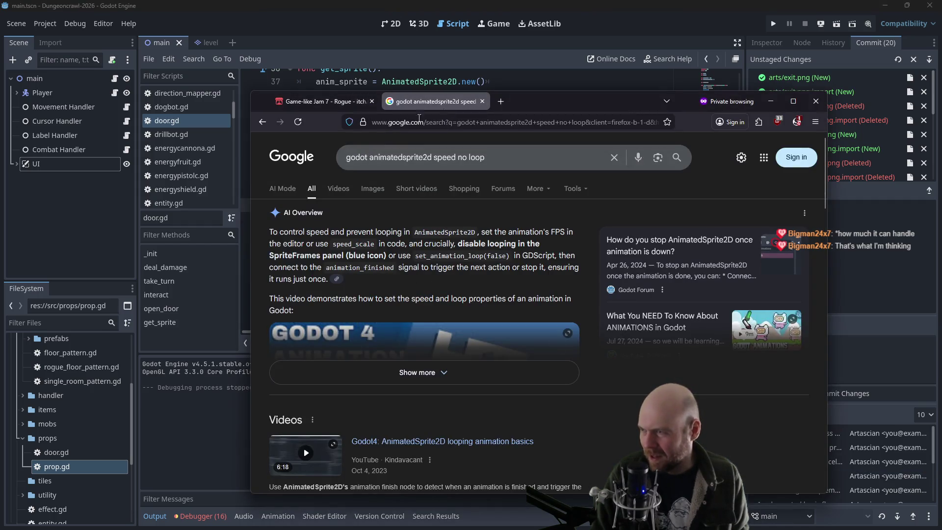
{"action": "key", "text": "alt+Tab"}
{"action": "left_click", "coordinate": [422, 84], "text": "ctrl"}
Follow the SpriteFrames link and scroll to its set_animation_loop and set_animation_speed methods.
{"action": "scroll", "coordinate": [438, 179], "scroll_direction": "down", "scroll_amount": 5}
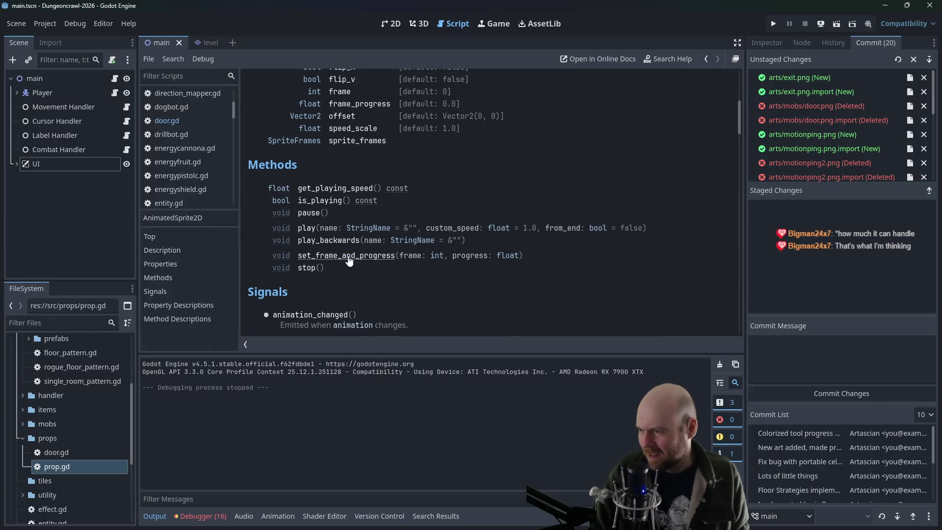
{"action": "scroll", "coordinate": [352, 209], "scroll_direction": "up", "scroll_amount": 1}
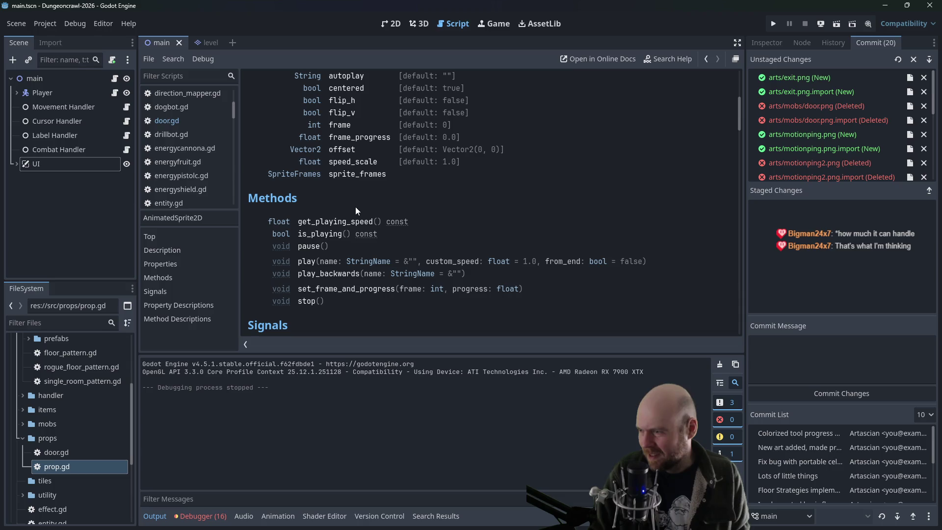
{"action": "scroll", "coordinate": [354, 243], "scroll_direction": "up", "scroll_amount": 1}
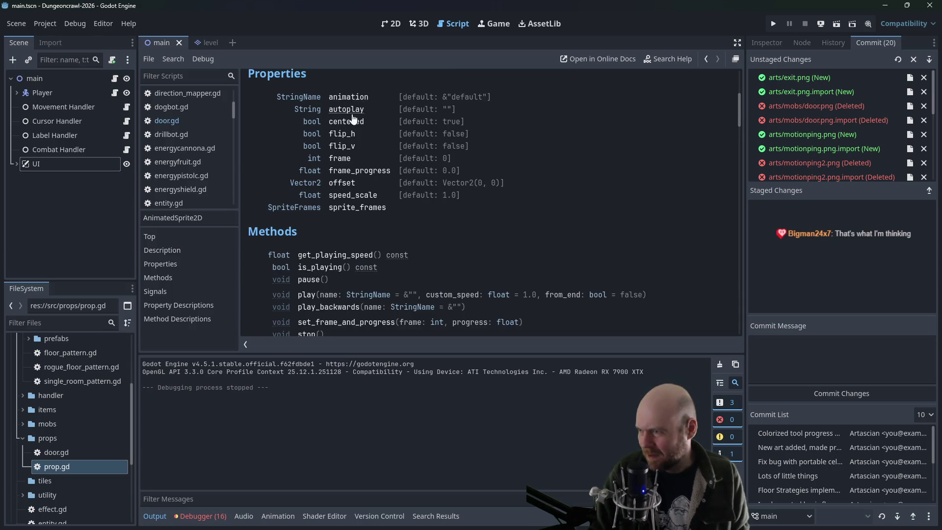
{"action": "left_click", "coordinate": [306, 207]}
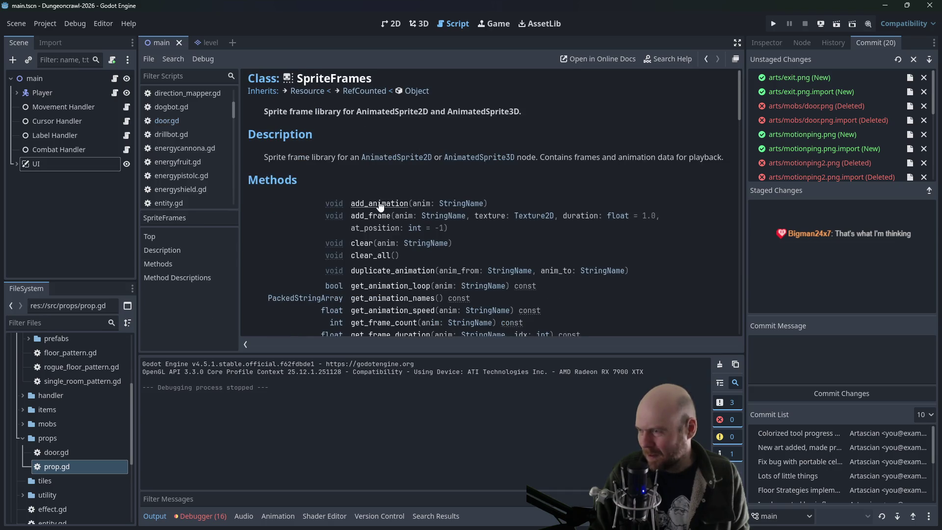
{"action": "scroll", "coordinate": [424, 202], "scroll_direction": "down", "scroll_amount": 2}
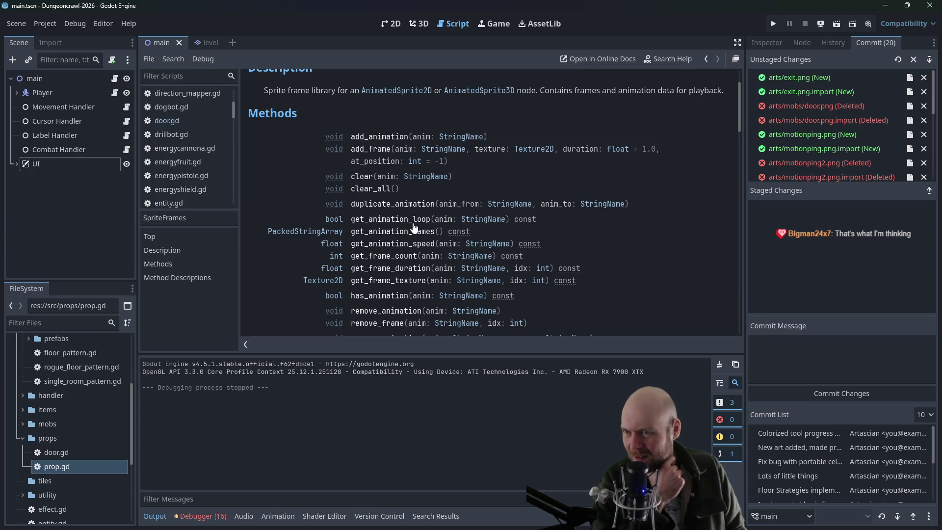
{"action": "scroll", "coordinate": [413, 227], "scroll_direction": "down", "scroll_amount": 2}
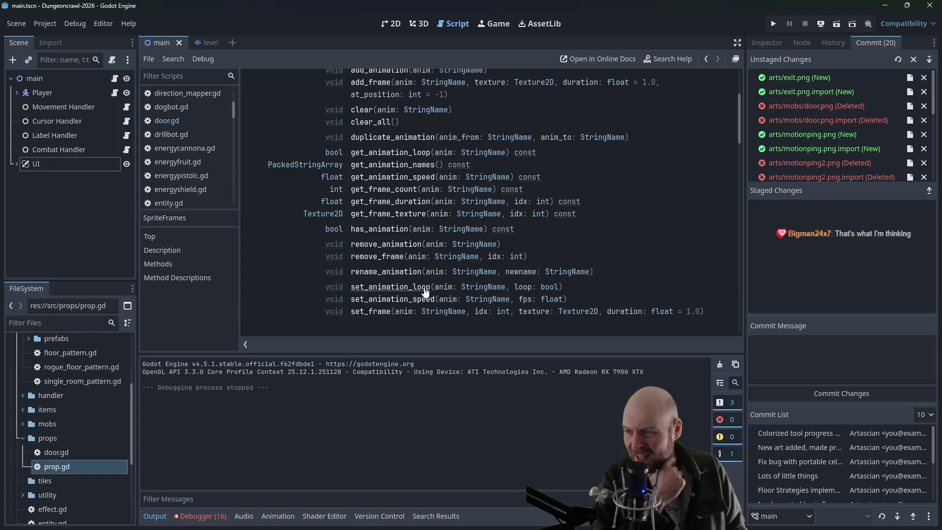
{"action": "left_click", "coordinate": [397, 23]}
{"action": "left_click", "coordinate": [452, 23]}
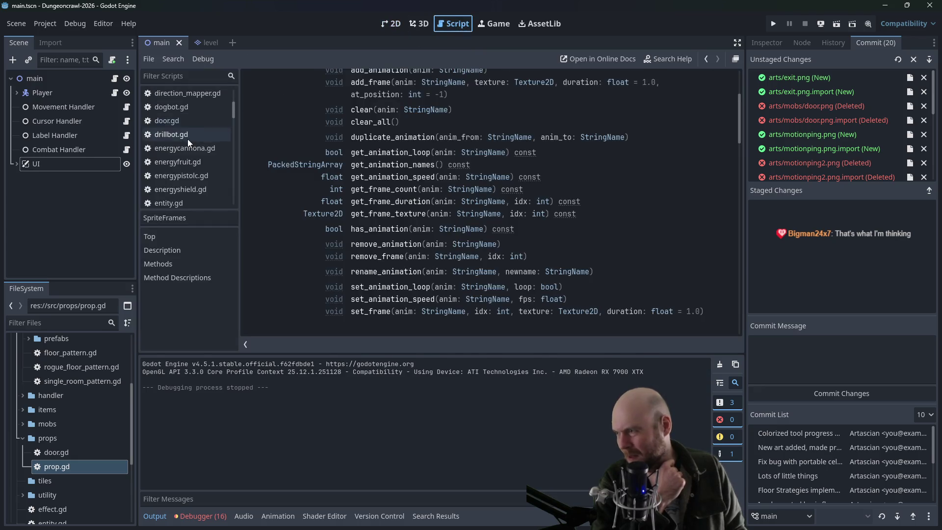
Add frames.set_animation_loop("opening", false) below the opening animation line in door.gd.
{"action": "scroll", "coordinate": [187, 139], "scroll_direction": "up", "scroll_amount": 1}
{"action": "left_click", "coordinate": [186, 152]}
{"action": "scroll", "coordinate": [476, 210], "scroll_direction": "down", "scroll_amount": 10}
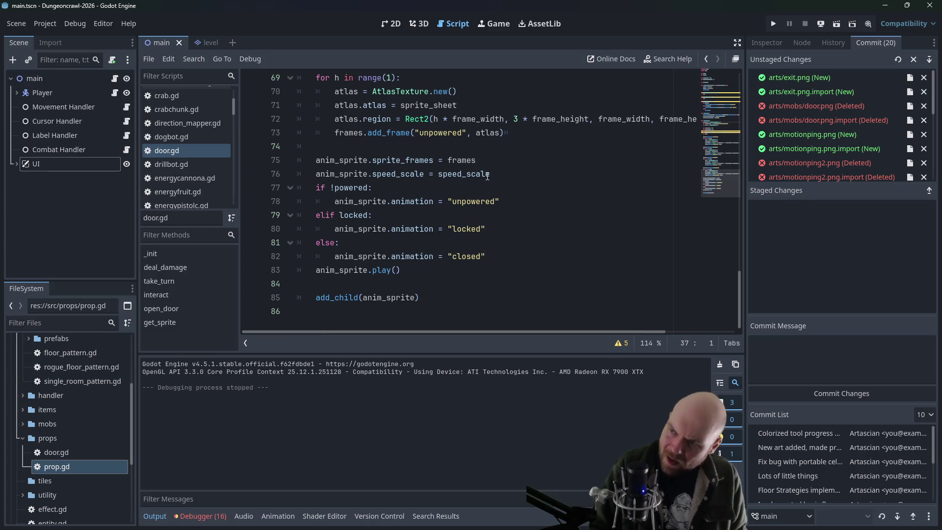
{"action": "scroll", "coordinate": [466, 181], "scroll_direction": "up", "scroll_amount": 1}
{"action": "scroll", "coordinate": [464, 176], "scroll_direction": "up", "scroll_amount": 7}
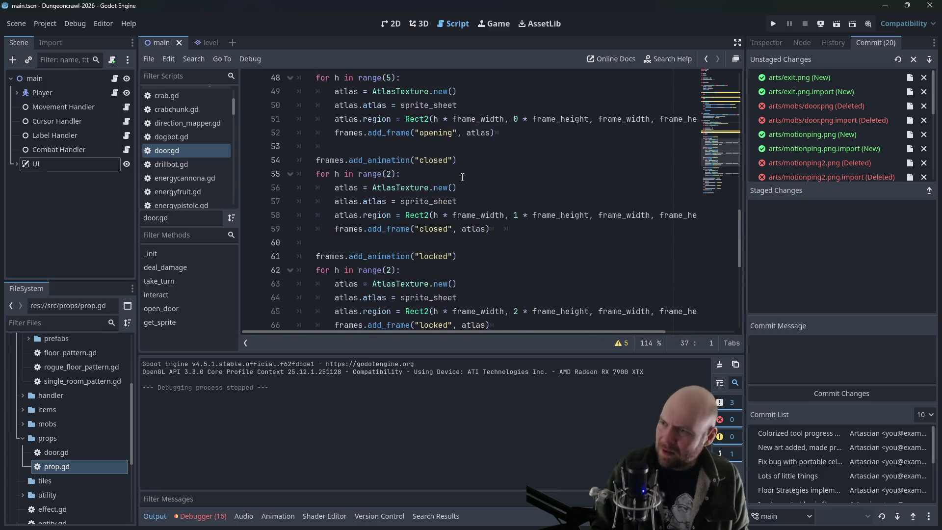
{"action": "scroll", "coordinate": [462, 177], "scroll_direction": "up", "scroll_amount": 1}
{"action": "left_click", "coordinate": [483, 149]}
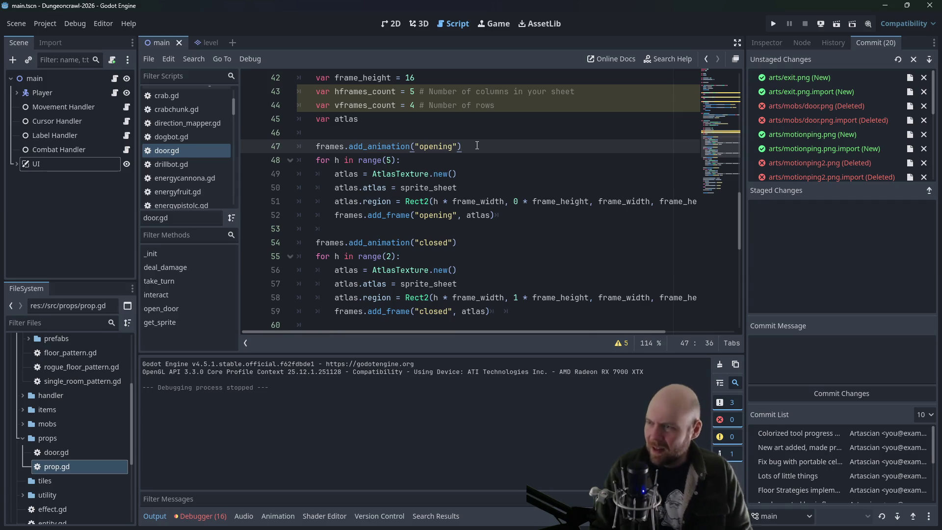
{"action": "key", "text": "Return"}
{"action": "type", "text": "frames."}
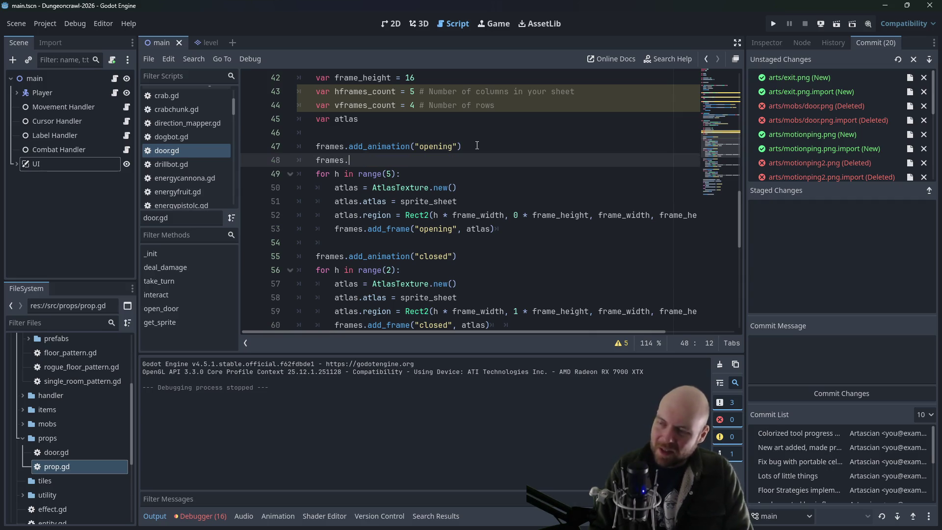
{"action": "type", "text": "set_animation_l"}
{"action": "key", "text": "Return"}
{"action": "type", "text": "\"opening\",false"}
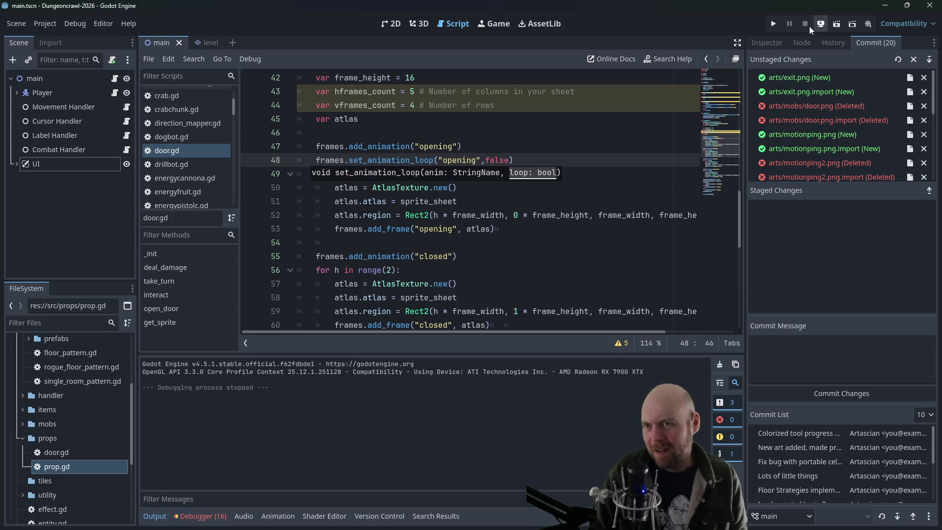
Run the game, walk the player through the door, and close the game window.
{"action": "key", "text": "F5"}
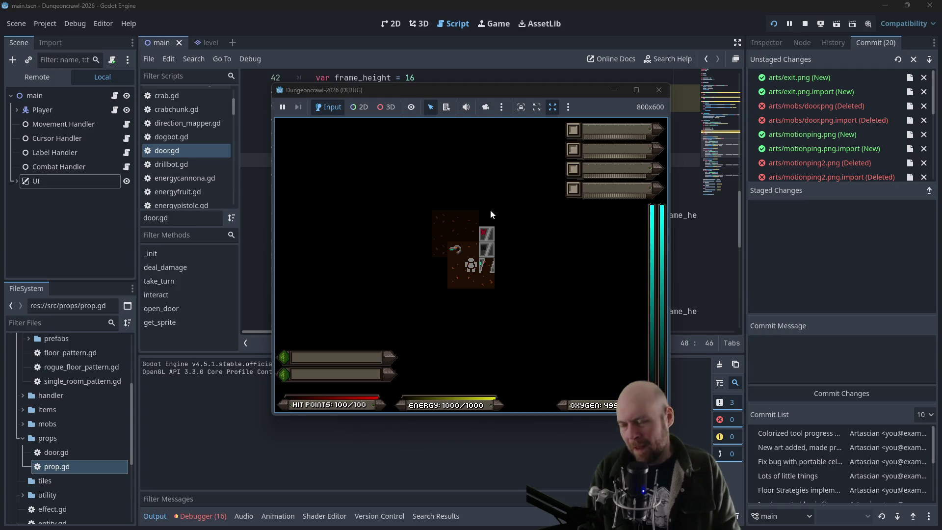
{"action": "key", "text": "Right"}
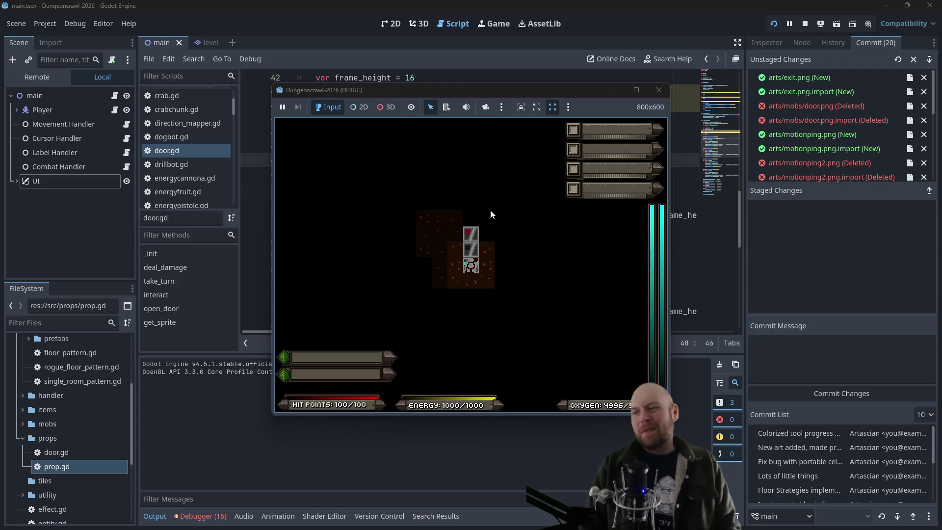
{"action": "key", "text": "Right"}
{"action": "key", "text": "Left"}
{"action": "key", "text": "Up"}
{"action": "key", "text": "Up"}
{"action": "key", "text": "Up"}
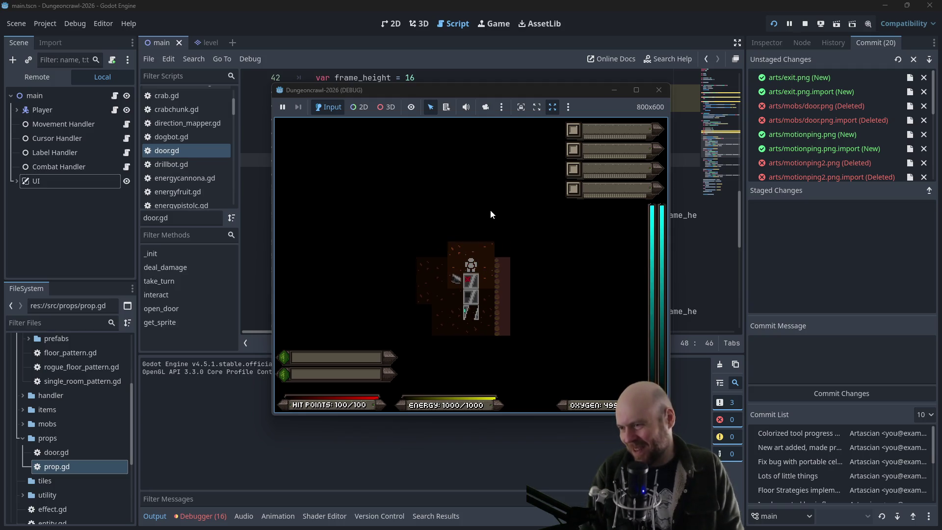
{"action": "left_click", "coordinate": [659, 89]}
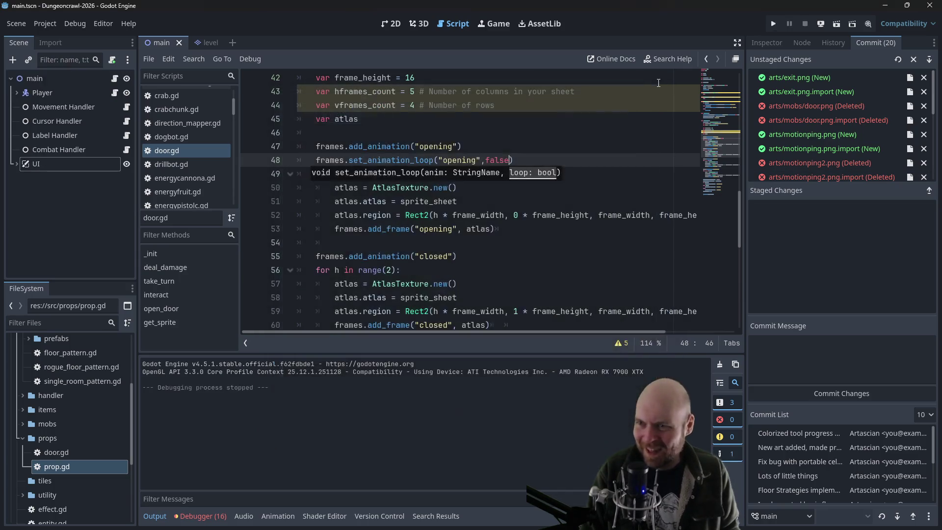
{"action": "scroll", "coordinate": [344, 225], "scroll_direction": "up", "scroll_amount": 7}
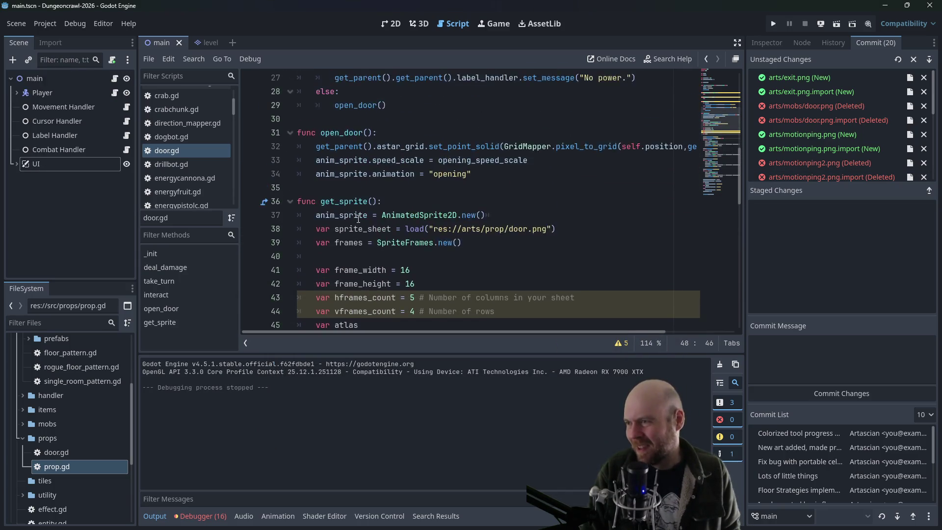
{"action": "scroll", "coordinate": [359, 219], "scroll_direction": "up", "scroll_amount": 2}
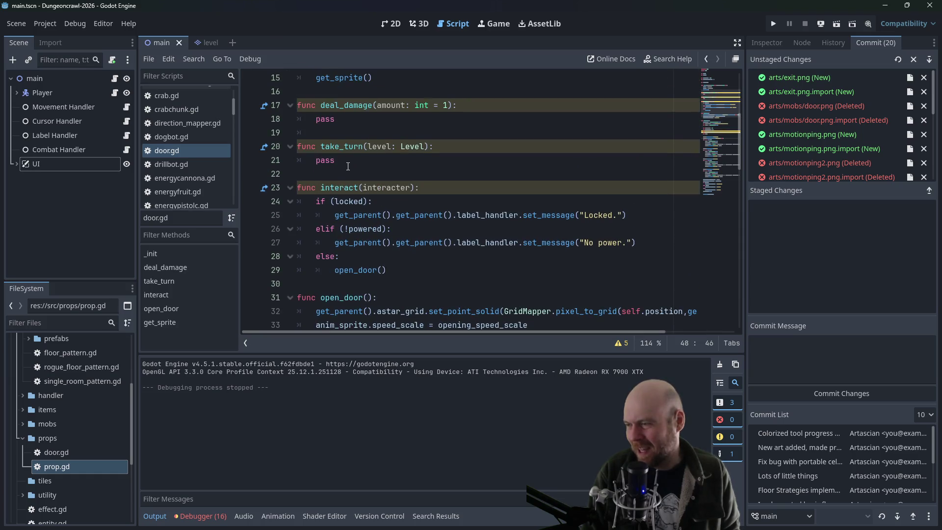
{"action": "left_click_drag", "start_coordinate": [348, 166], "coordinate": [316, 163]}
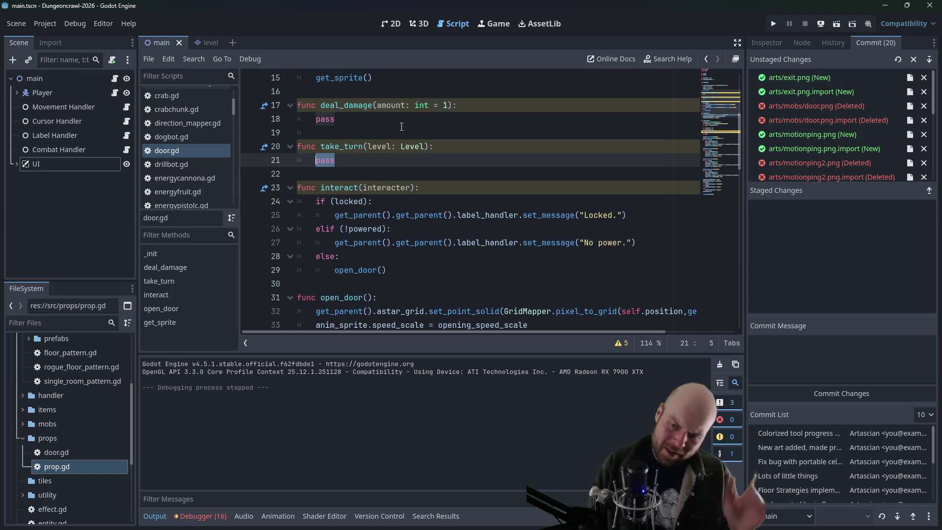
{"action": "scroll", "coordinate": [401, 127], "scroll_direction": "up", "scroll_amount": 4}
{"action": "left_click", "coordinate": [409, 170]}
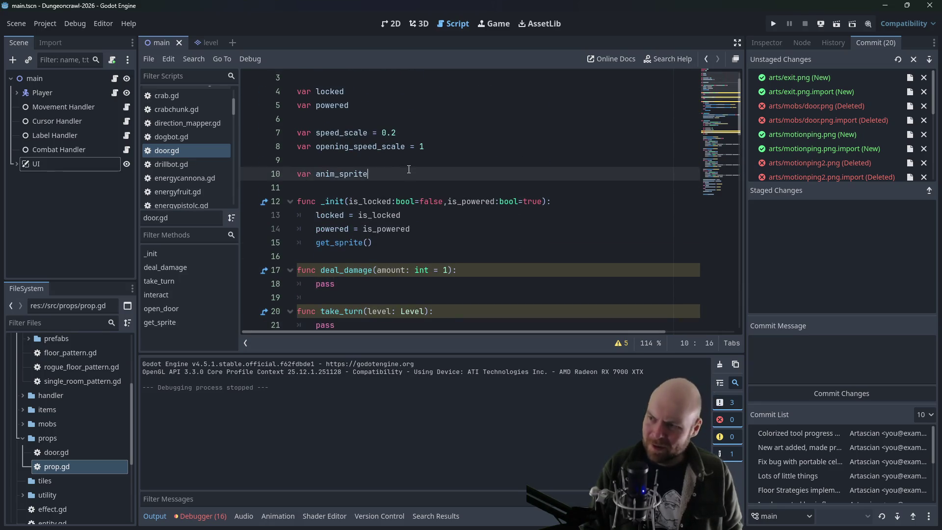
Declare door_open_time = 10 and door_timer above the anim_sprite variable.
{"action": "key", "text": "Up"}
{"action": "key", "text": "Return"}
{"action": "key", "text": "Return"}
{"action": "key", "text": "Up"}
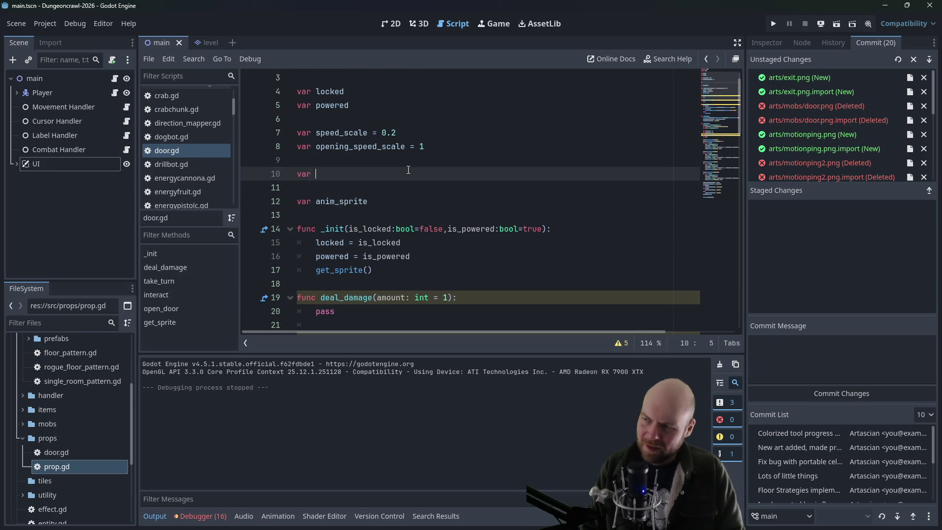
{"action": "type", "text": "_open_ti"}
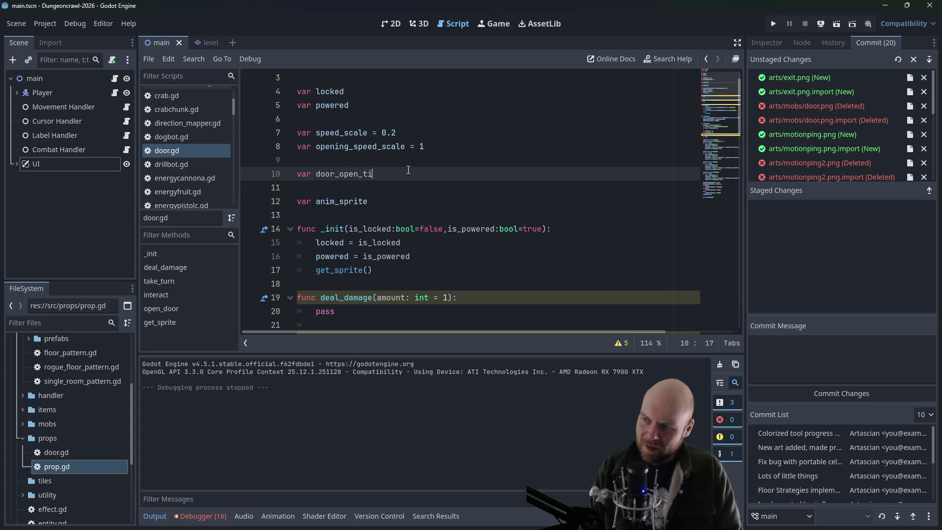
{"action": "type", "text": "10"}
{"action": "key", "text": "Return"}
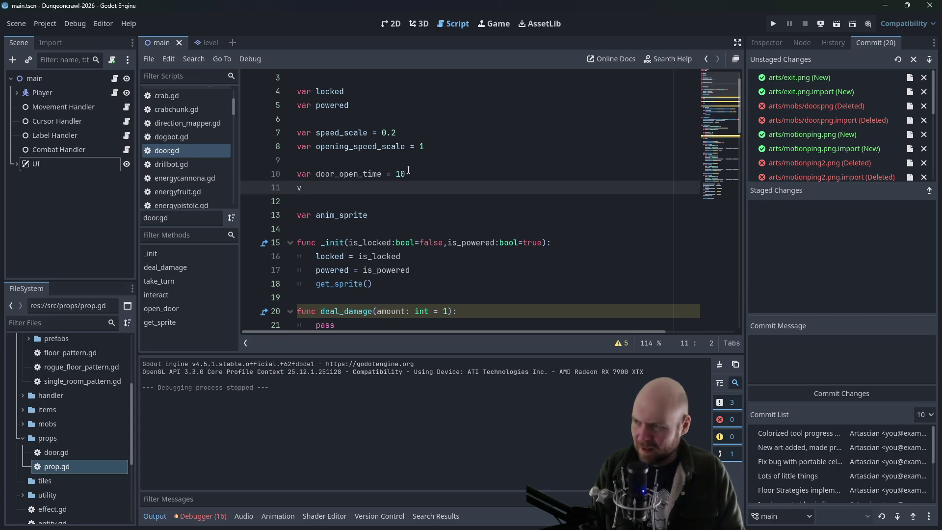
{"action": "type", "text": "_timer"}
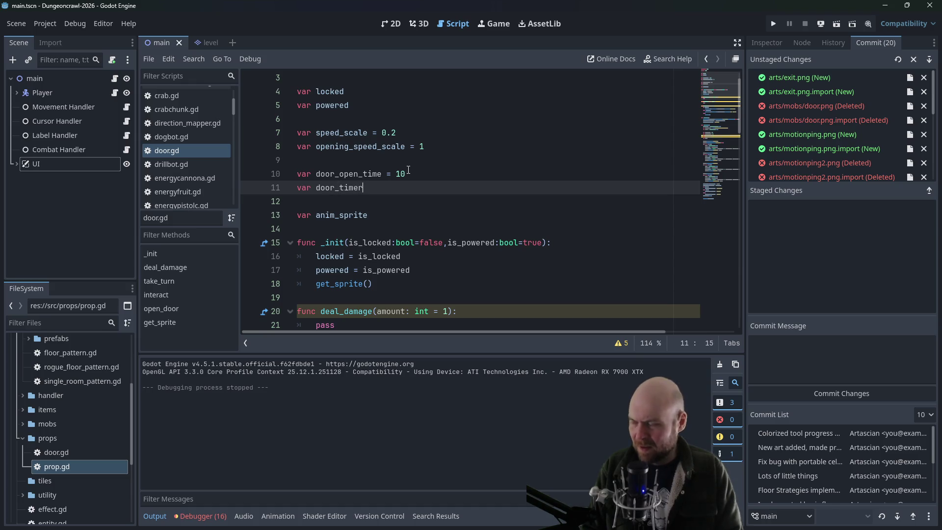
Add door_timer = door_open_time at the end of open_door.
{"action": "scroll", "coordinate": [408, 171], "scroll_direction": "down", "scroll_amount": 6}
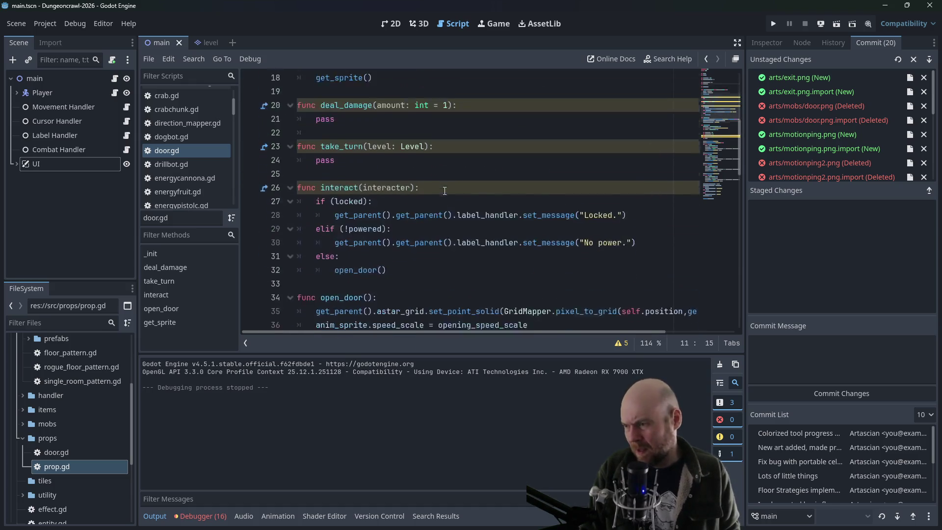
{"action": "left_click", "coordinate": [401, 226]}
{"action": "left_click", "coordinate": [472, 285]}
{"action": "left_click", "coordinate": [479, 301]}
{"action": "key", "text": "Return"}
{"action": "key", "text": "Return"}
{"action": "type", "text": "r_timer ="}
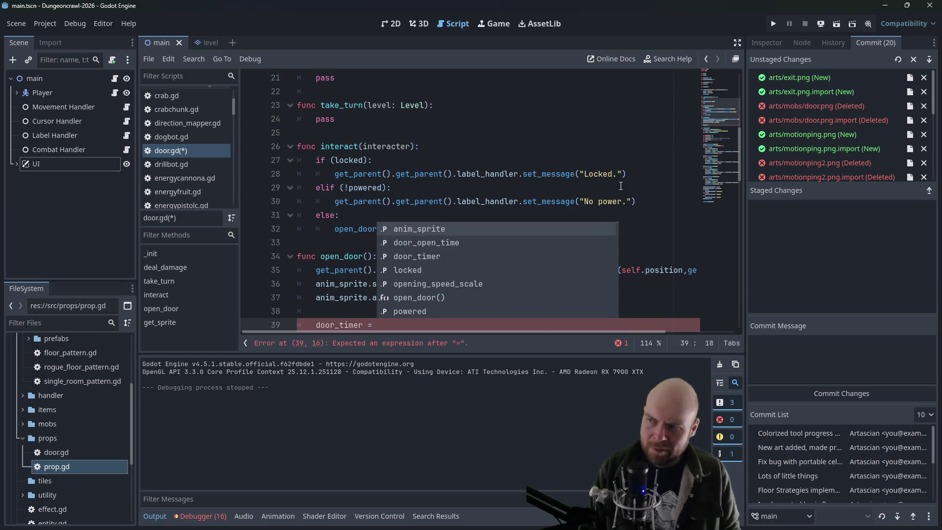
{"action": "left_click", "coordinate": [451, 243]}
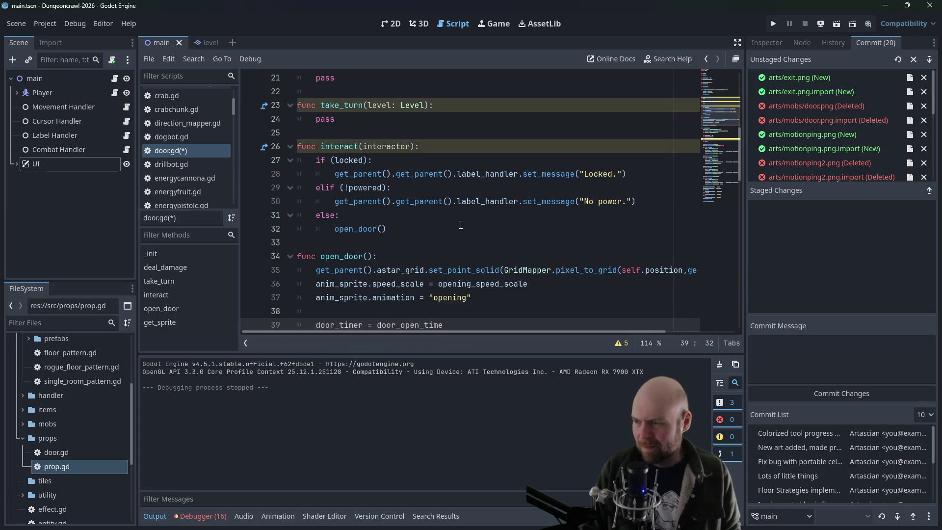
{"action": "left_click", "coordinate": [366, 120]}
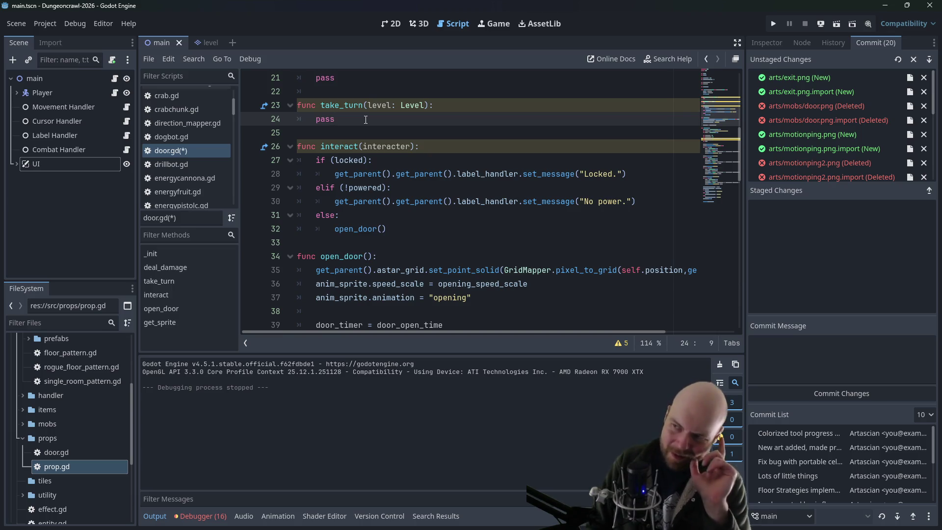
Replace pass in take_turn with print("we're taking a turn"), then run and test the game.
{"action": "key", "text": "BackSpace"}
{"action": "key", "text": "BackSpace"}
{"action": "key", "text": "BackSpace"}
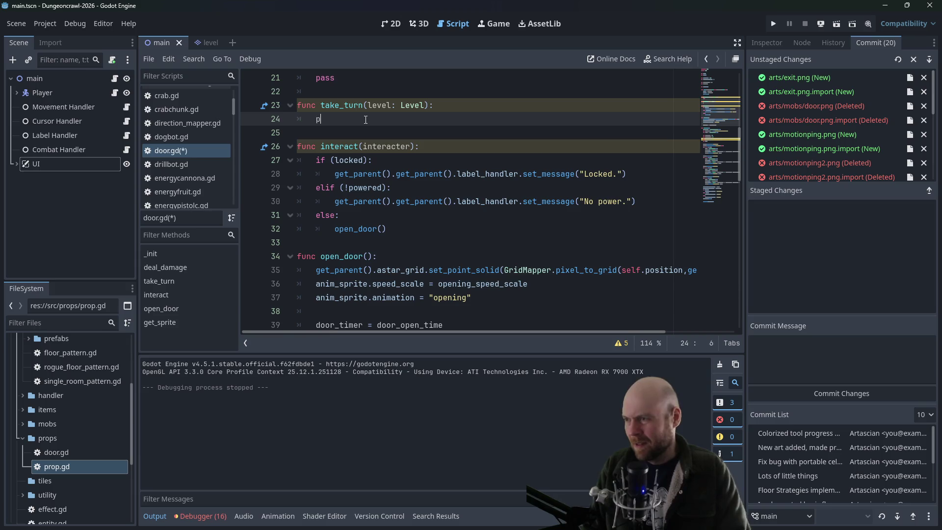
{"action": "type", "text": "we're taking a turn"}
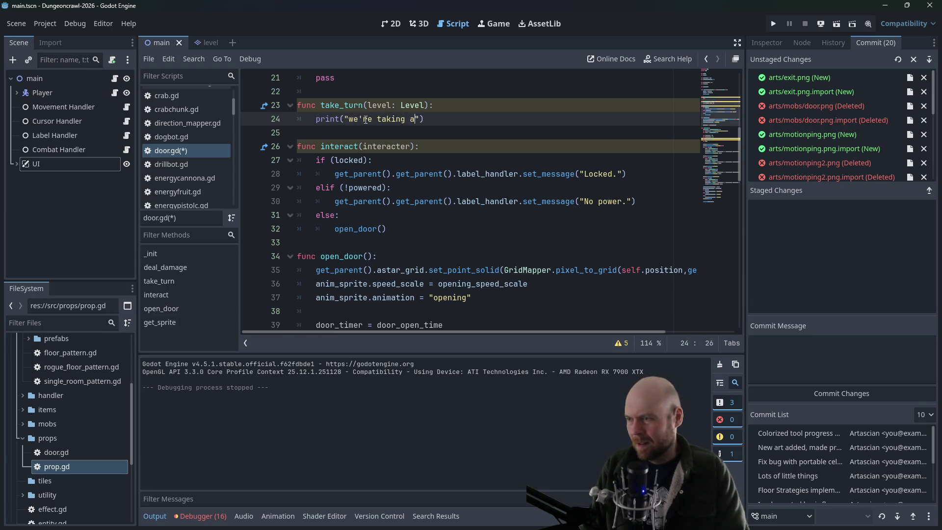
{"action": "key", "text": "F5"}
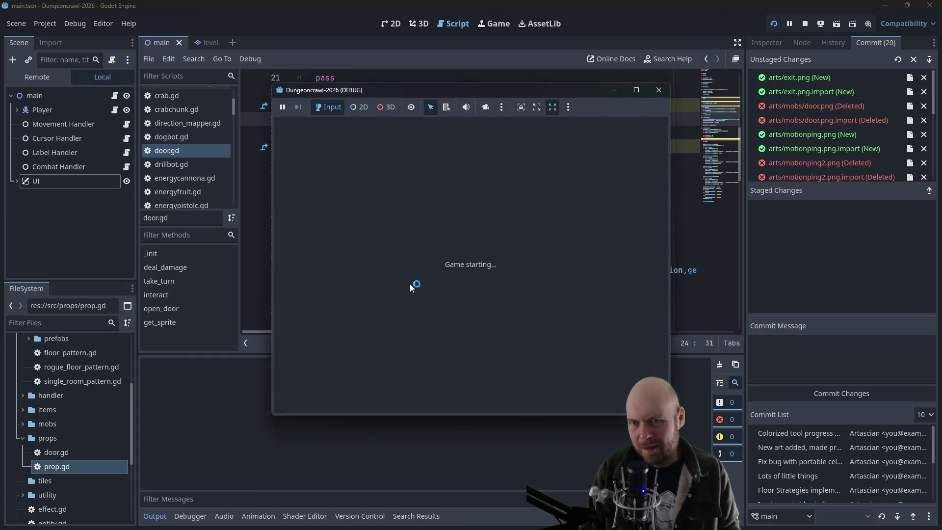
{"action": "key", "text": "Down"}
{"action": "key", "text": "Right"}
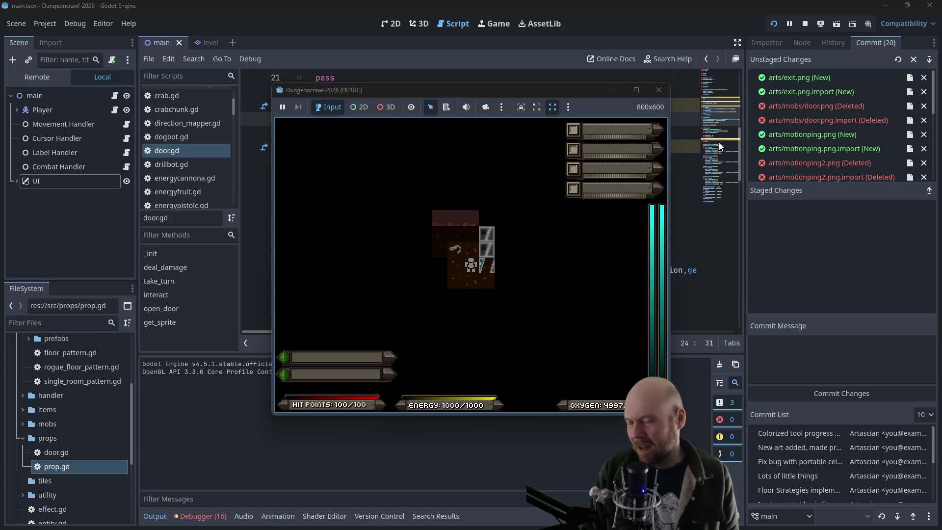
{"action": "left_click", "coordinate": [659, 90]}
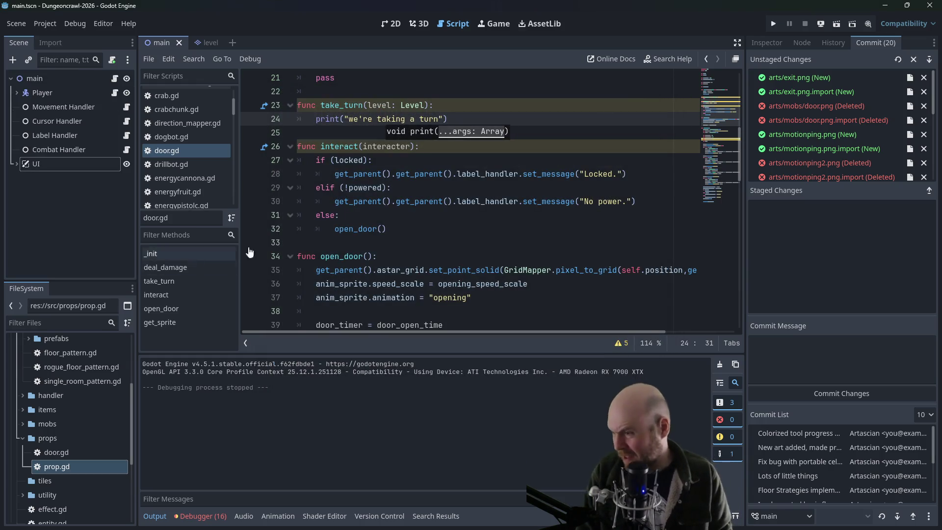
Collapse the floor folder in the FileSystem dock.
{"action": "scroll", "coordinate": [93, 391], "scroll_direction": "up", "scroll_amount": 4}
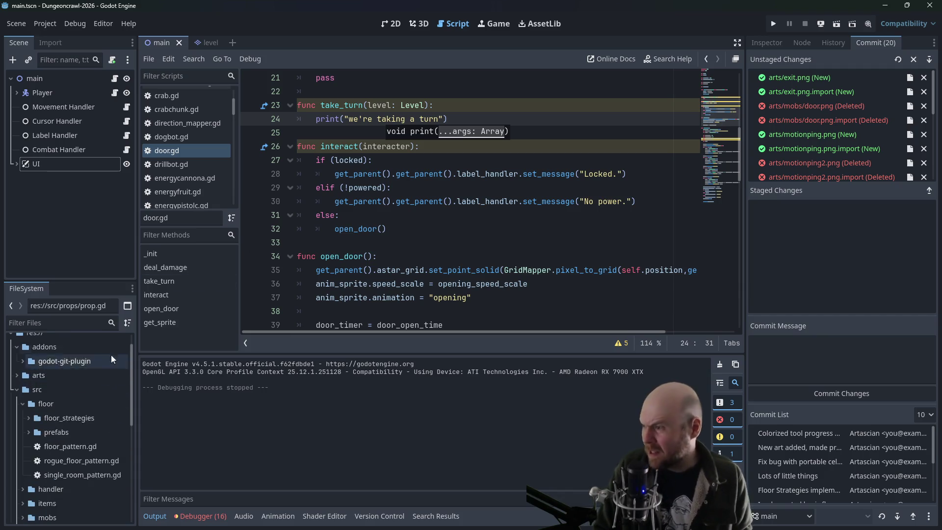
{"action": "scroll", "coordinate": [186, 187], "scroll_direction": "down", "scroll_amount": 3}
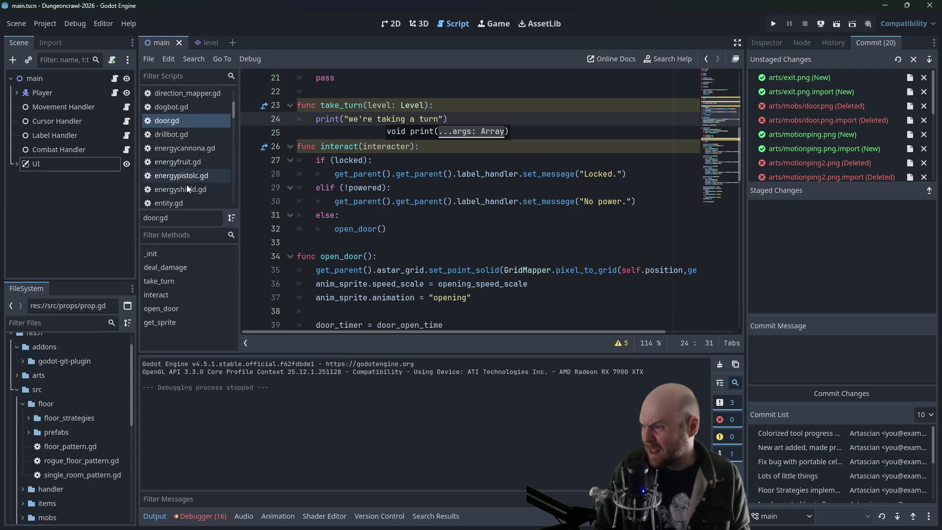
{"action": "scroll", "coordinate": [187, 184], "scroll_direction": "down", "scroll_amount": 8}
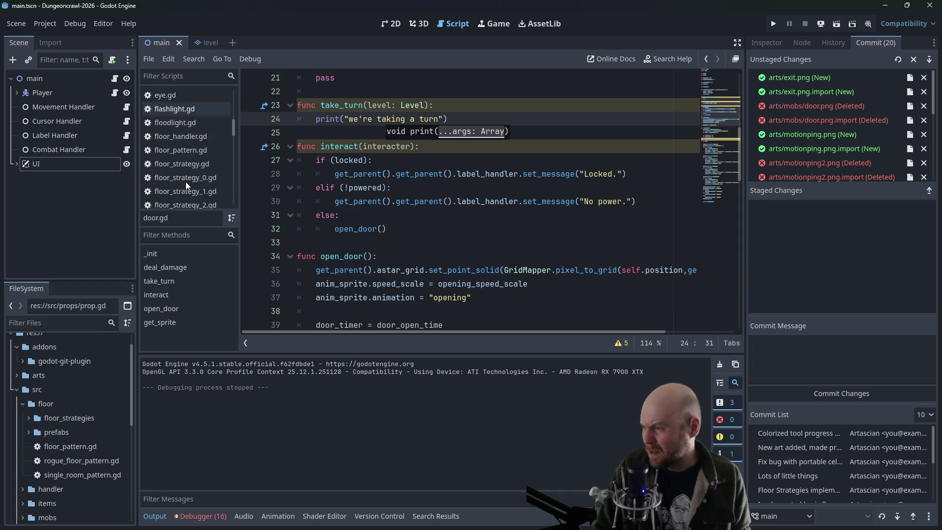
{"action": "left_click", "coordinate": [22, 403]}
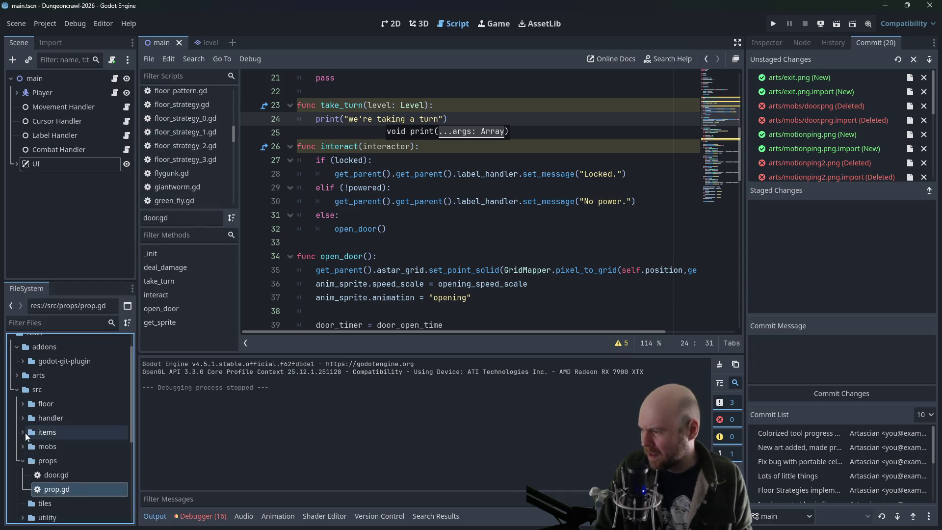
Browse the project folders and open movement_handler.gd from the handler folder.
{"action": "left_click", "coordinate": [21, 461]}
{"action": "left_click", "coordinate": [25, 447]}
{"action": "left_click", "coordinate": [23, 445]}
{"action": "left_click", "coordinate": [22, 445]}
{"action": "left_click", "coordinate": [25, 404]}
{"action": "left_click", "coordinate": [24, 404]}
{"action": "left_click", "coordinate": [24, 420]}
{"action": "double_click", "coordinate": [65, 474]}
Begin a prop loop below the mob loop, then erase the half-written line.
{"action": "scroll", "coordinate": [385, 229], "scroll_direction": "down", "scroll_amount": 5}
{"action": "scroll", "coordinate": [386, 230], "scroll_direction": "down", "scroll_amount": 4}
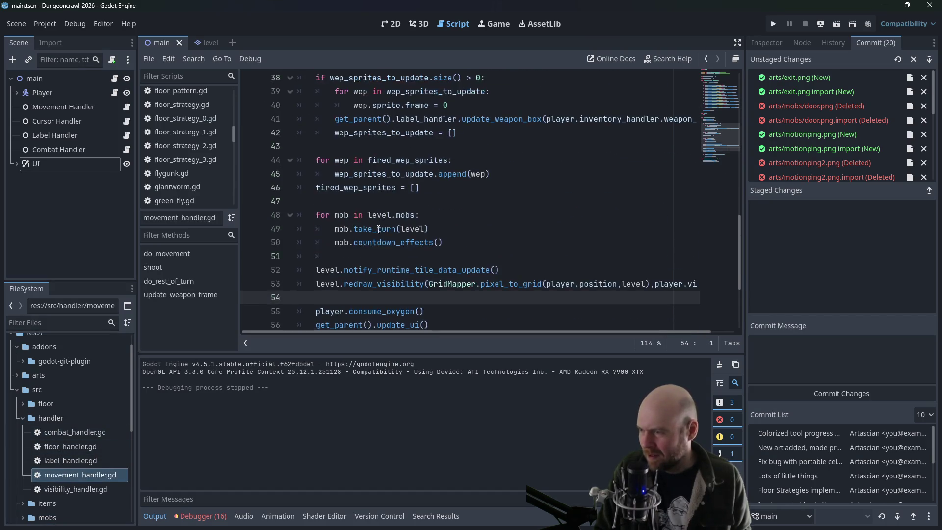
{"action": "left_click", "coordinate": [442, 243]}
{"action": "left_click", "coordinate": [448, 253]}
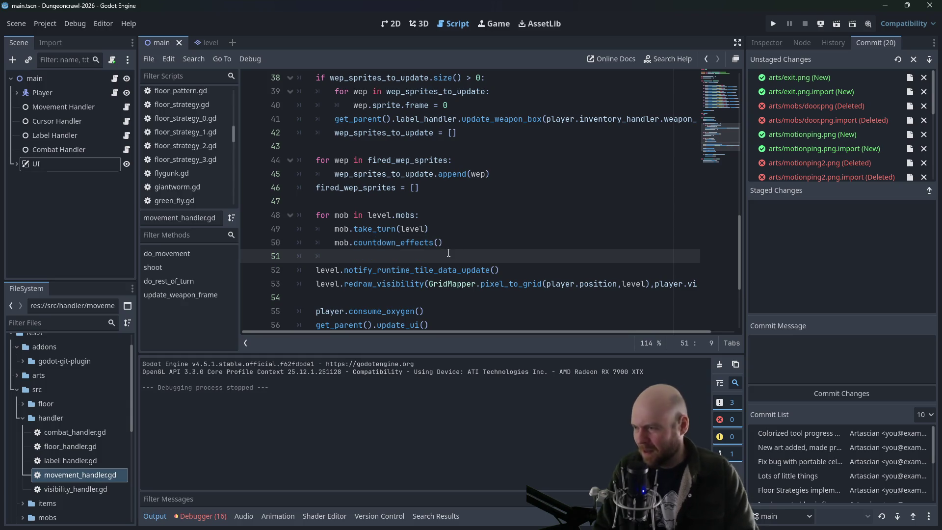
{"action": "key", "text": "Return"}
{"action": "key", "text": "Return"}
{"action": "key", "text": "Up"}
{"action": "type", "text": "for pr"}
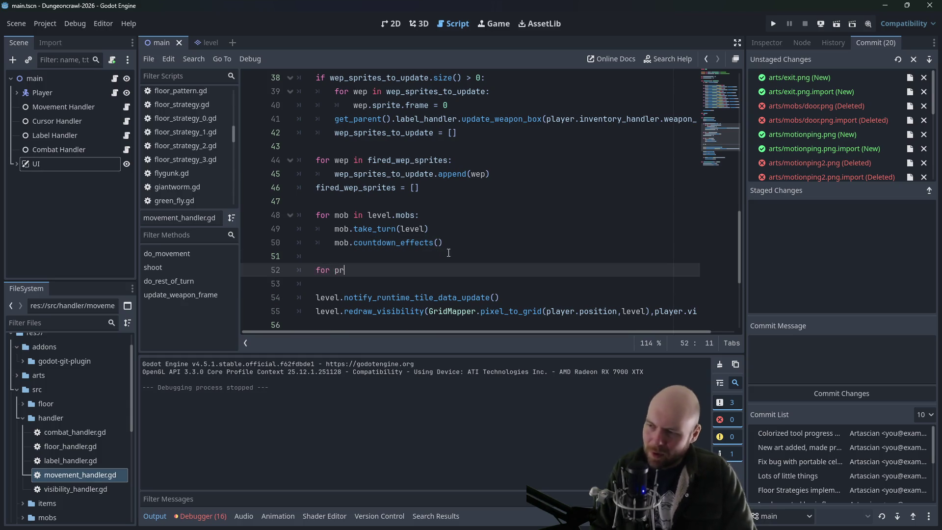
{"action": "type", "text": "oc"}
{"action": "key", "text": "BackSpace"}
{"action": "key", "text": "BackSpace"}
{"action": "key", "text": "BackSpace"}
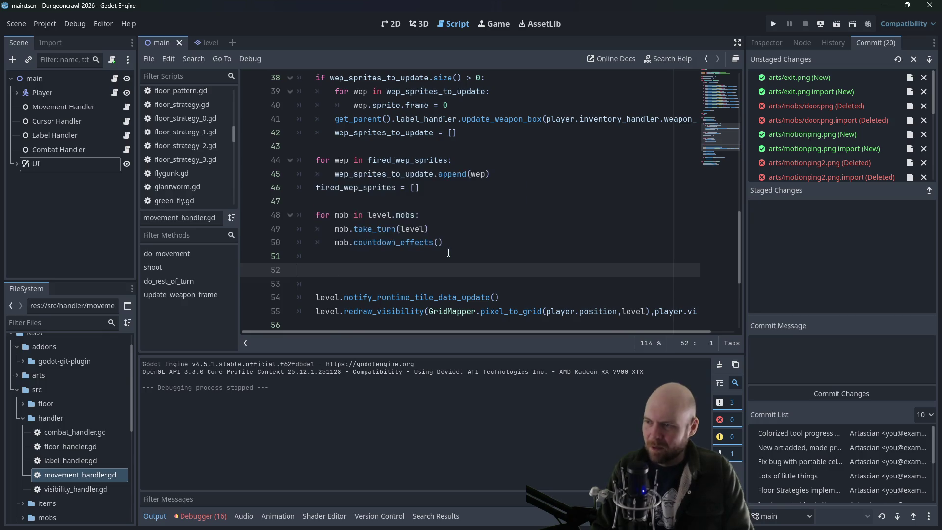
{"action": "key", "text": "BackSpace"}
{"action": "key", "text": "BackSpace"}
{"action": "key", "text": "BackSpace"}
Add 'for prop in level.props: prop.take_turn(level)' above the mobs loop.
{"action": "left_click", "coordinate": [343, 202]}
{"action": "key", "text": "Return"}
{"action": "key", "text": "Return"}
{"action": "key", "text": "Up"}
{"action": "key", "text": "Tab"}
{"action": "type", "text": "for prop in level.props:"}
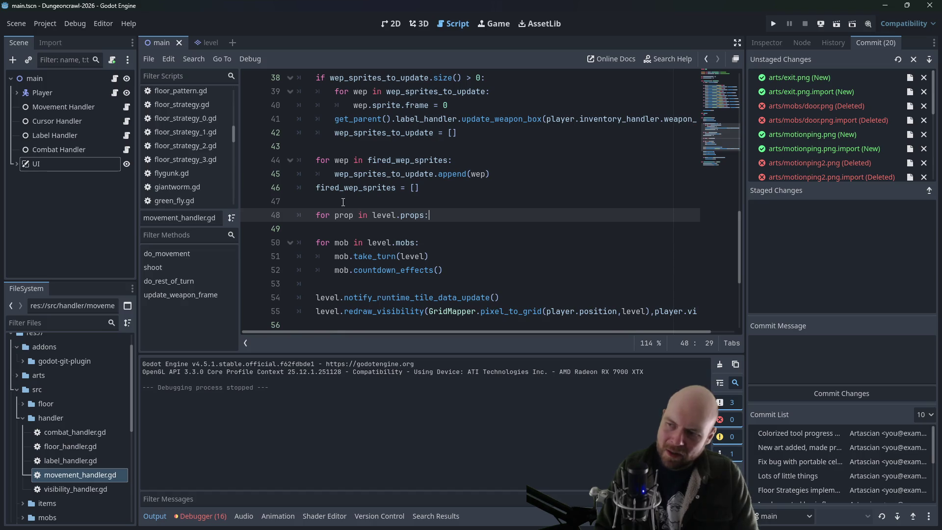
{"action": "key", "text": "Return"}
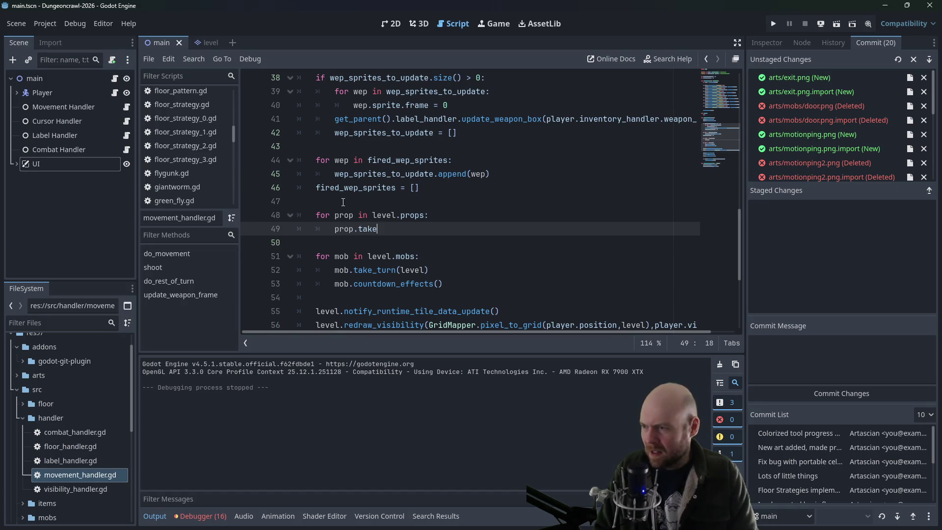
{"action": "type", "text": "(level"}
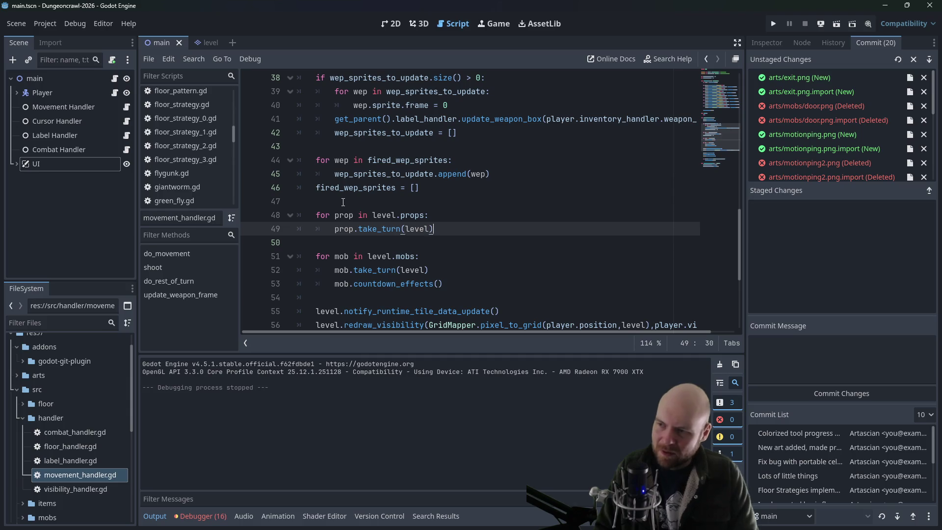
{"action": "key", "text": "Return"}
Save movement_handler.gd and switch back to door.gd.
{"action": "key", "text": "ctrl+s"}
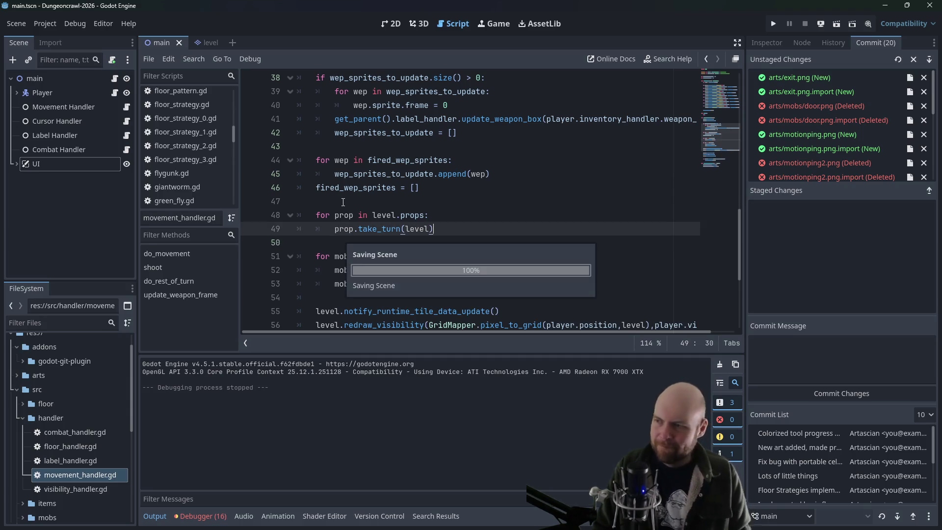
{"action": "scroll", "coordinate": [192, 189], "scroll_direction": "down", "scroll_amount": 5}
{"action": "scroll", "coordinate": [206, 162], "scroll_direction": "up", "scroll_amount": 8}
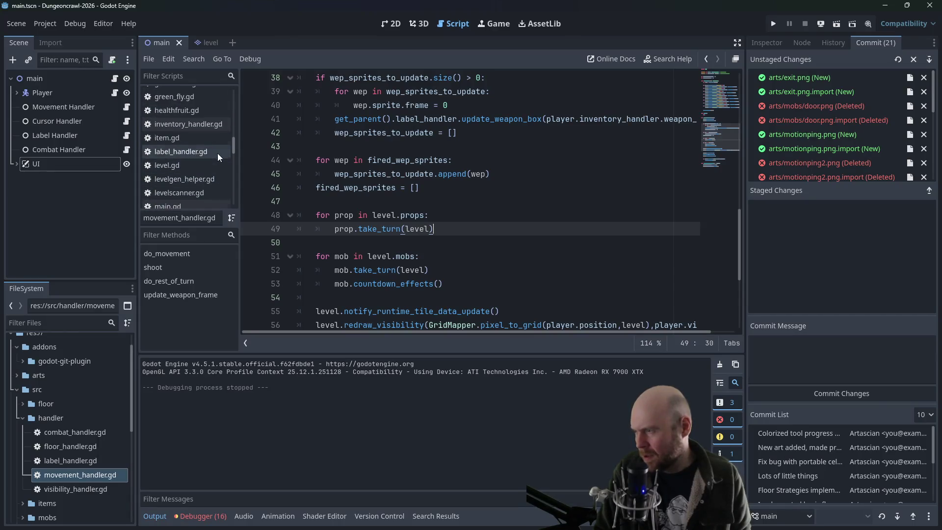
{"action": "left_click_drag", "start_coordinate": [234, 112], "coordinate": [234, 107]}
{"action": "left_click", "coordinate": [211, 105]}
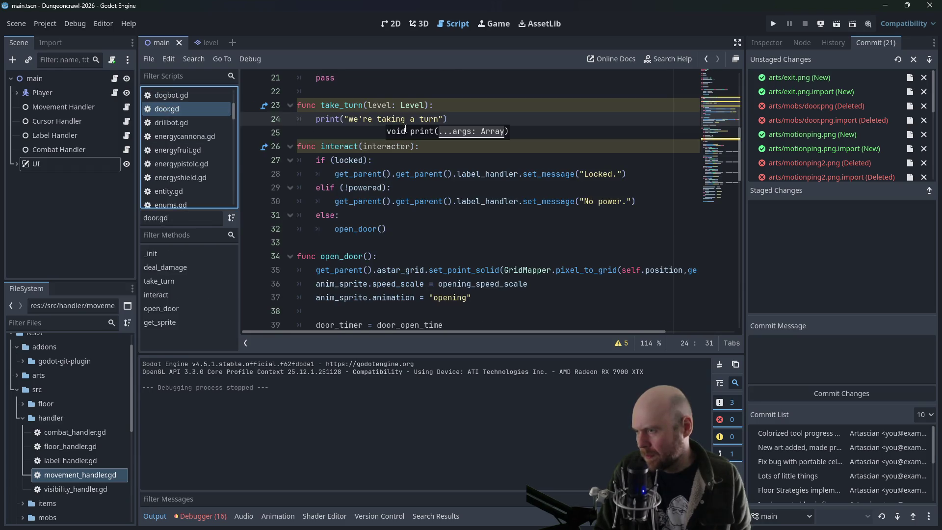
Run the game for one turn to confirm the 'we're taking a turn' print, then delete that print.
{"action": "scroll", "coordinate": [466, 161], "scroll_direction": "up", "scroll_amount": 1}
{"action": "left_click", "coordinate": [467, 160]}
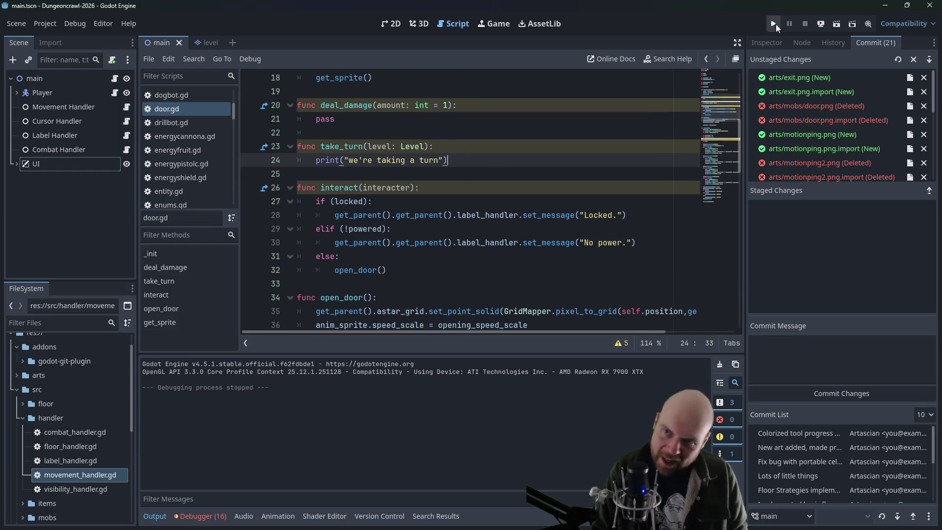
{"action": "left_click", "coordinate": [776, 24]}
{"action": "key", "text": "Right"}
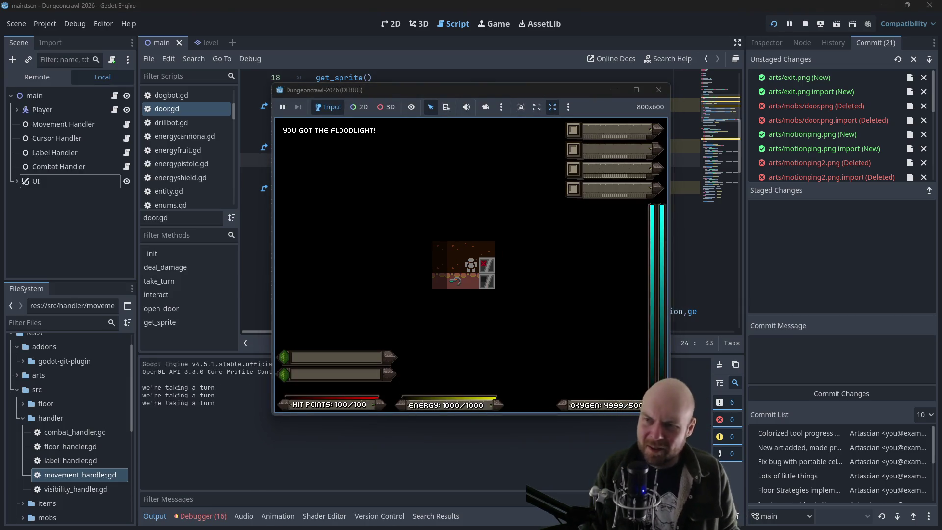
{"action": "left_click", "coordinate": [658, 90]}
{"action": "mouse_move", "coordinate": [496, 159]}
{"action": "left_mouse_down"}
{"action": "mouse_move", "coordinate": [319, 160]}
{"action": "mouse_move", "coordinate": [327, 154]}
{"action": "left_mouse_up"}
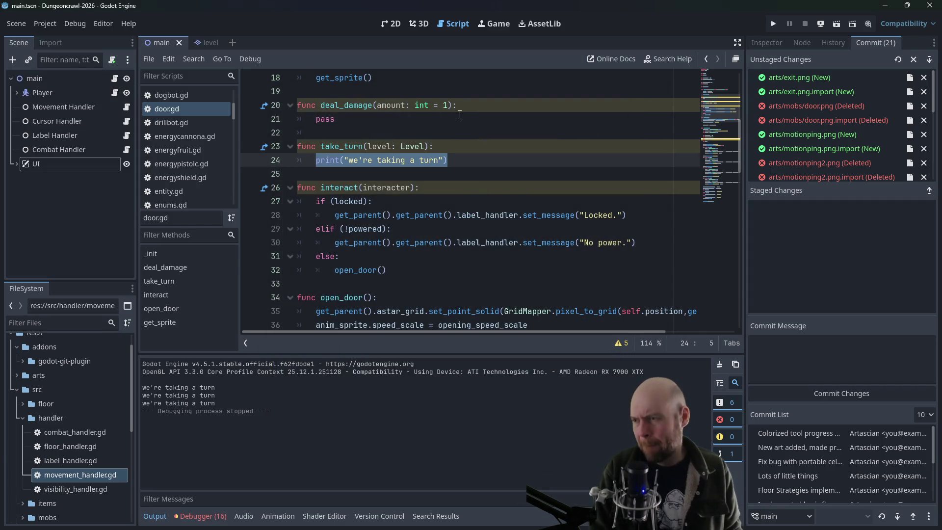
{"action": "key", "text": "BackSpace"}
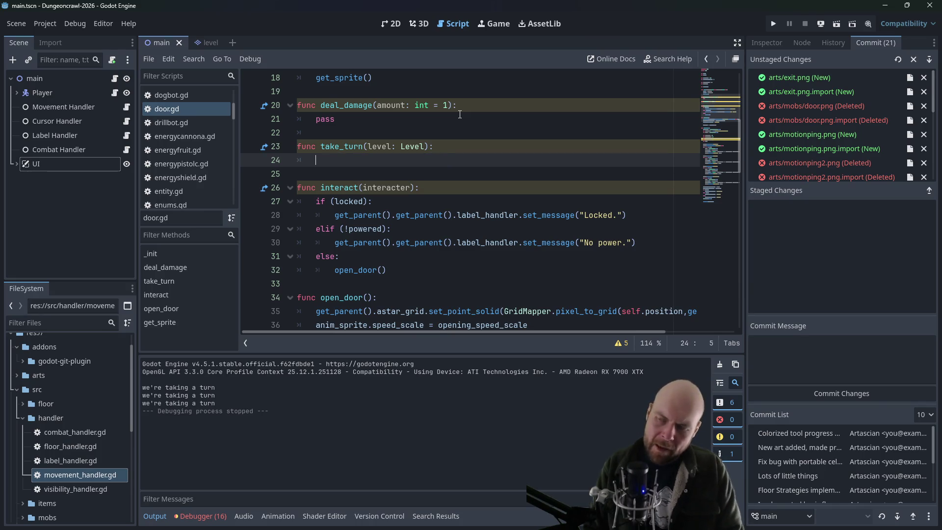
Start typing an 'if' in take_turn, dismiss the documentation tooltip, and remove it again.
{"action": "type", "text": "if"}
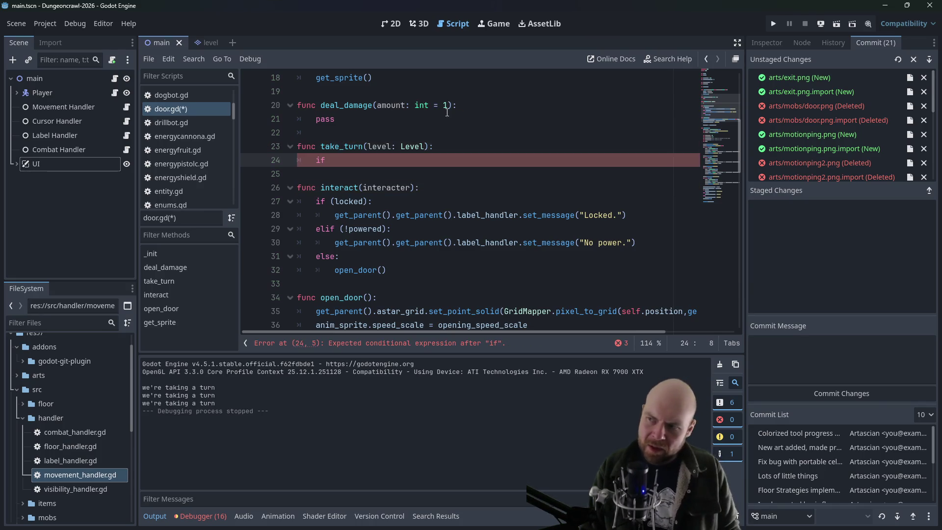
{"action": "scroll", "coordinate": [399, 115], "scroll_direction": "up", "scroll_amount": 4}
{"action": "left_click", "coordinate": [364, 176]}
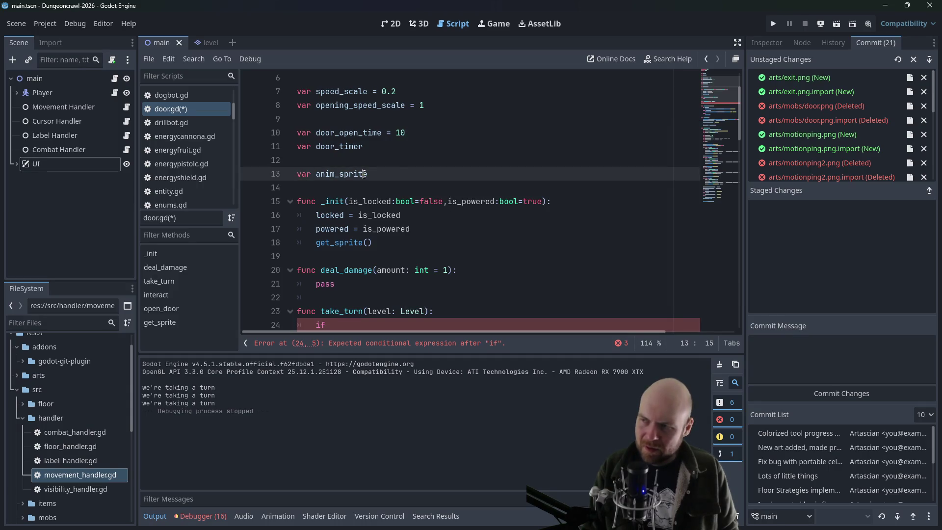
{"action": "scroll", "coordinate": [398, 174], "scroll_direction": "down", "scroll_amount": 1}
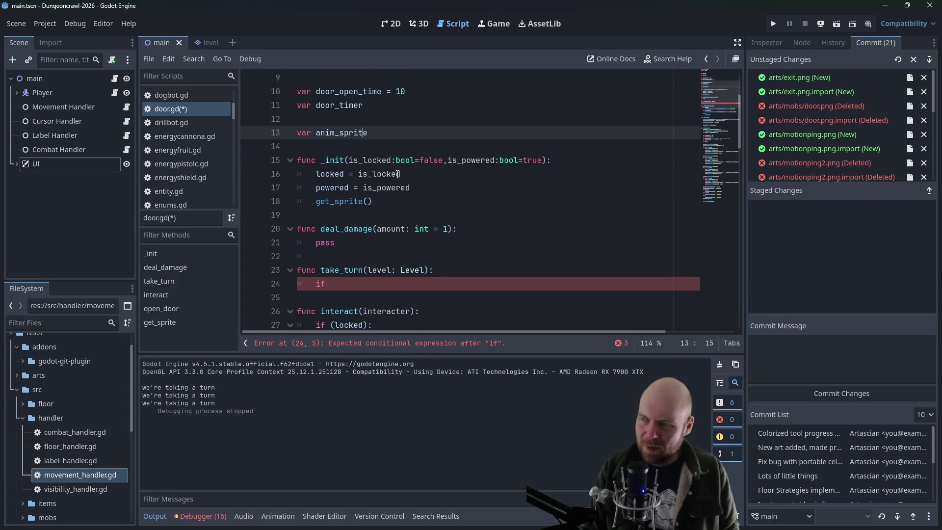
{"action": "scroll", "coordinate": [368, 217], "scroll_direction": "down", "scroll_amount": 1}
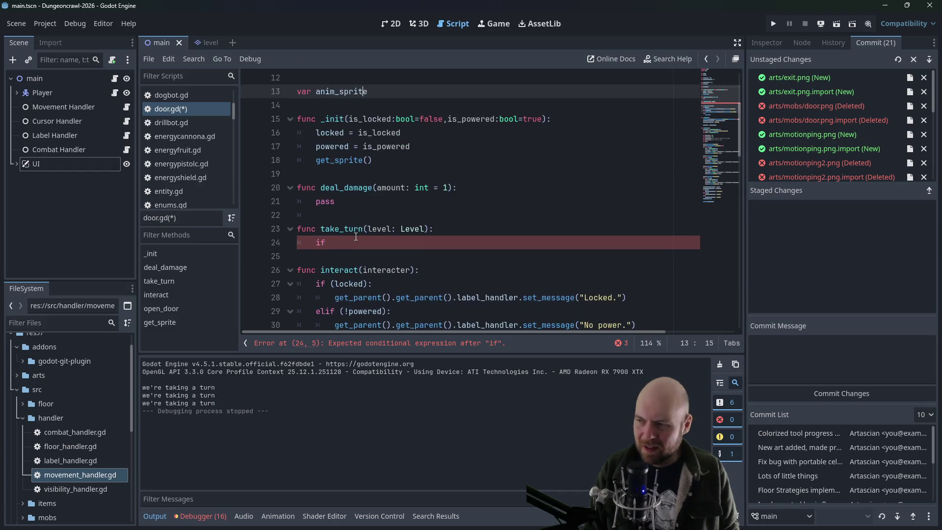
{"action": "left_click", "coordinate": [355, 237]}
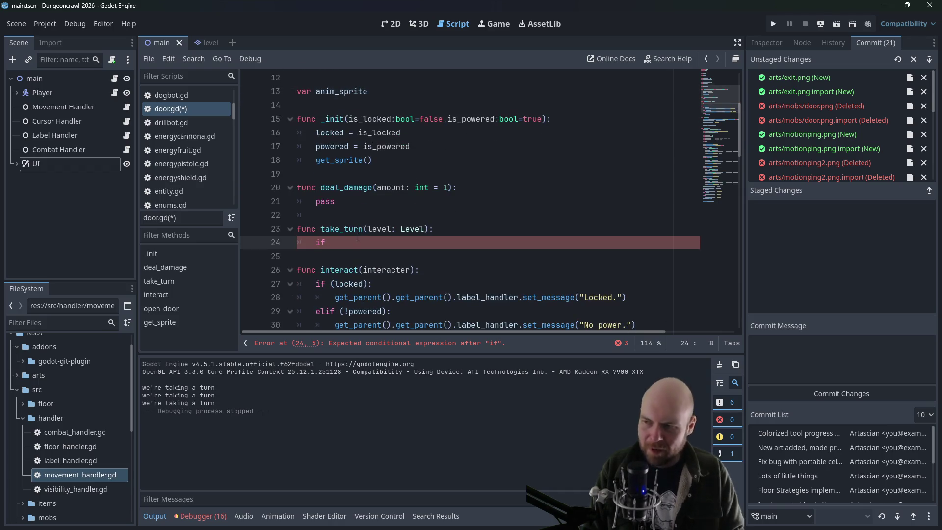
{"action": "key", "text": "BackSpace"}
{"action": "key", "text": "BackSpace"}
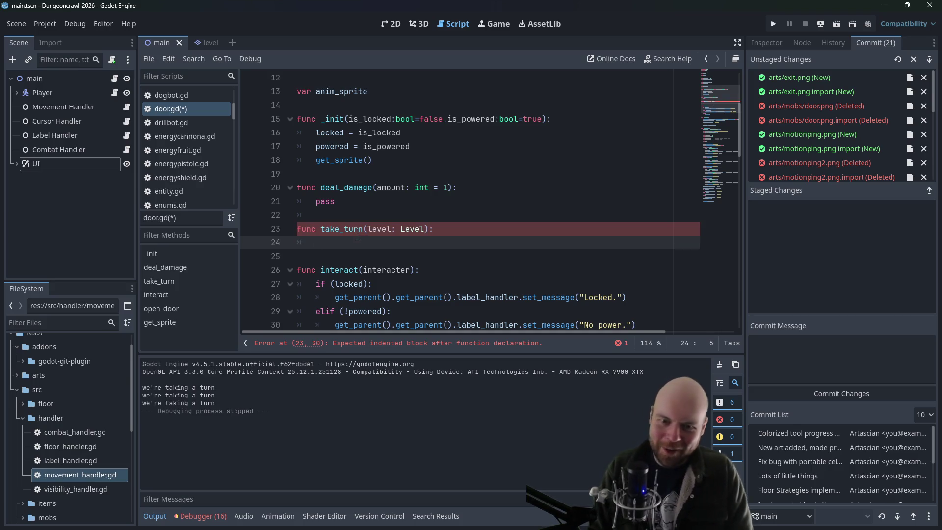
Write 'door_timer -= 1' guarded by 'if (door_timer > 0):' in take_turn.
{"action": "type", "text": "door_ti"}
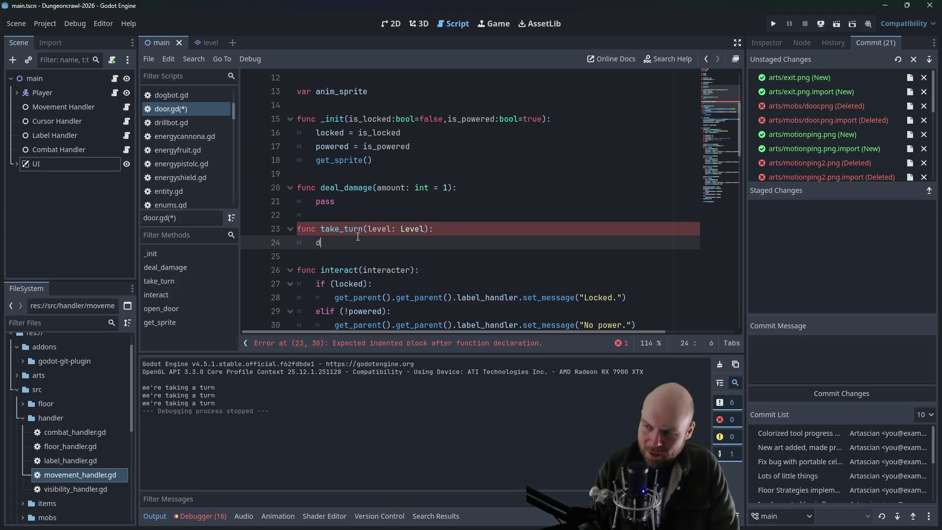
{"action": "key", "text": "Return"}
{"action": "type", "text": "-= 1"}
{"action": "key", "text": "Left"}
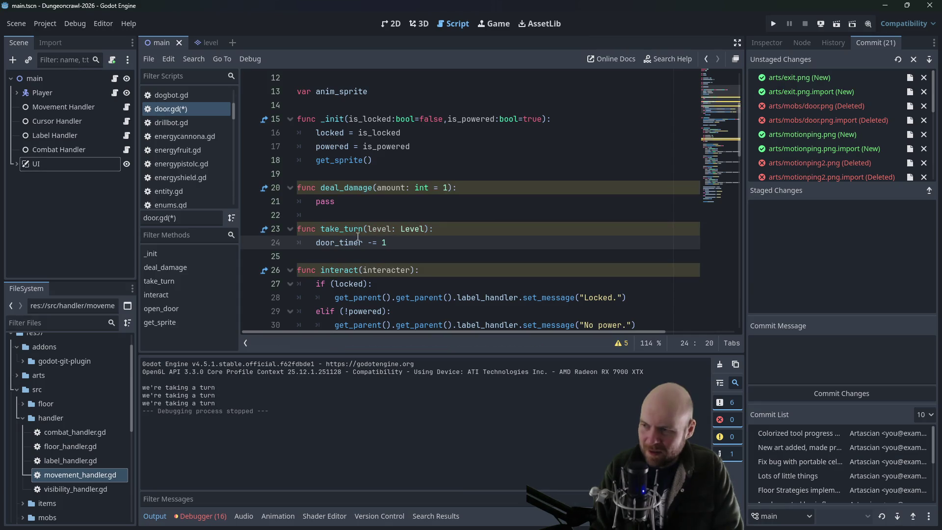
{"action": "key", "text": "Left"}
{"action": "key", "text": "Left"}
{"action": "key", "text": "Left"}
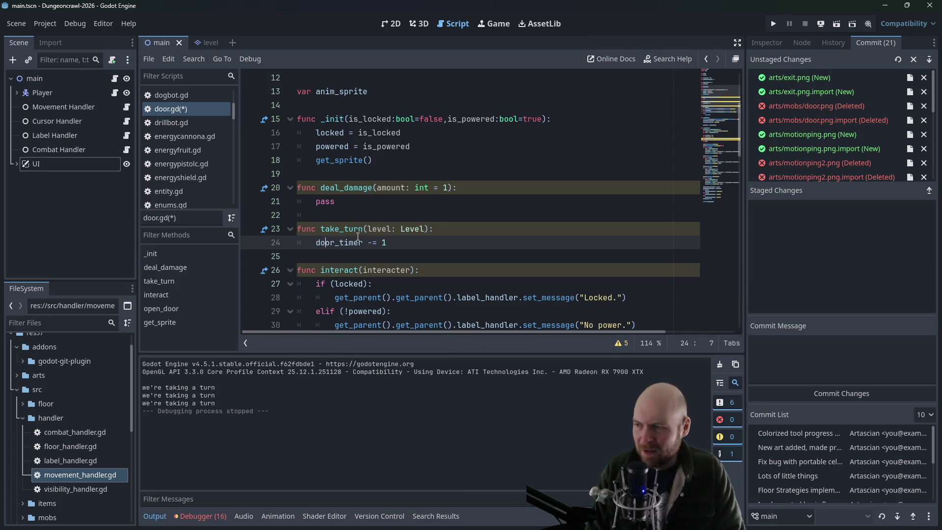
{"action": "type", "text": "if "}
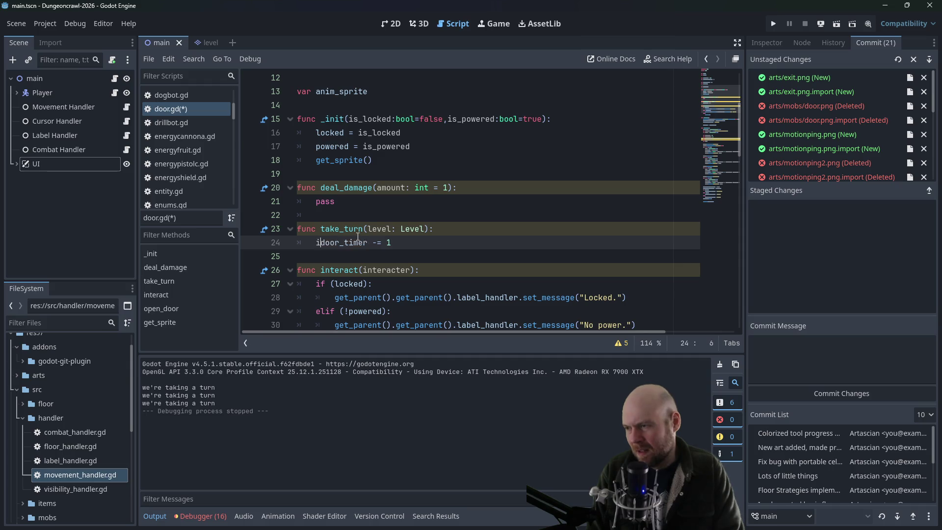
{"action": "type", "text": "(door_timer >"}
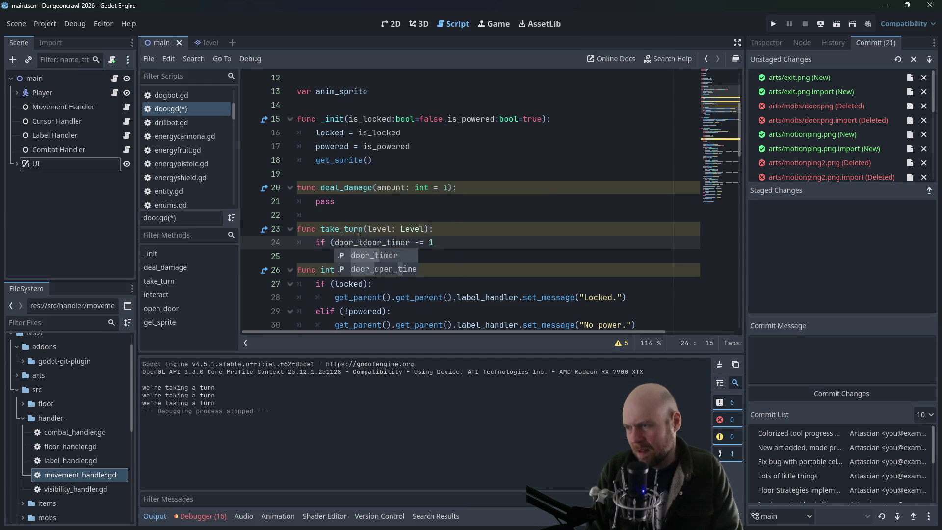
{"action": "type", "text": " 0):"}
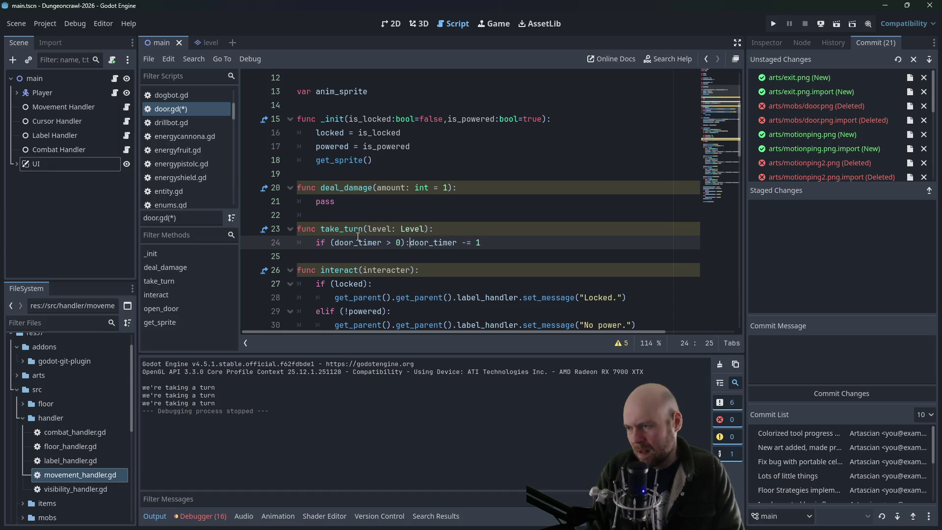
{"action": "key", "text": "Return"}
{"action": "key", "text": "Right"}
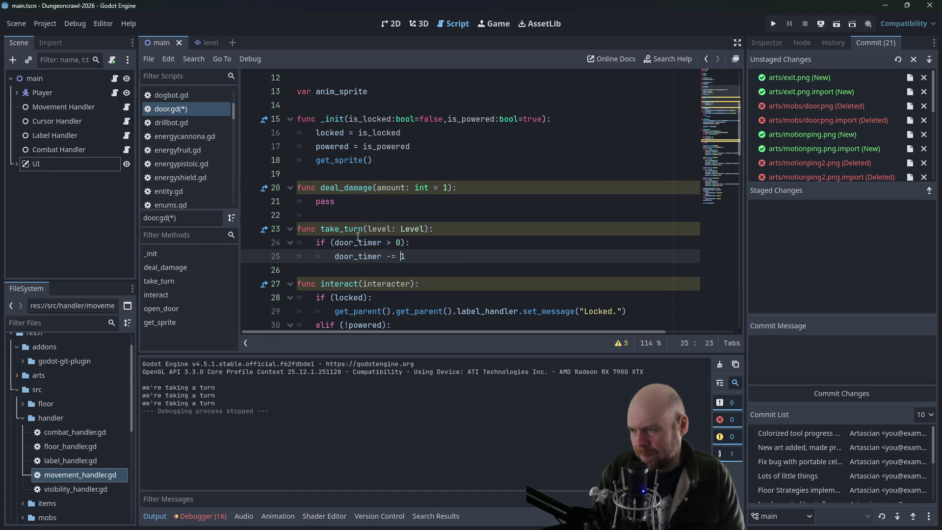
{"action": "key", "text": "End"}
{"action": "key", "text": "Return"}
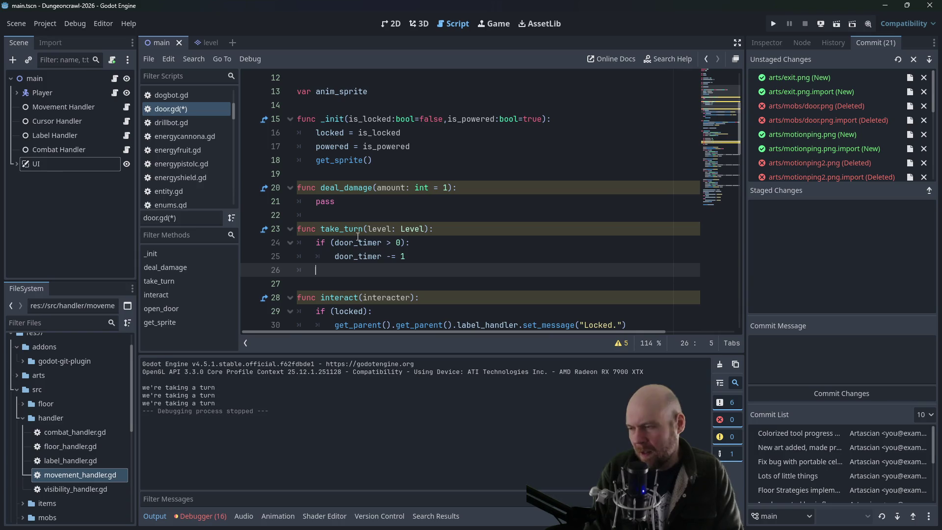